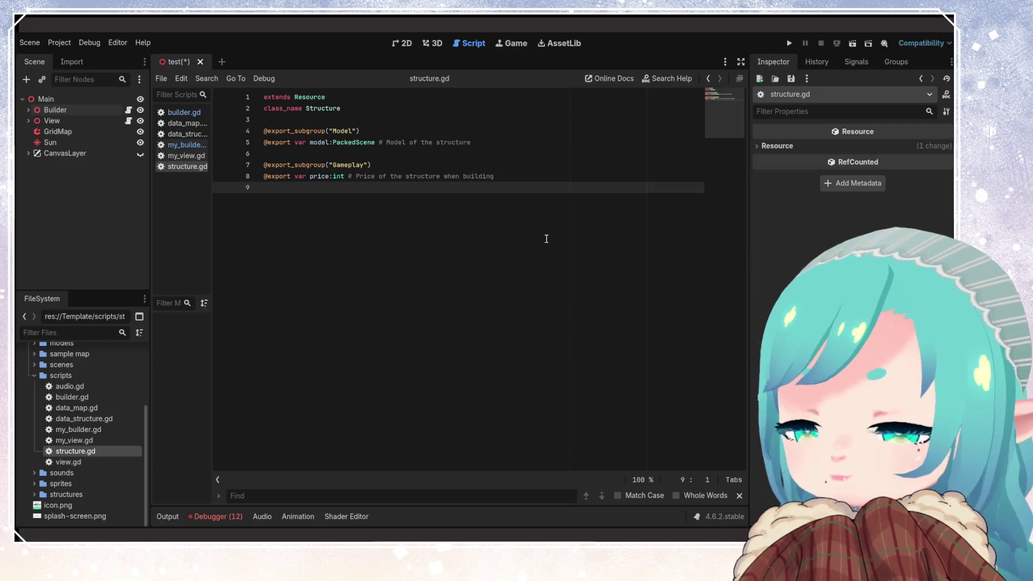
Remove the extra blank lines at the end of structure.gd and save it.
{"action": "key", "text": "Return"}
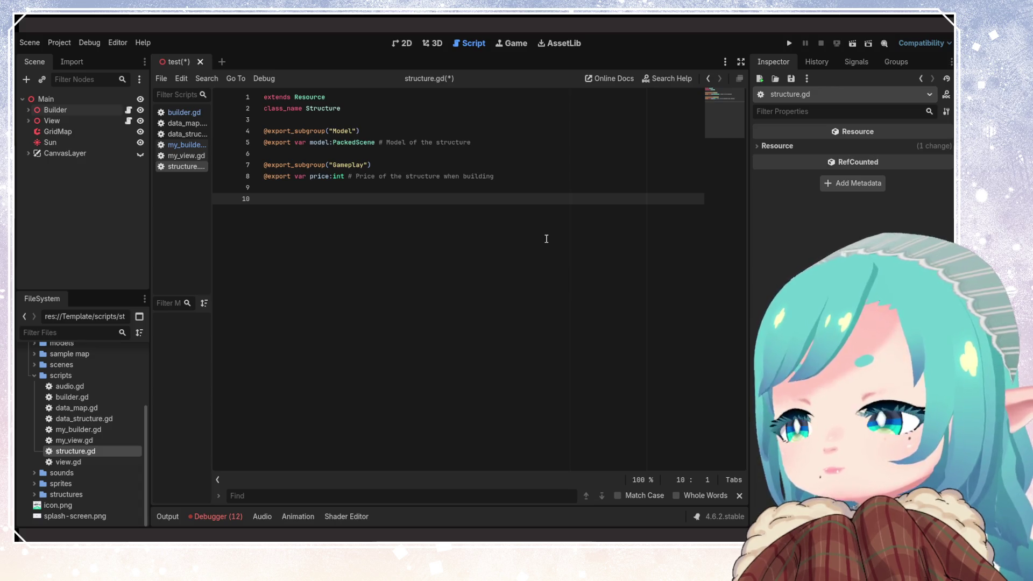
{"action": "key", "text": "BackSpace"}
{"action": "key", "text": "BackSpace"}
{"action": "key", "text": "ctrl+s"}
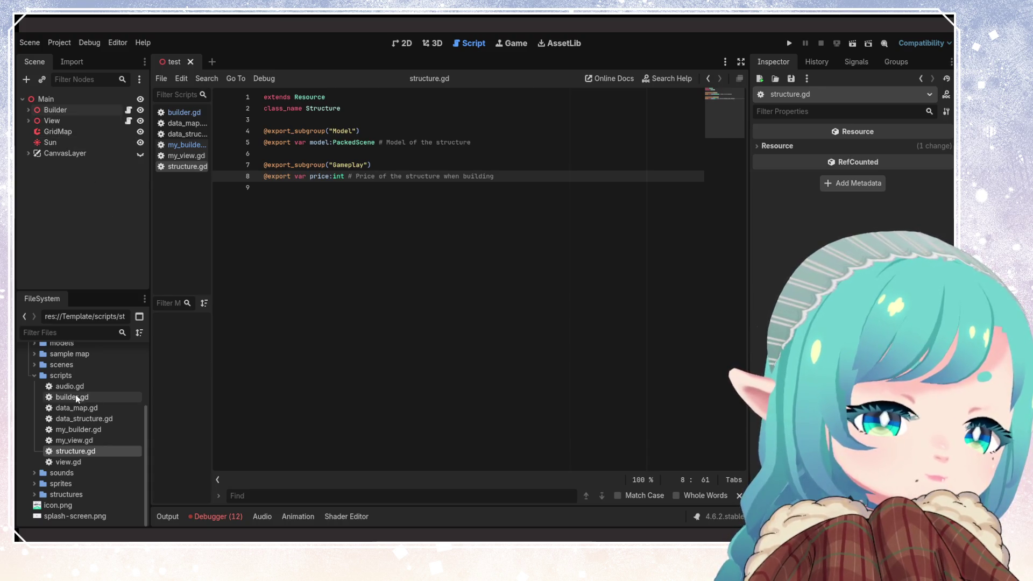
Add a Timer node as a child of Main, keeping its default 1.0 s wait time.
{"action": "left_click", "coordinate": [34, 376]}
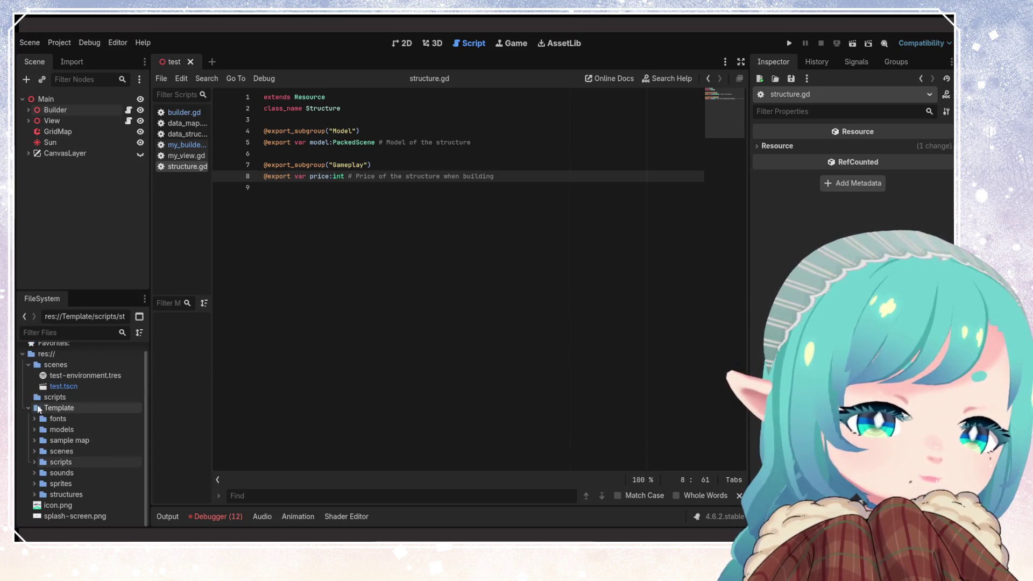
{"action": "right_click", "coordinate": [60, 213]}
{"action": "key", "text": "Escape"}
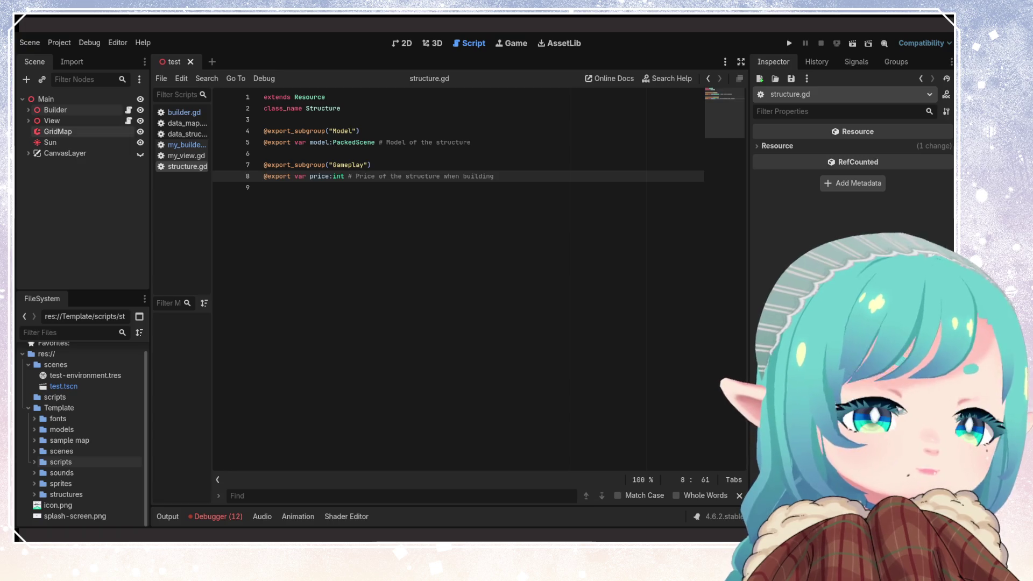
{"action": "right_click", "coordinate": [76, 179]}
{"action": "left_click", "coordinate": [110, 186]}
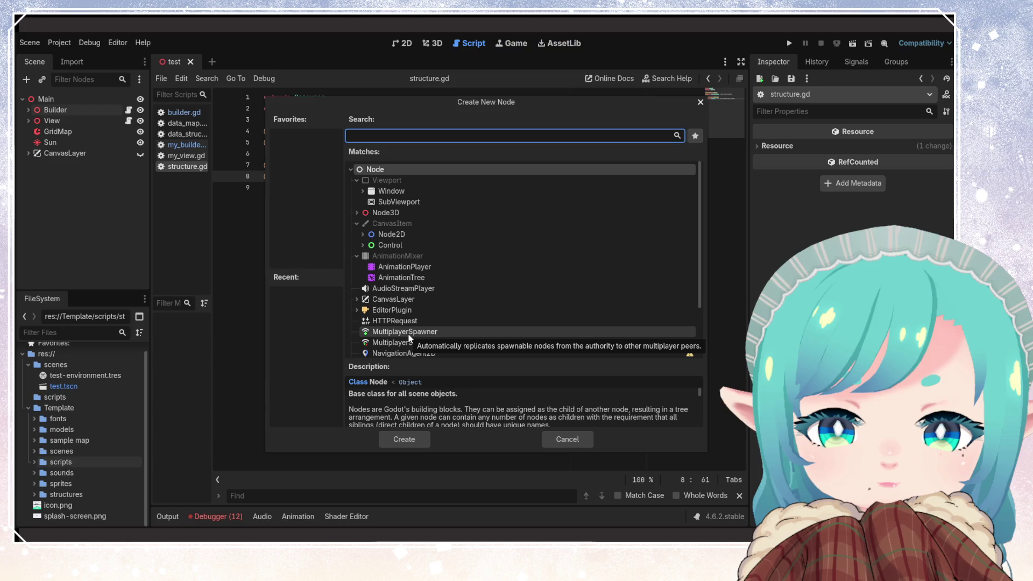
{"action": "scroll", "coordinate": [409, 334], "scroll_direction": "down", "scroll_amount": 5}
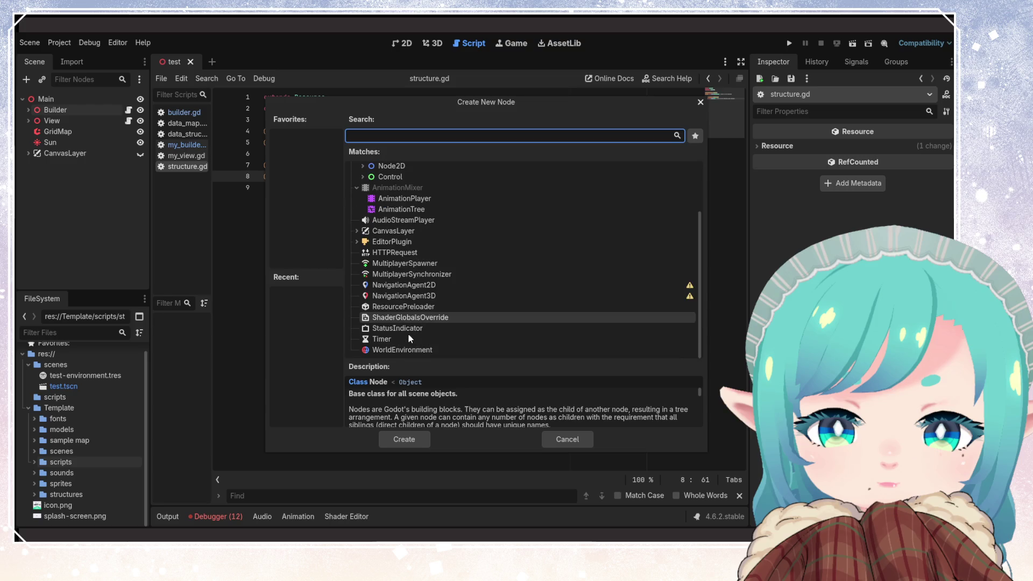
{"action": "left_click", "coordinate": [399, 341]}
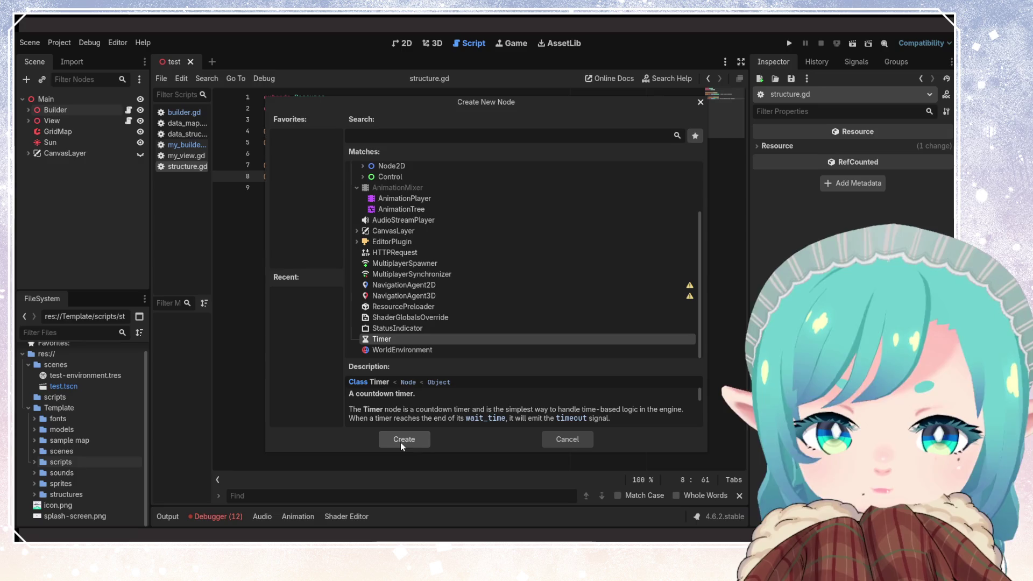
{"action": "left_click", "coordinate": [401, 442]}
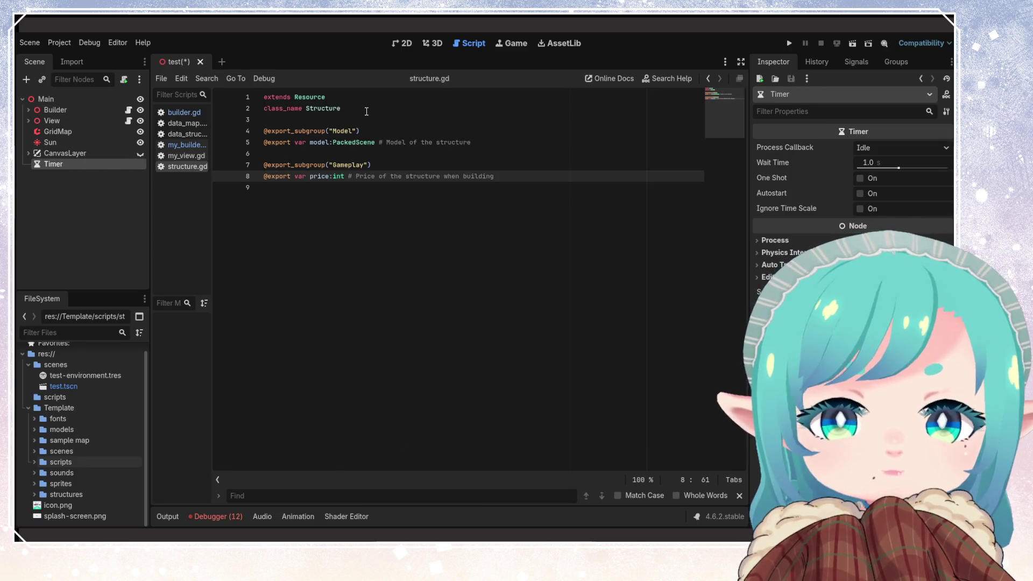
Rename the Timer node to 'Pulse Emitter'.
{"action": "double_click", "coordinate": [77, 165]}
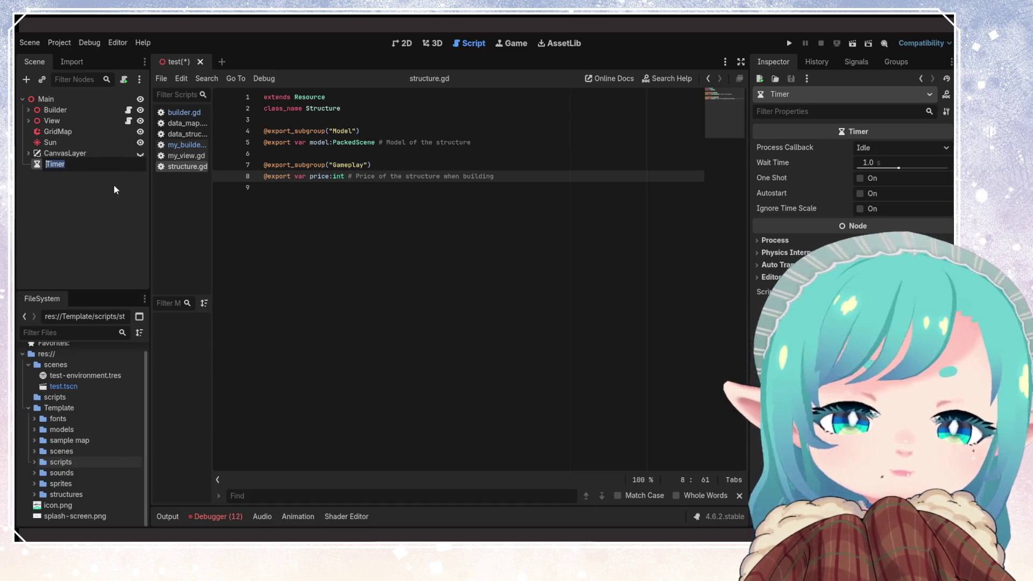
{"action": "type", "text": "Pulse Em"}
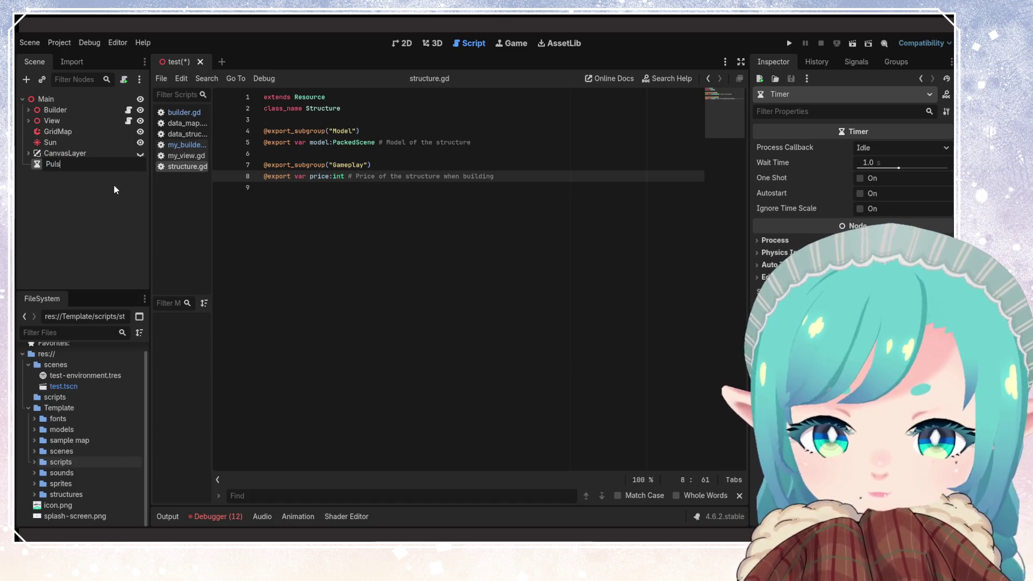
{"action": "type", "text": "itter"}
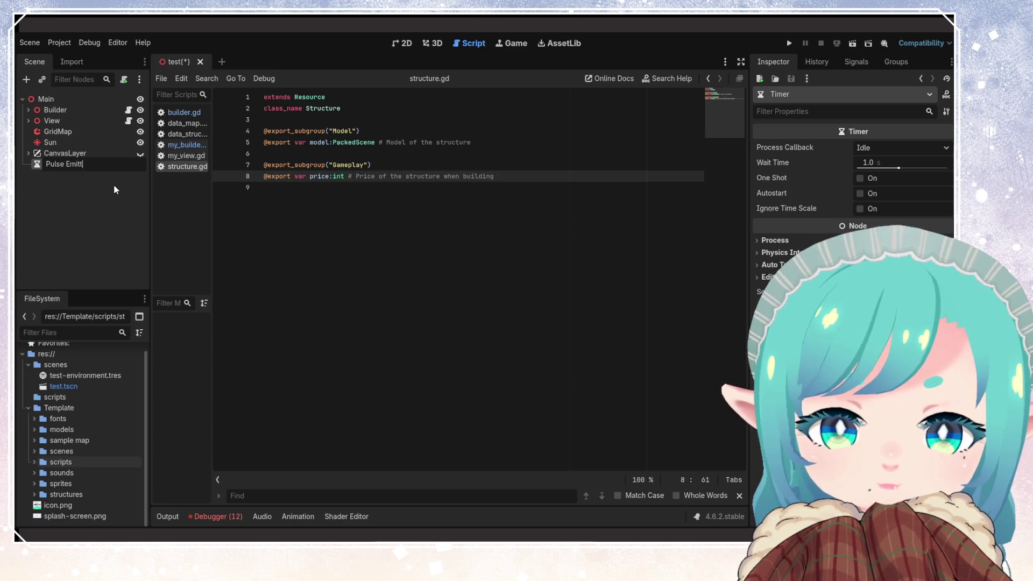
{"action": "key", "text": "Return"}
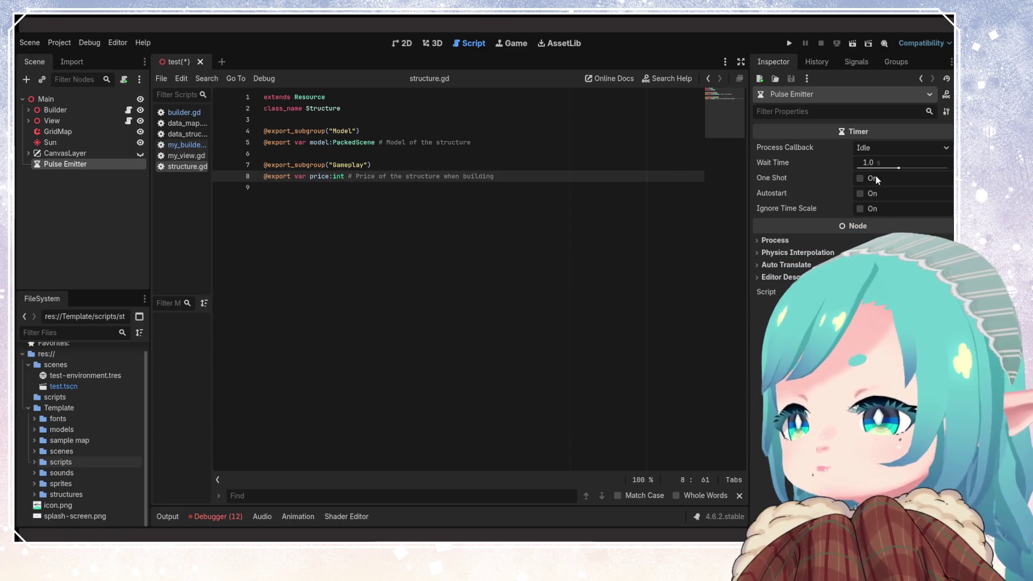
Turn on Autostart for Pulse Emitter and keep its process callback at Idle.
{"action": "mouse_move", "coordinate": [776, 179]}
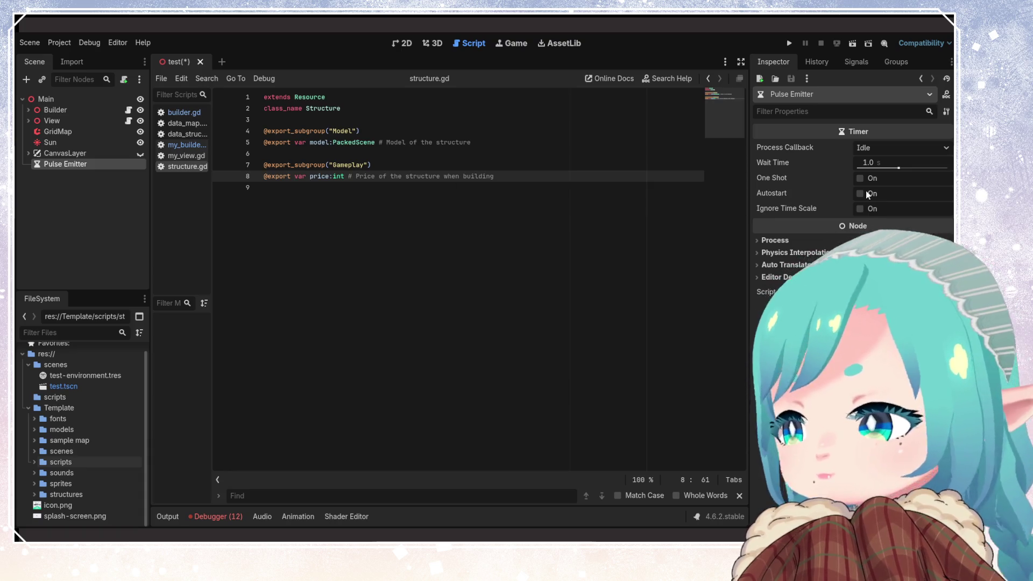
{"action": "mouse_move", "coordinate": [871, 164]}
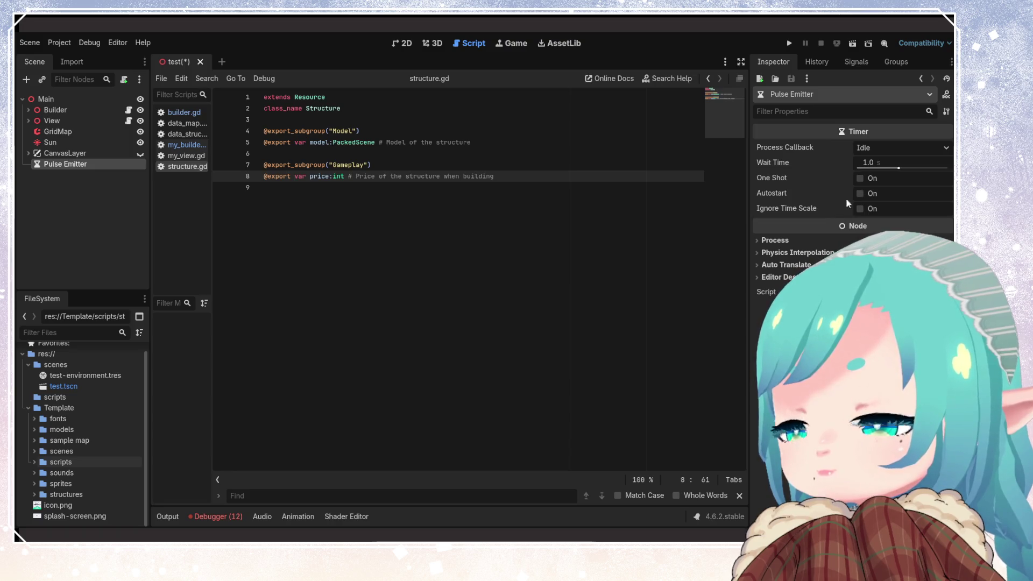
{"action": "mouse_move", "coordinate": [809, 209]}
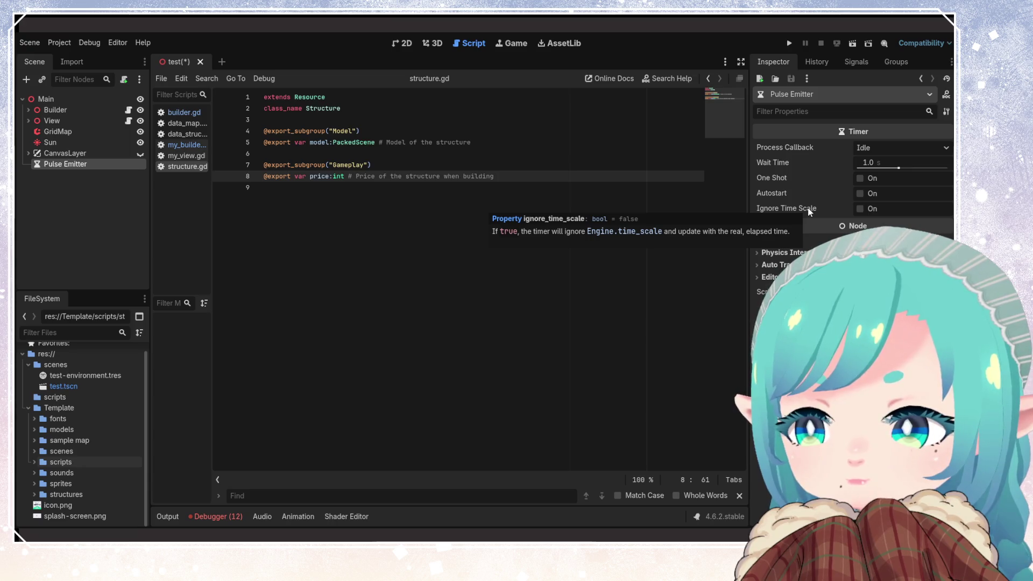
{"action": "mouse_move", "coordinate": [775, 197]}
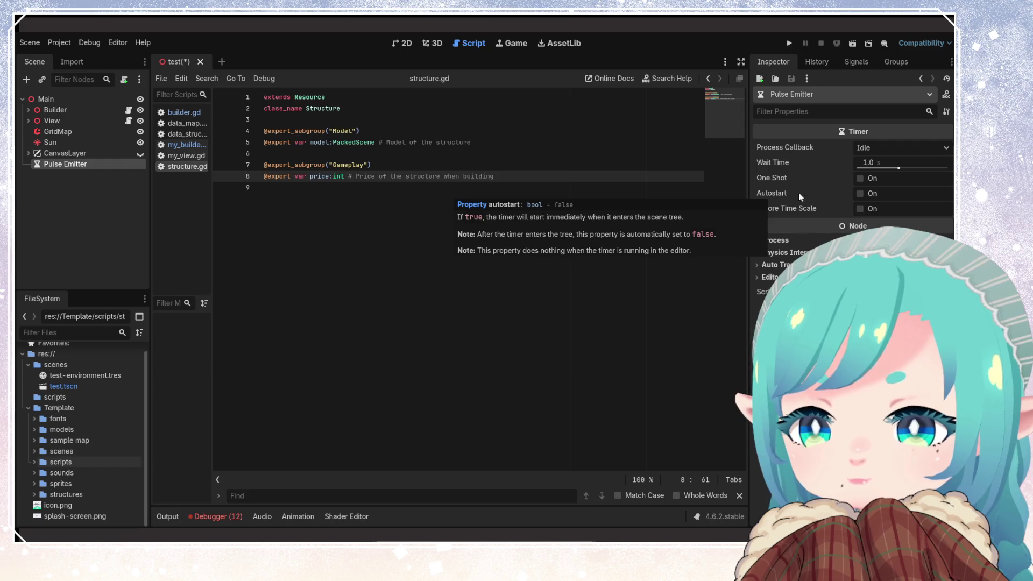
{"action": "left_click", "coordinate": [859, 193]}
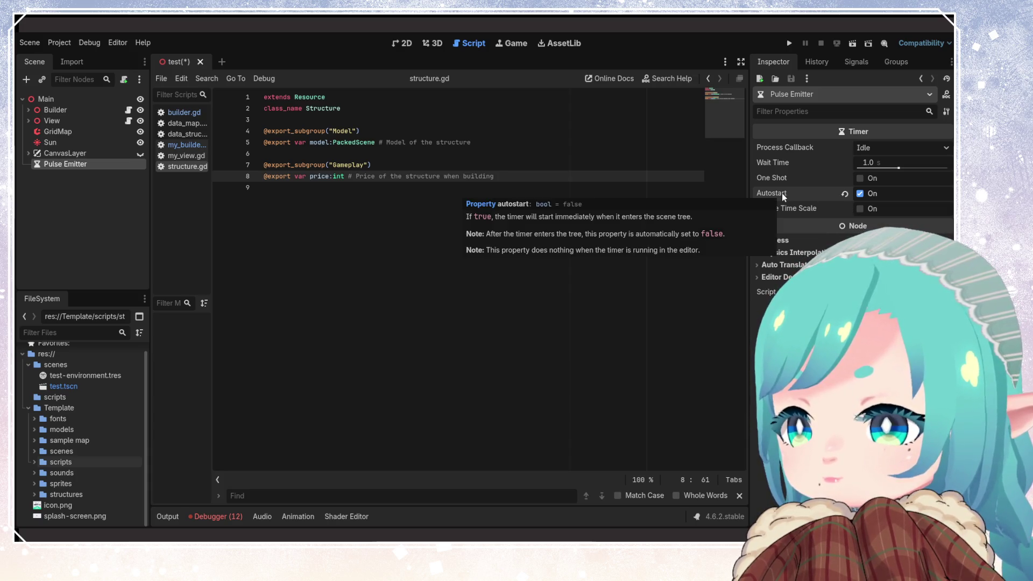
{"action": "mouse_move", "coordinate": [780, 150]}
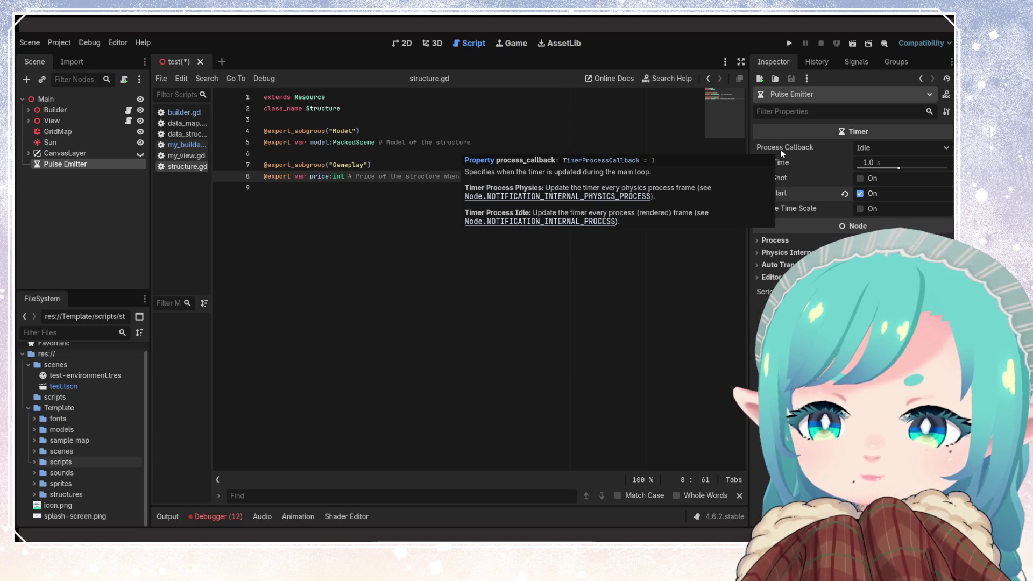
{"action": "left_click", "coordinate": [874, 148]}
{"action": "left_click", "coordinate": [874, 146]}
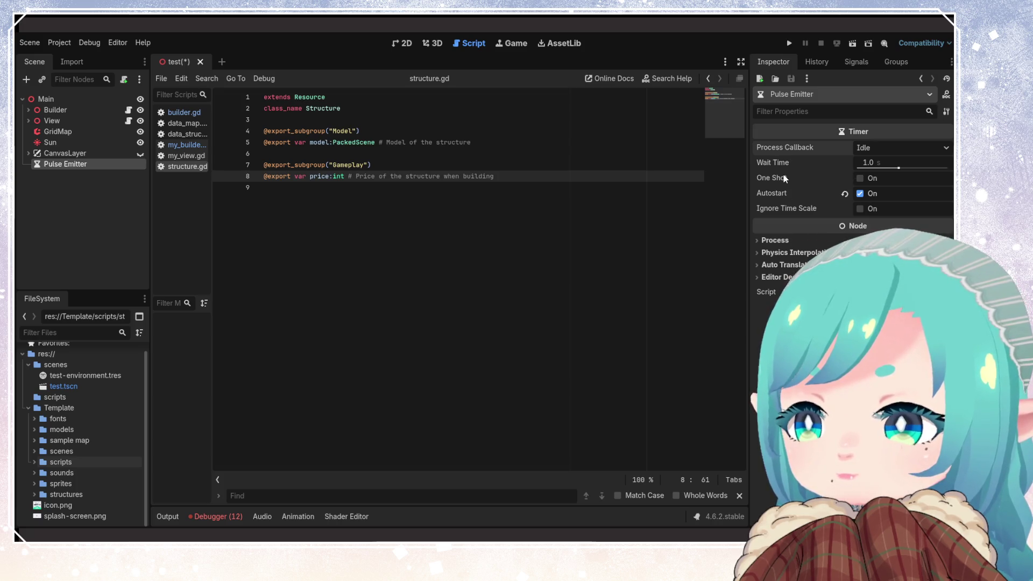
{"action": "mouse_move", "coordinate": [852, 132]}
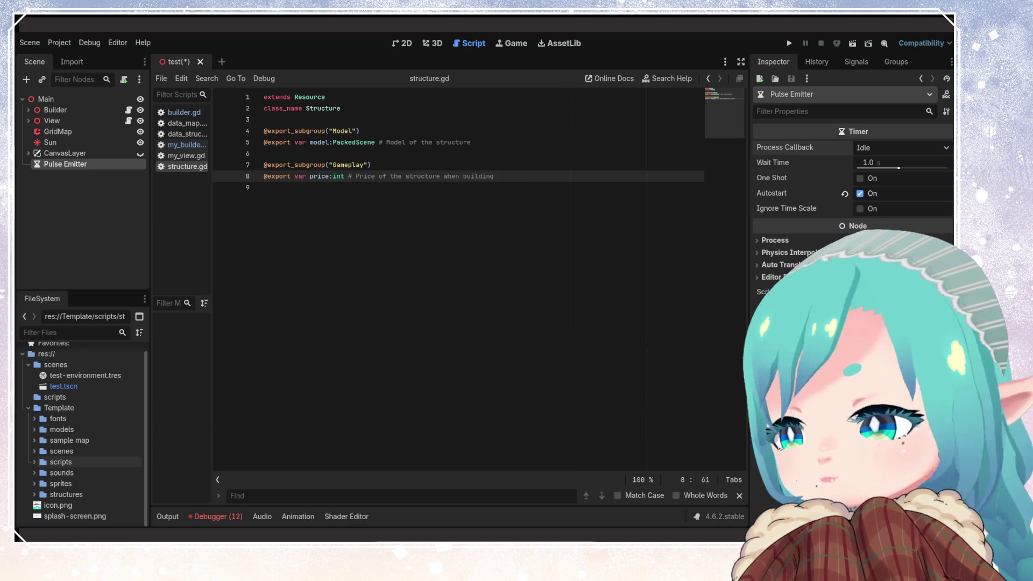
Attach a new pulse_emitter.gd script, saved in res://scripts, to Pulse Emitter.
{"action": "left_click", "coordinate": [124, 79]}
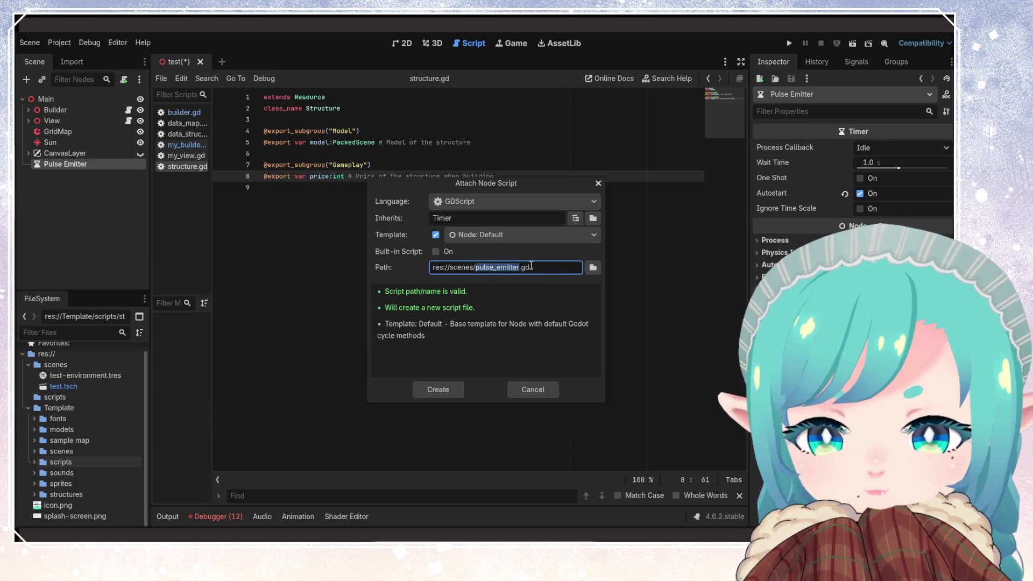
{"action": "left_click", "coordinate": [593, 267]}
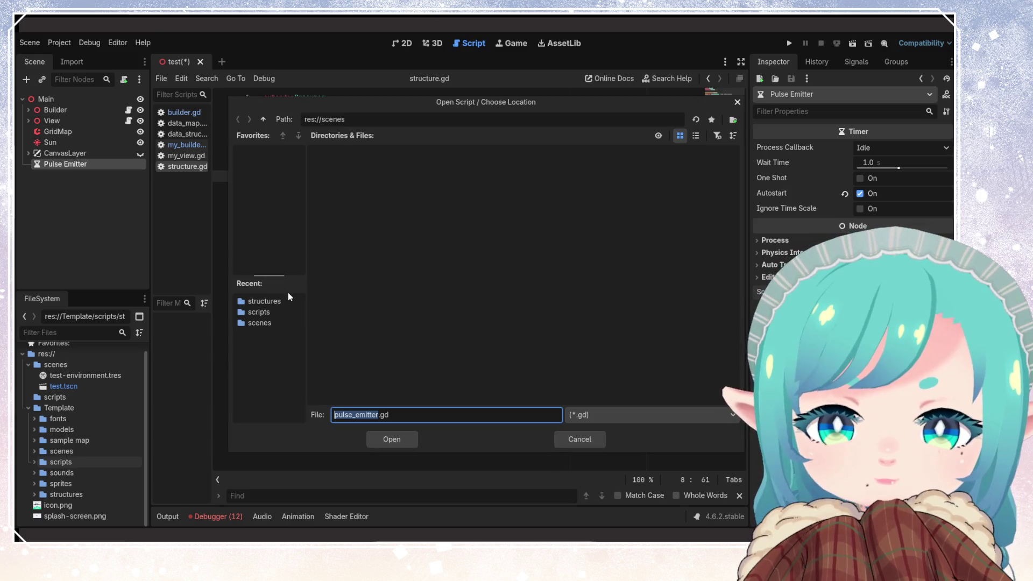
{"action": "left_click", "coordinate": [268, 315]}
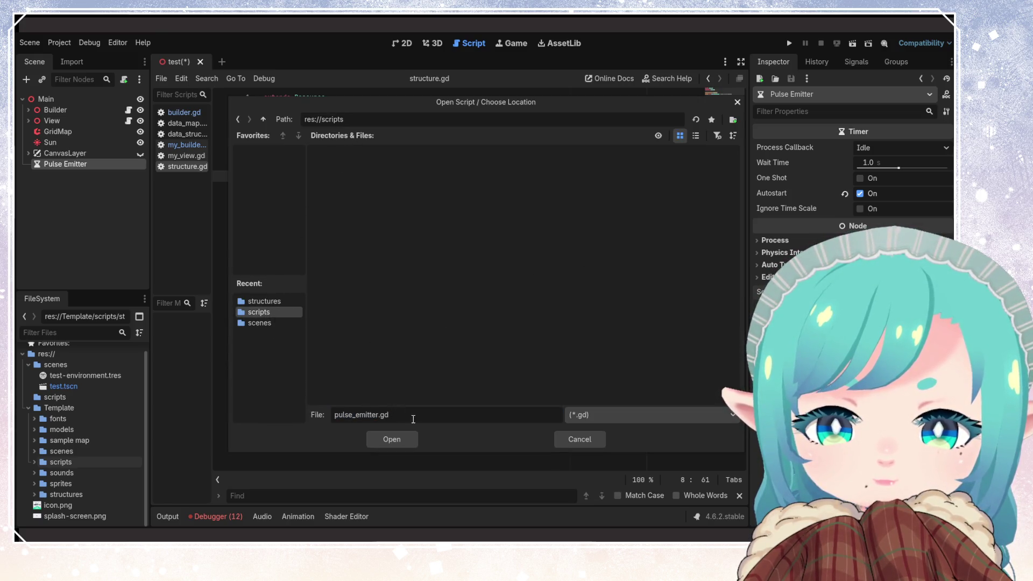
{"action": "left_click", "coordinate": [398, 442]}
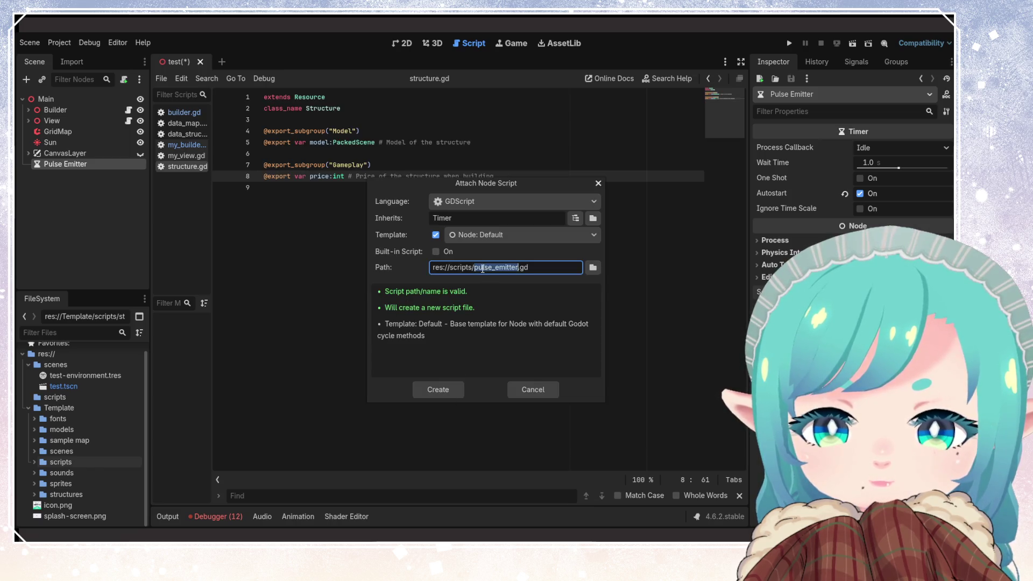
{"action": "left_click", "coordinate": [445, 391]}
{"action": "left_click", "coordinate": [377, 176]}
{"action": "left_click", "coordinate": [384, 154]}
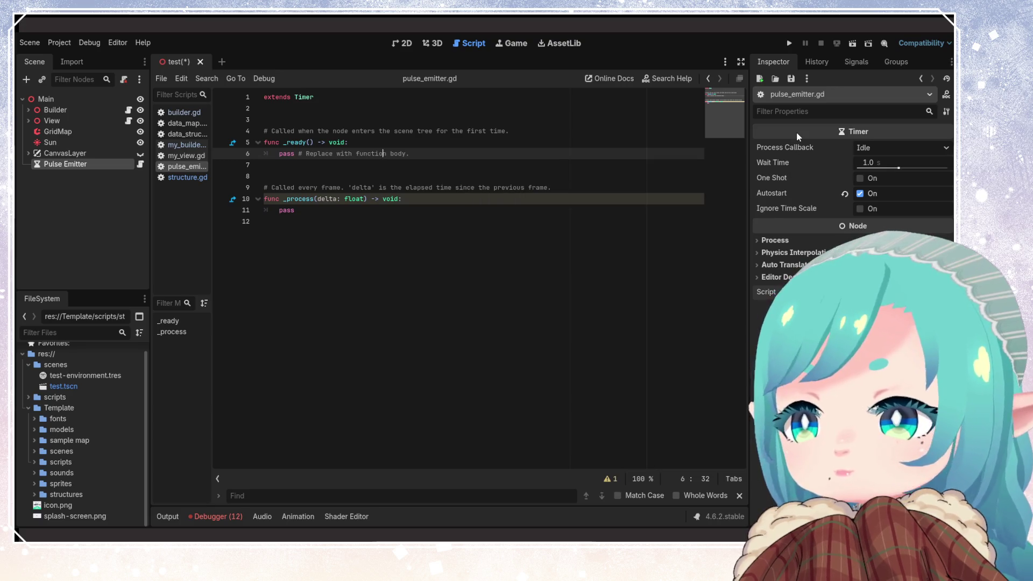
Add func _on_timer_timeout() -> void: with print("timeout") to pulse_emitter.gd and save.
{"action": "mouse_move", "coordinate": [798, 137]}
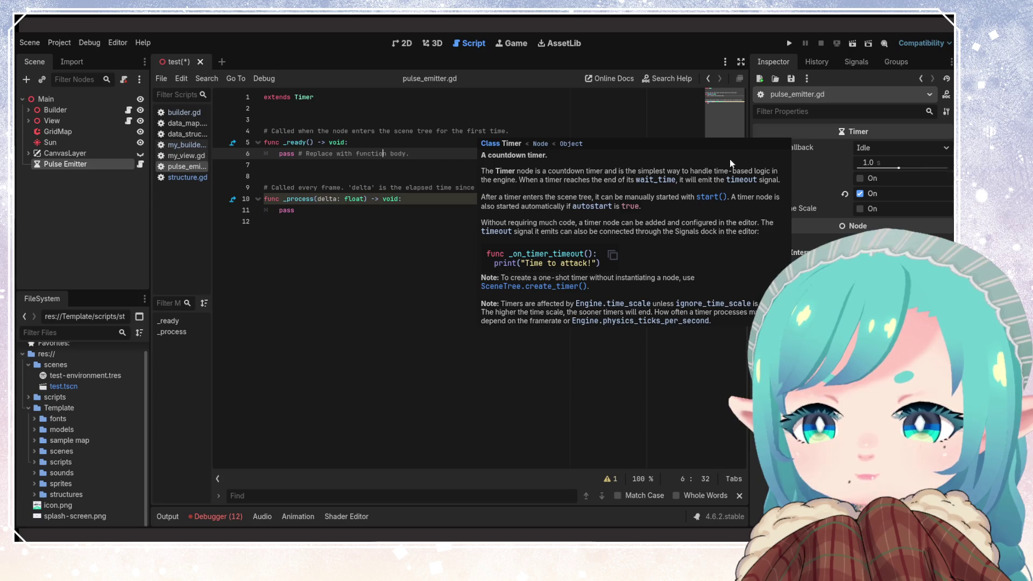
{"action": "left_click", "coordinate": [379, 225]}
{"action": "key", "text": "Return"}
{"action": "type", "text": "func"}
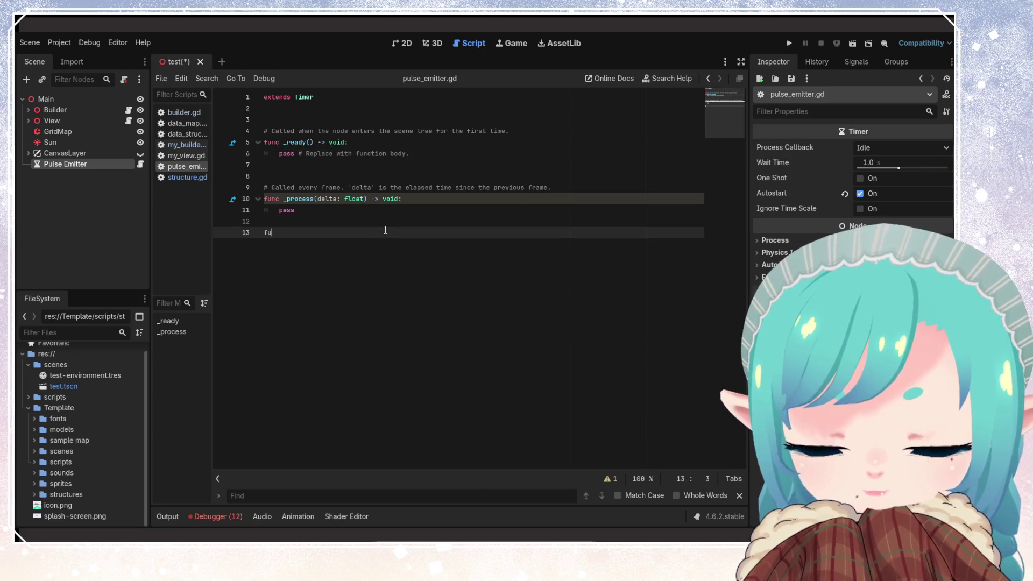
{"action": "type", "text": "_on"}
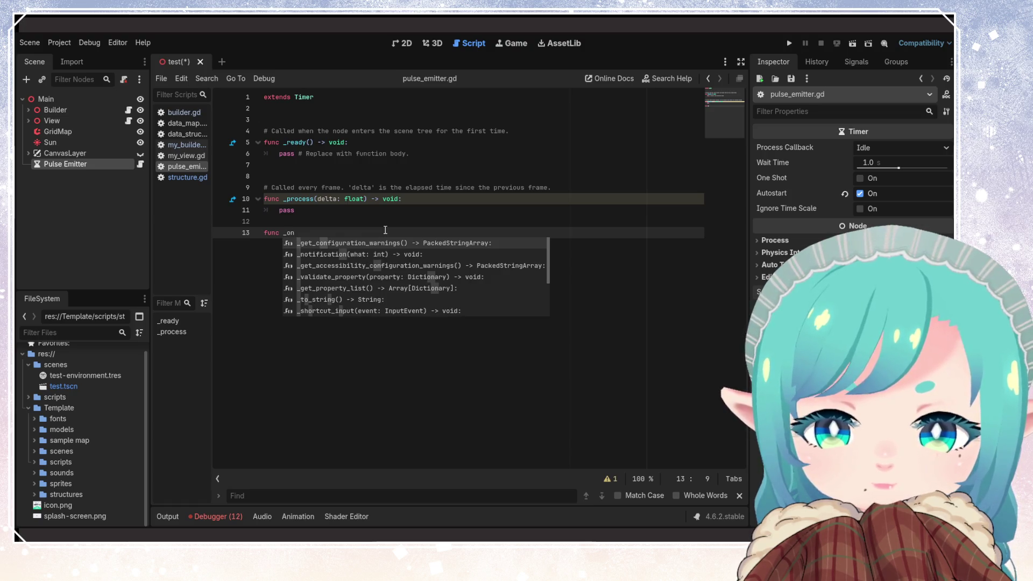
{"action": "mouse_move", "coordinate": [873, 136]}
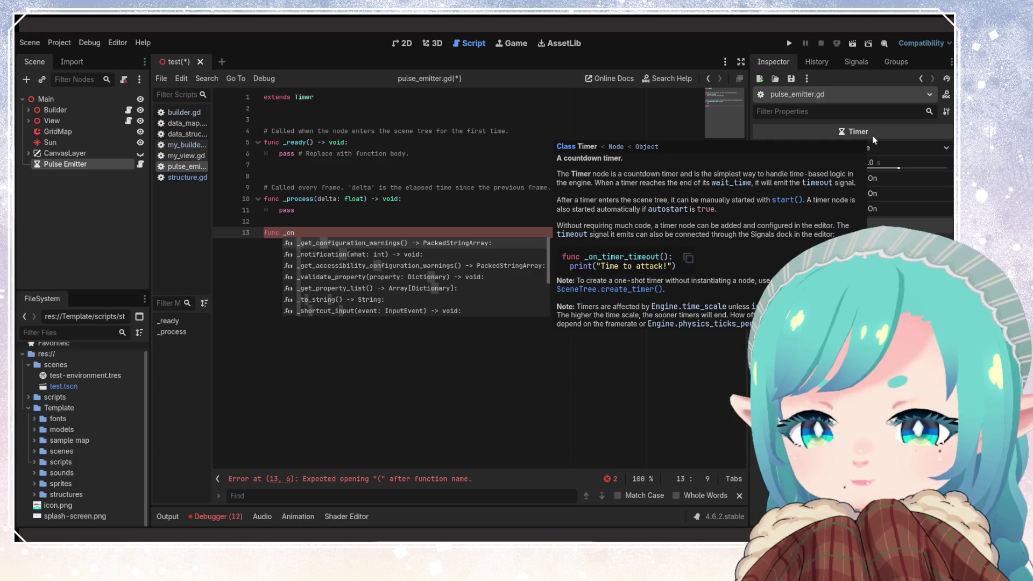
{"action": "left_click", "coordinate": [392, 230]}
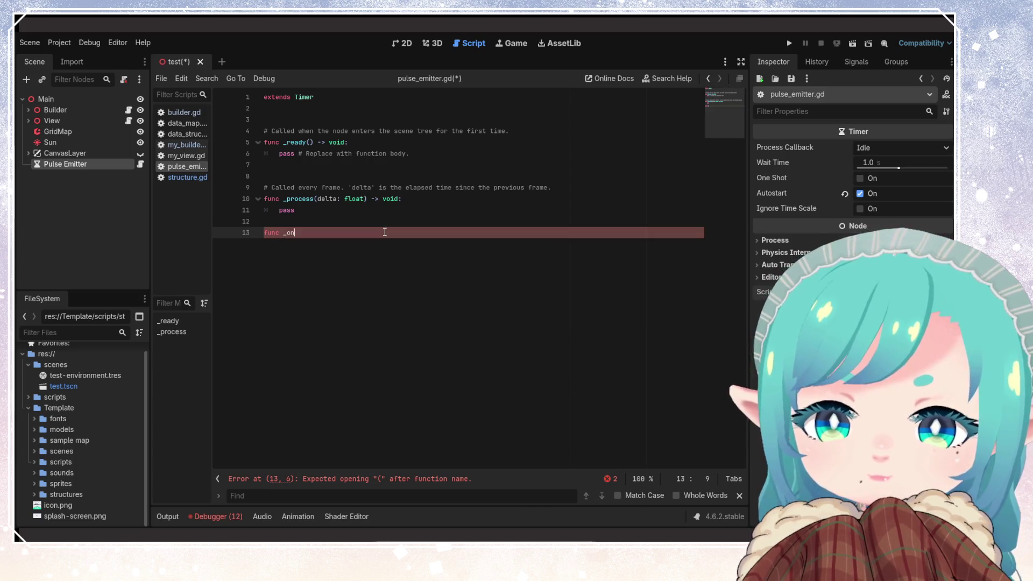
{"action": "type", "text": "_timer_t"}
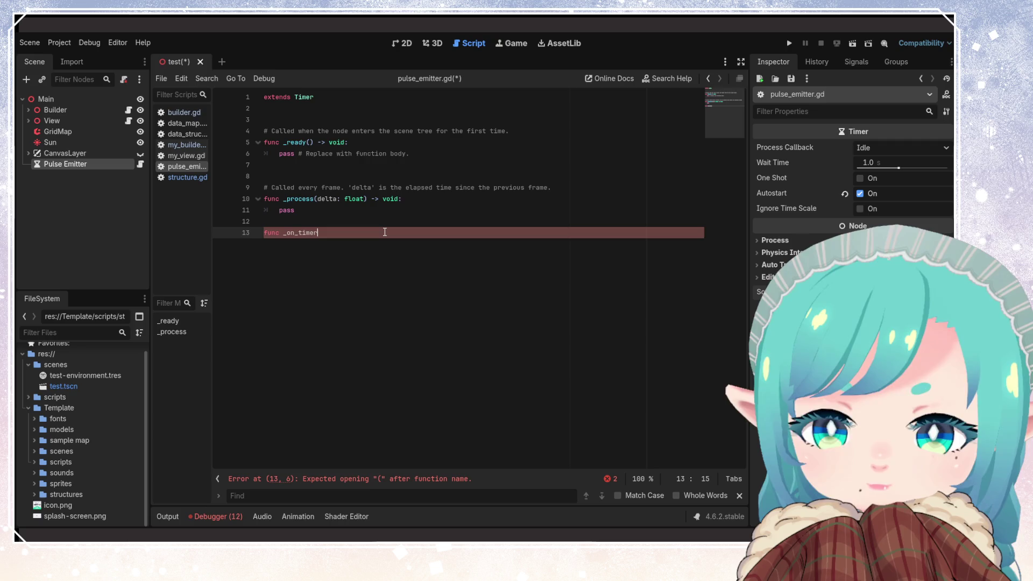
{"action": "type", "text": "imeout()"}
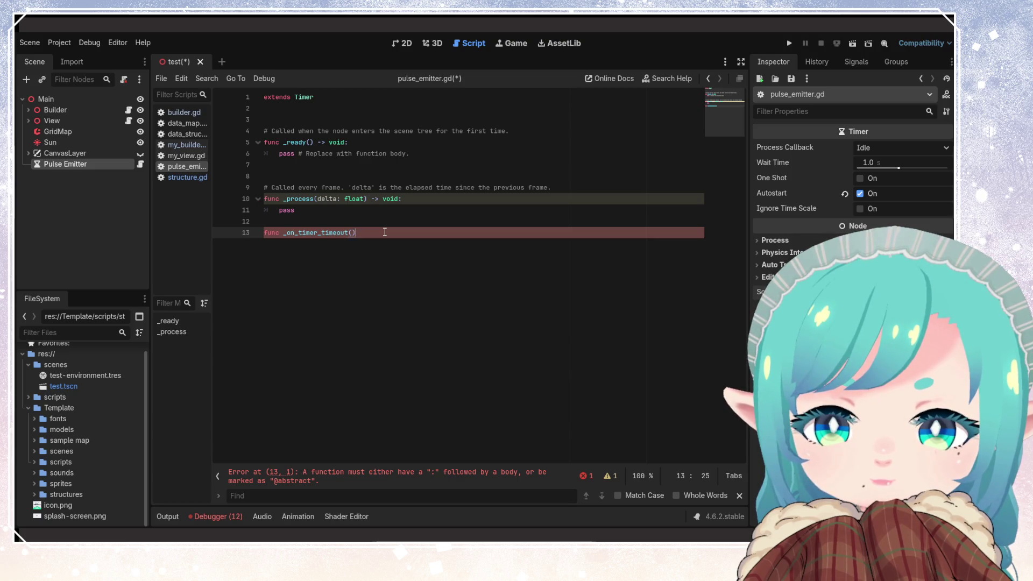
{"action": "type", "text": "-> void:"}
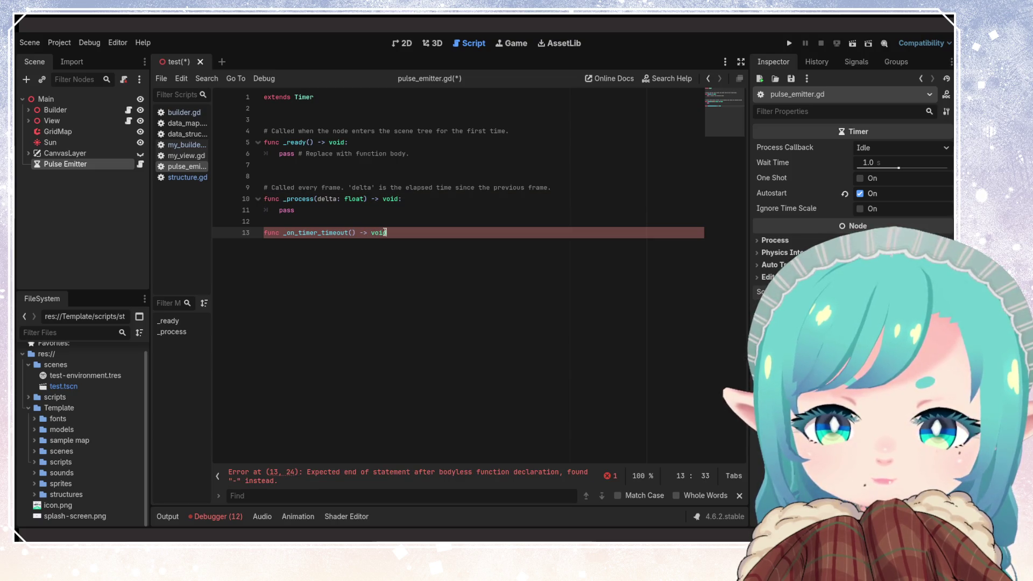
{"action": "key", "text": "Return"}
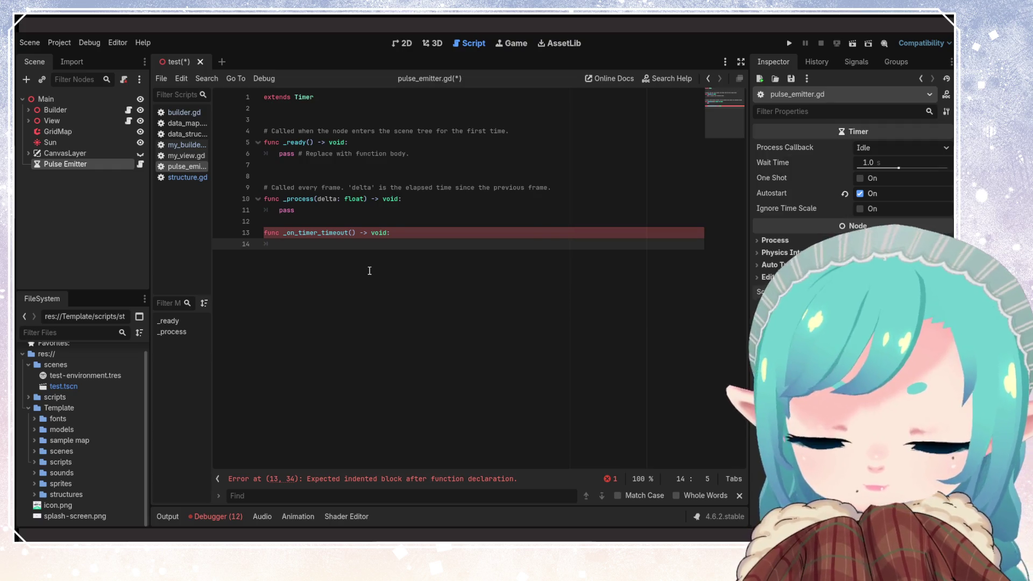
{"action": "type", "text": "print("}
{"action": "type", "text": "\"timeout"}
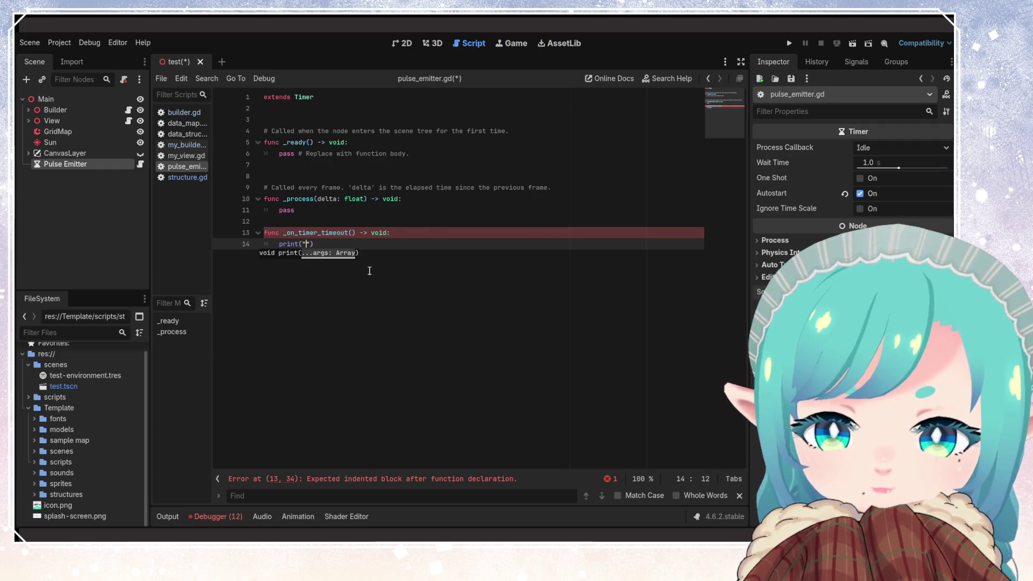
{"action": "type", "text": "\")"}
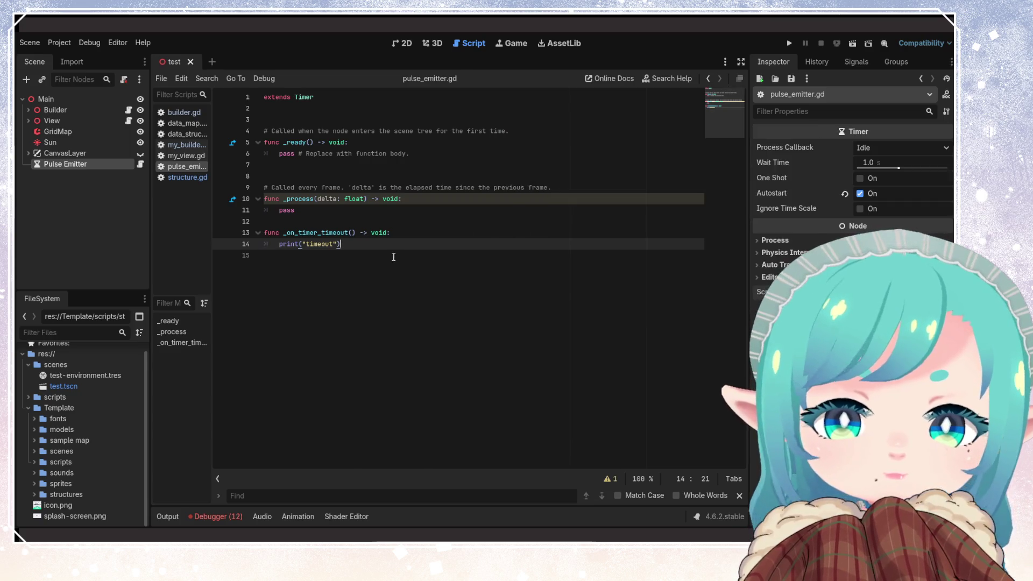
{"action": "key", "text": "ctrl+s"}
{"action": "key", "text": "Return"}
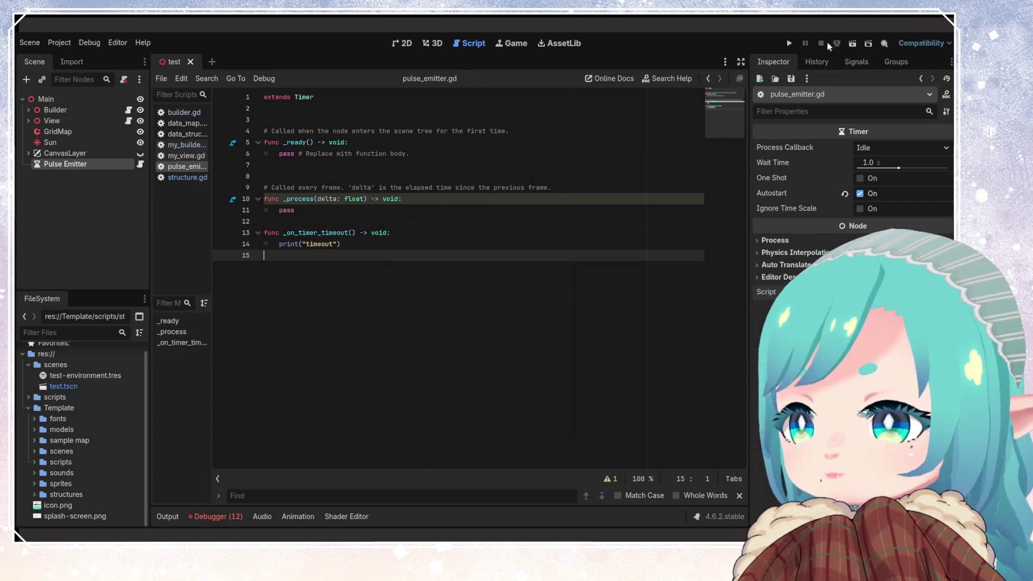
Run the project briefly, then stop the game with F8.
{"action": "left_click", "coordinate": [789, 43]}
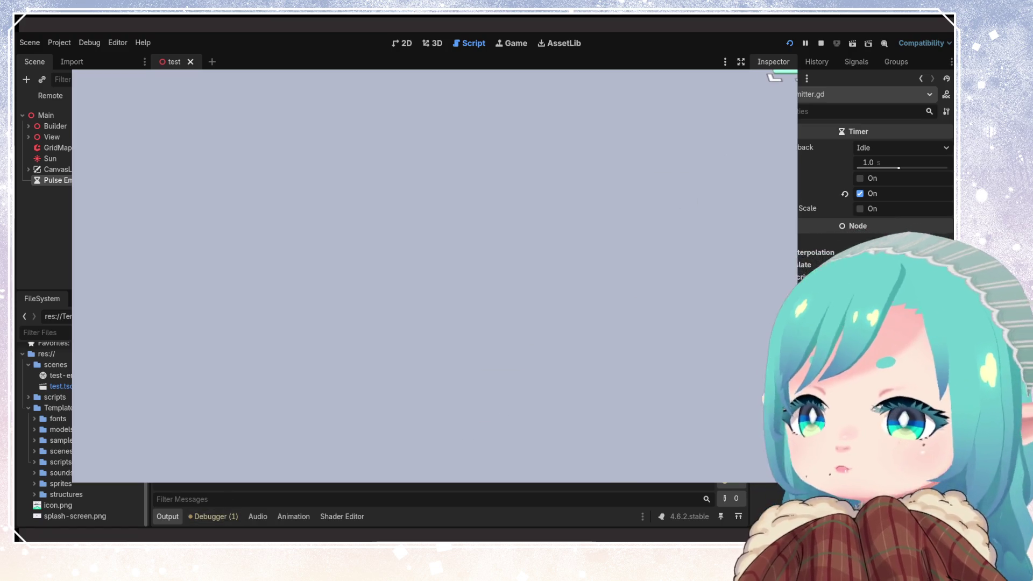
{"action": "key", "text": "F8"}
{"action": "left_click", "coordinate": [409, 199]}
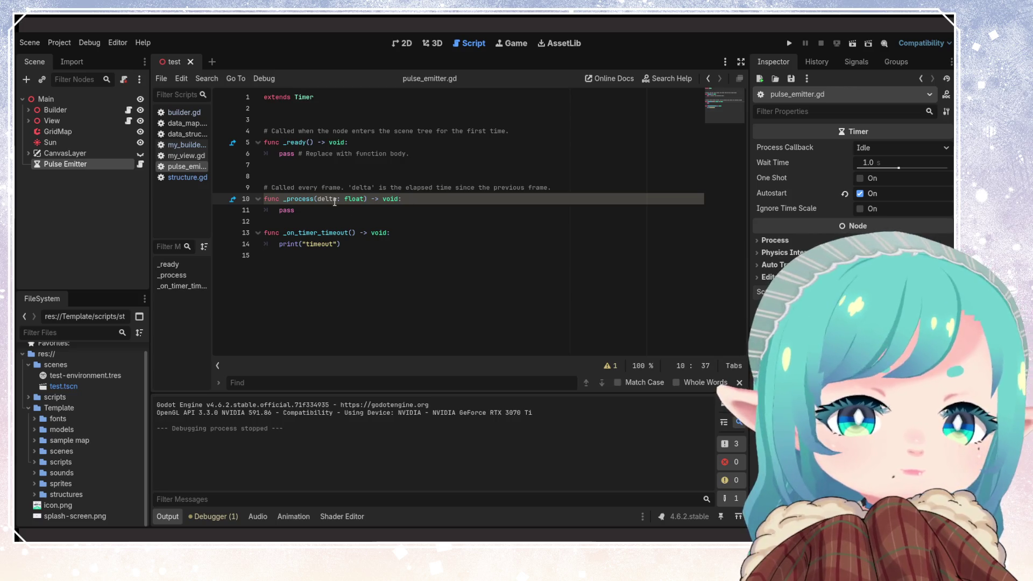
{"action": "left_click", "coordinate": [322, 233]}
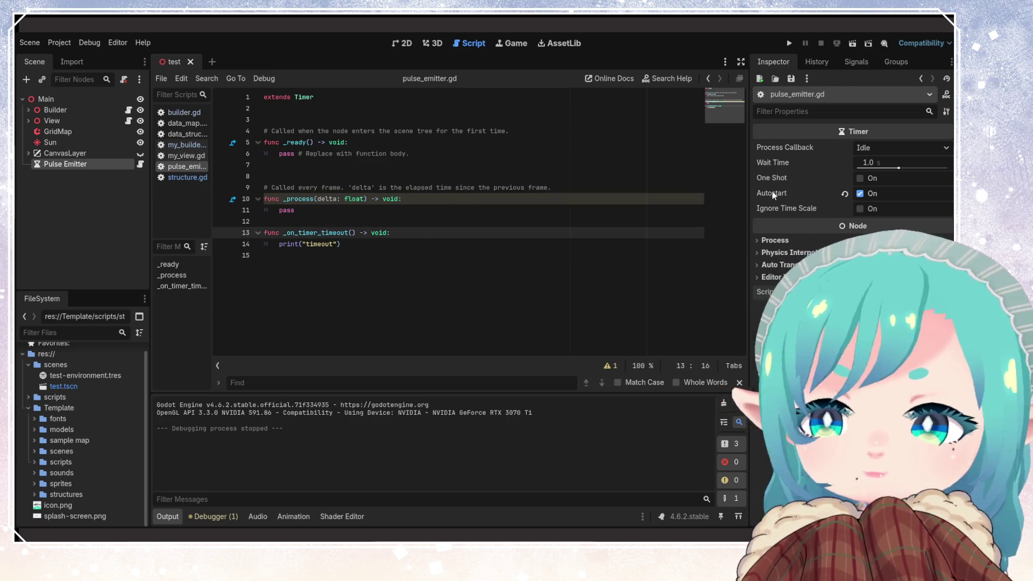
{"action": "mouse_move", "coordinate": [798, 146]}
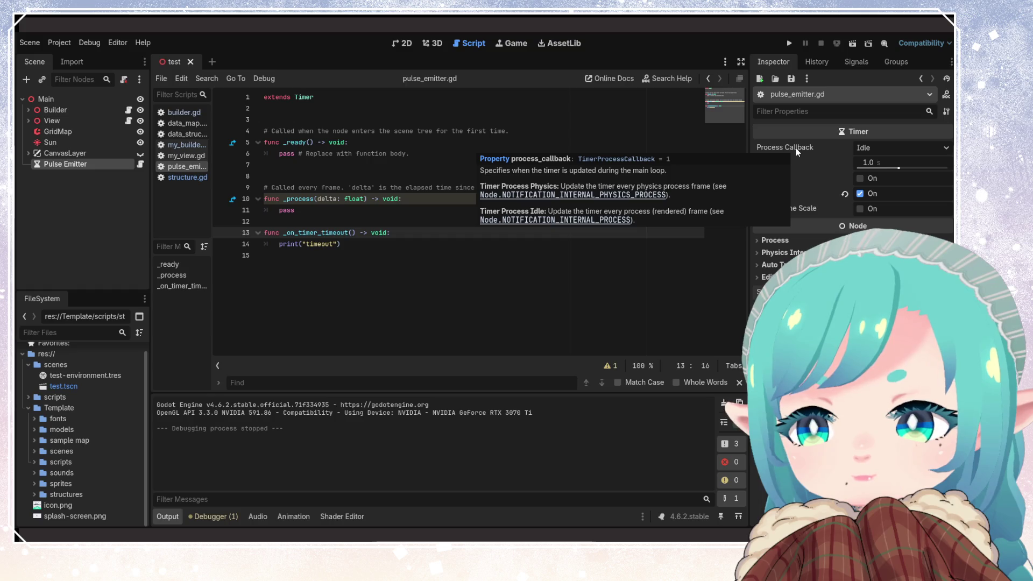
{"action": "mouse_move", "coordinate": [828, 133]}
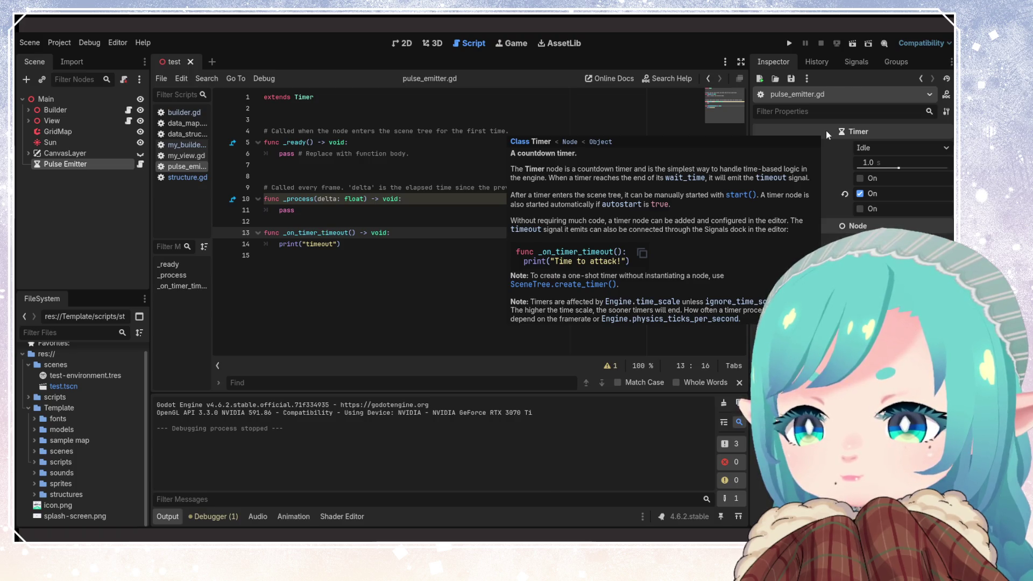
Open the full Timer class reference and read down to the timeout signal description.
{"action": "left_click", "coordinate": [540, 142]}
{"action": "scroll", "coordinate": [423, 280], "scroll_direction": "down", "scroll_amount": 3}
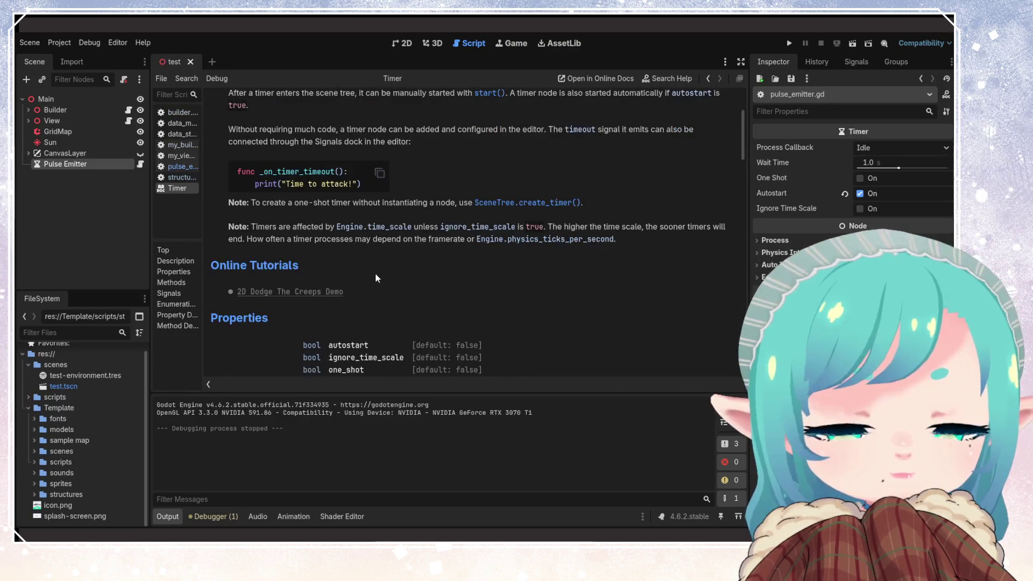
{"action": "scroll", "coordinate": [376, 273], "scroll_direction": "down", "scroll_amount": 3}
{"action": "scroll", "coordinate": [339, 247], "scroll_direction": "down", "scroll_amount": 3}
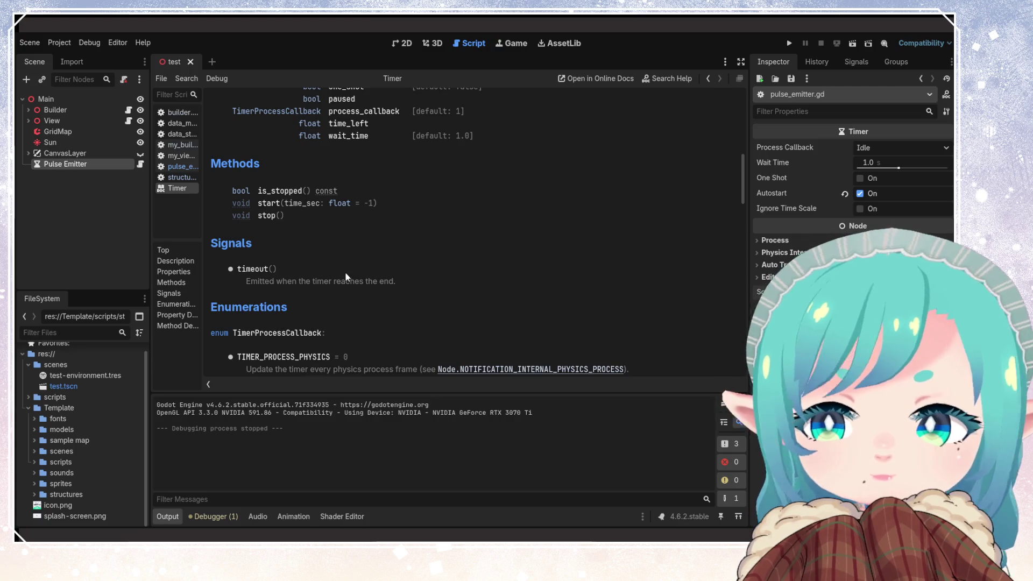
{"action": "scroll", "coordinate": [346, 277], "scroll_direction": "down", "scroll_amount": 2}
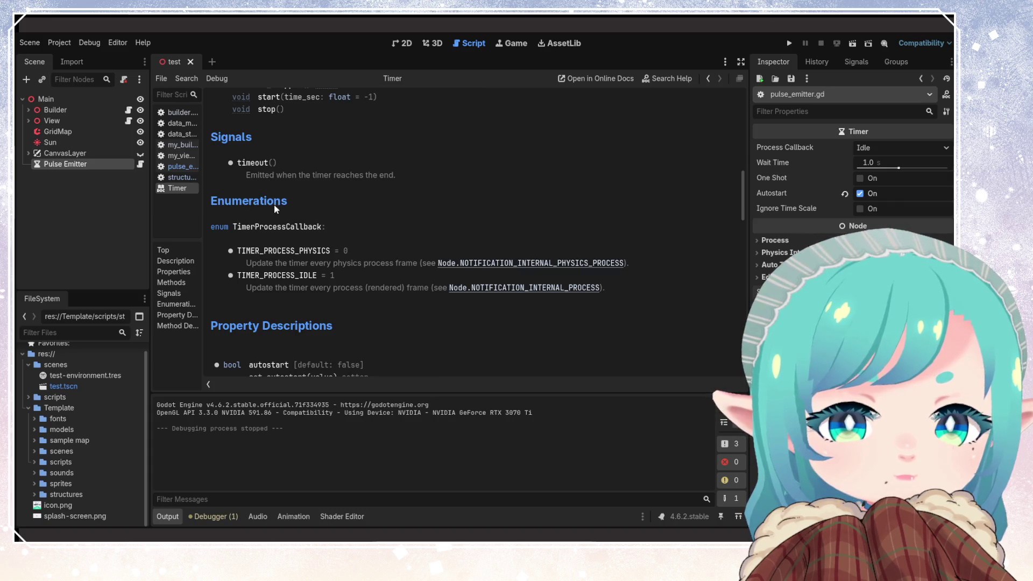
{"action": "scroll", "coordinate": [376, 246], "scroll_direction": "down", "scroll_amount": 2}
{"action": "scroll", "coordinate": [375, 245], "scroll_direction": "up", "scroll_amount": 1}
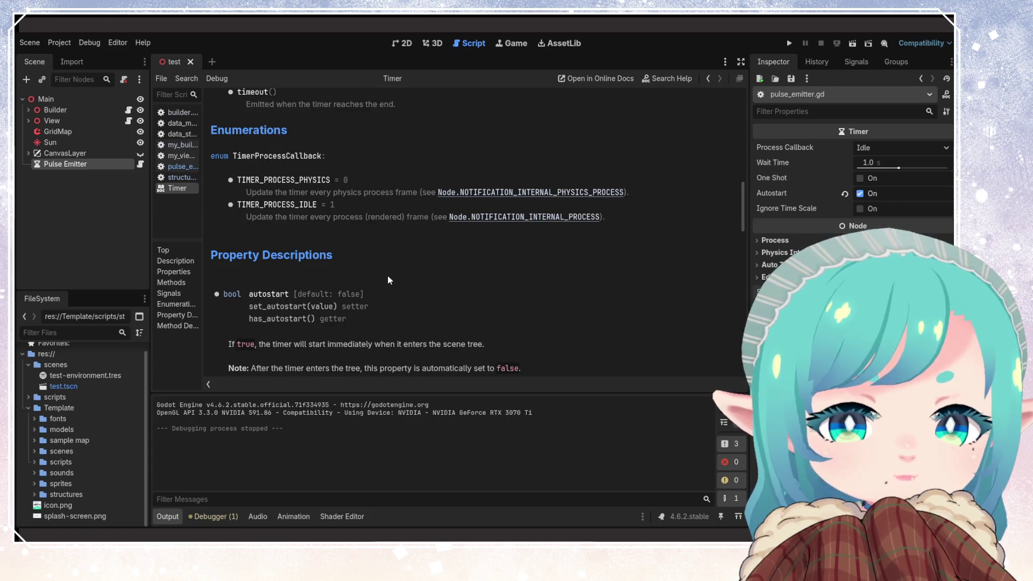
{"action": "scroll", "coordinate": [387, 275], "scroll_direction": "down", "scroll_amount": 3}
{"action": "scroll", "coordinate": [387, 274], "scroll_direction": "down", "scroll_amount": 3}
{"action": "scroll", "coordinate": [385, 272], "scroll_direction": "up", "scroll_amount": 7}
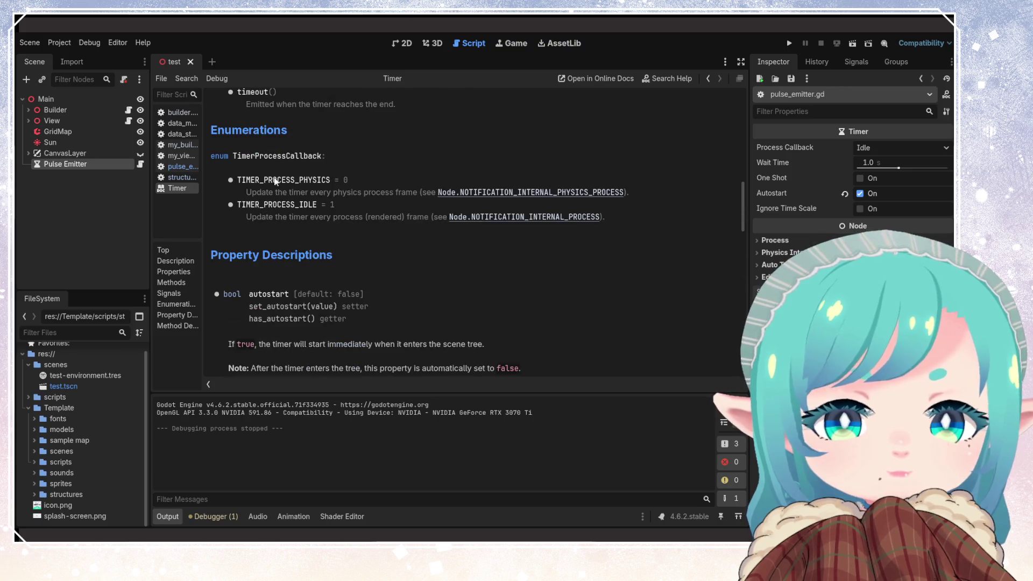
{"action": "double_click", "coordinate": [253, 162]}
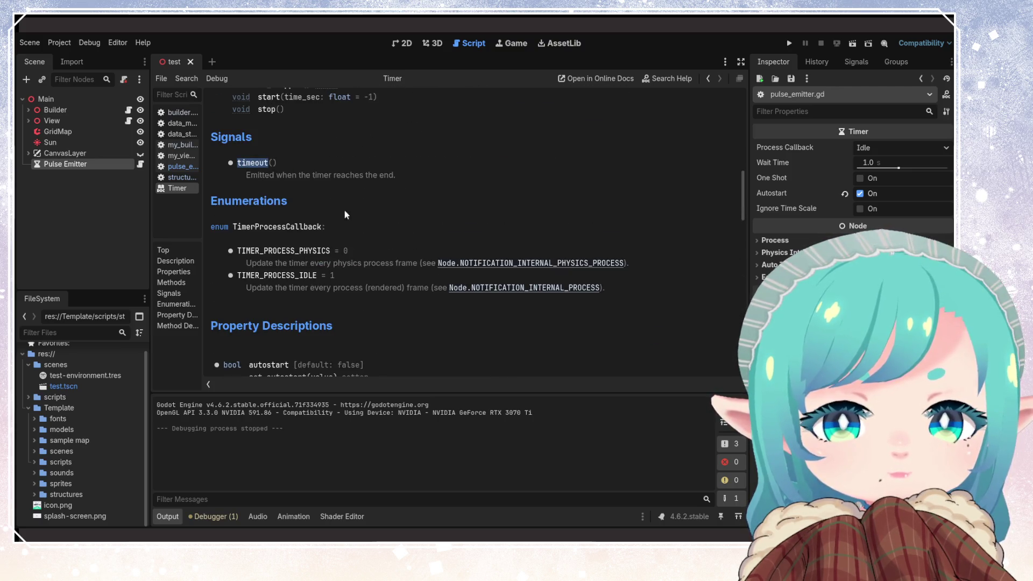
{"action": "scroll", "coordinate": [379, 301], "scroll_direction": "up", "scroll_amount": 3}
{"action": "scroll", "coordinate": [379, 305], "scroll_direction": "up", "scroll_amount": 10}
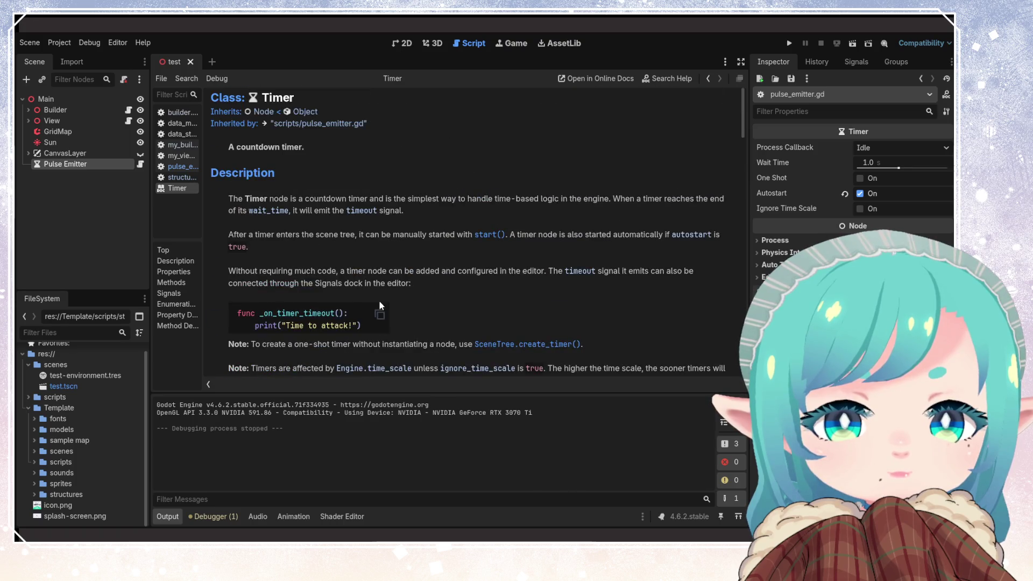
{"action": "left_click", "coordinate": [580, 271]}
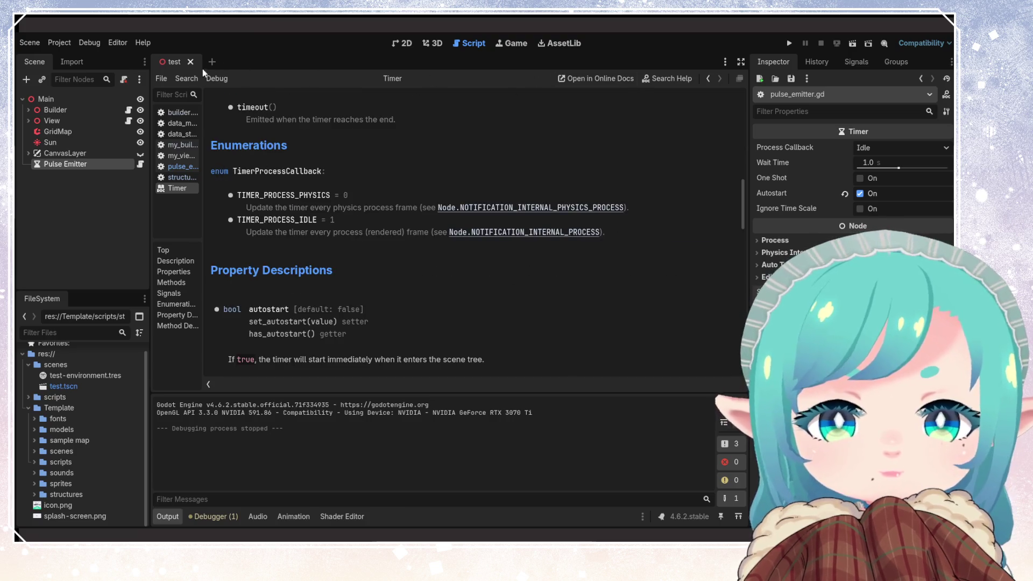
Glance at structure.gd, return to the Timer reference, and select the Pulse Emitter node.
{"action": "left_click", "coordinate": [168, 178]}
{"action": "left_click", "coordinate": [176, 190]}
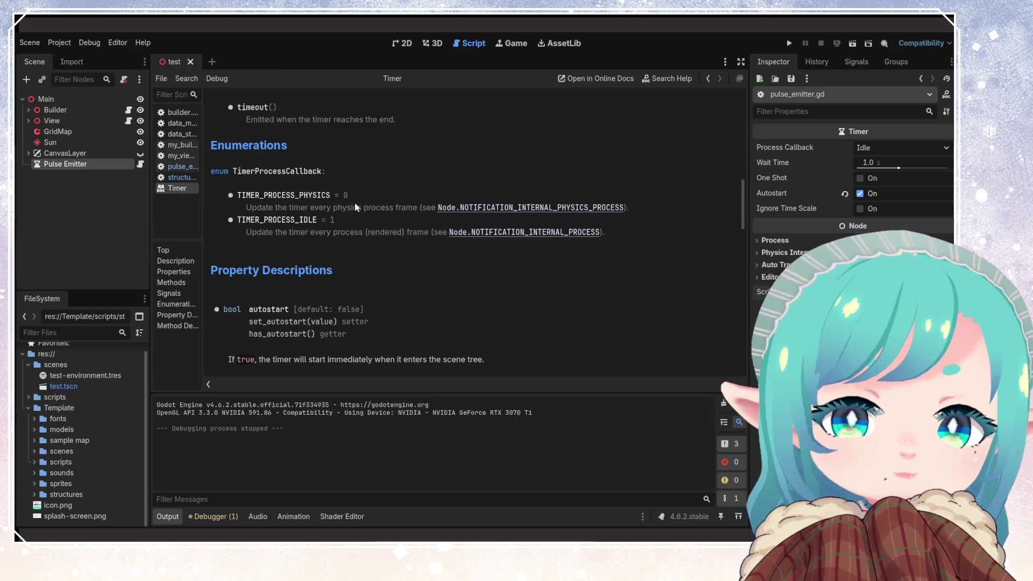
{"action": "scroll", "coordinate": [407, 284], "scroll_direction": "down", "scroll_amount": 3}
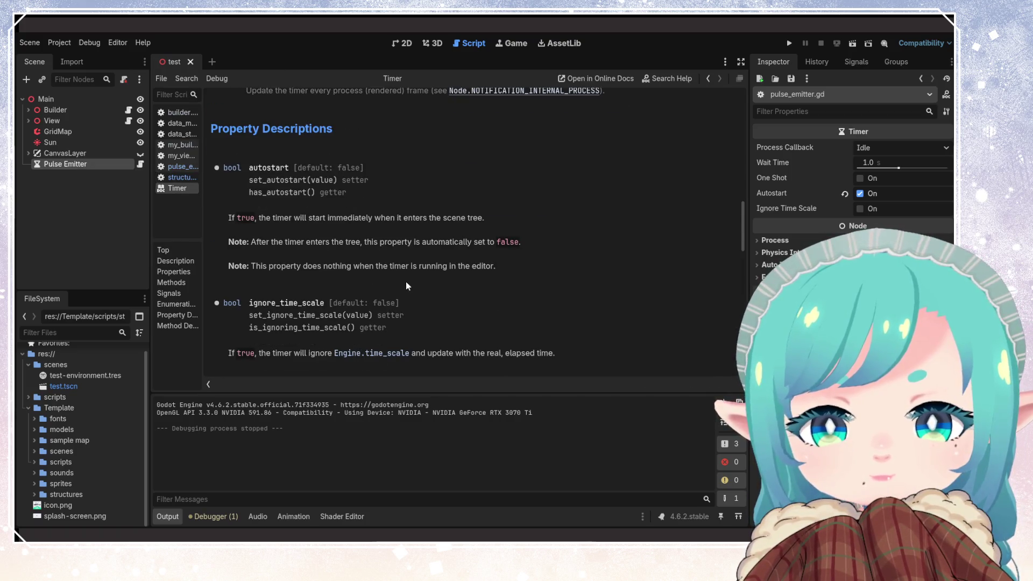
{"action": "scroll", "coordinate": [406, 286], "scroll_direction": "down", "scroll_amount": 4}
{"action": "scroll", "coordinate": [406, 286], "scroll_direction": "down", "scroll_amount": 6}
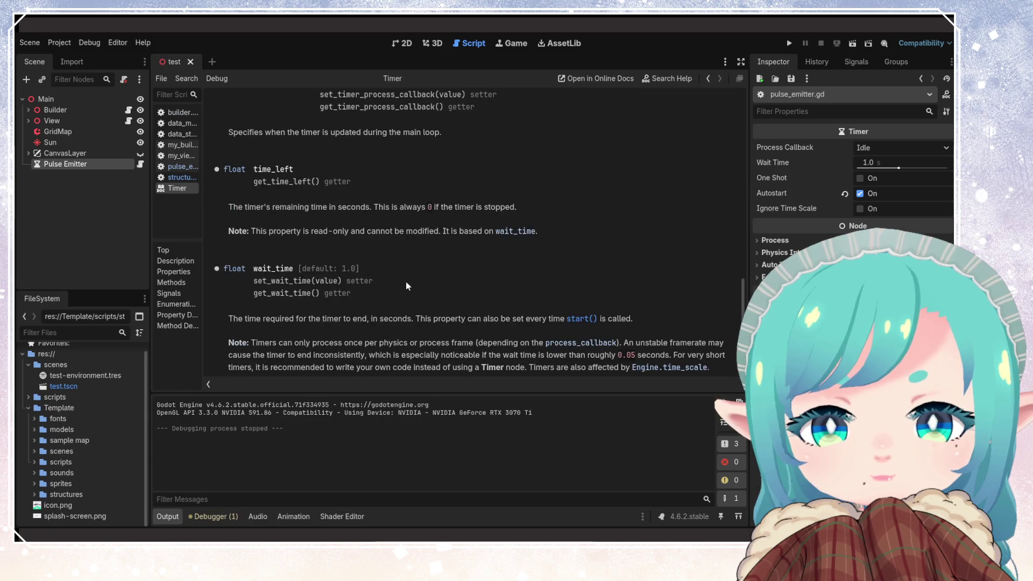
{"action": "double_click", "coordinate": [61, 164]}
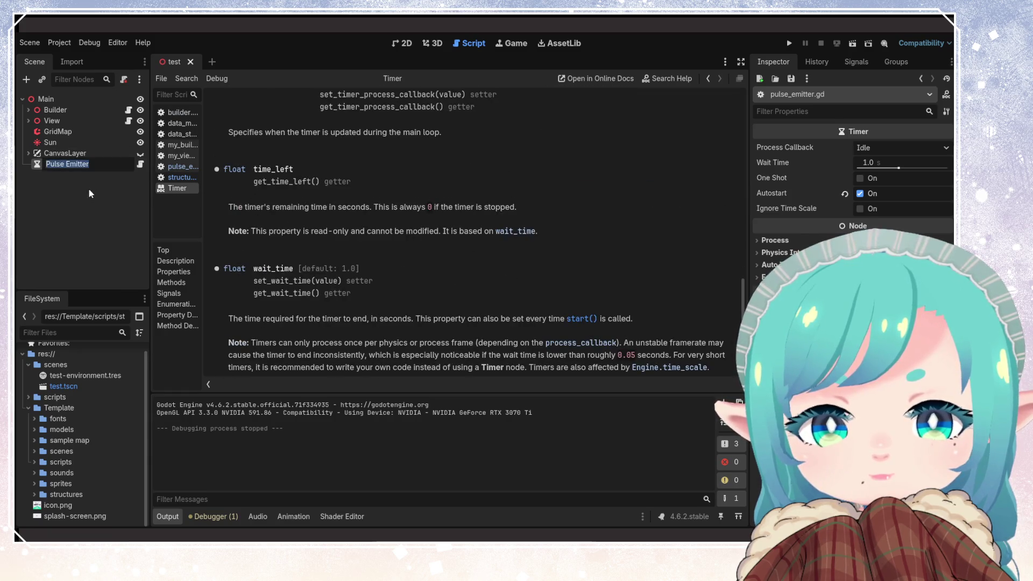
{"action": "key", "text": "Escape"}
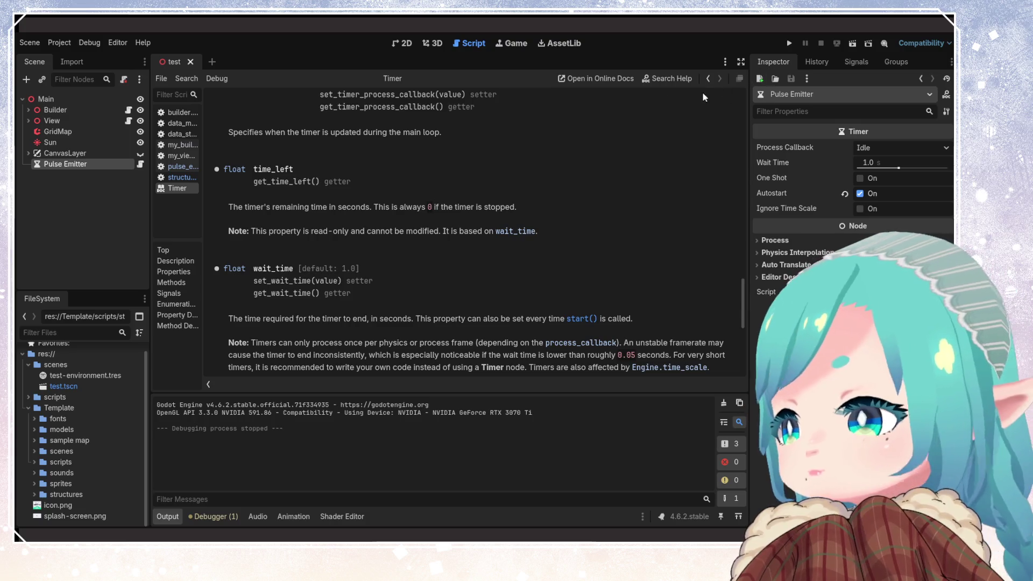
Switch to structure.gd and back, then scroll up through the Timer reference.
{"action": "left_click", "coordinate": [177, 179]}
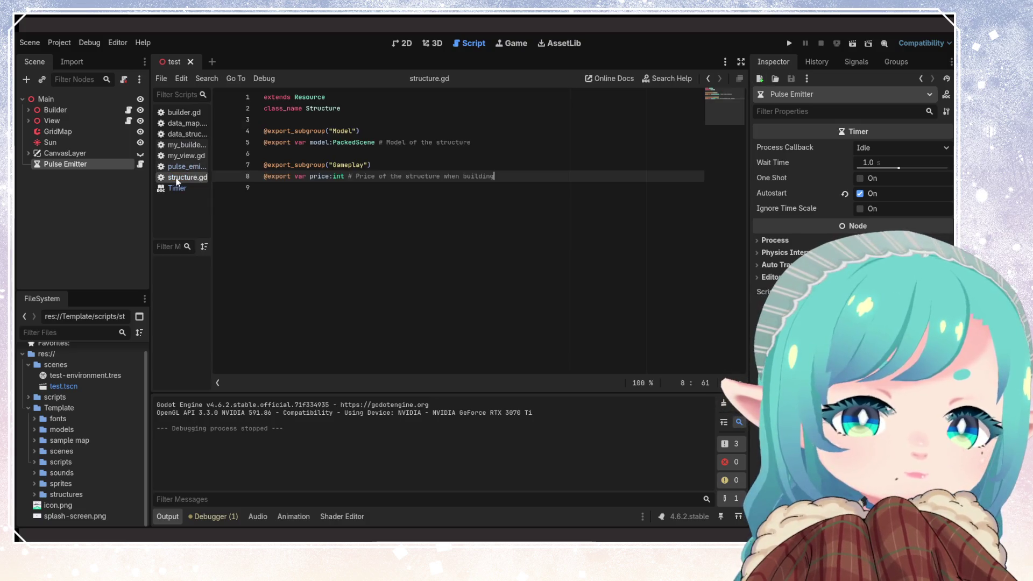
{"action": "left_click", "coordinate": [176, 188]}
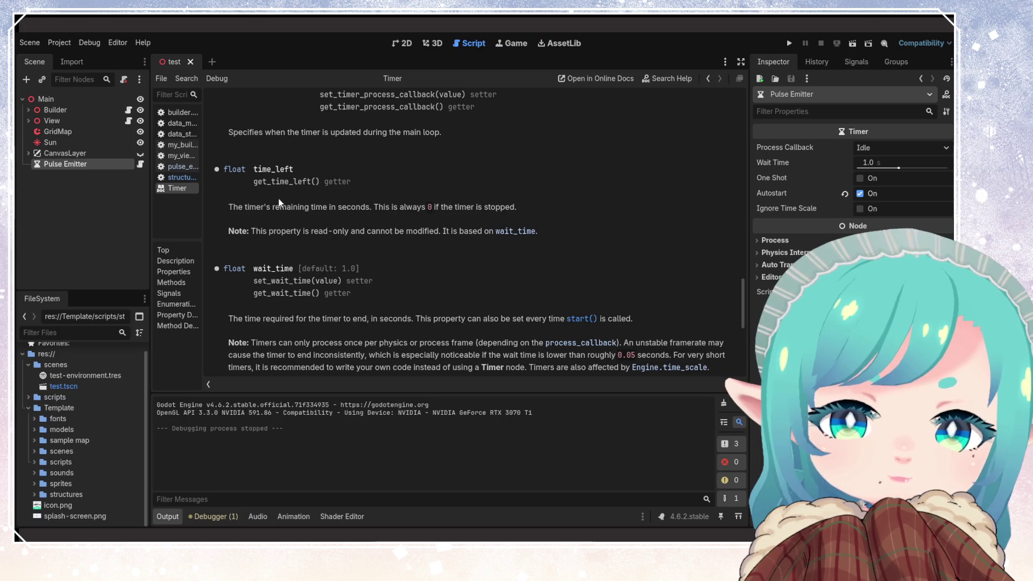
{"action": "scroll", "coordinate": [365, 250], "scroll_direction": "up", "scroll_amount": 3}
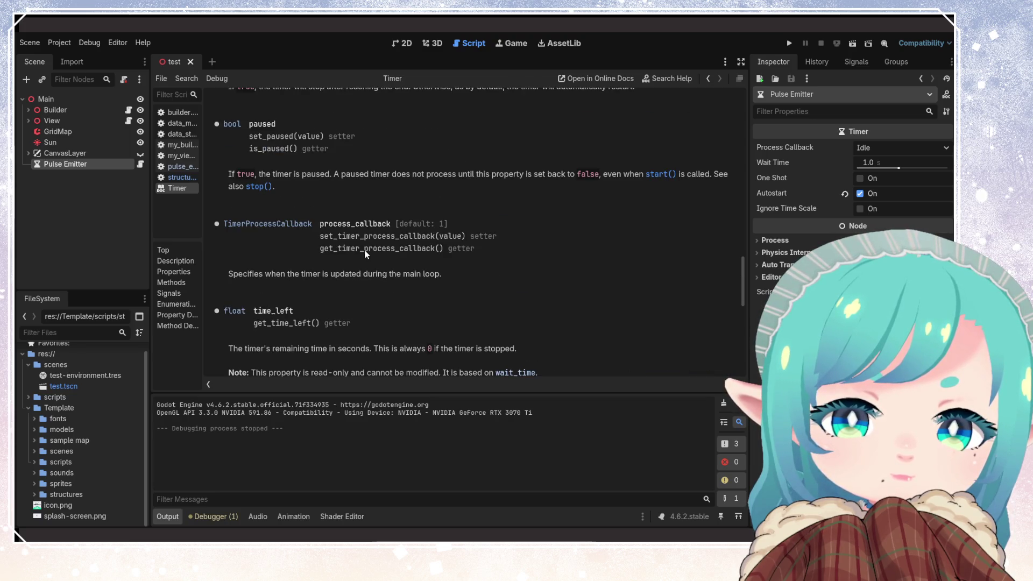
{"action": "scroll", "coordinate": [366, 254], "scroll_direction": "up", "scroll_amount": 3}
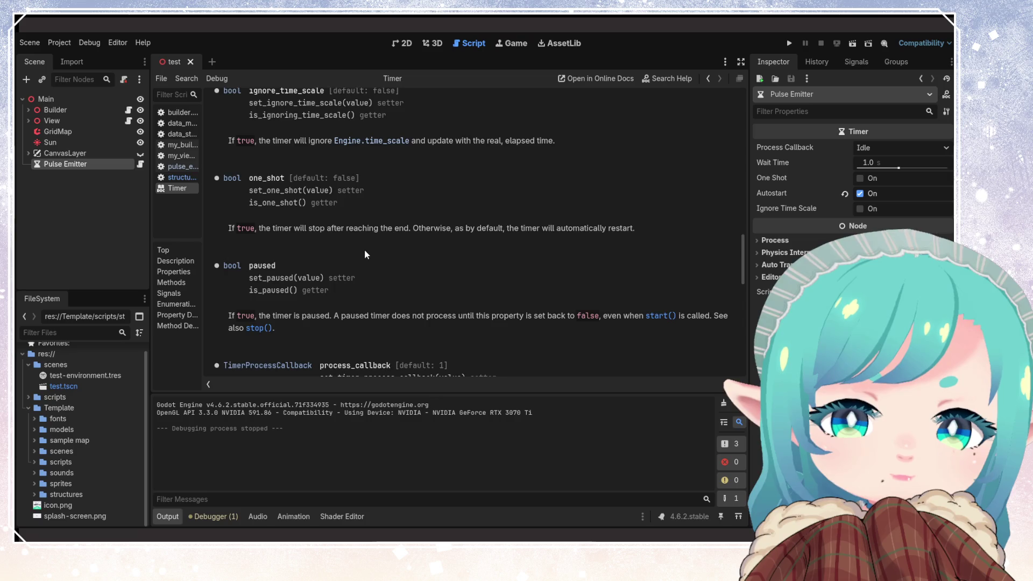
{"action": "scroll", "coordinate": [365, 252], "scroll_direction": "up", "scroll_amount": 8}
{"action": "scroll", "coordinate": [364, 250], "scroll_direction": "up", "scroll_amount": 1}
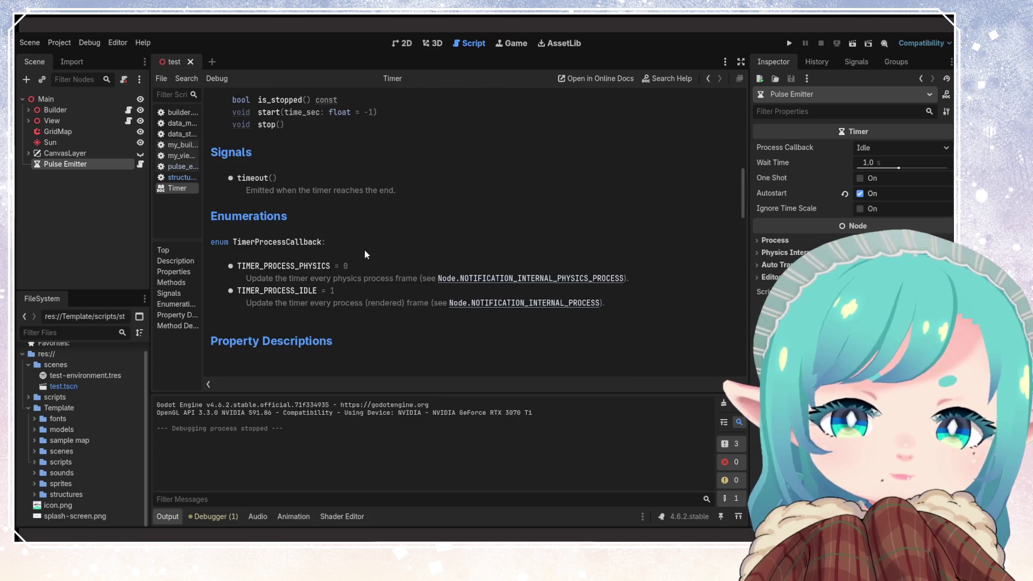
{"action": "scroll", "coordinate": [345, 254], "scroll_direction": "up", "scroll_amount": 3}
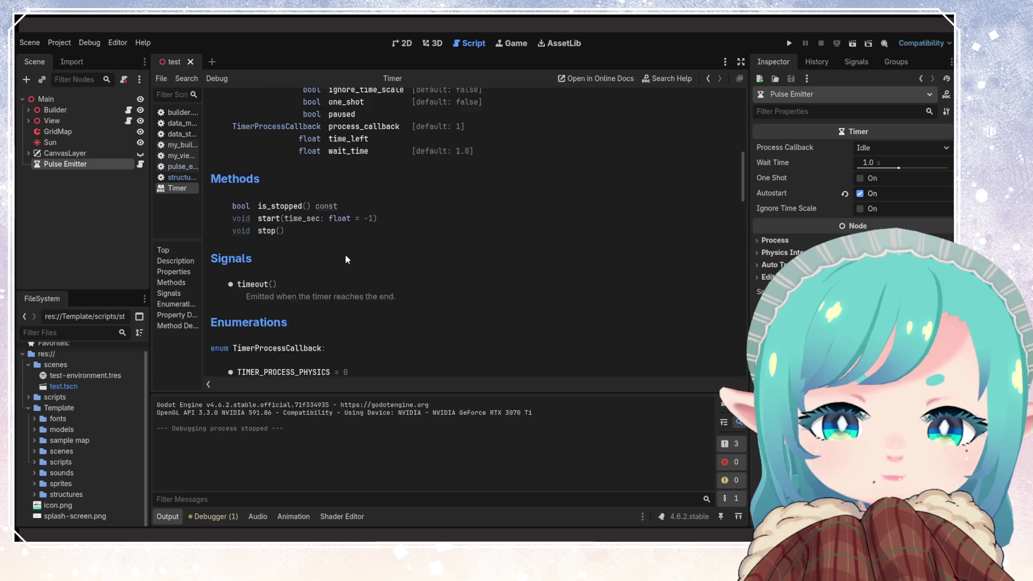
{"action": "scroll", "coordinate": [346, 258], "scroll_direction": "up", "scroll_amount": 2}
{"action": "scroll", "coordinate": [346, 259], "scroll_direction": "up", "scroll_amount": 2}
{"action": "scroll", "coordinate": [344, 254], "scroll_direction": "down", "scroll_amount": 1}
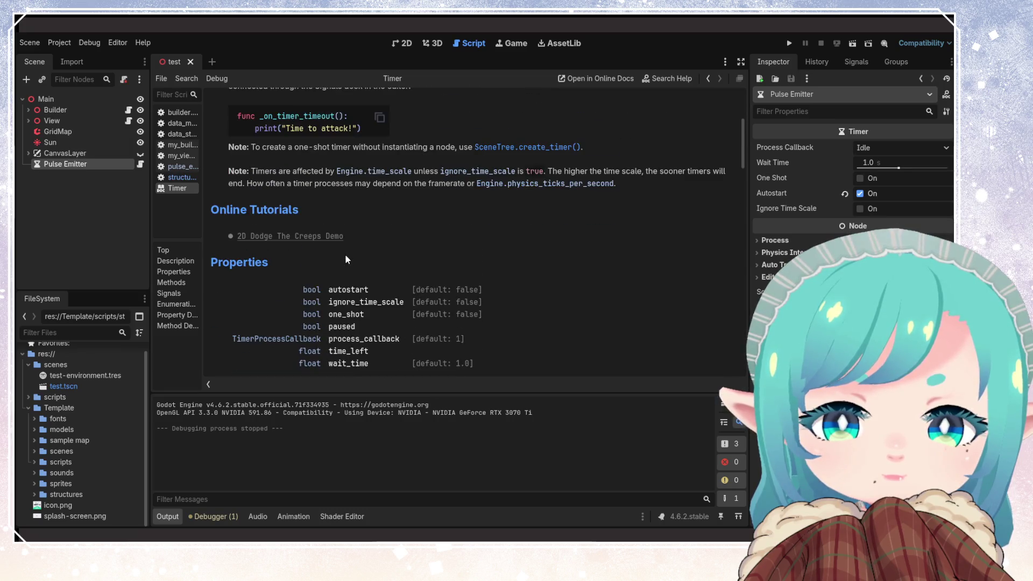
{"action": "scroll", "coordinate": [344, 254], "scroll_direction": "down", "scroll_amount": 1}
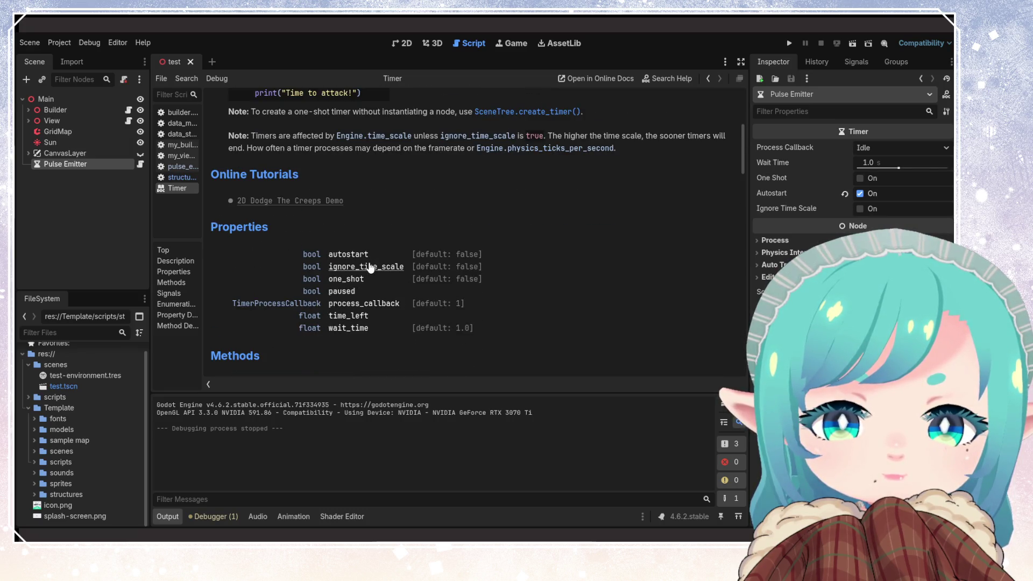
{"action": "scroll", "coordinate": [365, 257], "scroll_direction": "up", "scroll_amount": 3}
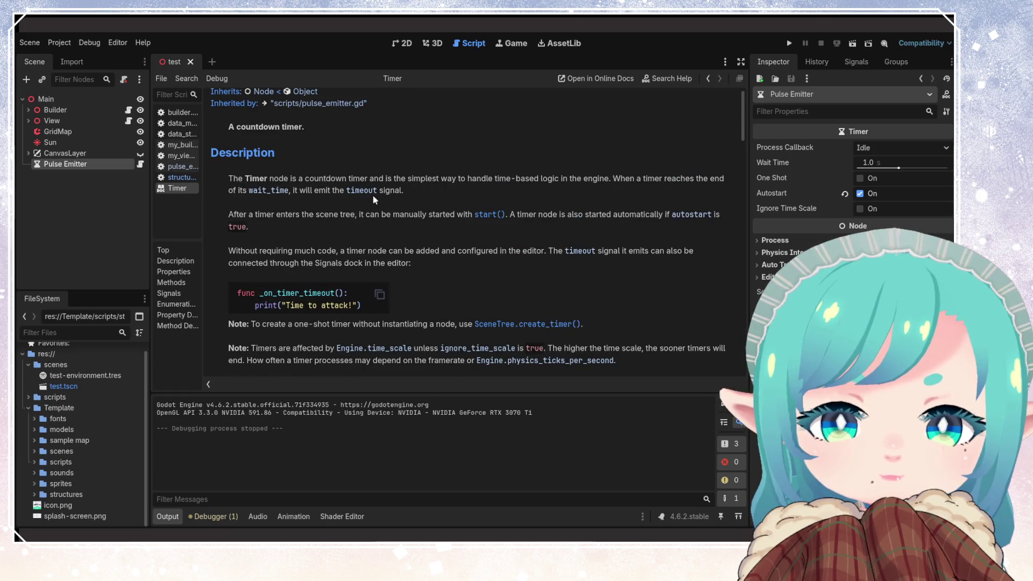
{"action": "scroll", "coordinate": [368, 192], "scroll_direction": "down", "scroll_amount": 7}
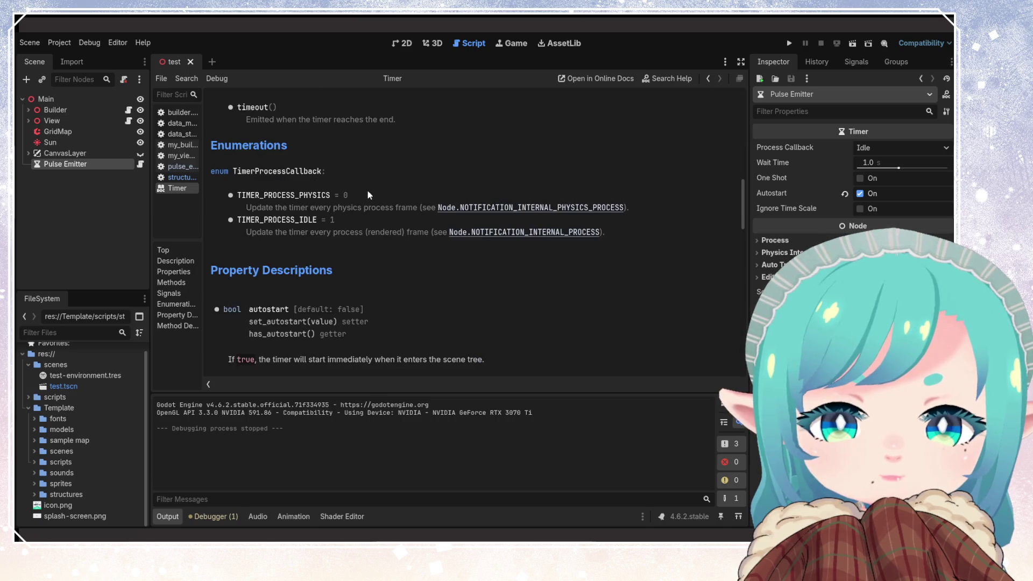
{"action": "scroll", "coordinate": [264, 161], "scroll_direction": "up", "scroll_amount": 1}
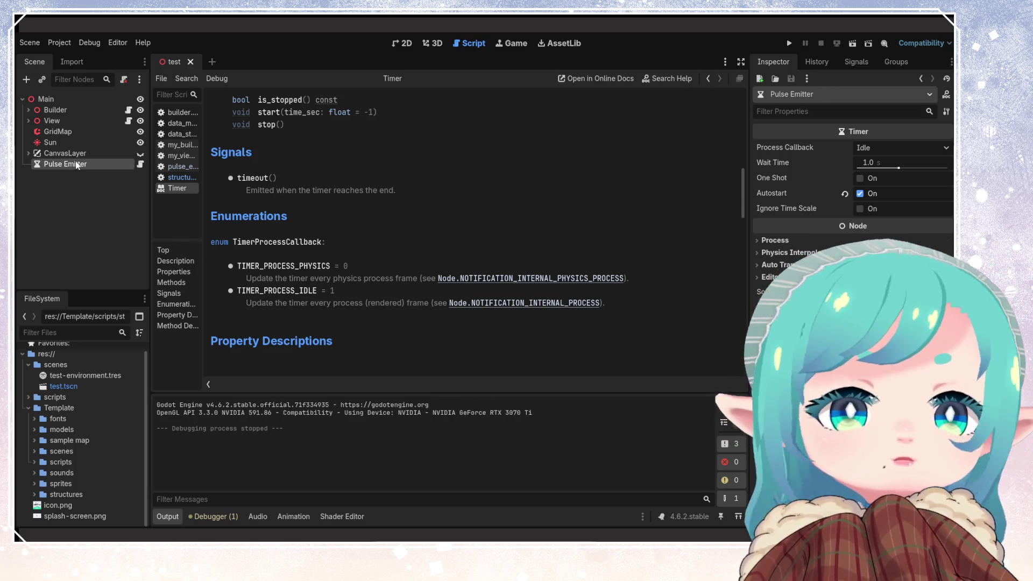
Open pulse_emitter.gd, restoring _on_timer_timeout after accidentally deleting it.
{"action": "left_click", "coordinate": [180, 177]}
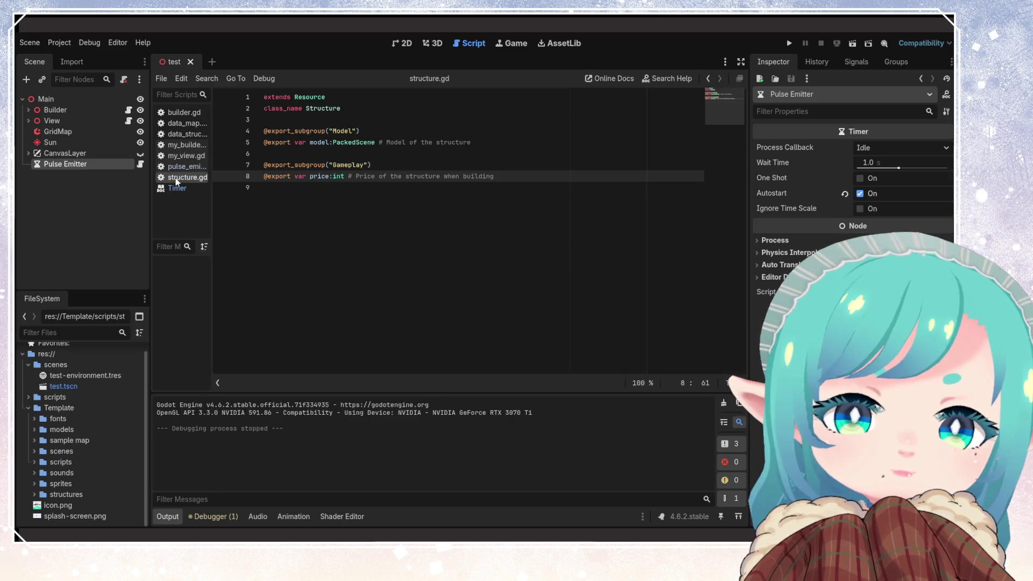
{"action": "left_click", "coordinate": [180, 166]}
{"action": "left_click_drag", "start_coordinate": [347, 243], "coordinate": [256, 237]}
{"action": "key", "text": "BackSpace"}
{"action": "key", "text": "BackSpace"}
{"action": "key", "text": "BackSpace"}
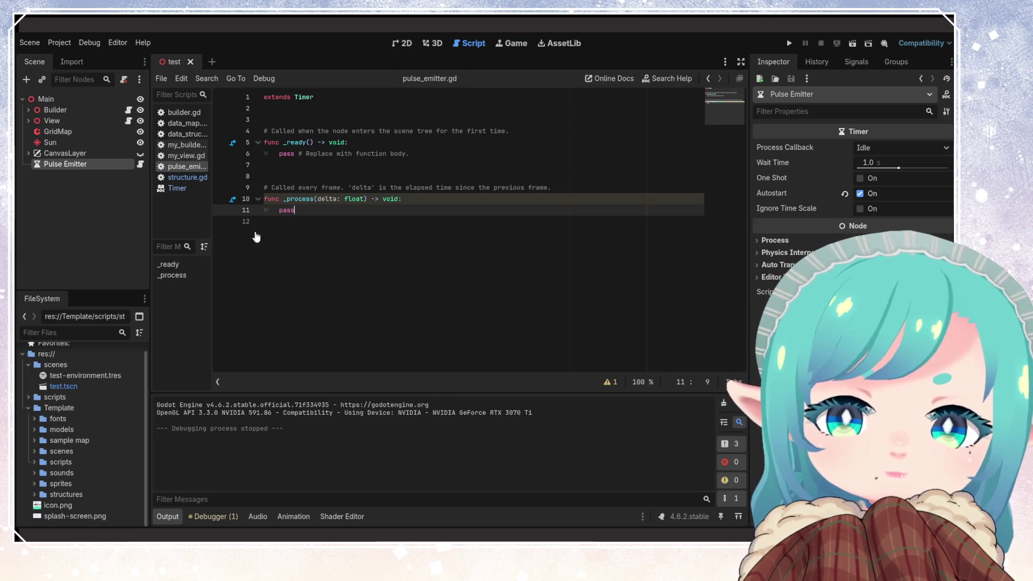
{"action": "left_click", "coordinate": [335, 156]}
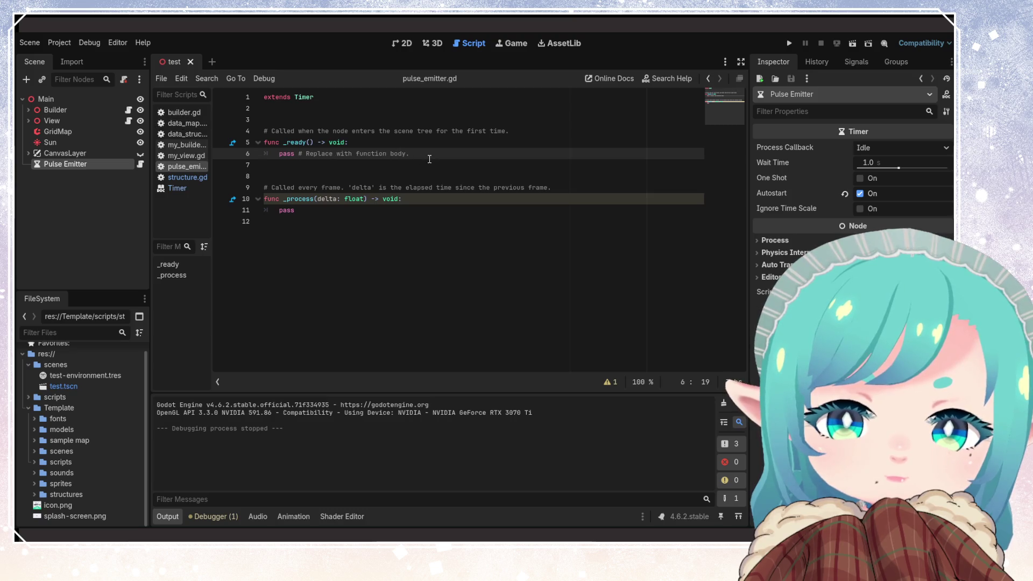
{"action": "left_click", "coordinate": [395, 143]}
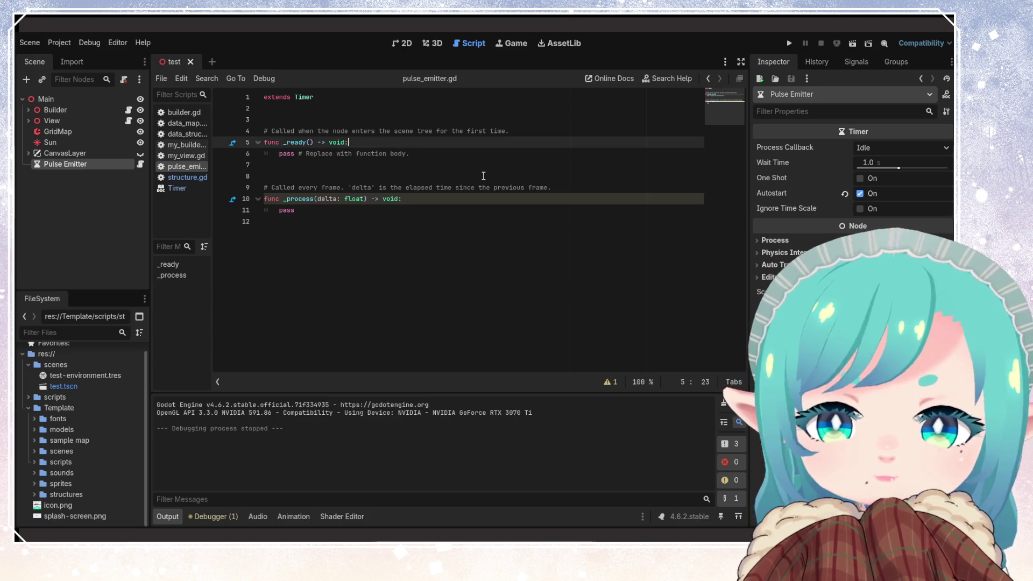
{"action": "key", "text": "ctrl+y"}
{"action": "key", "text": "ctrl+y"}
{"action": "key", "text": "ctrl+y"}
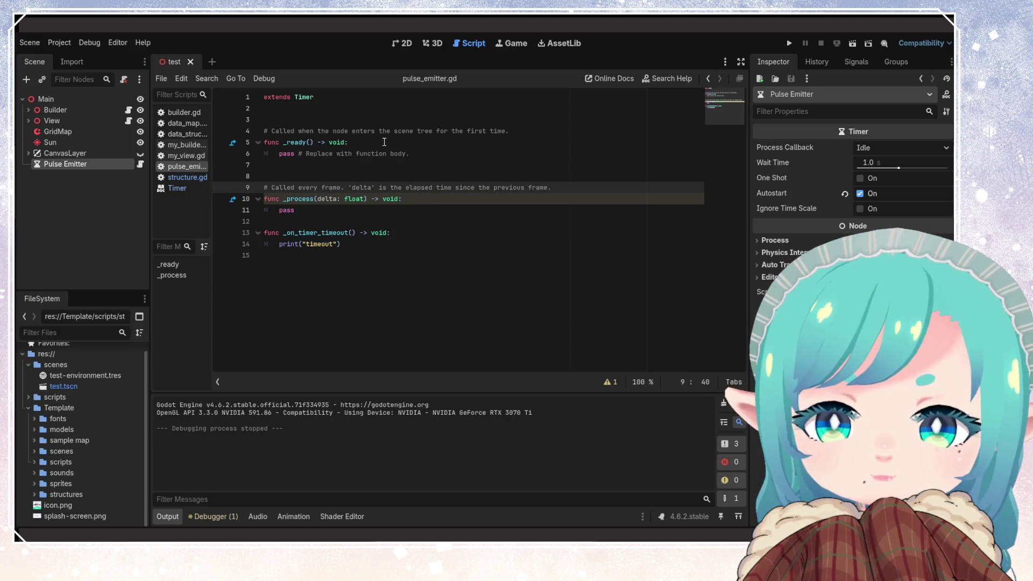
{"action": "left_click", "coordinate": [384, 142]}
Add timeout.connect(_on_timer_timeout) inside _ready and save the script.
{"action": "key", "text": "Return"}
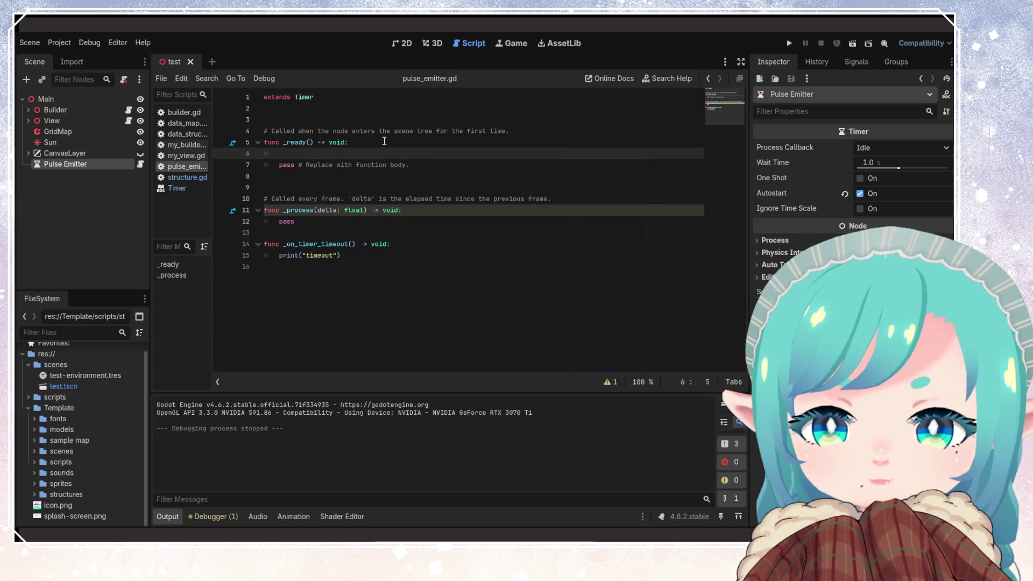
{"action": "type", "text": "timeourt"}
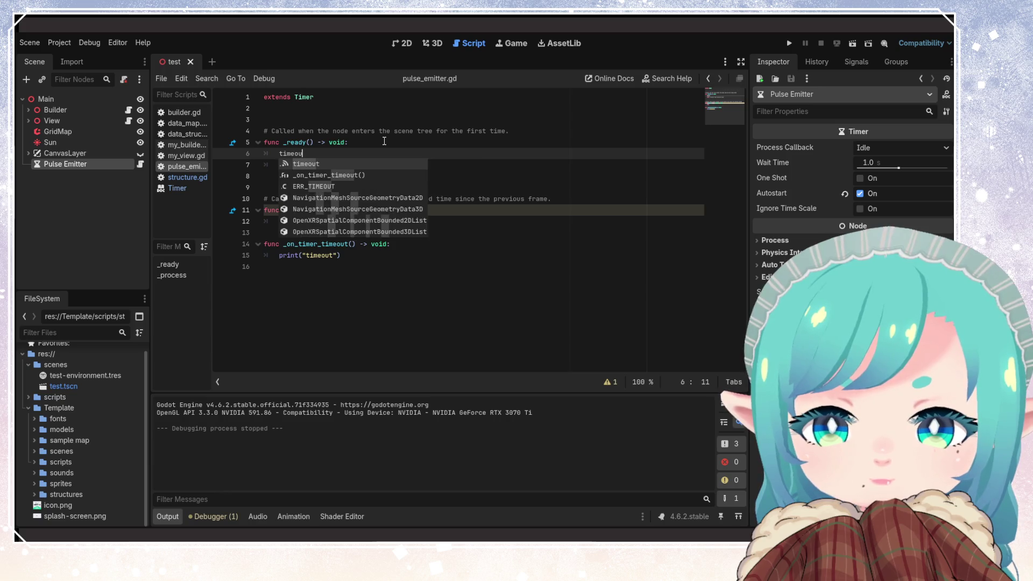
{"action": "key", "text": "BackSpace"}
{"action": "key", "text": "BackSpace"}
{"action": "type", "text": "t."}
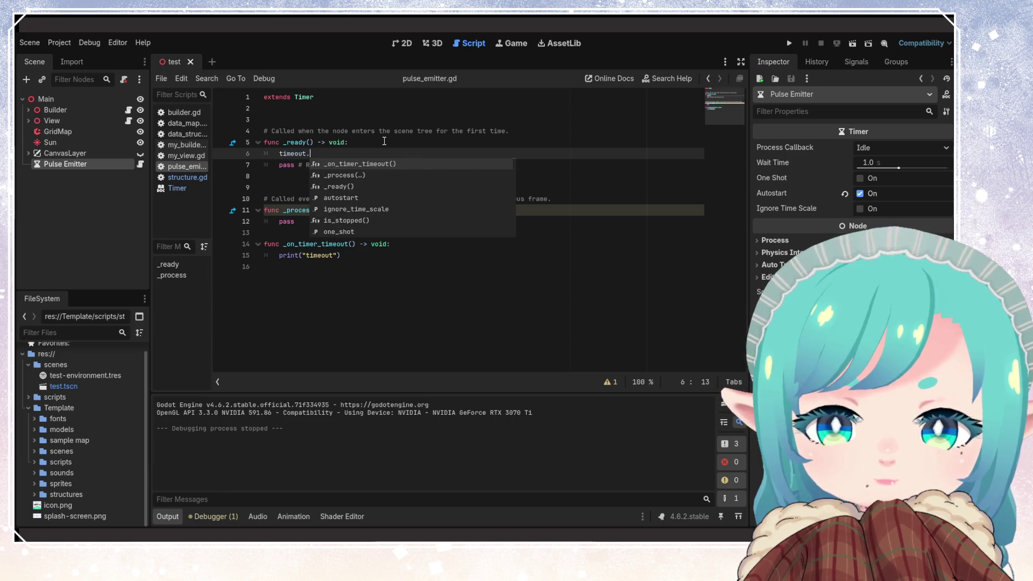
{"action": "type", "text": "connect"}
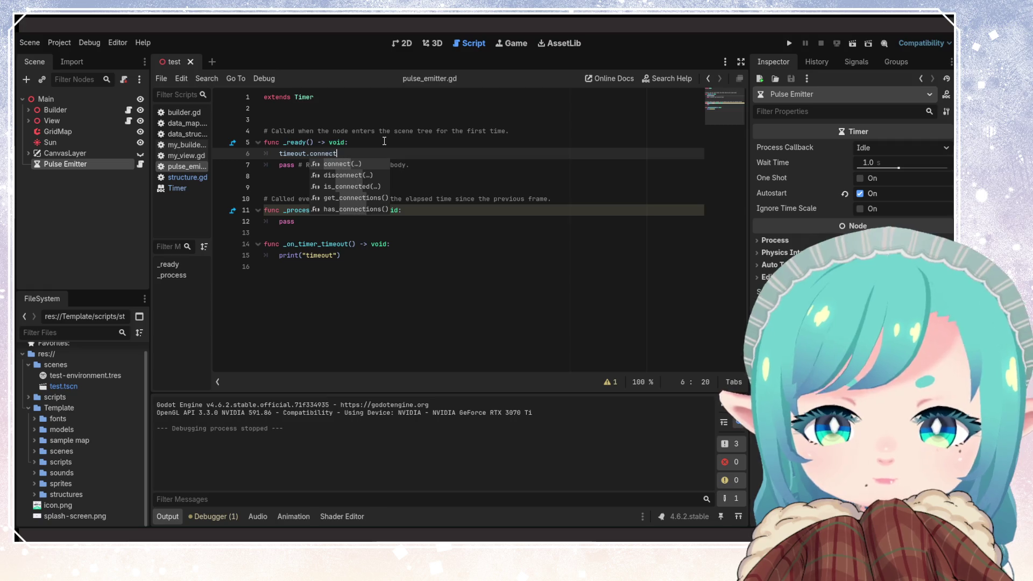
{"action": "key", "text": "Return"}
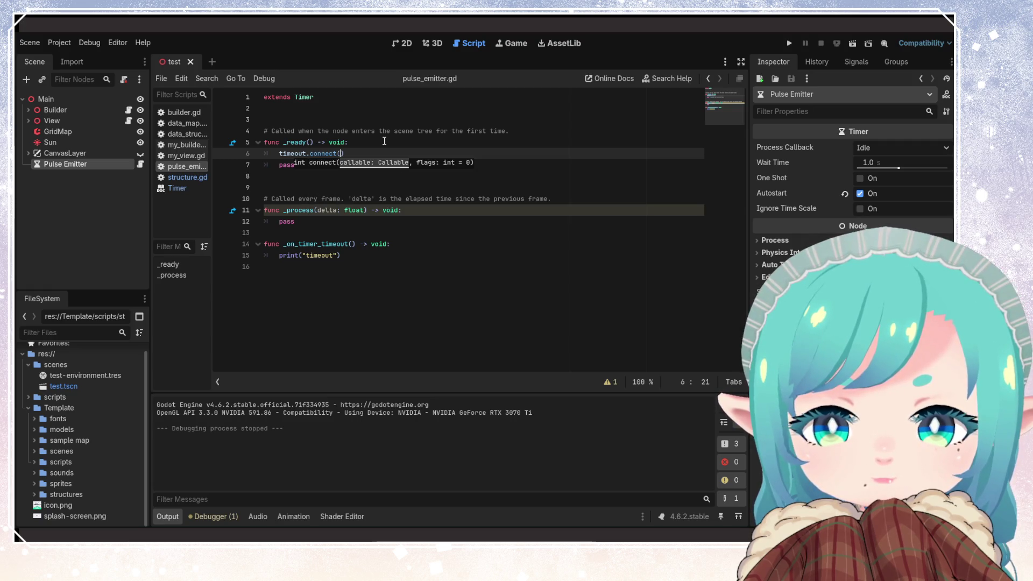
{"action": "double_click", "coordinate": [317, 243]}
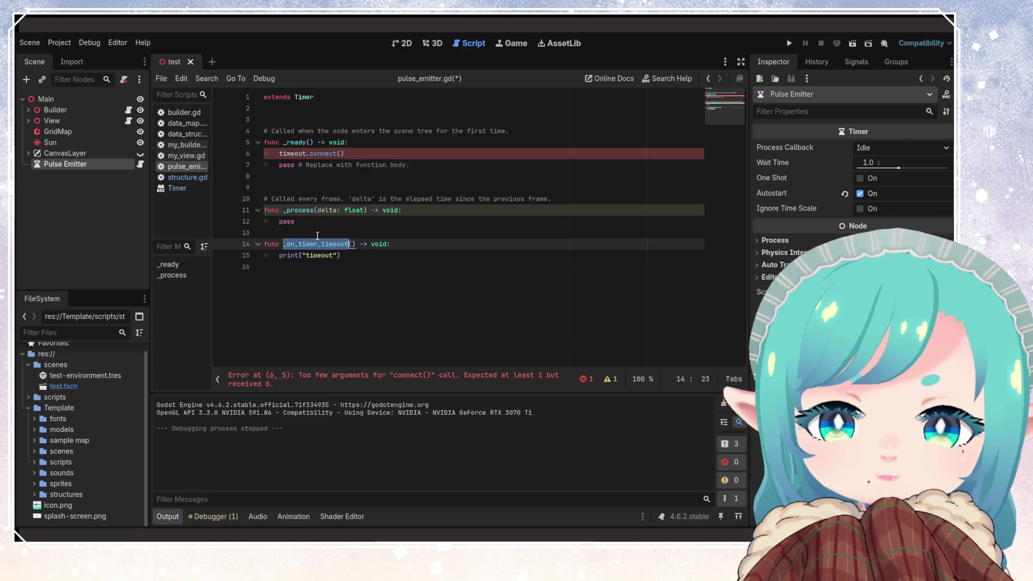
{"action": "key", "text": "ctrl+c"}
{"action": "left_click", "coordinate": [343, 154]}
{"action": "key", "text": "ctrl+v"}
{"action": "key", "text": "Down"}
{"action": "key", "text": "ctrl+s"}
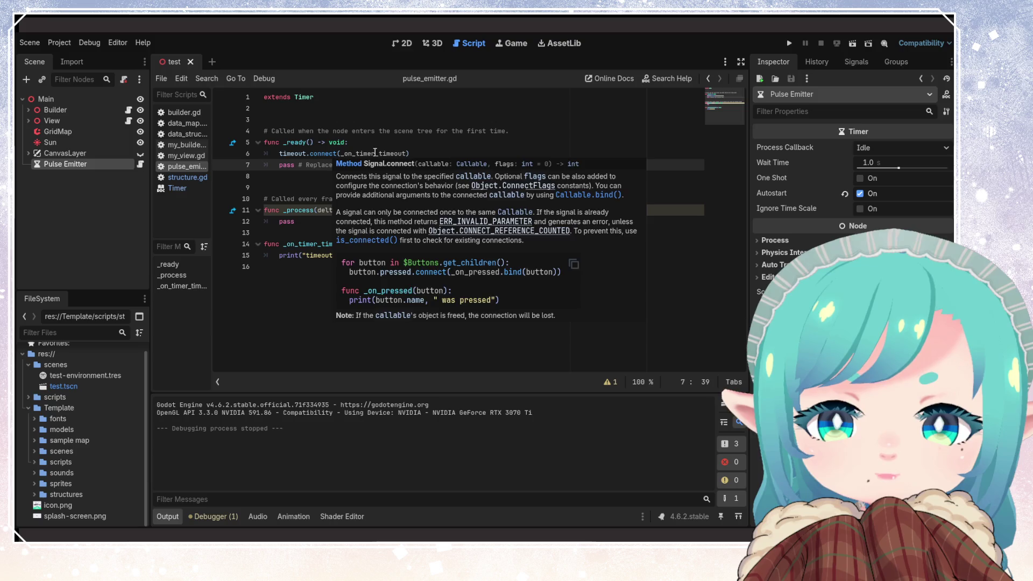
Change the connect argument to _on_timer_timeout.bind(self) and save pulse_emitter.gd.
{"action": "left_click", "coordinate": [375, 154]}
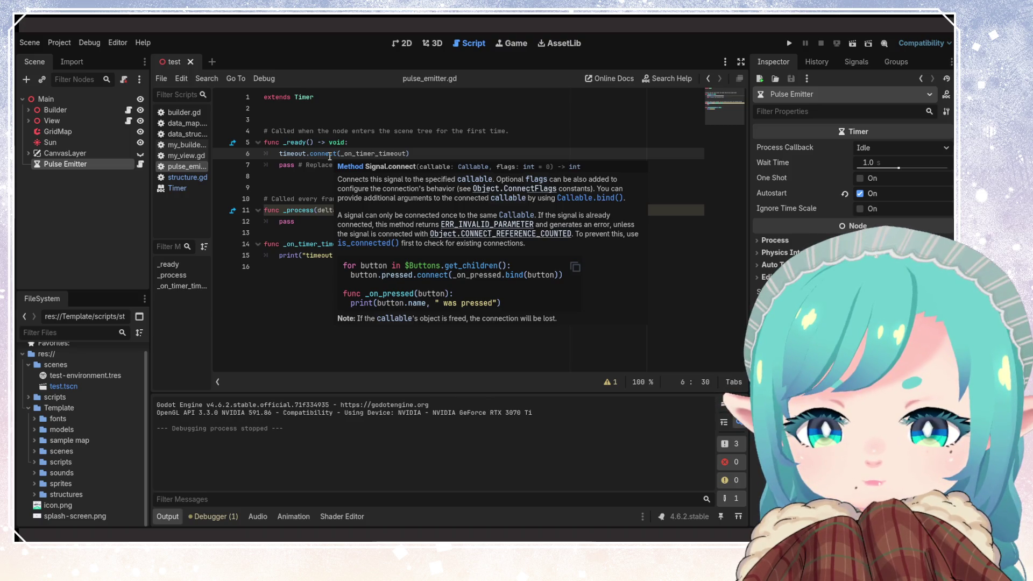
{"action": "left_click", "coordinate": [406, 153]}
{"action": "type", "text": ".bind(th"}
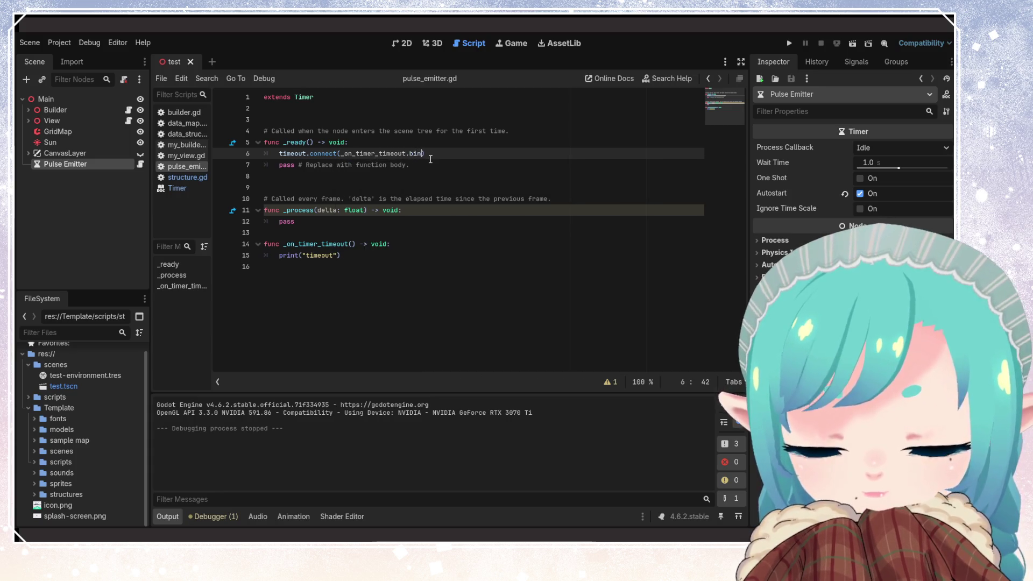
{"action": "type", "text": "is"}
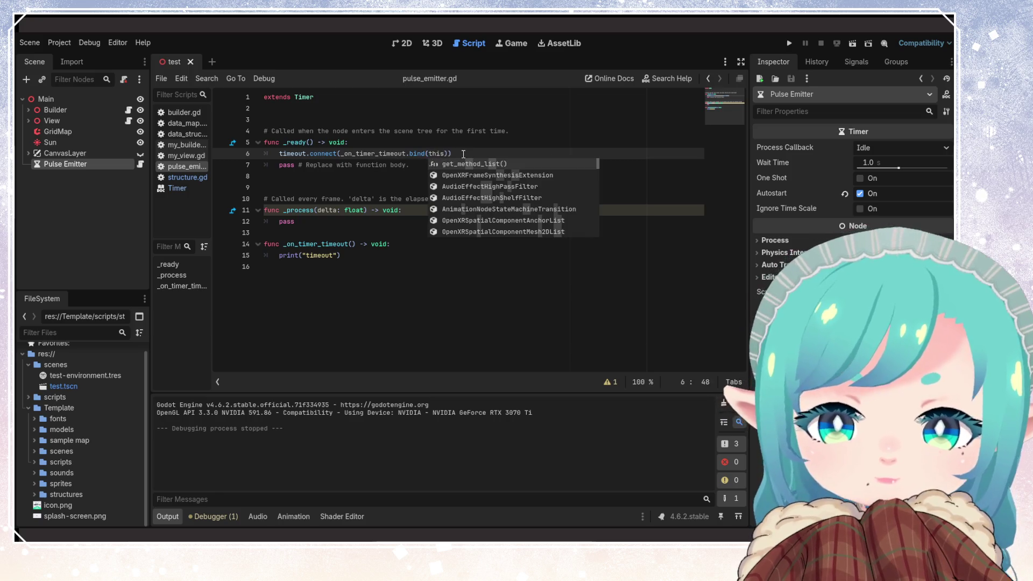
{"action": "key", "text": "BackSpace"}
{"action": "key", "text": "BackSpace"}
{"action": "key", "text": "BackSpace"}
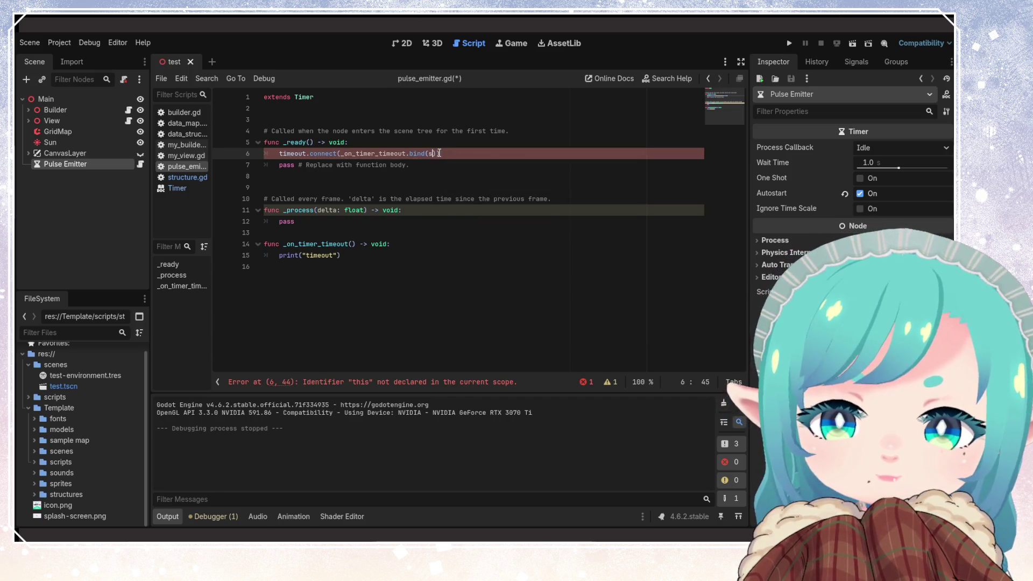
{"action": "type", "text": "self"}
{"action": "key", "text": "Down"}
{"action": "key", "text": "Down"}
{"action": "key", "text": "ctrl+s"}
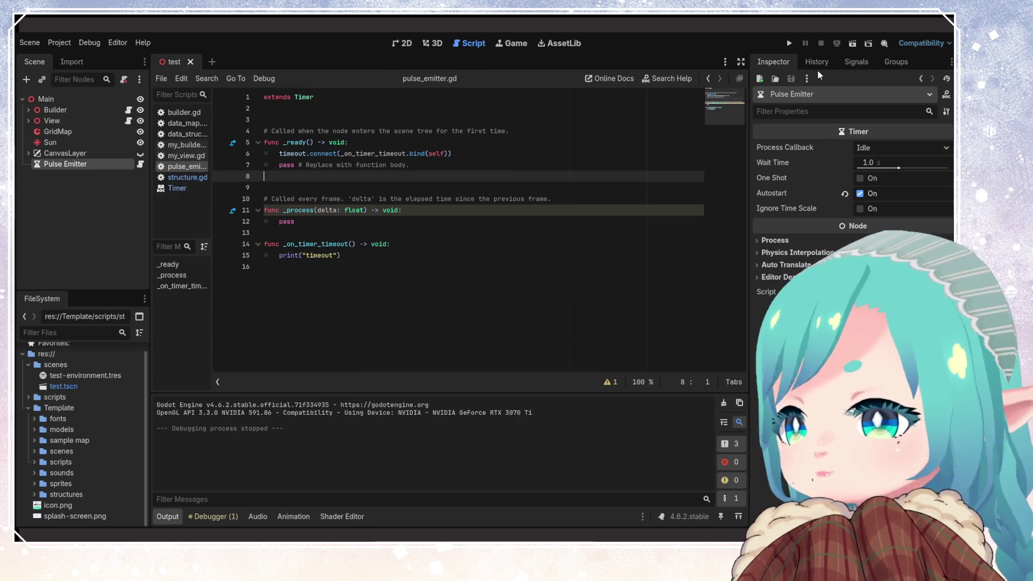
Run and stop the project, revealing 14 'expected 0 arguments' timeout errors.
{"action": "left_click", "coordinate": [789, 43]}
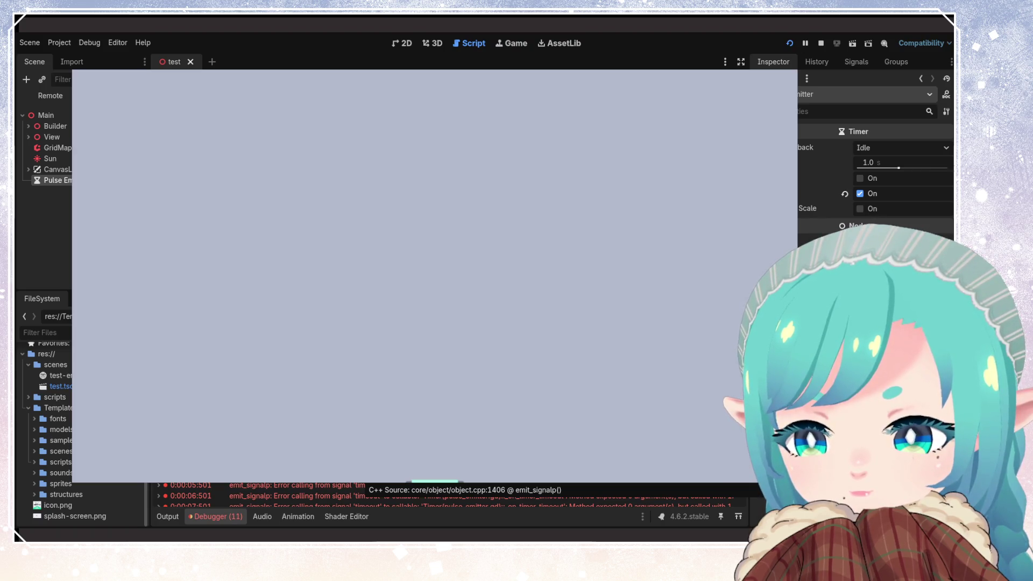
{"action": "left_click", "coordinate": [822, 44]}
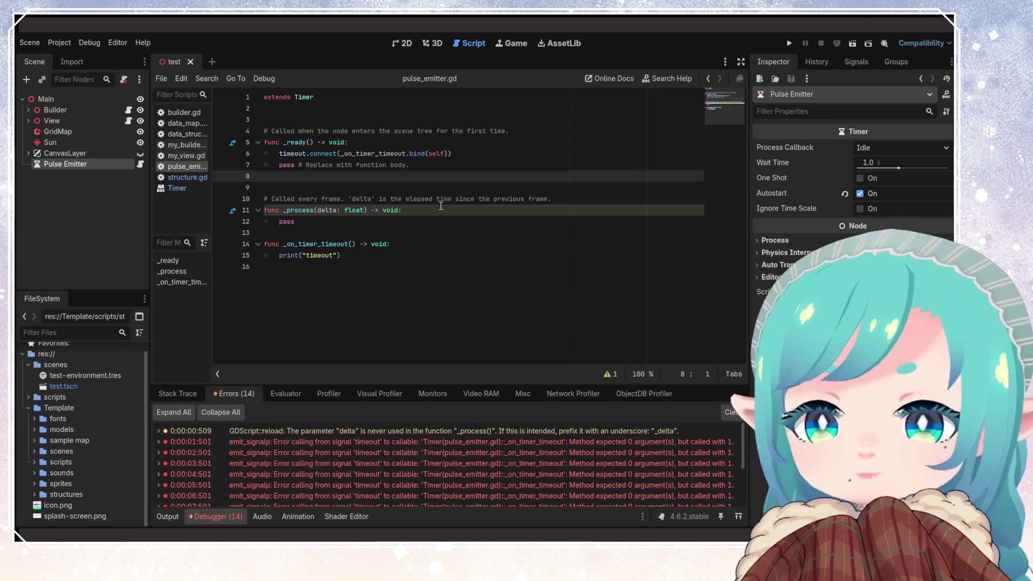
{"action": "mouse_move", "coordinate": [328, 154]}
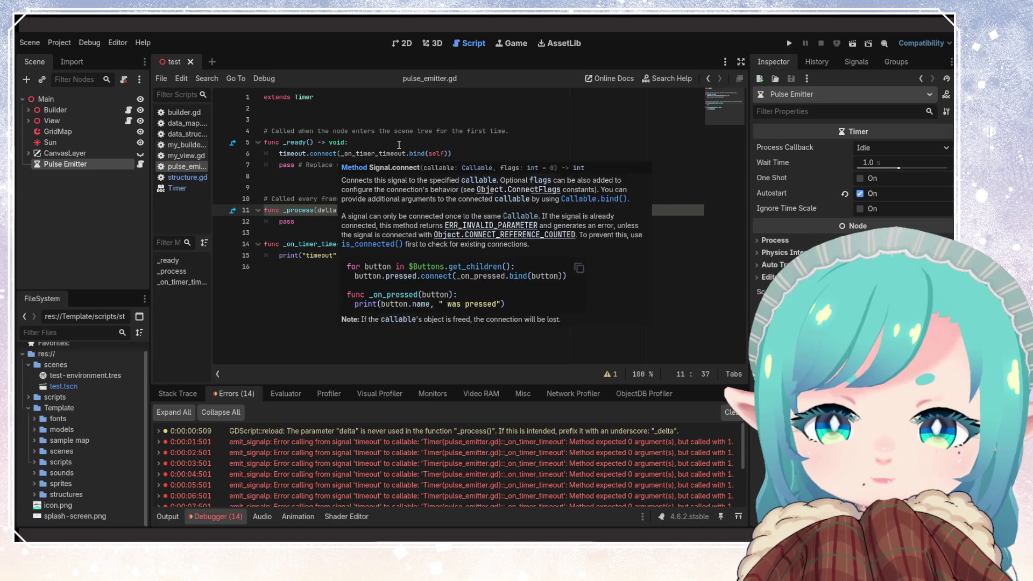
Remove .bind(self) from the timeout connect call and rerun the scene, which prints 'timeout' four times.
{"action": "left_click", "coordinate": [447, 154]}
{"action": "key", "text": "BackSpace"}
{"action": "key", "text": "BackSpace"}
{"action": "key", "text": "BackSpace"}
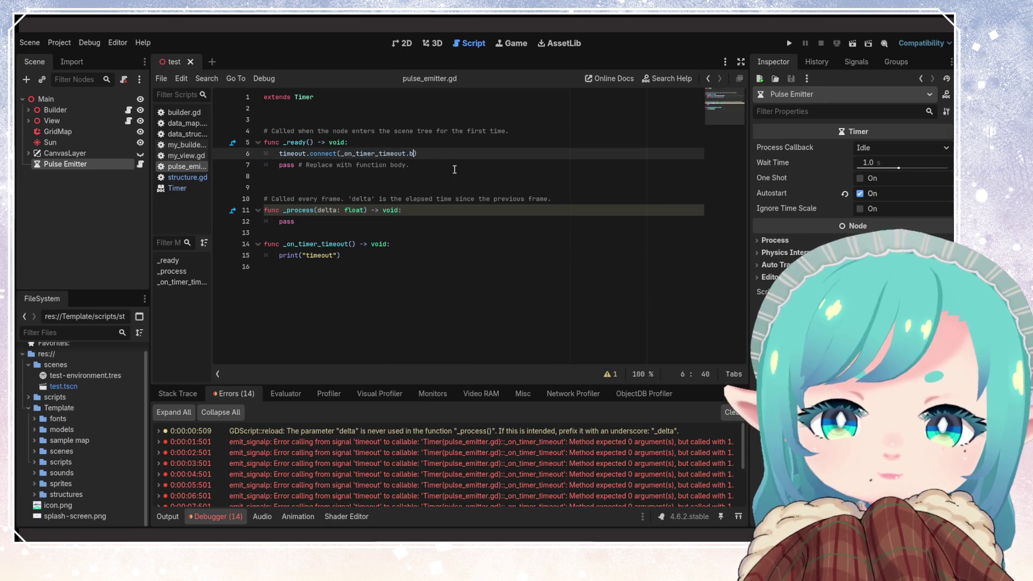
{"action": "left_click", "coordinate": [455, 170]}
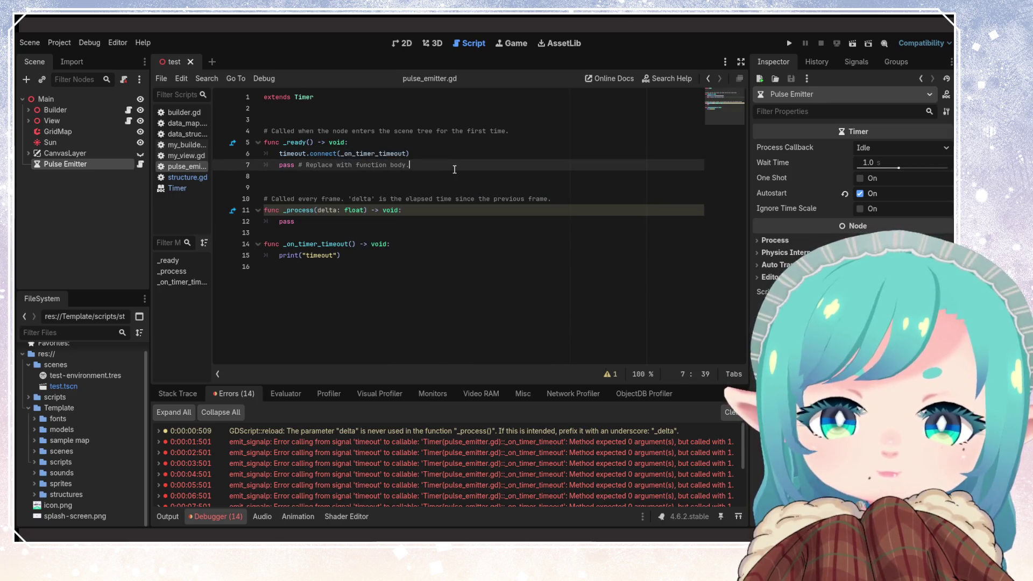
{"action": "left_click", "coordinate": [853, 43]}
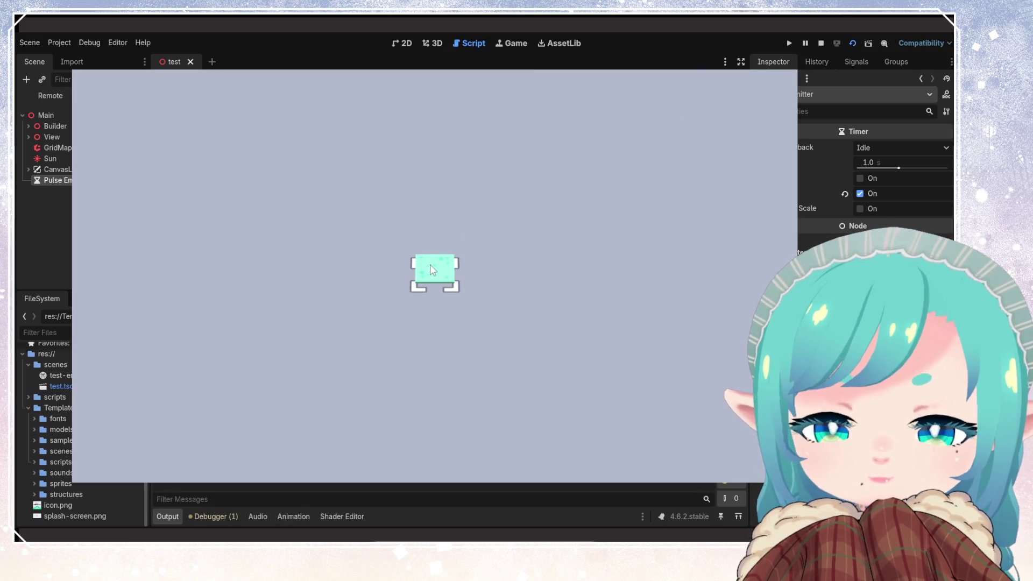
{"action": "left_click", "coordinate": [821, 43]}
Delete the extra blank line 9 below _ready in pulse_emitter.gd.
{"action": "left_click", "coordinate": [396, 256]}
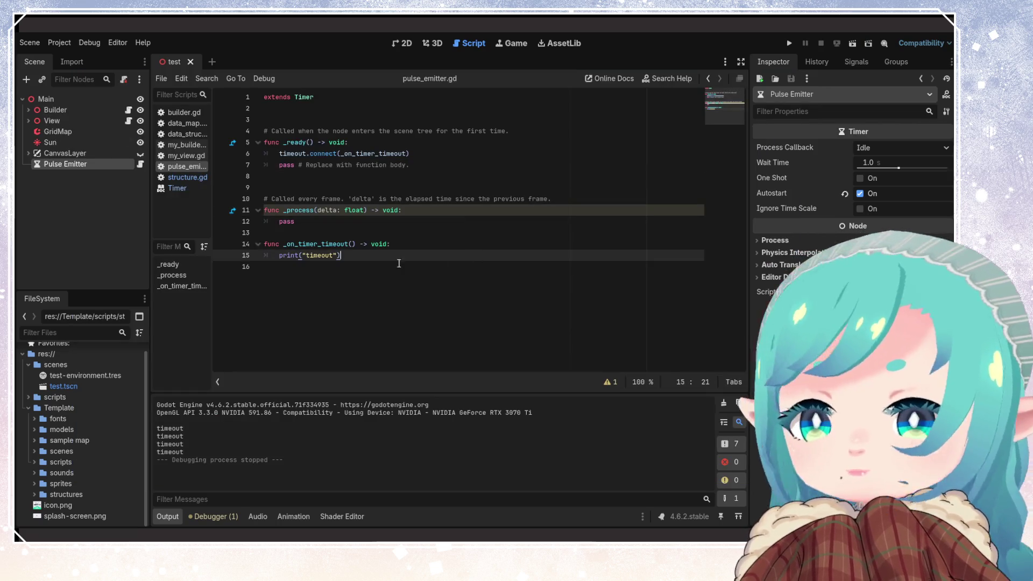
{"action": "left_click", "coordinate": [417, 235]}
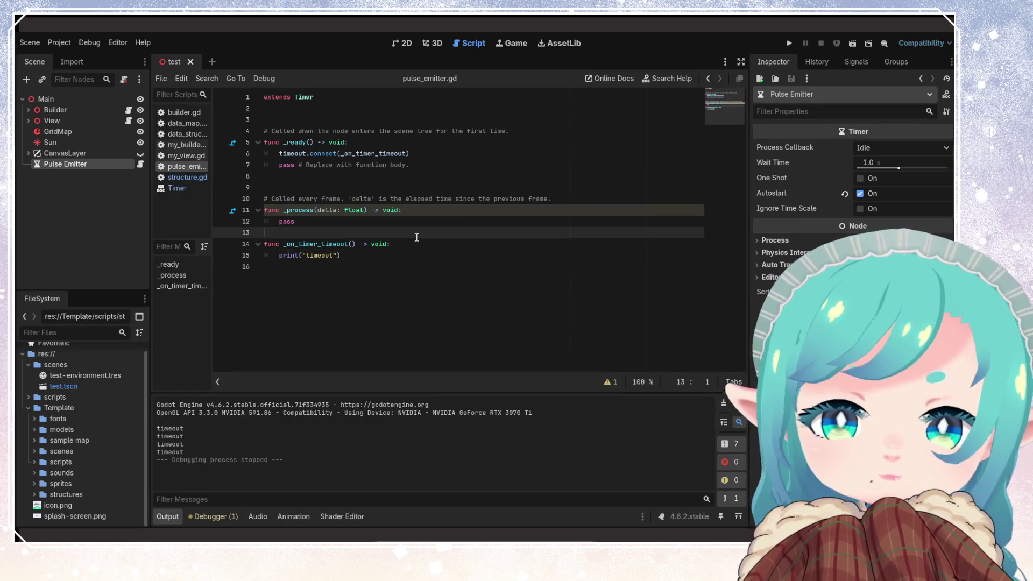
{"action": "left_click", "coordinate": [421, 272]}
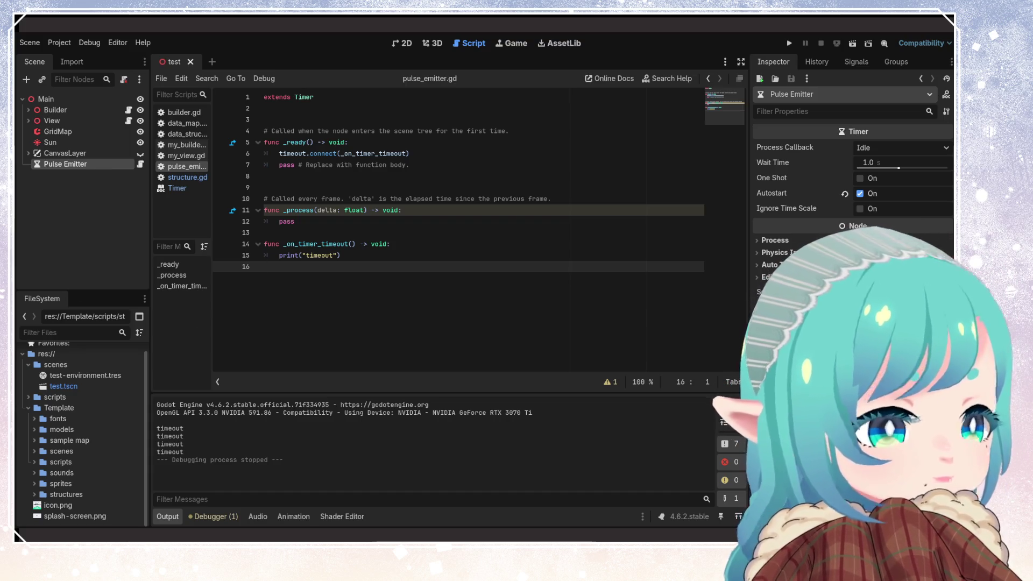
{"action": "left_click", "coordinate": [342, 255]}
{"action": "left_click", "coordinate": [342, 188]}
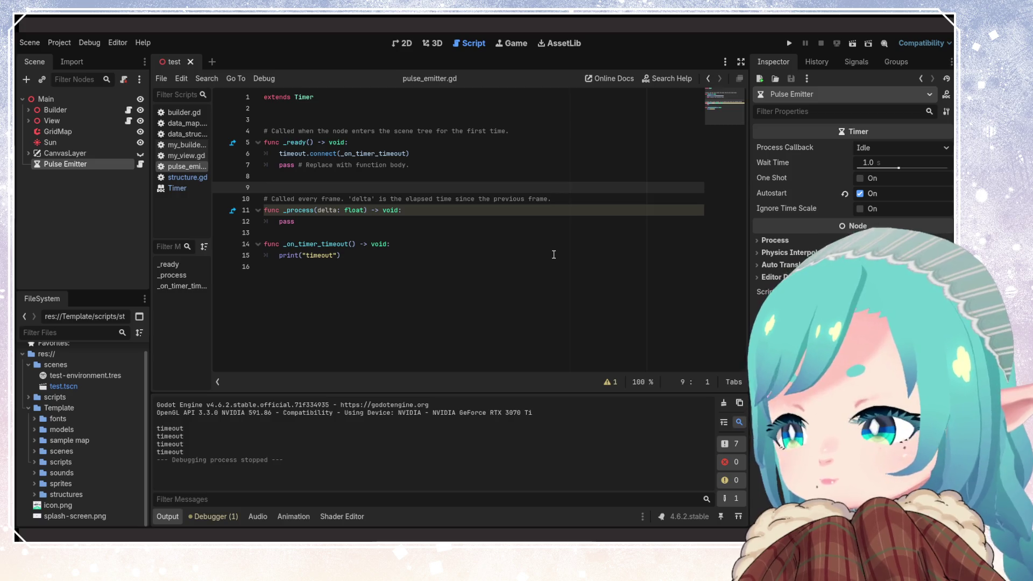
{"action": "mouse_move", "coordinate": [872, 164]}
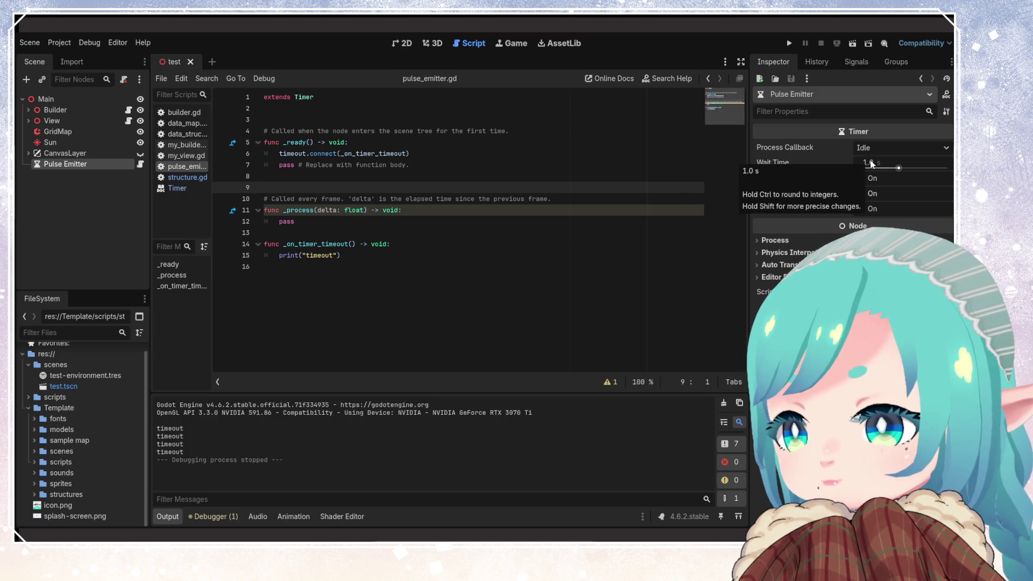
{"action": "left_click", "coordinate": [600, 257]}
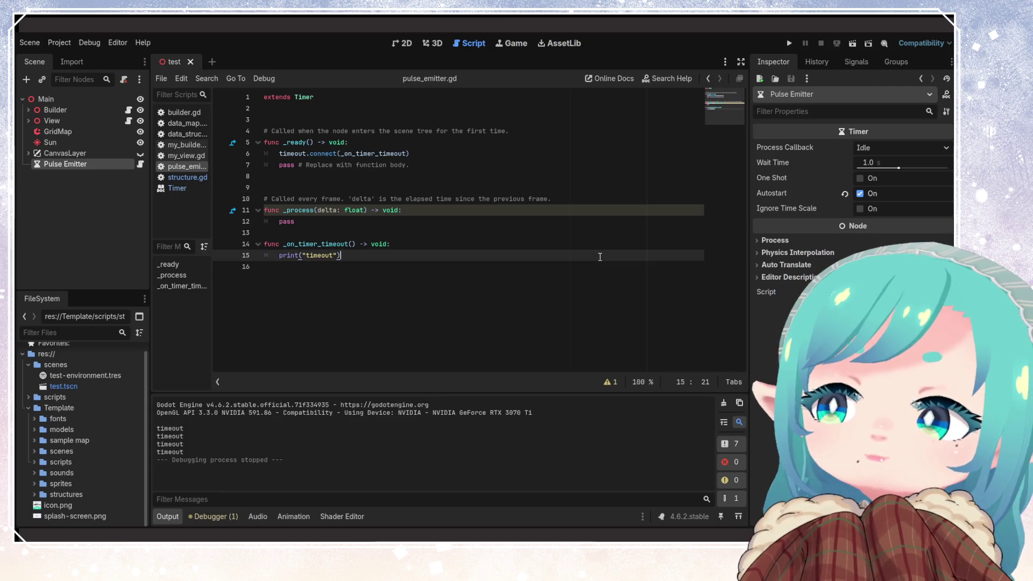
{"action": "key", "text": "Down"}
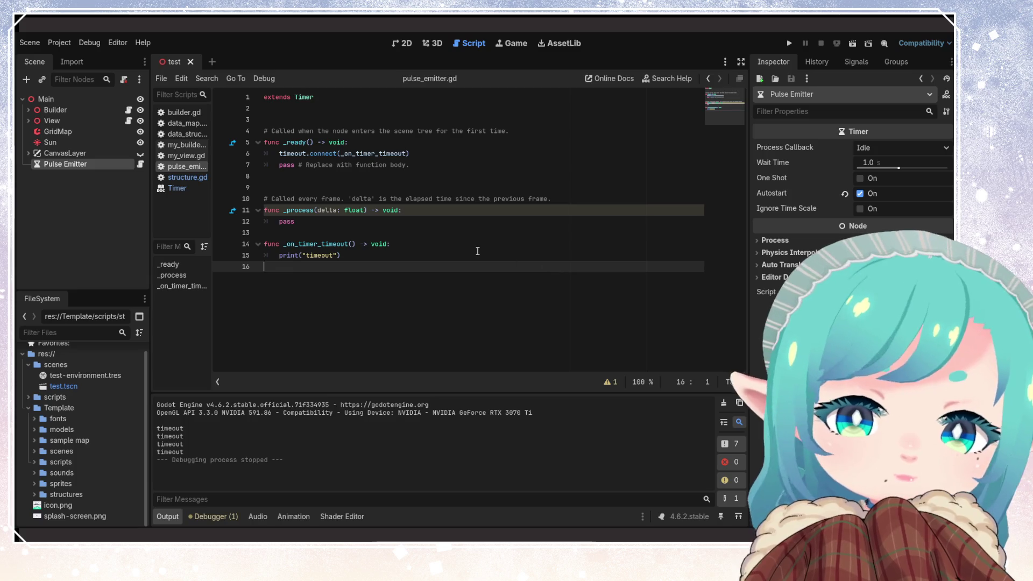
{"action": "left_click", "coordinate": [379, 185]}
{"action": "key", "text": "BackSpace"}
{"action": "left_click", "coordinate": [393, 263]}
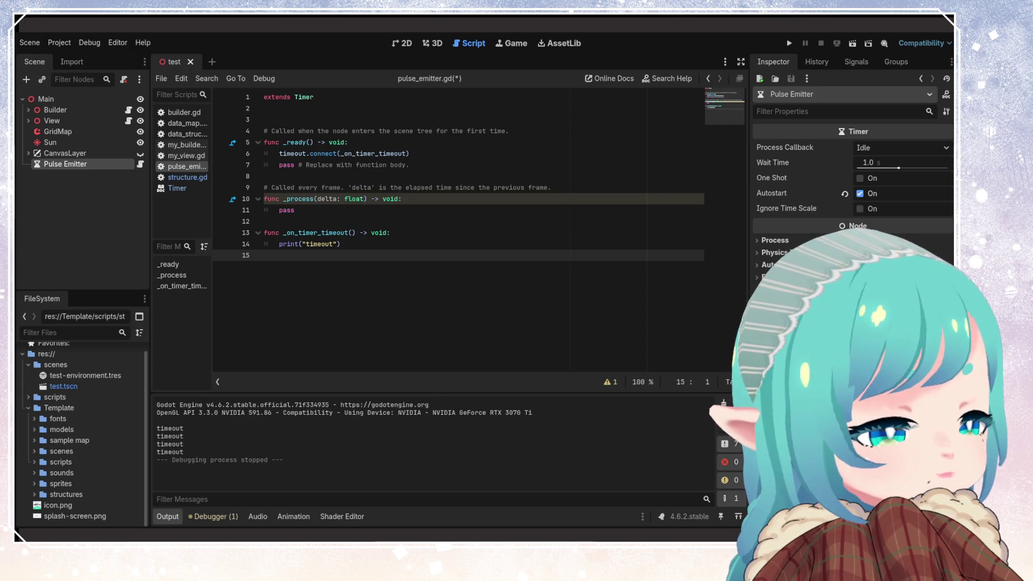
Create a plain Node child under Pulse Emitter from the Add Child Node dialog.
{"action": "right_click", "coordinate": [83, 207]}
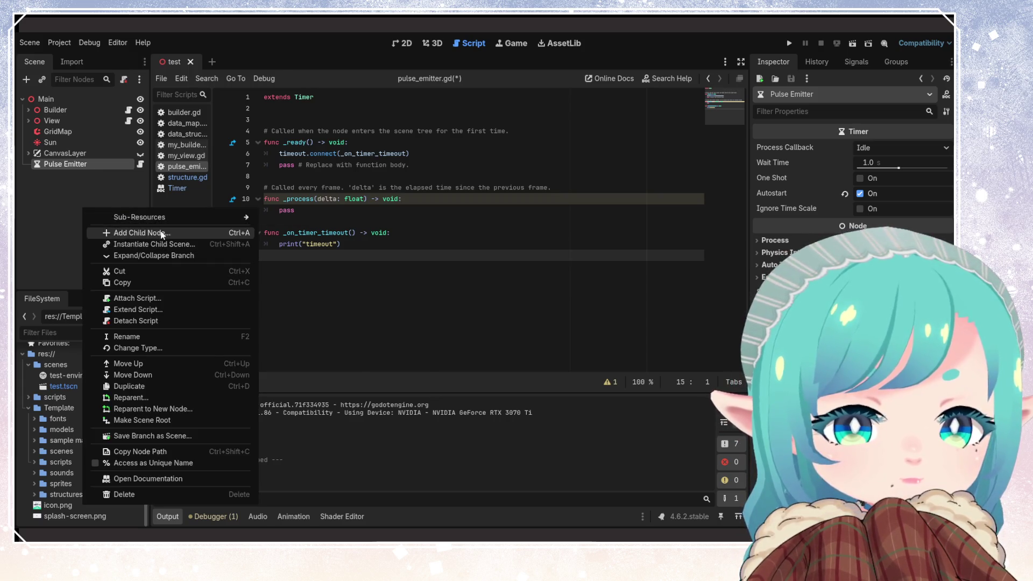
{"action": "left_click", "coordinate": [134, 232]}
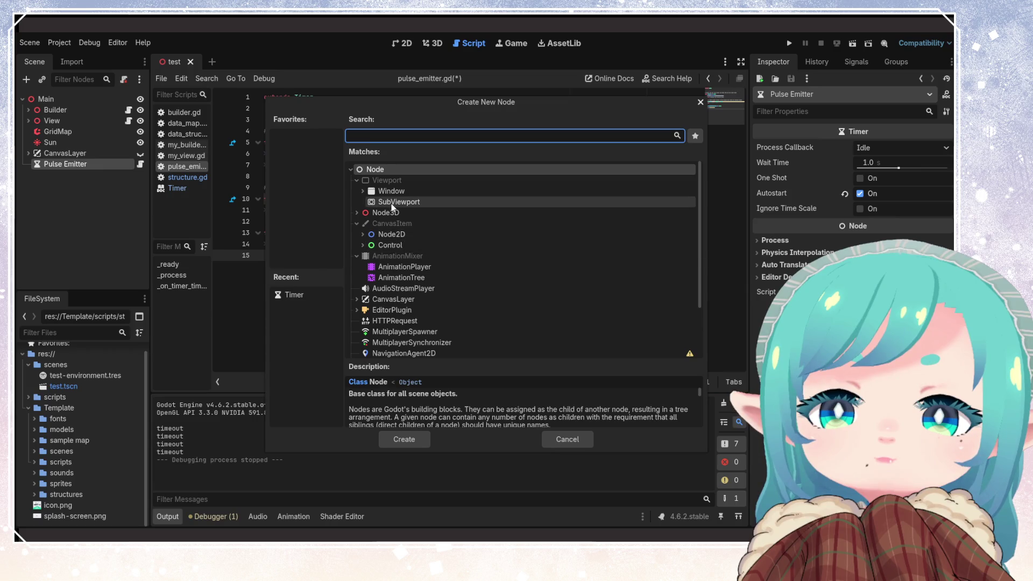
{"action": "scroll", "coordinate": [412, 303], "scroll_direction": "down", "scroll_amount": 3}
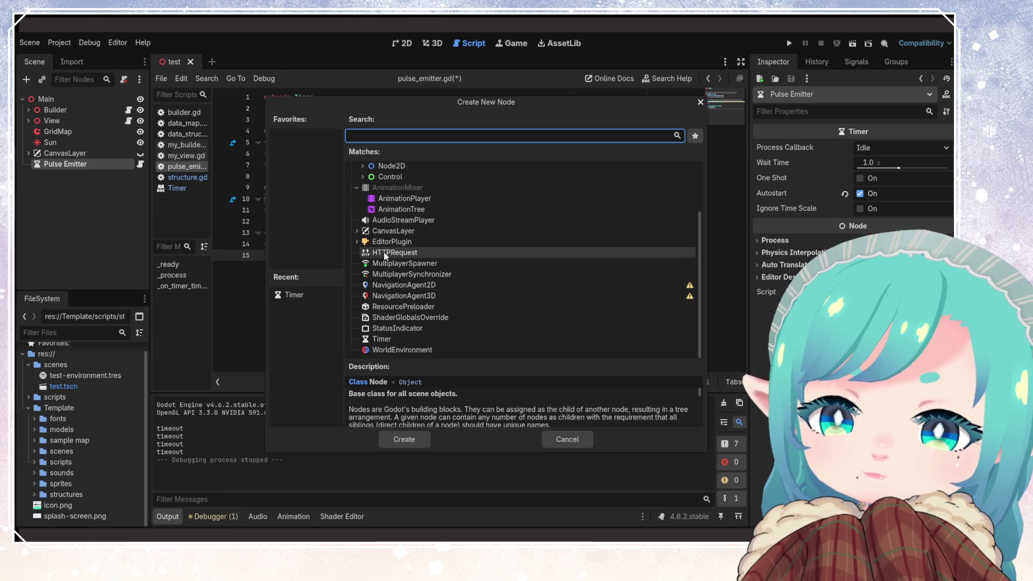
{"action": "scroll", "coordinate": [392, 237], "scroll_direction": "up", "scroll_amount": 2}
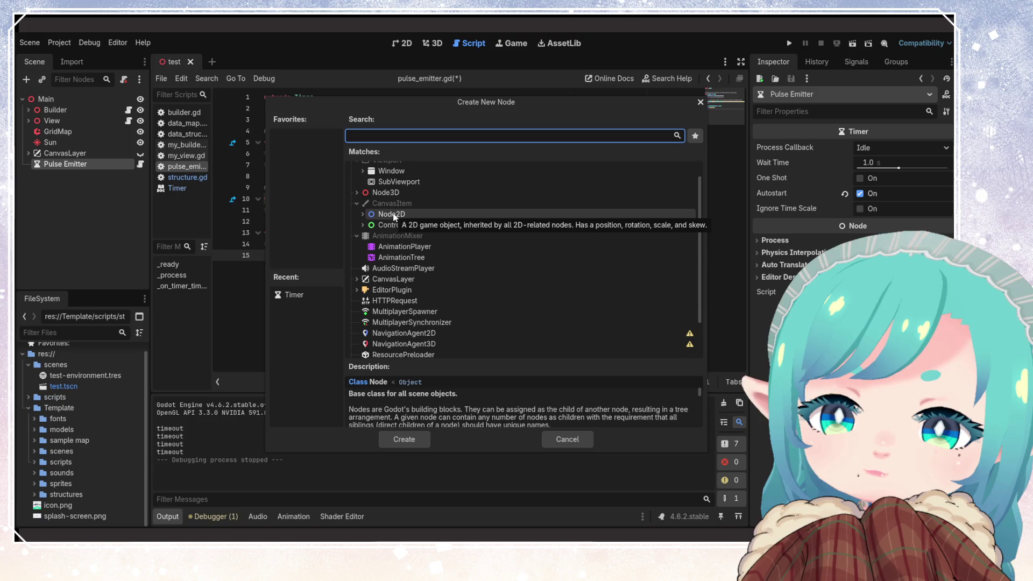
{"action": "scroll", "coordinate": [395, 216], "scroll_direction": "up", "scroll_amount": 1}
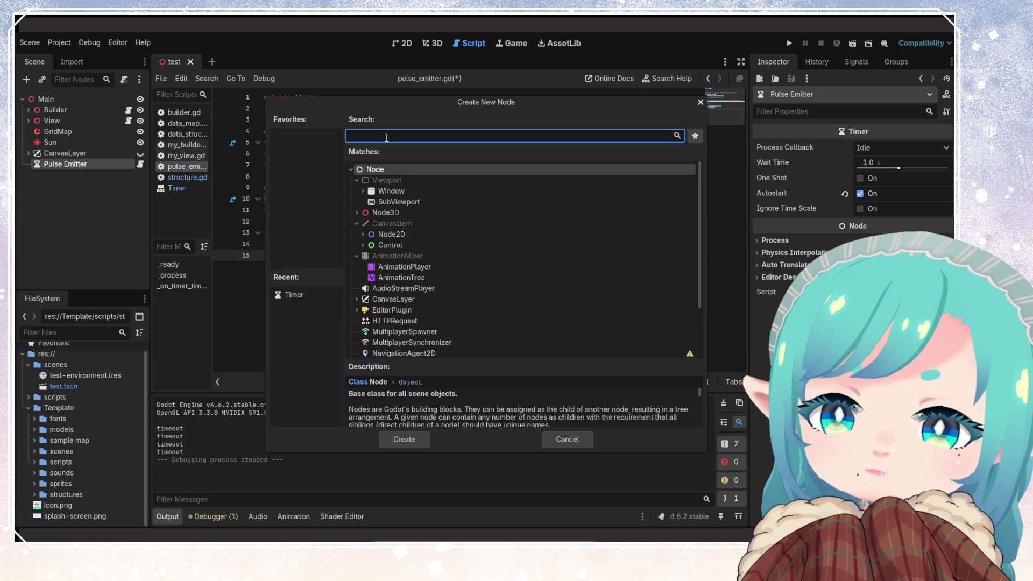
{"action": "type", "text": "object"}
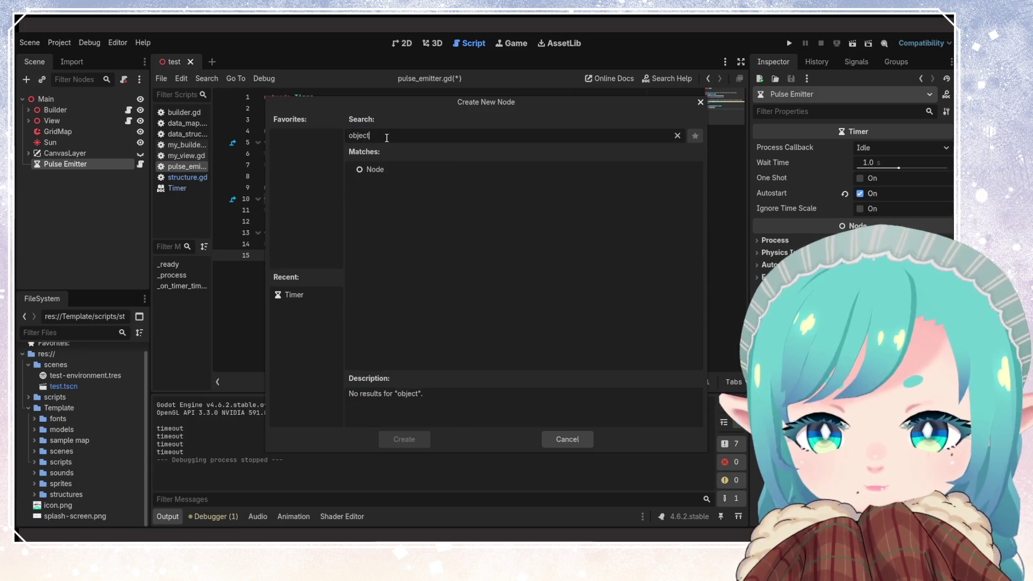
{"action": "left_click", "coordinate": [377, 171]}
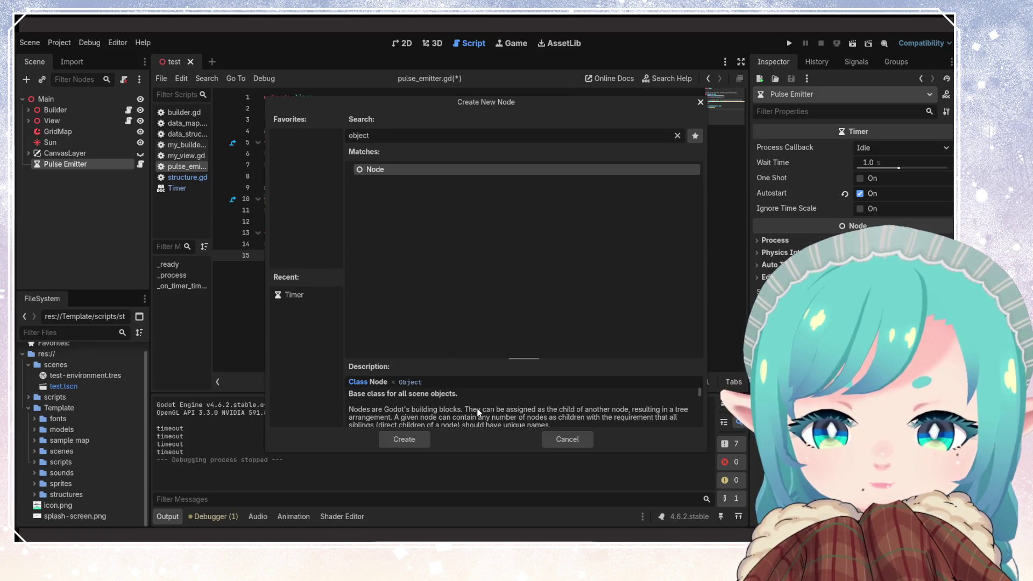
{"action": "scroll", "coordinate": [478, 413], "scroll_direction": "down", "scroll_amount": 1}
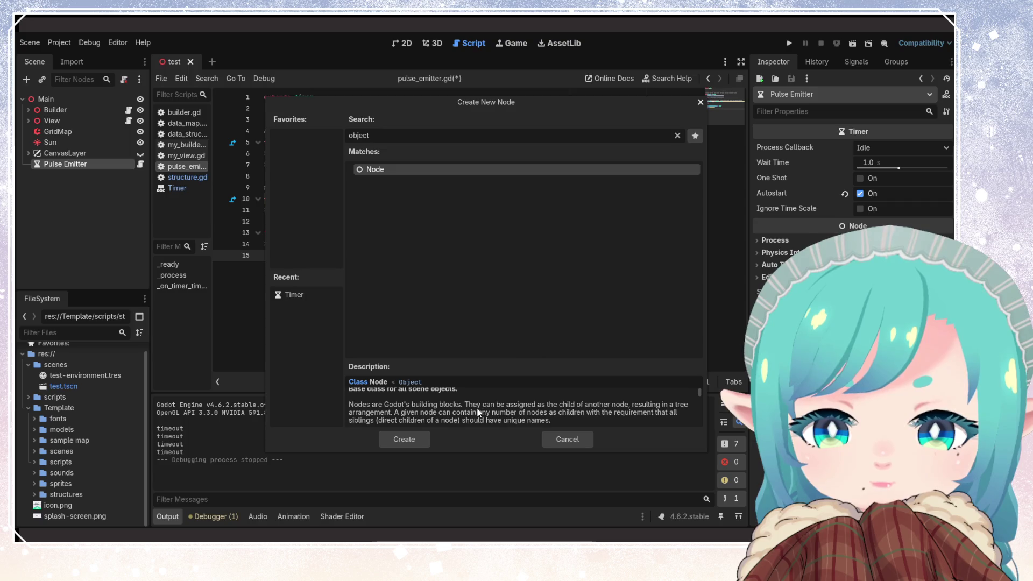
{"action": "left_click", "coordinate": [413, 440]}
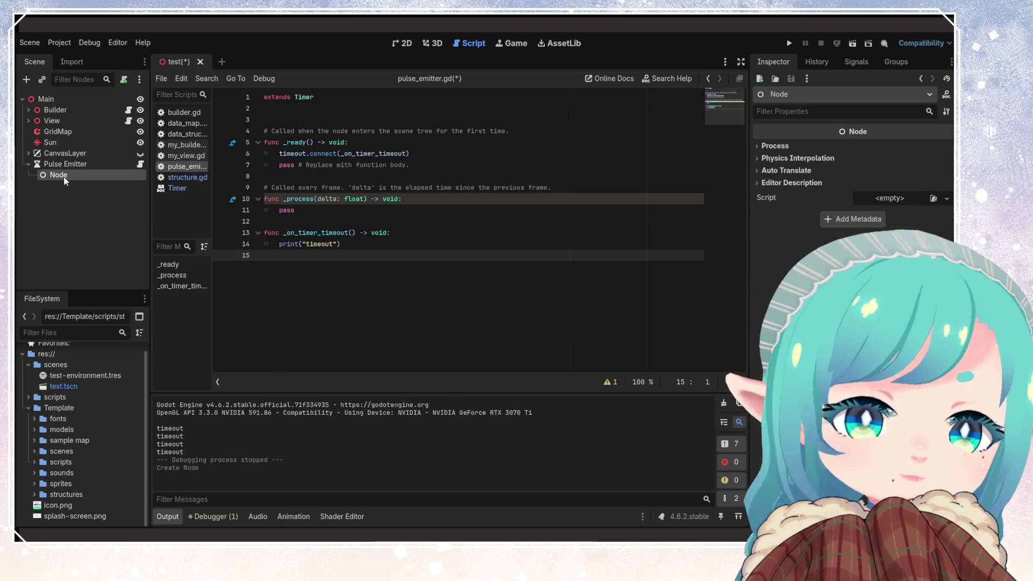
Move the new Node under Main, rename it GameManager, and put Pulse Emitter inside it.
{"action": "left_click_drag", "start_coordinate": [64, 177], "coordinate": [54, 159]}
{"action": "left_click", "coordinate": [54, 164]}
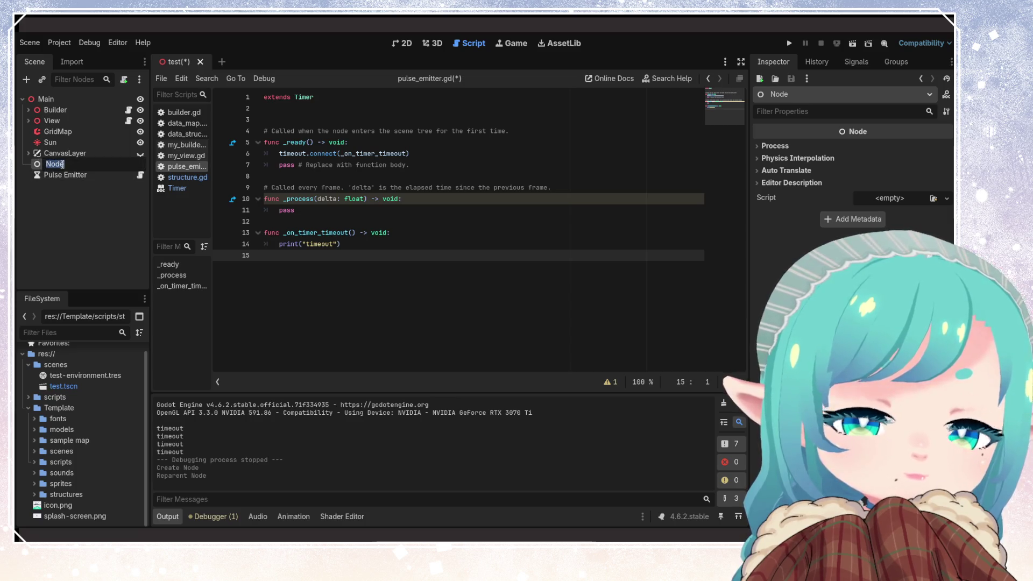
{"action": "type", "text": "GameManager"}
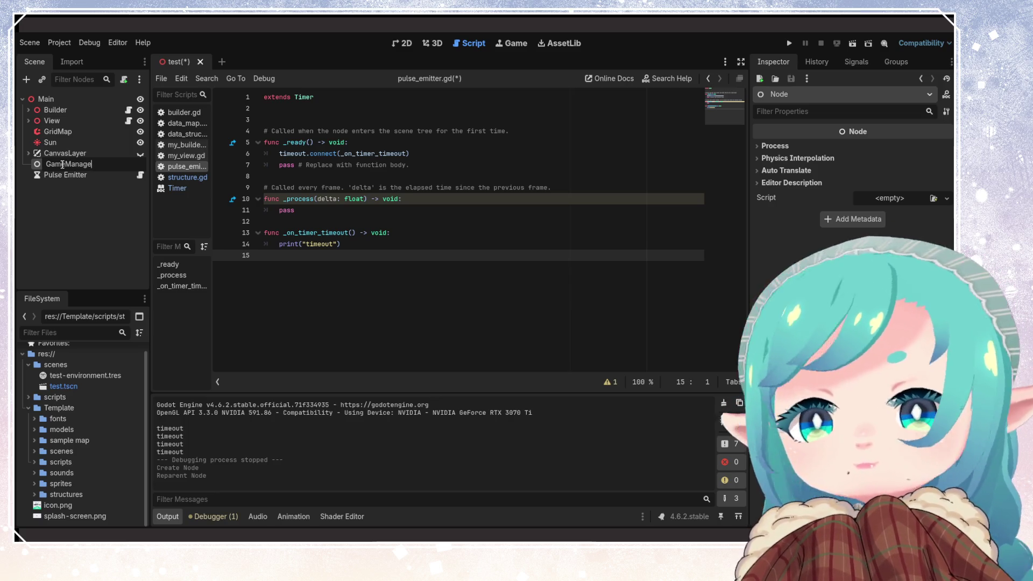
{"action": "key", "text": "ctrl+a"}
{"action": "type", "text": "G"}
{"action": "key", "text": "BackSpace"}
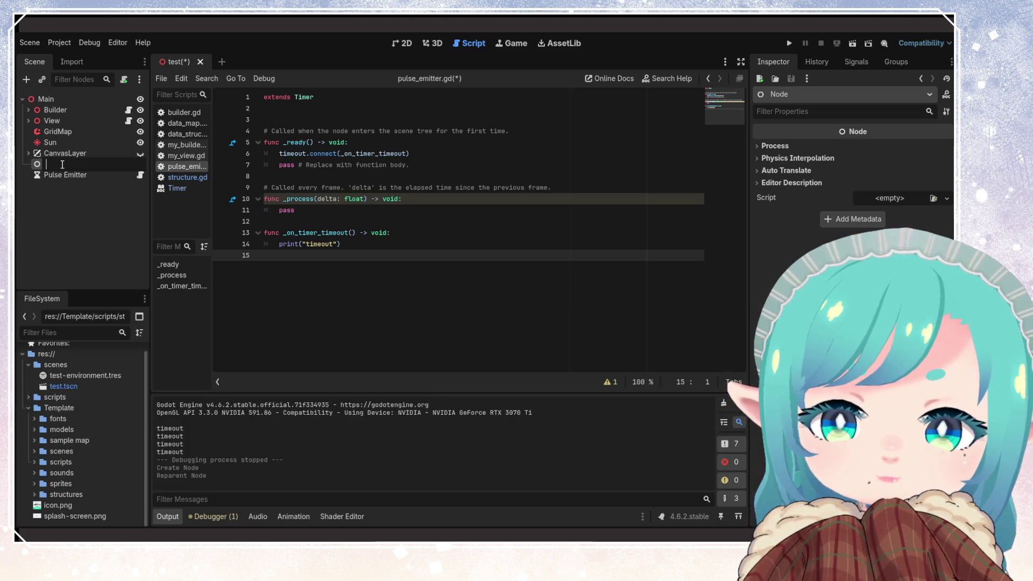
{"action": "type", "text": "Gam"}
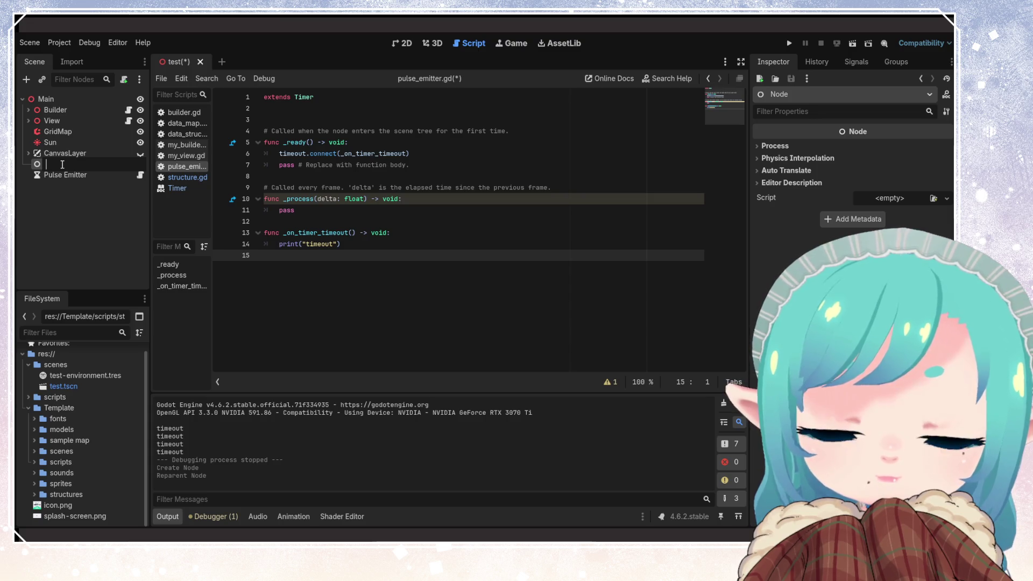
{"action": "type", "text": "eManager"}
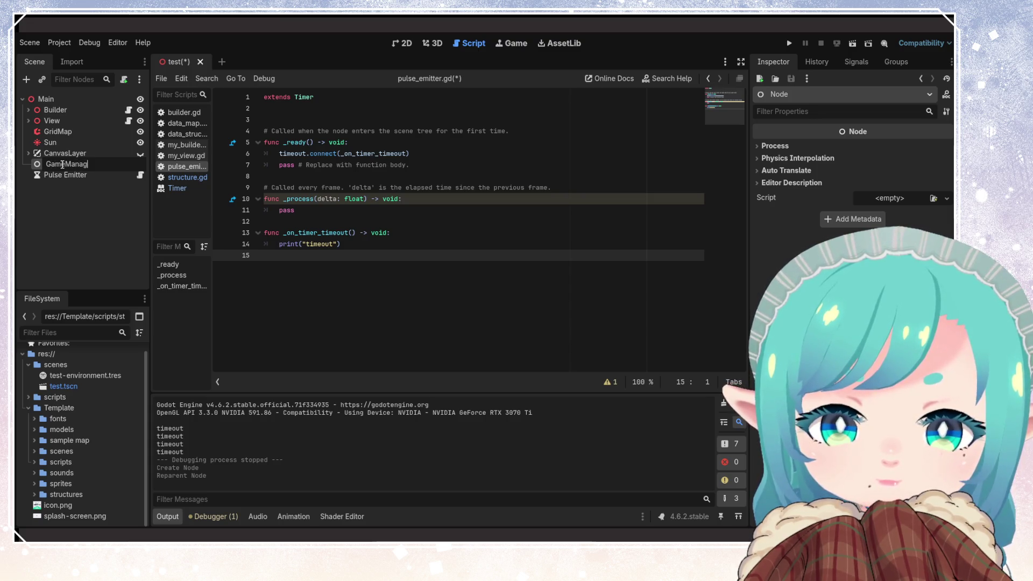
{"action": "key", "text": "Return"}
{"action": "left_click_drag", "start_coordinate": [64, 175], "coordinate": [66, 168]}
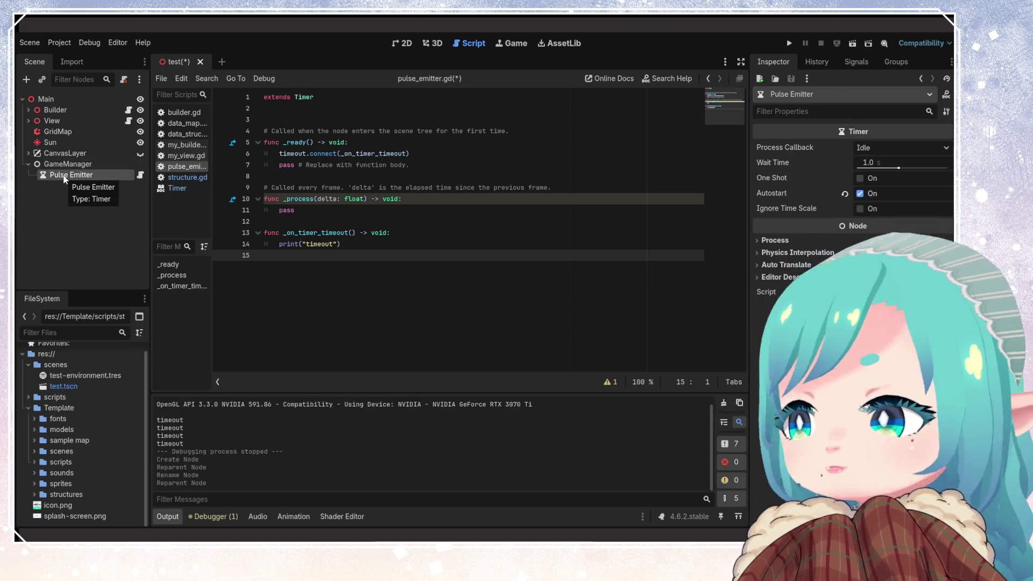
Attach a new script to GameManager saved as res://scripts/game_manager.gd.
{"action": "left_click", "coordinate": [53, 162]}
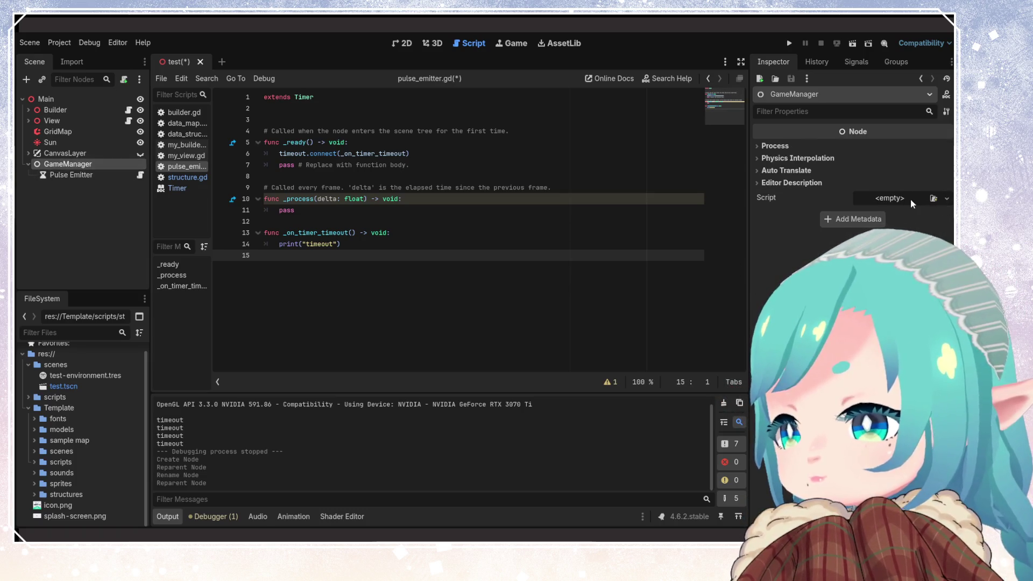
{"action": "left_click", "coordinate": [946, 201]}
{"action": "left_click", "coordinate": [907, 219]}
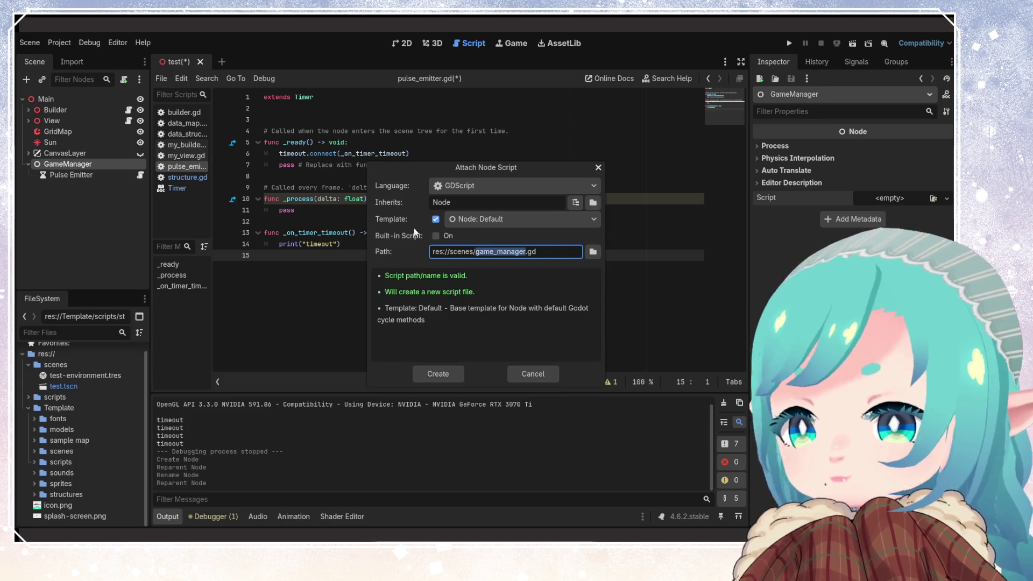
{"action": "left_click", "coordinate": [593, 251]}
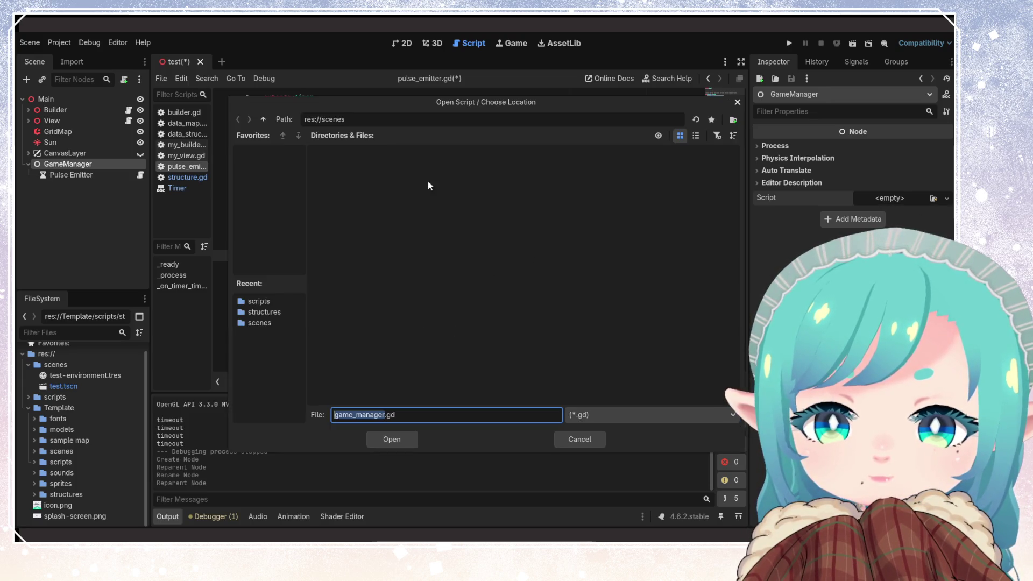
{"action": "left_click", "coordinate": [262, 301]}
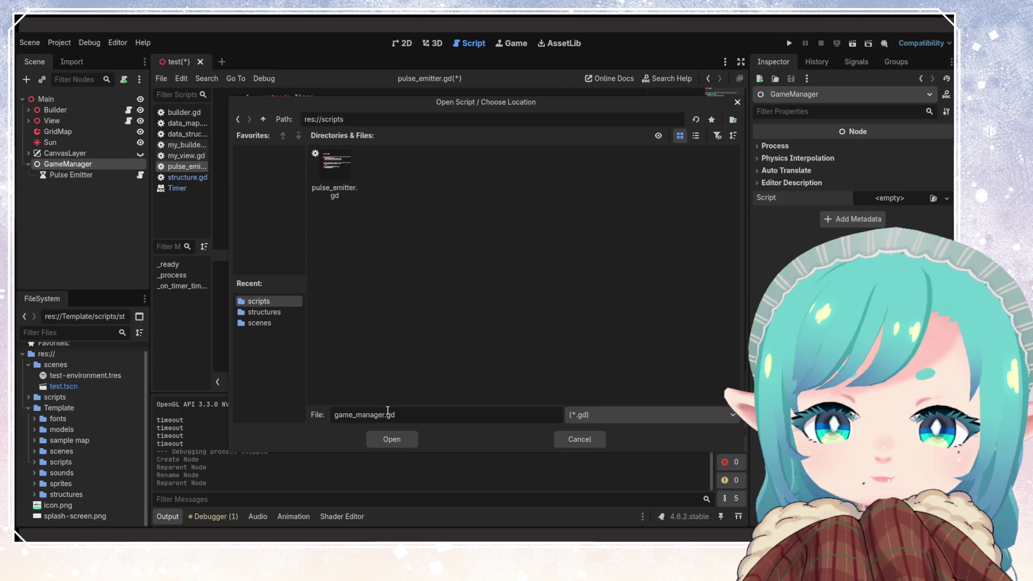
{"action": "left_click", "coordinate": [405, 438]}
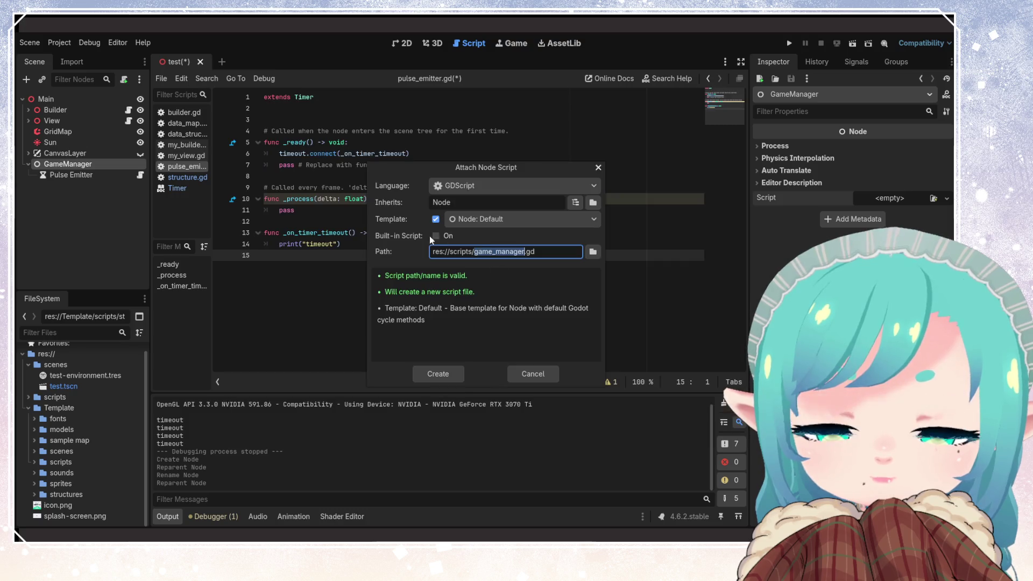
{"action": "left_click", "coordinate": [450, 375]}
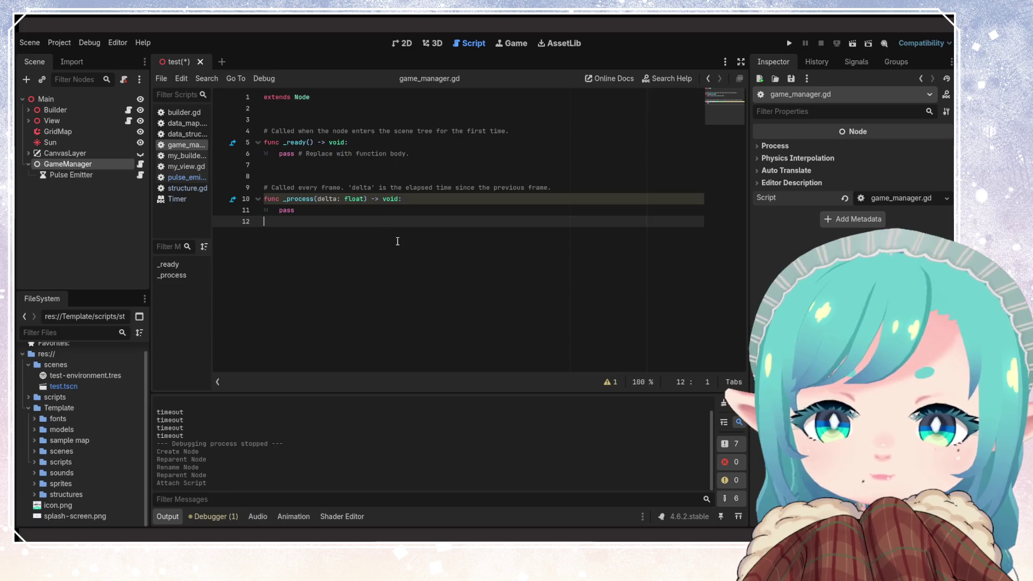
Write a register_pulse_consumer() -> void function with a pass body and save.
{"action": "key", "text": "Return"}
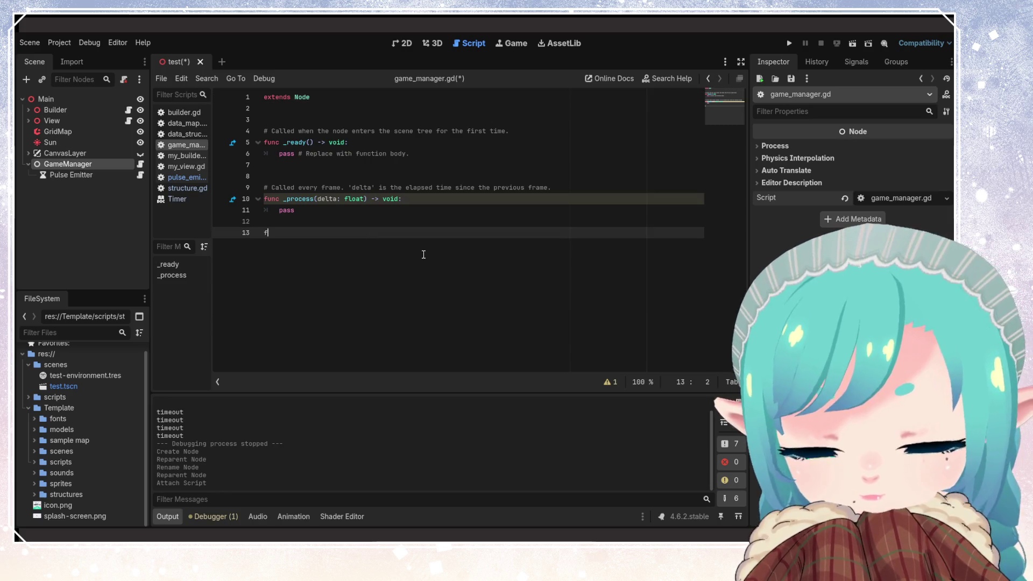
{"action": "type", "text": "func register"}
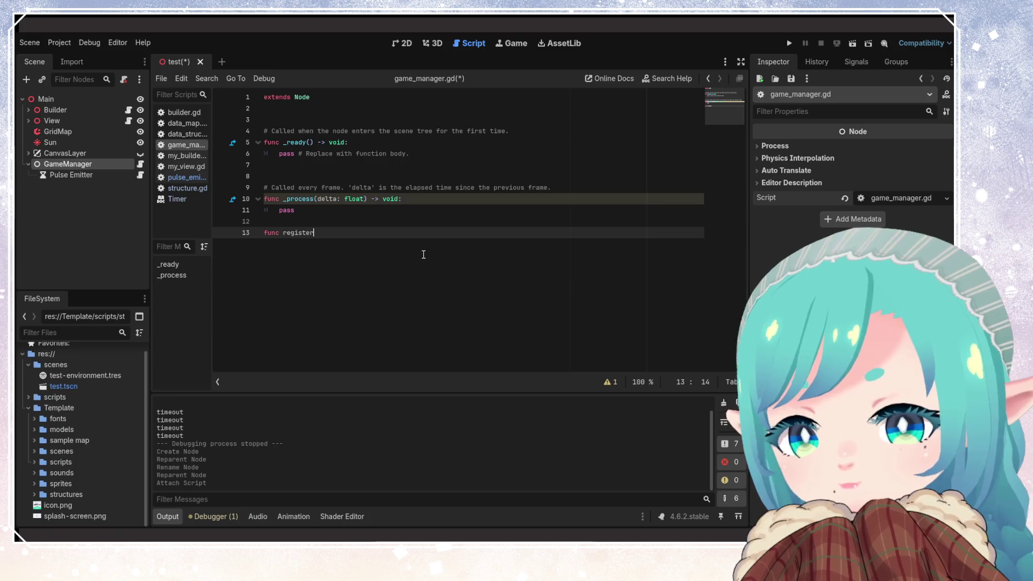
{"action": "type", "text": "_p"}
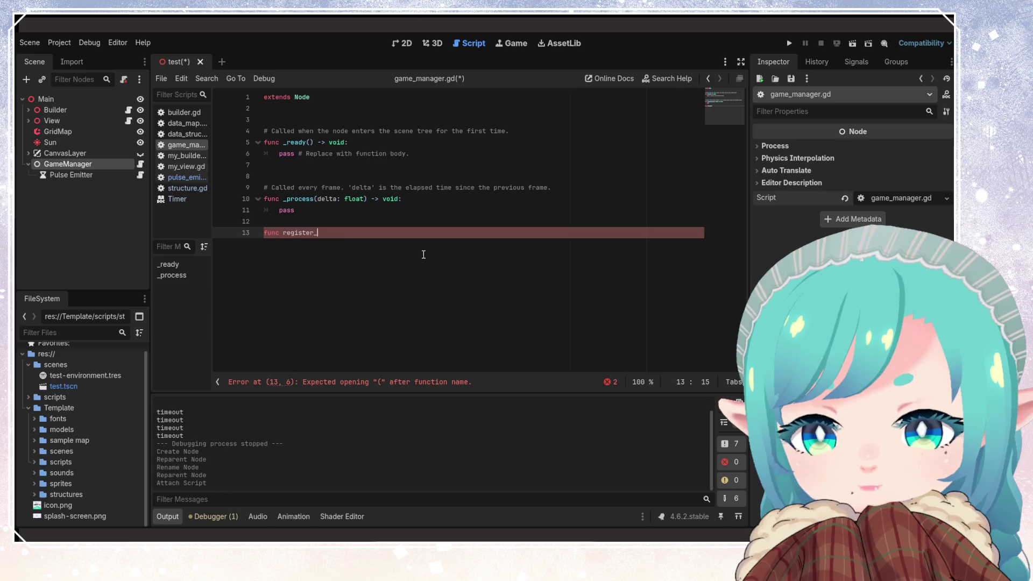
{"action": "type", "text": "ulse_"}
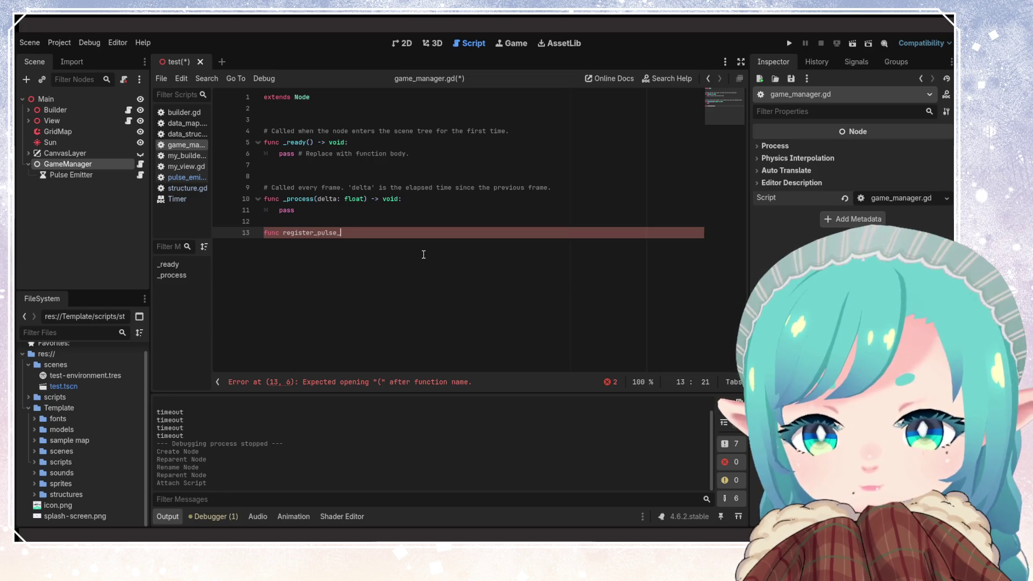
{"action": "type", "text": "consumer() ->"}
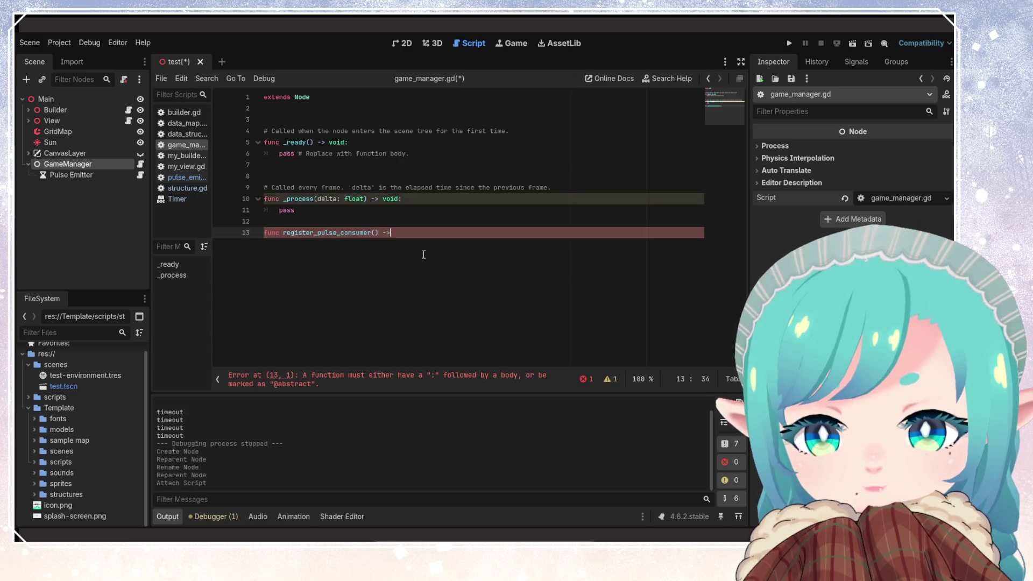
{"action": "type", "text": "void:"}
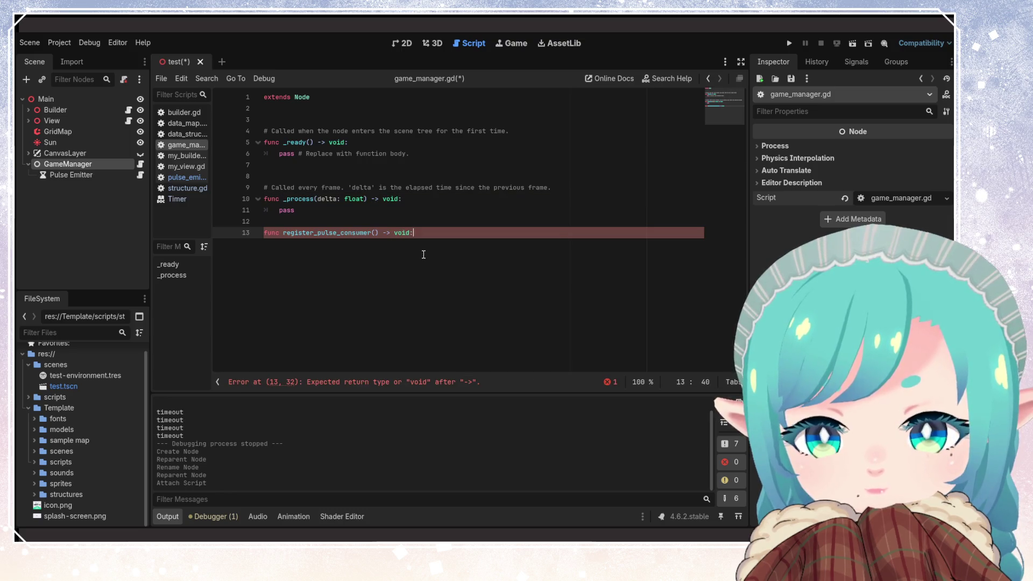
{"action": "key", "text": "Return"}
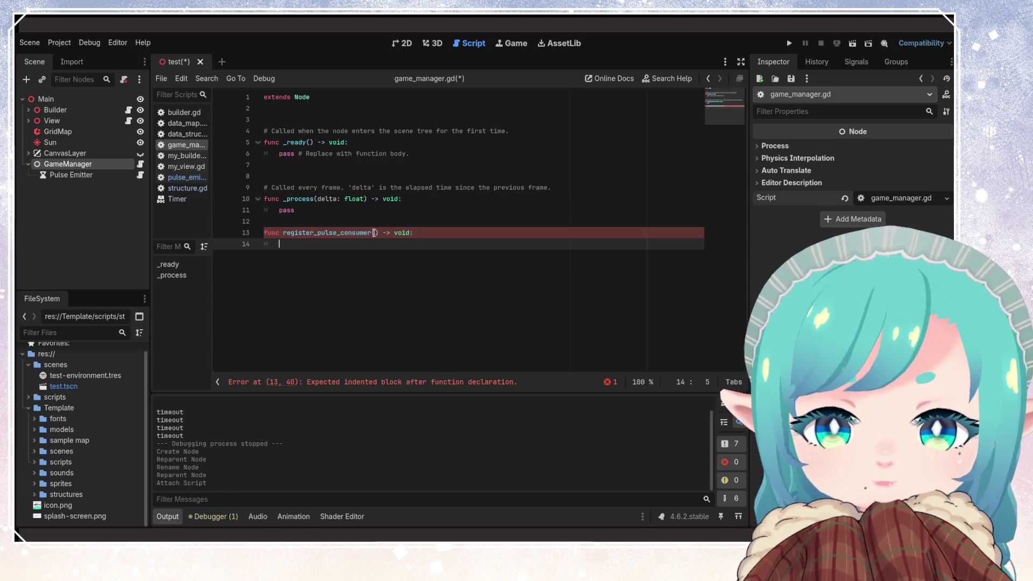
{"action": "type", "text": "ass"}
{"action": "key", "text": "Return"}
{"action": "key", "text": "ctrl+s"}
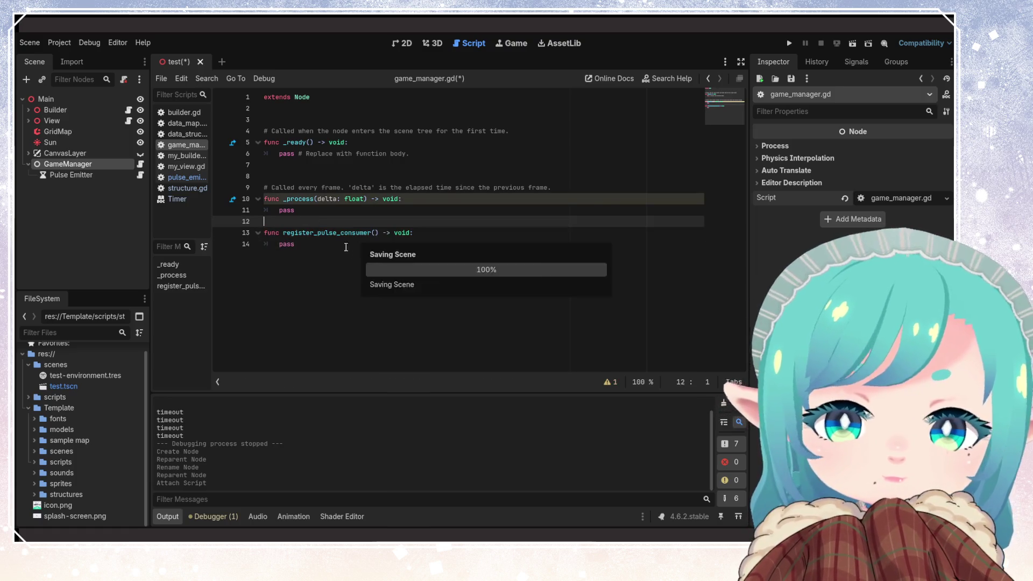
Add an unregister_pulse_consumer() -> void function below it and save.
{"action": "double_click", "coordinate": [355, 232]}
{"action": "left_click", "coordinate": [364, 262]}
{"action": "key", "text": "Return"}
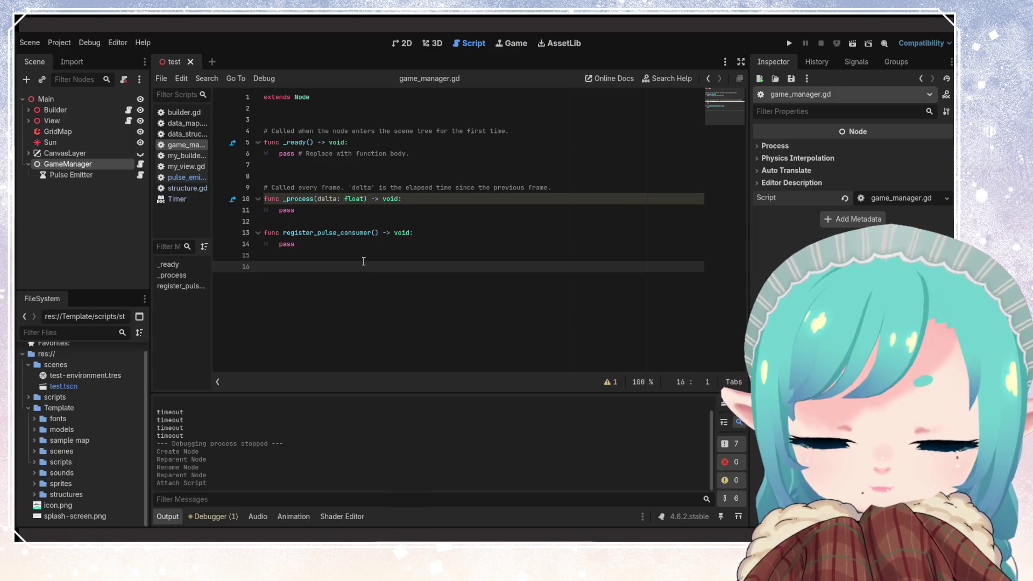
{"action": "type", "text": "func unregister_pulse_"}
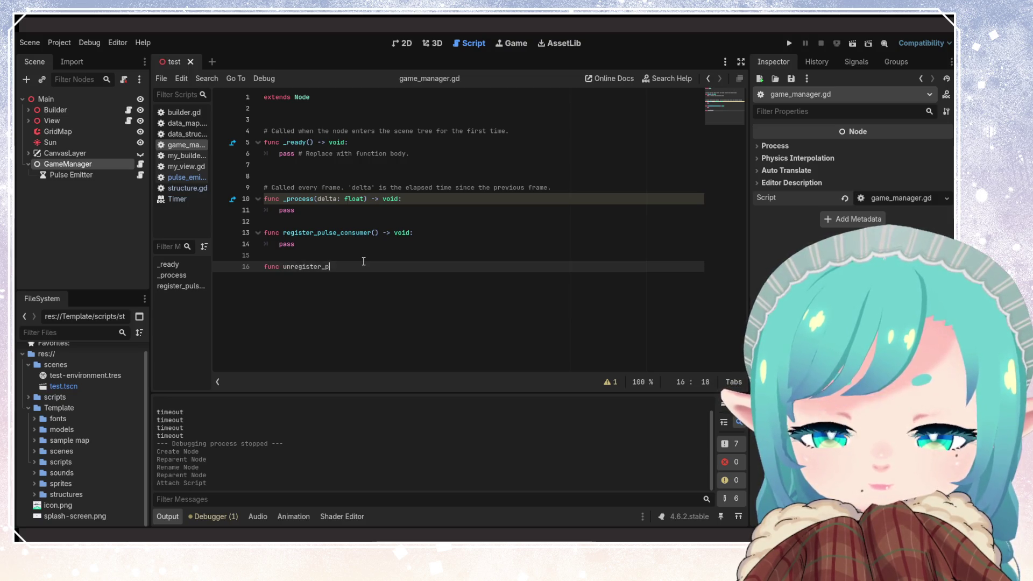
{"action": "type", "text": "consumer"}
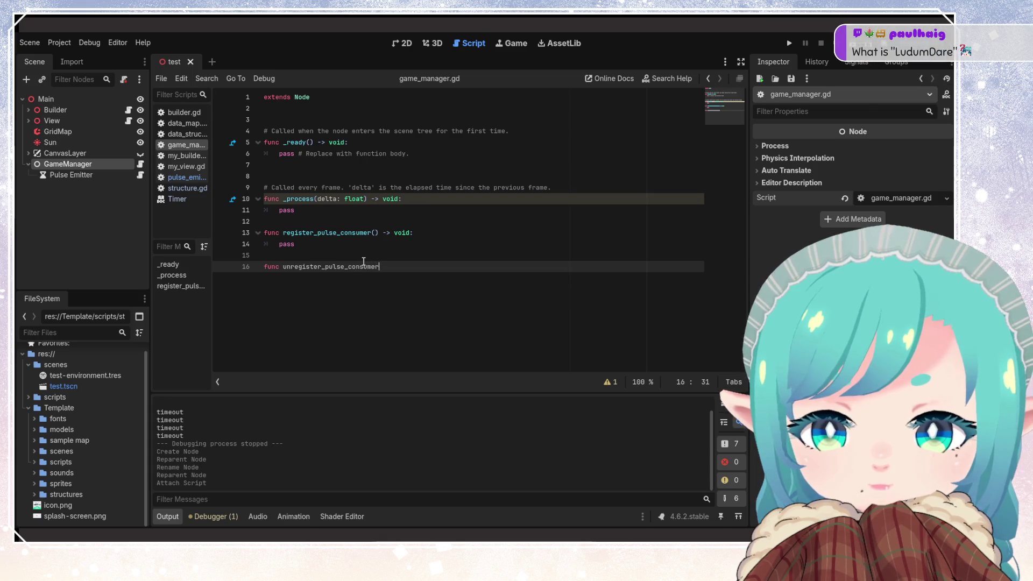
{"action": "type", "text": "() -> v"}
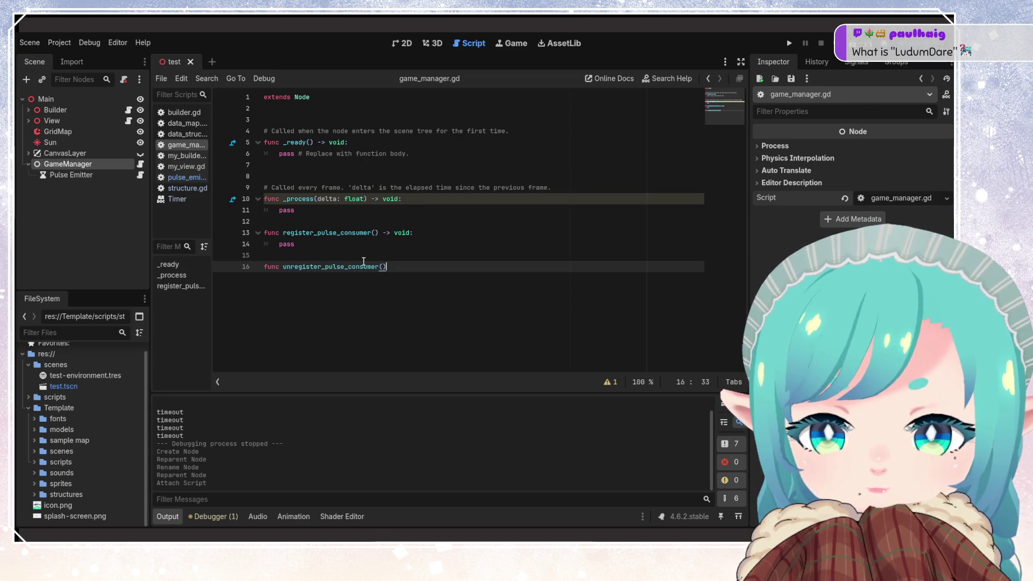
{"action": "type", "text": "oid:"}
{"action": "key", "text": "Return"}
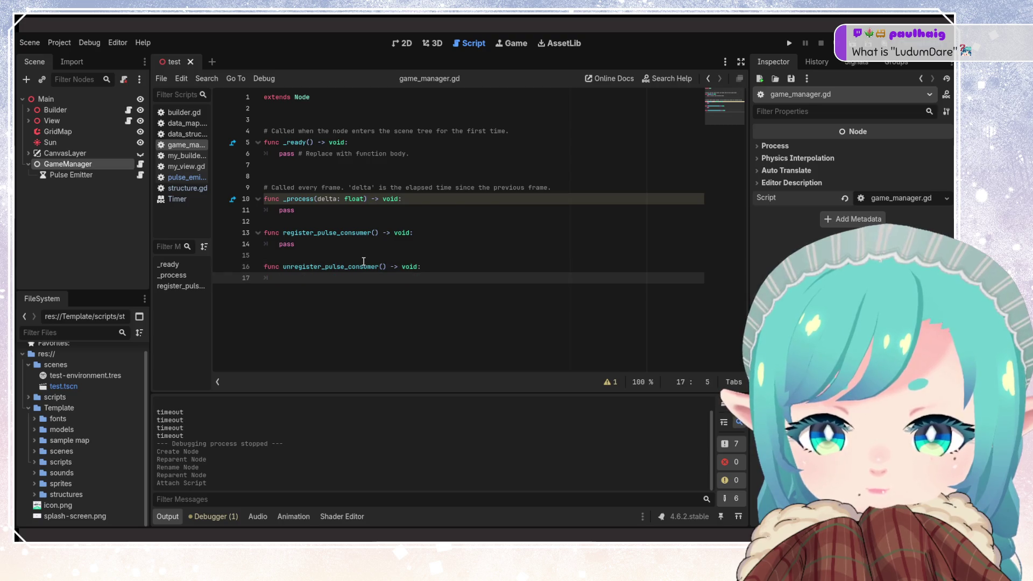
{"action": "key", "text": "ctrl+s"}
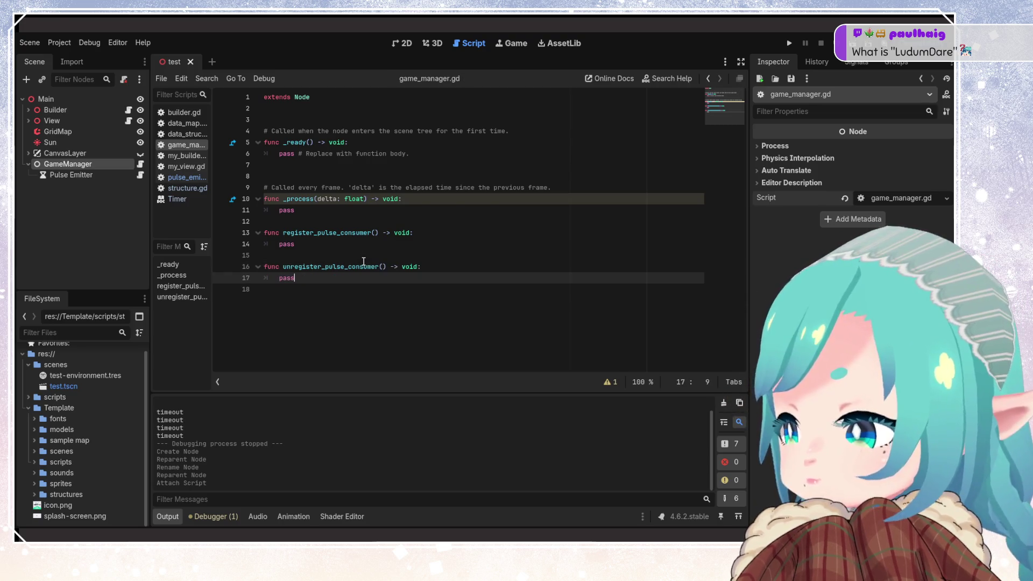
Remove an extra blank line near the top of game_manager.gd and save, checking the Pulse Emitter timer.
{"action": "left_click", "coordinate": [363, 233]}
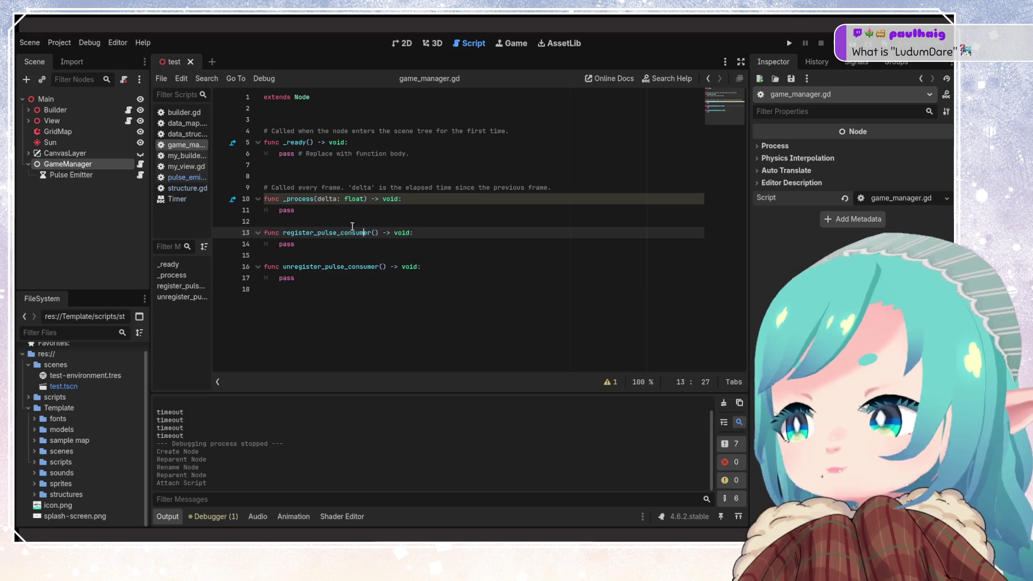
{"action": "left_click", "coordinate": [353, 186]}
{"action": "left_click", "coordinate": [357, 248]}
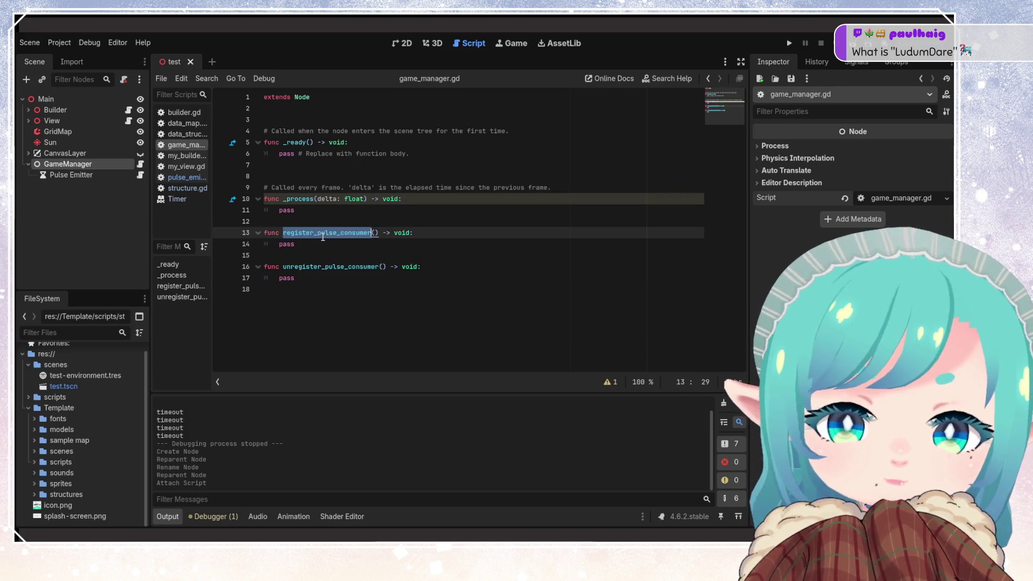
{"action": "double_click", "coordinate": [324, 233]}
{"action": "left_click", "coordinate": [72, 175]}
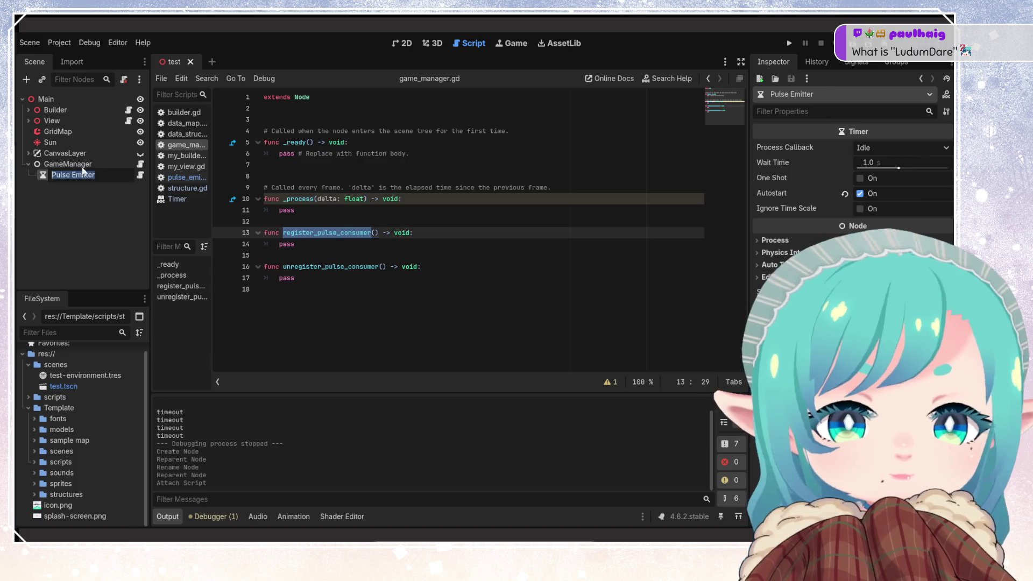
{"action": "left_click", "coordinate": [433, 233]}
{"action": "left_click", "coordinate": [351, 120]}
{"action": "key", "text": "BackSpace"}
{"action": "key", "text": "ctrl+s"}
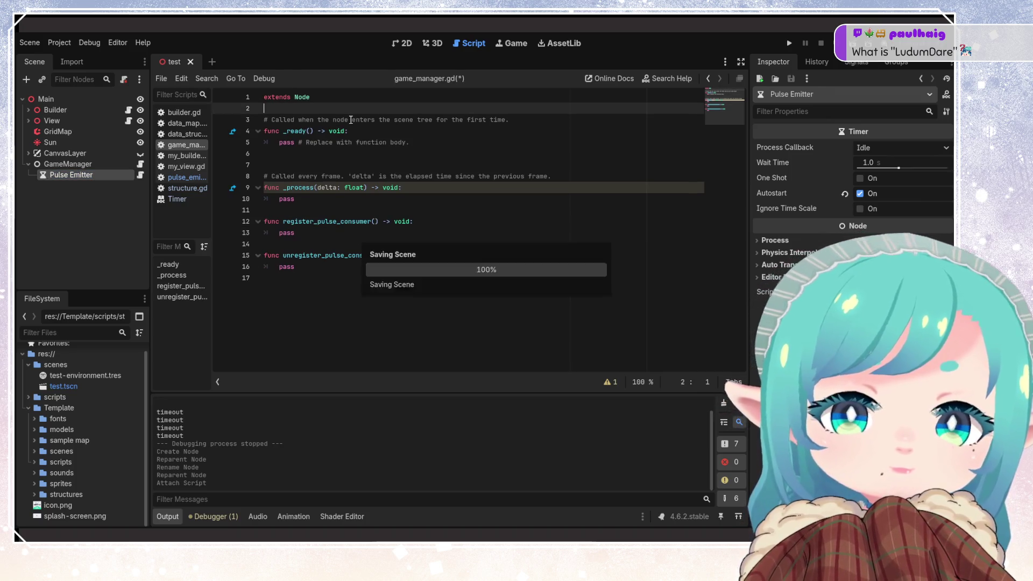
{"action": "left_click", "coordinate": [75, 168]}
{"action": "left_click", "coordinate": [76, 175]}
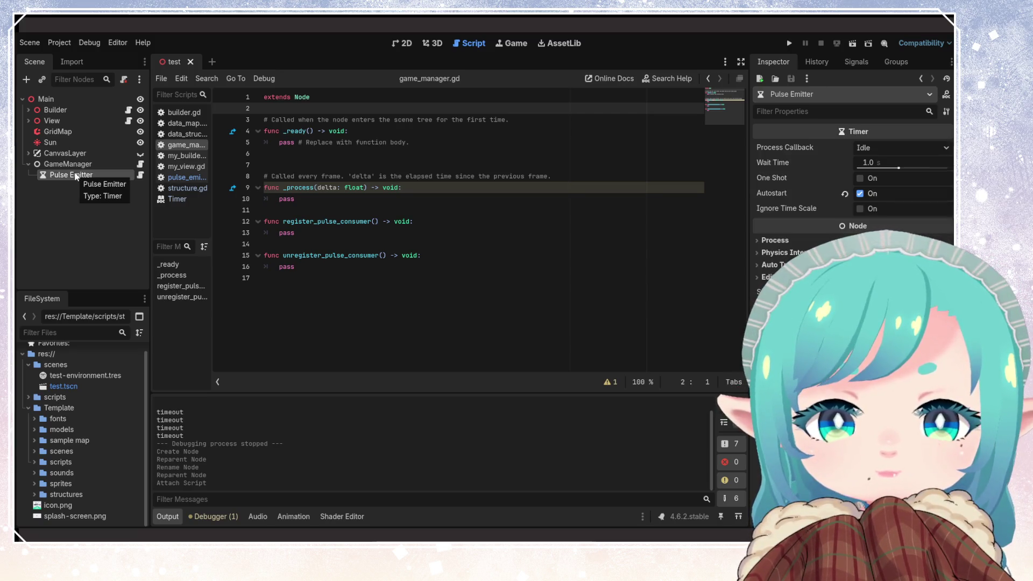
Declare 'Timer pulse_emitter;' on line 3 below extends Node and save.
{"action": "left_click", "coordinate": [395, 105]}
{"action": "key", "text": "Return"}
{"action": "key", "text": "Return"}
{"action": "key", "text": "Up"}
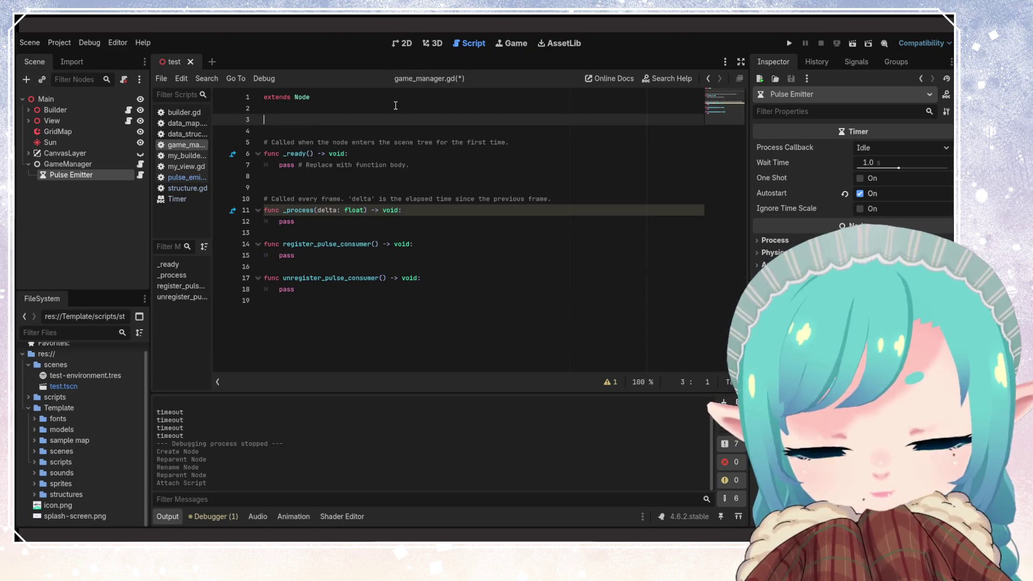
{"action": "type", "text": "v"}
{"action": "key", "text": "BackSpace"}
{"action": "type", "text": "Timer"}
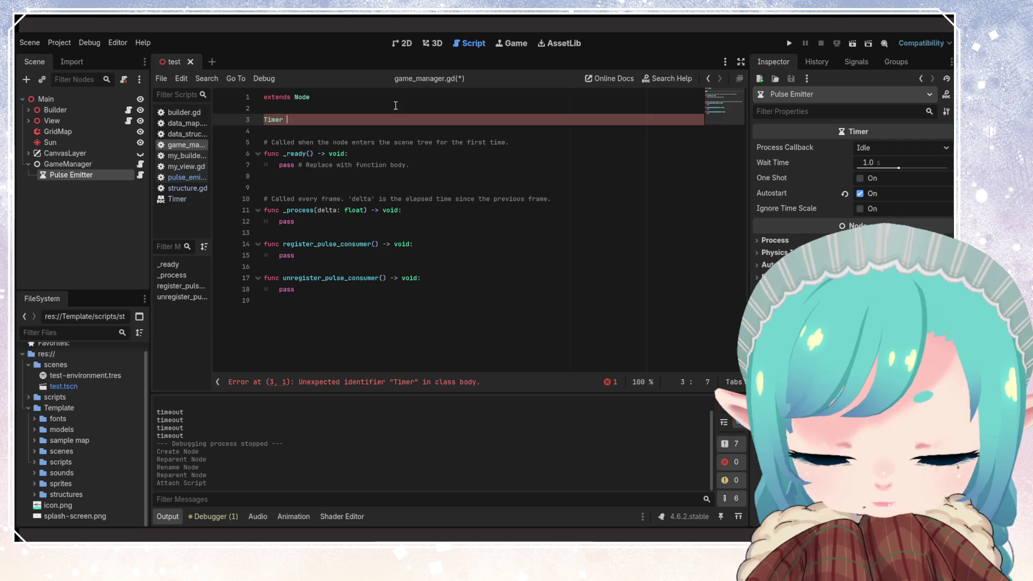
{"action": "type", "text": " base_"}
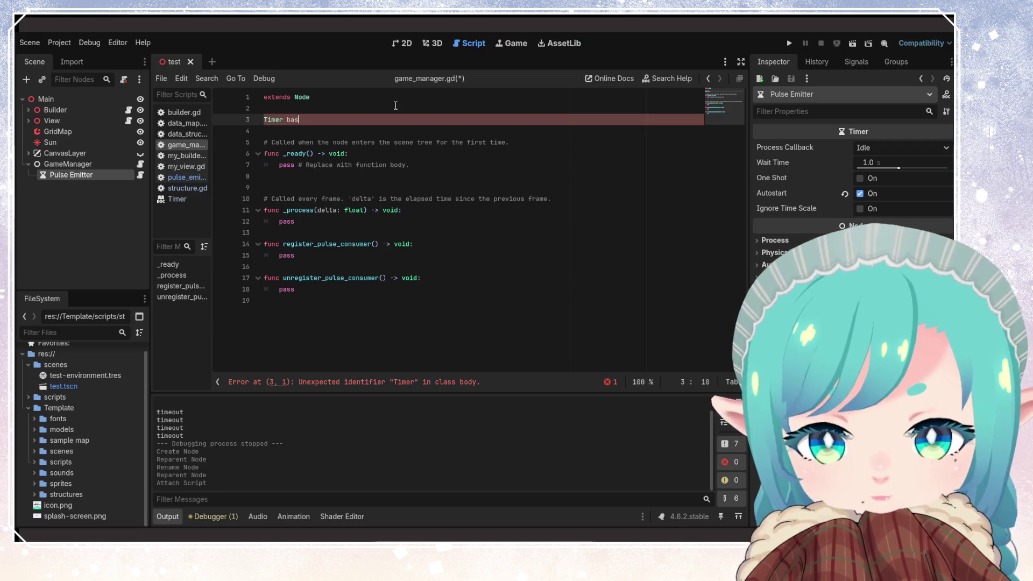
{"action": "type", "text": "p"}
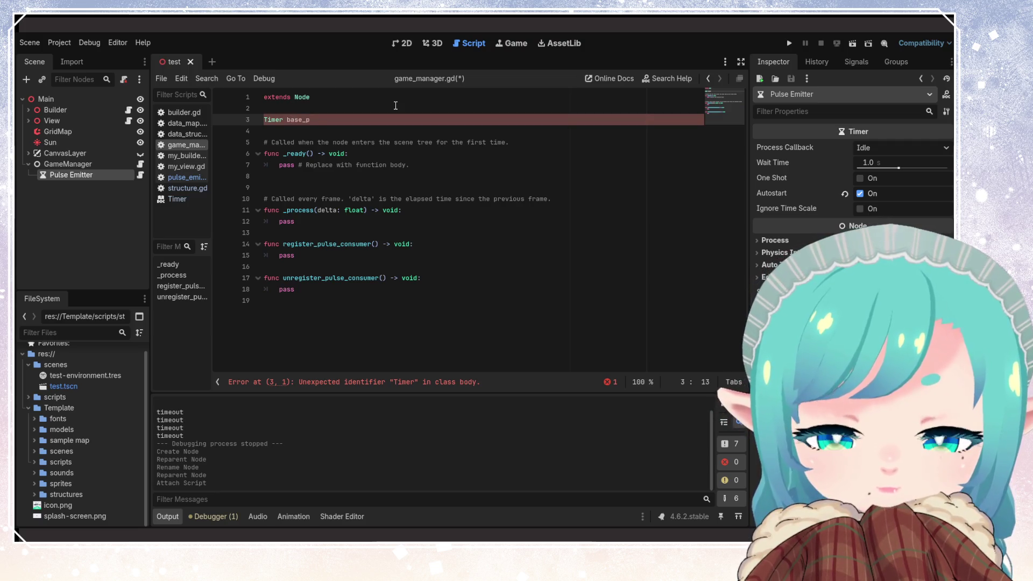
{"action": "key", "text": "BackSpace"}
{"action": "type", "text": "emitter"}
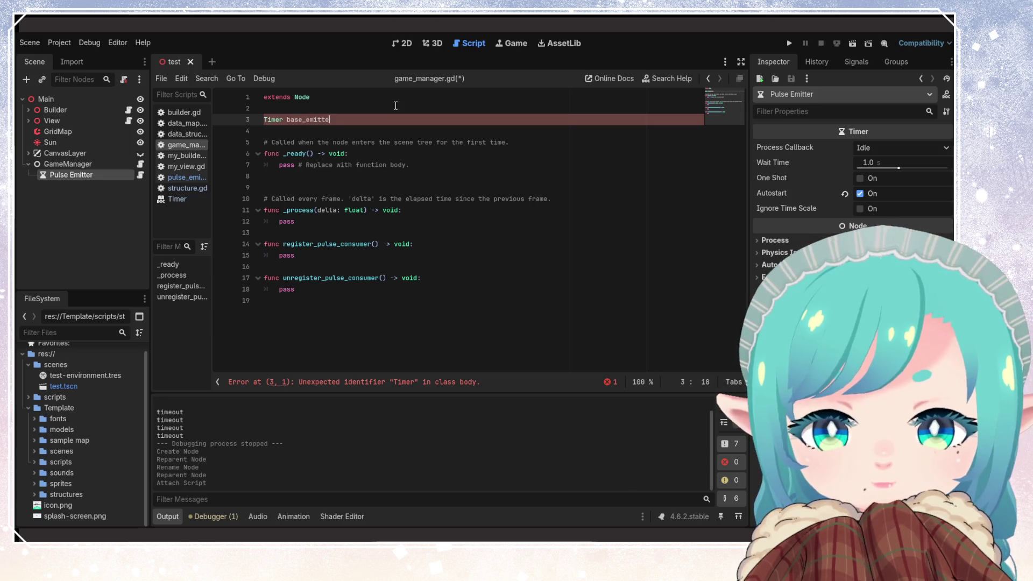
{"action": "key", "text": "BackSpace"}
{"action": "key", "text": "BackSpace"}
{"action": "key", "text": "BackSpace"}
{"action": "type", "text": "pulse_"}
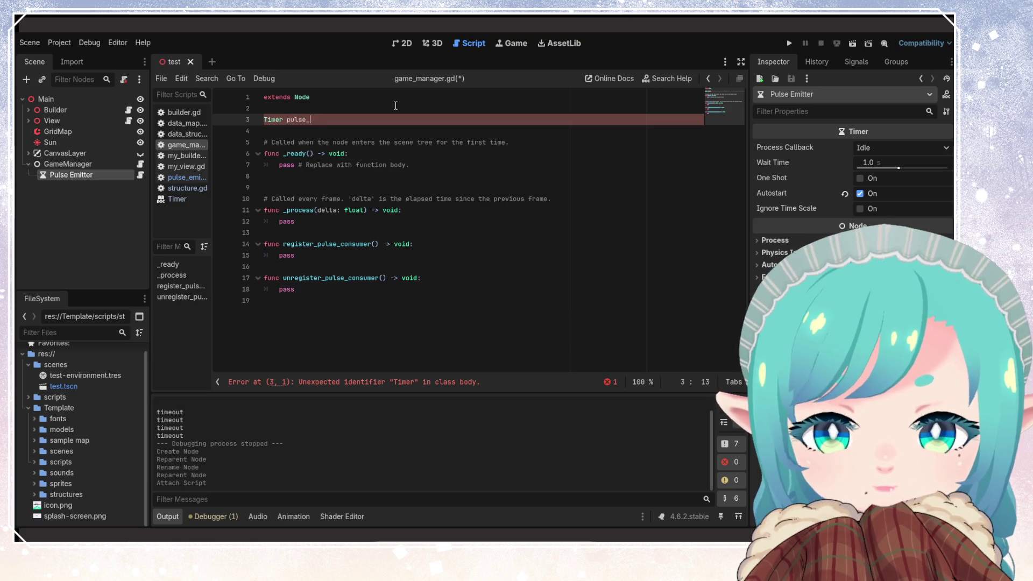
{"action": "type", "text": "emitter"}
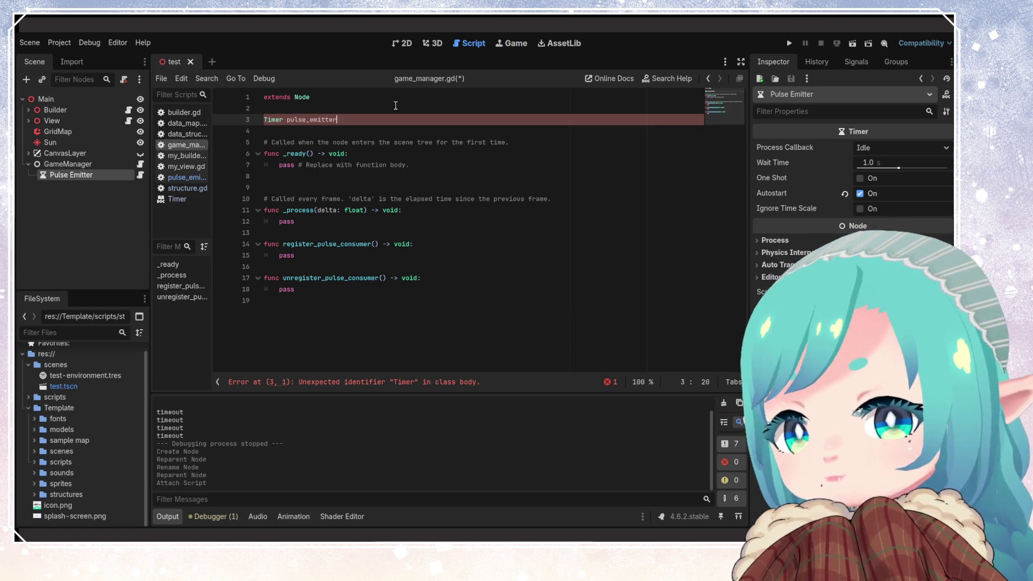
{"action": "type", "text": ";"}
{"action": "key", "text": "ctrl+s"}
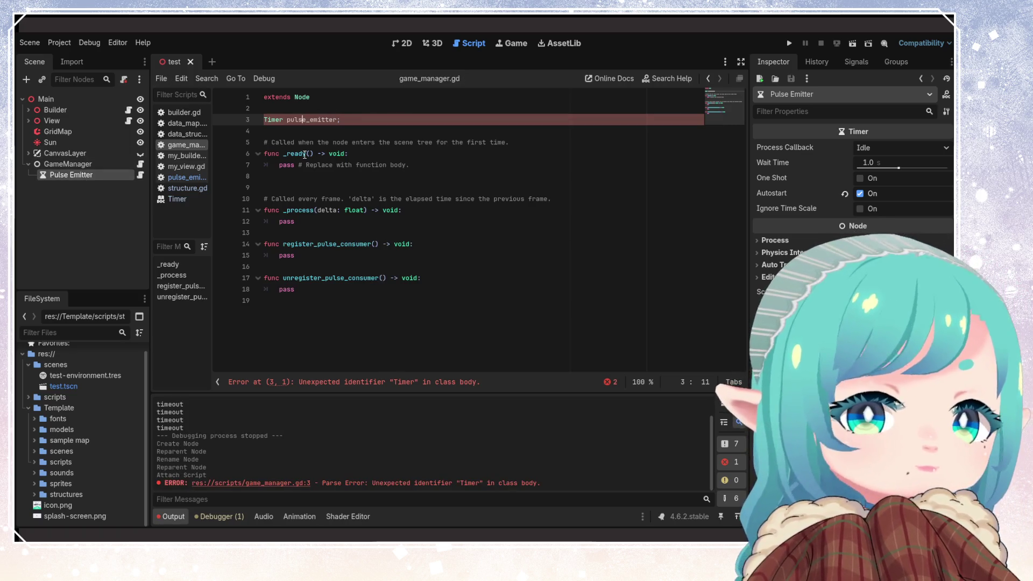
Remove the trailing semicolon from line 3 and save the script.
{"action": "left_click", "coordinate": [382, 120]}
{"action": "key", "text": "BackSpace"}
{"action": "left_click", "coordinate": [395, 154]}
{"action": "key", "text": "ctrl+s"}
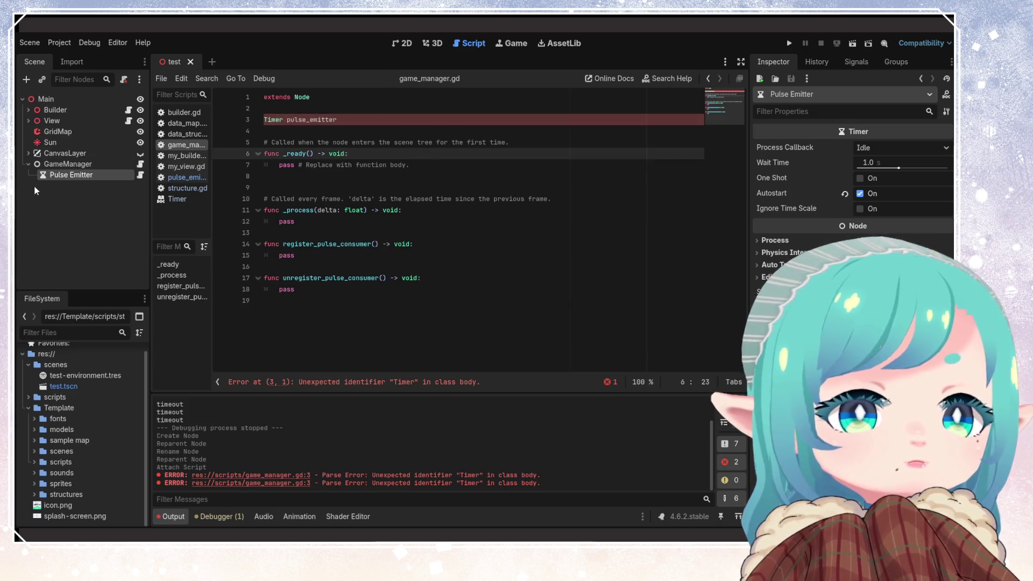
Delete the Pulse Emitter node from the scene and remove the pulse_emitter.gd script file.
{"action": "right_click", "coordinate": [60, 175]}
{"action": "left_click", "coordinate": [102, 461]}
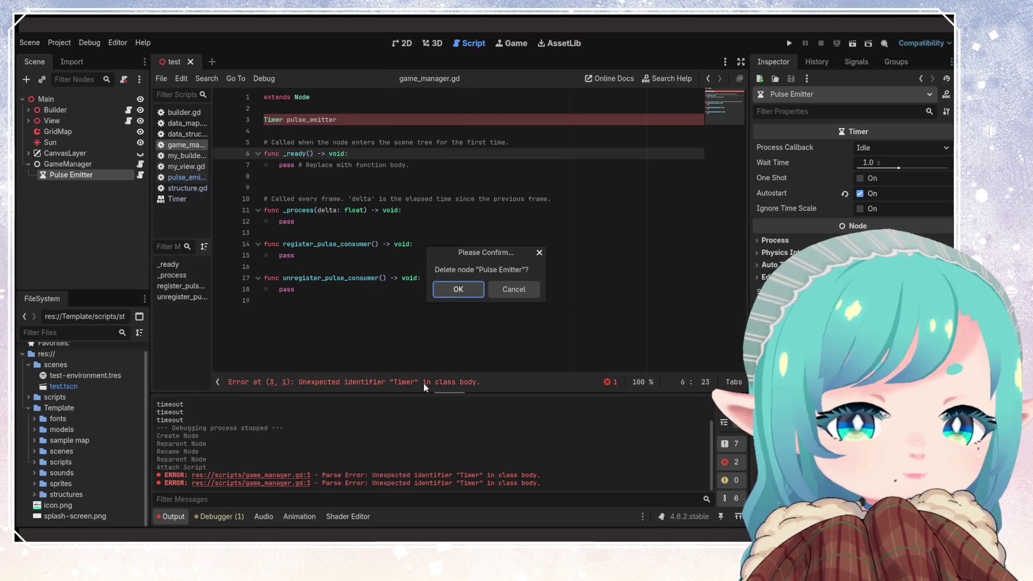
{"action": "left_click", "coordinate": [466, 290]}
{"action": "scroll", "coordinate": [89, 423], "scroll_direction": "up", "scroll_amount": 1}
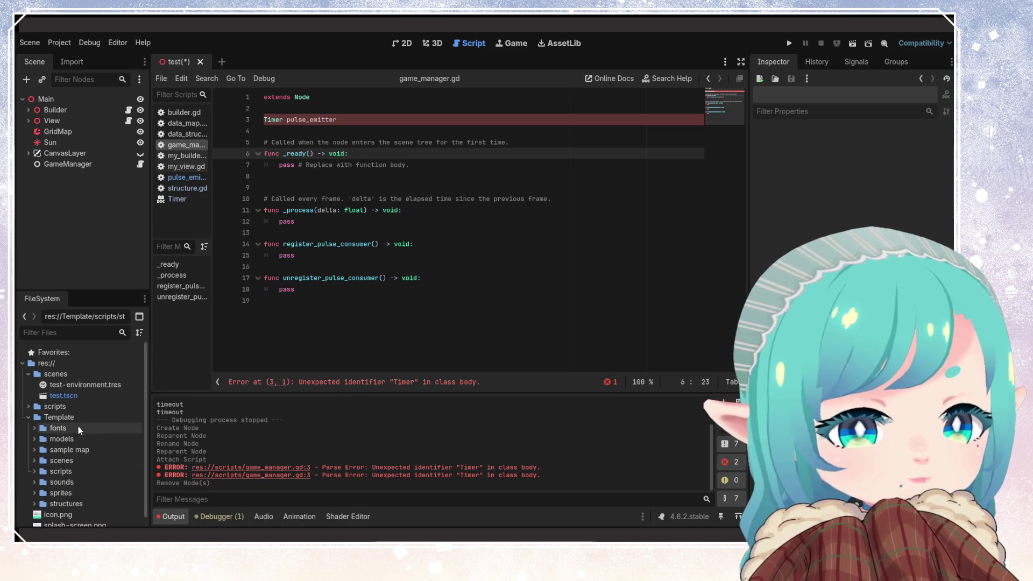
{"action": "left_click", "coordinate": [29, 406]}
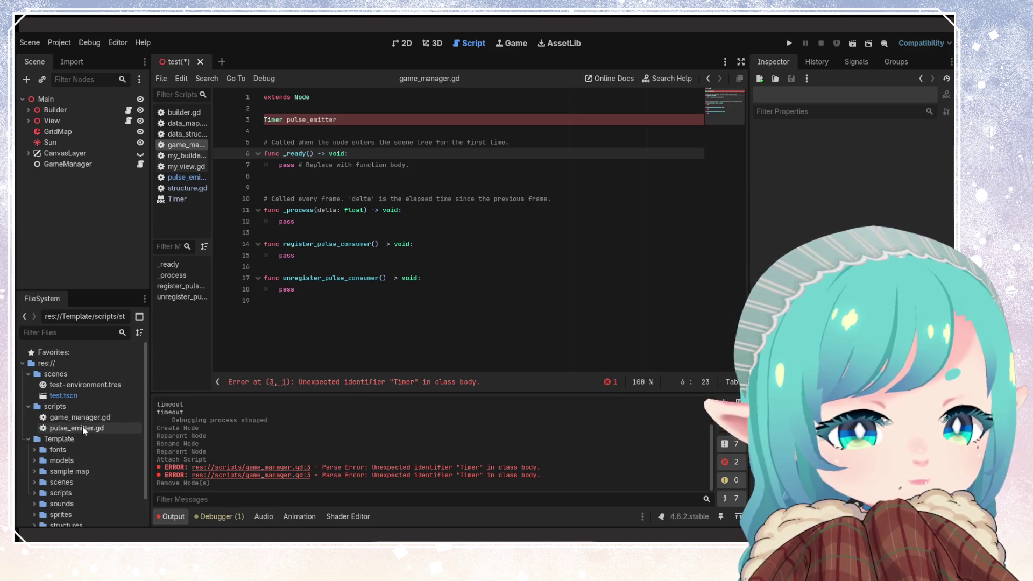
{"action": "right_click", "coordinate": [83, 428]}
{"action": "left_click", "coordinate": [120, 466]}
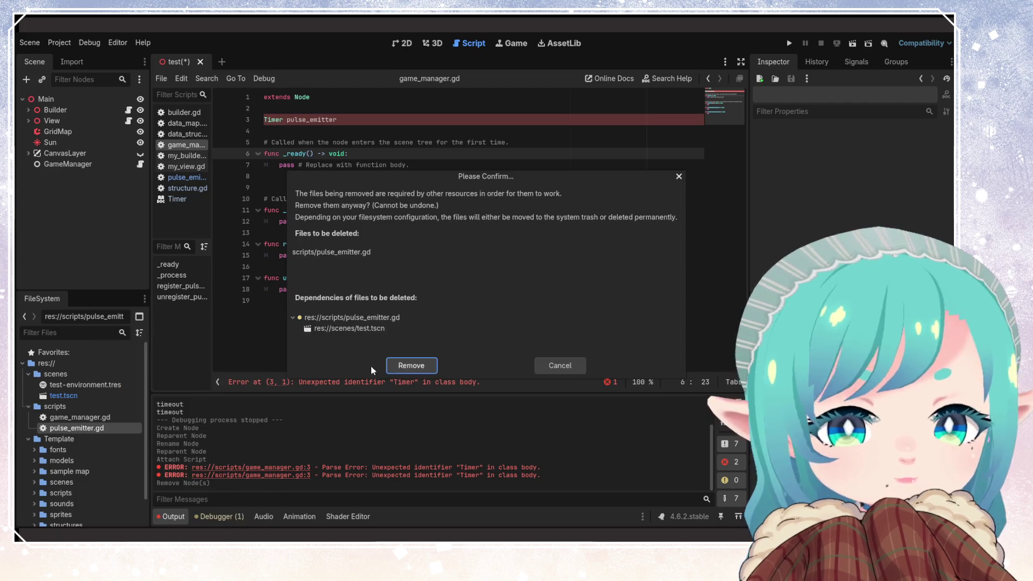
{"action": "left_click", "coordinate": [401, 365]}
Close builder.gd and look over the class_name DataMap line in data_map.gd.
{"action": "left_click", "coordinate": [280, 130]}
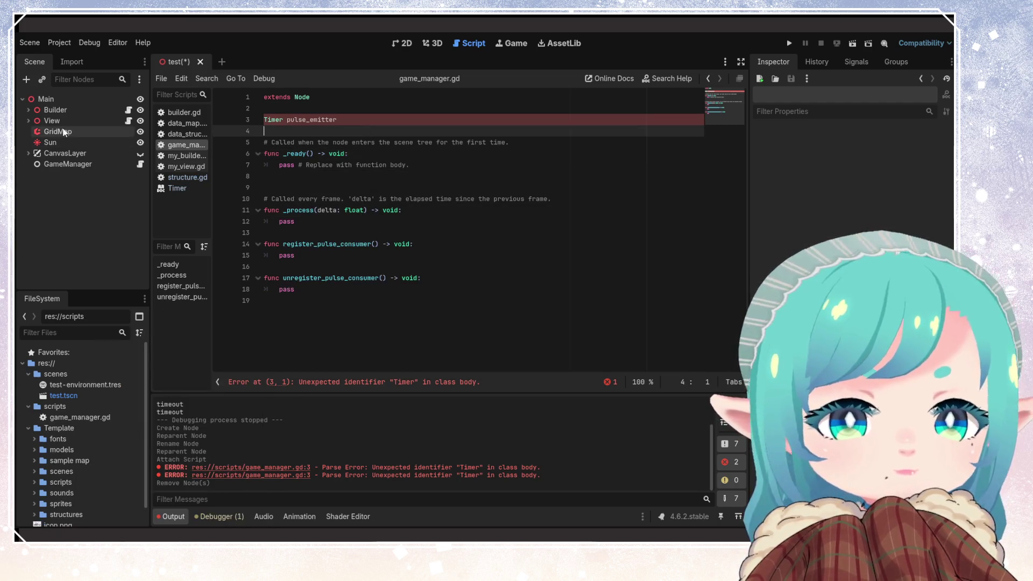
{"action": "left_click", "coordinate": [57, 111]}
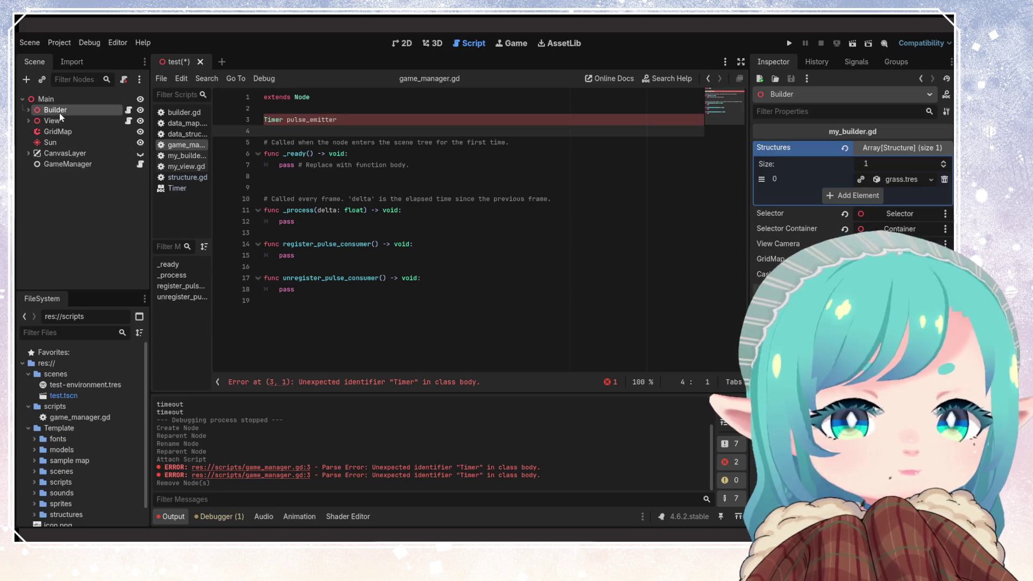
{"action": "left_click", "coordinate": [182, 112]}
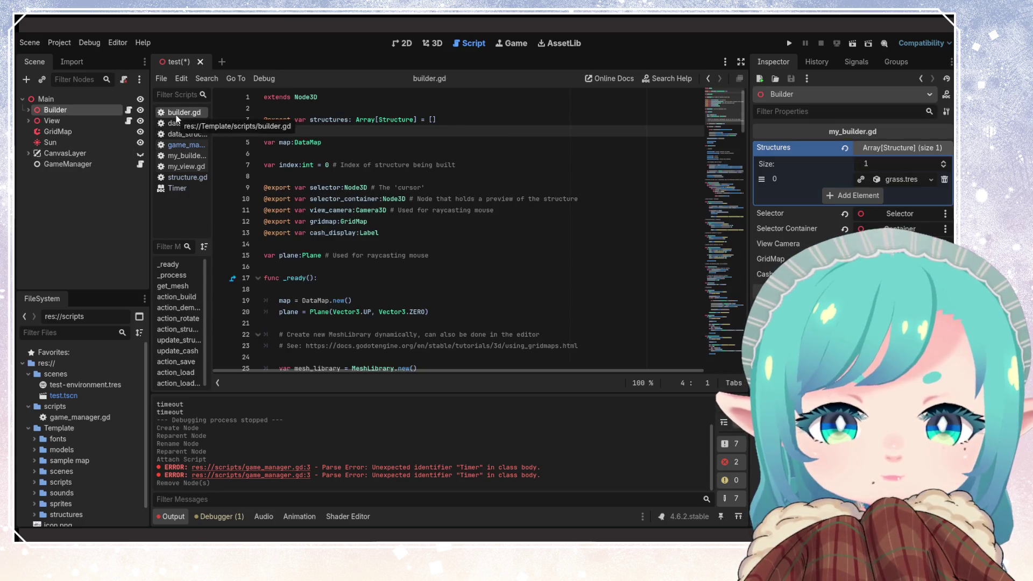
{"action": "right_click", "coordinate": [186, 112]}
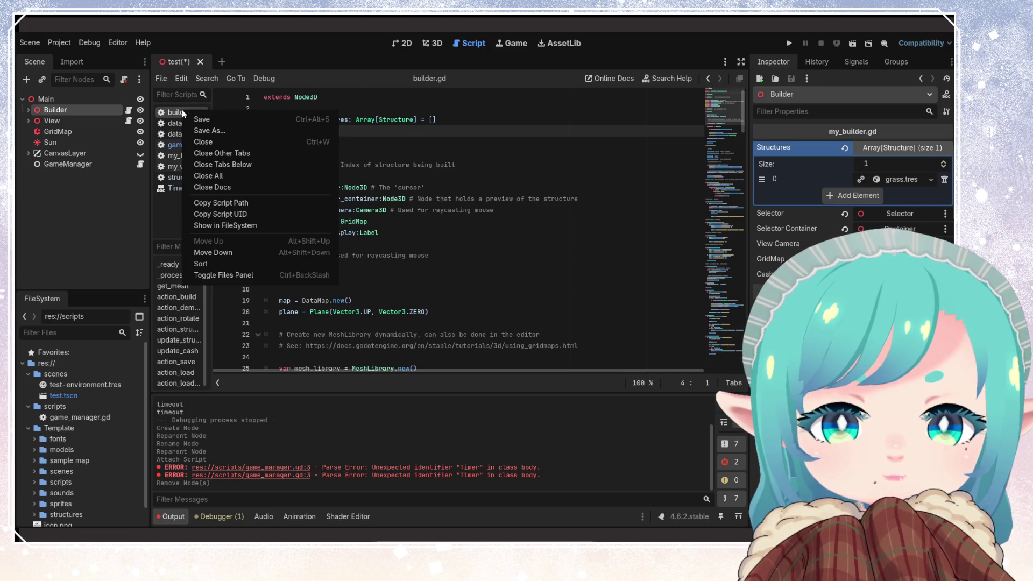
{"action": "left_click", "coordinate": [213, 142]}
{"action": "left_click", "coordinate": [184, 111]}
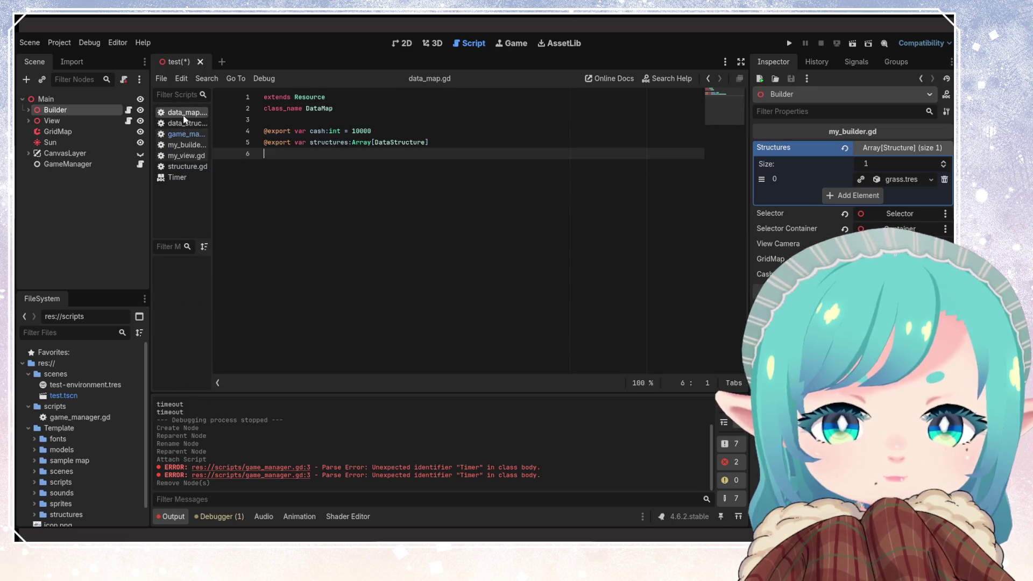
{"action": "right_click", "coordinate": [186, 113]}
{"action": "key", "text": "Escape"}
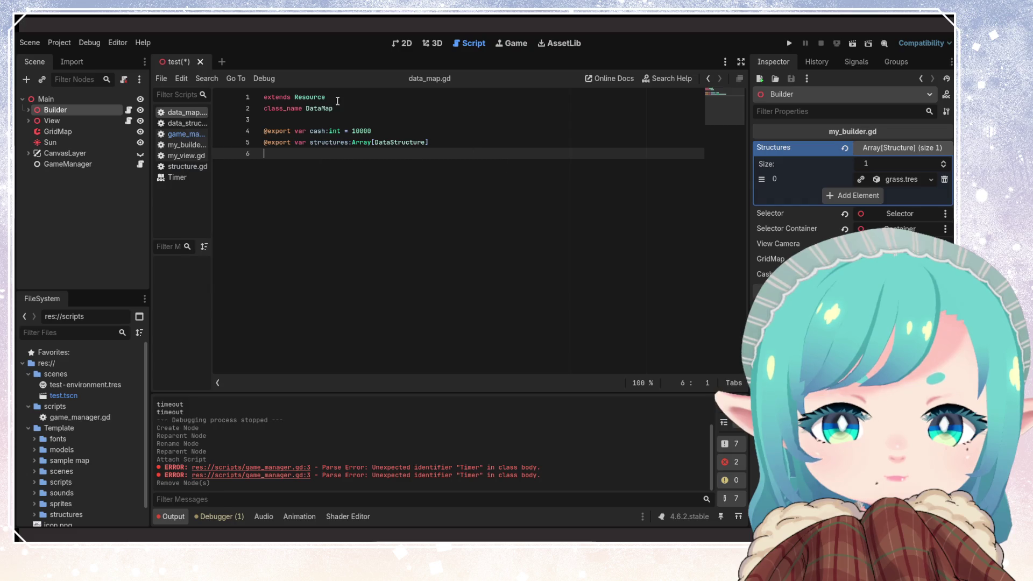
{"action": "left_click", "coordinate": [280, 108]}
{"action": "key", "text": "Down"}
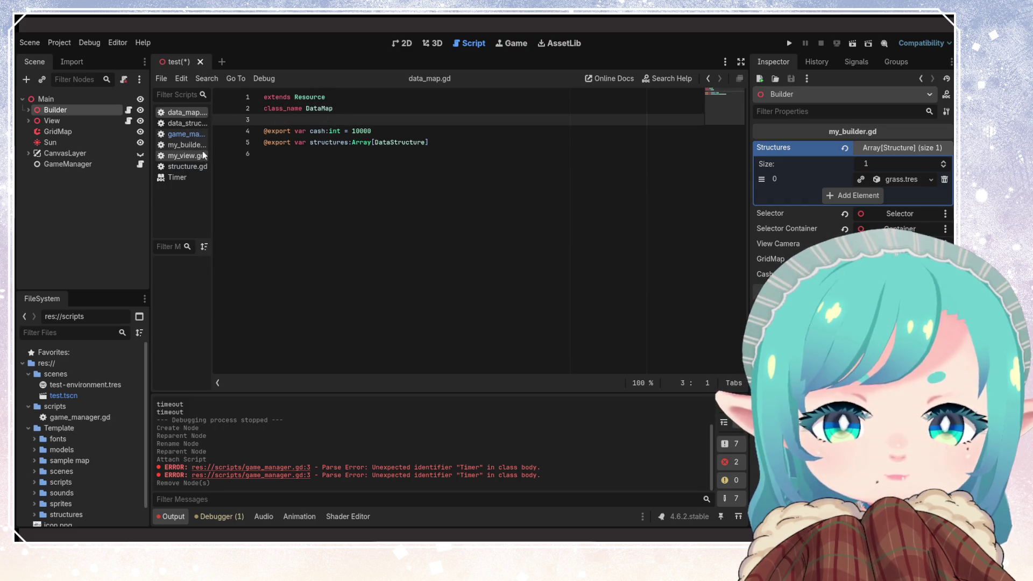
{"action": "left_click_drag", "start_coordinate": [341, 107], "coordinate": [257, 108]}
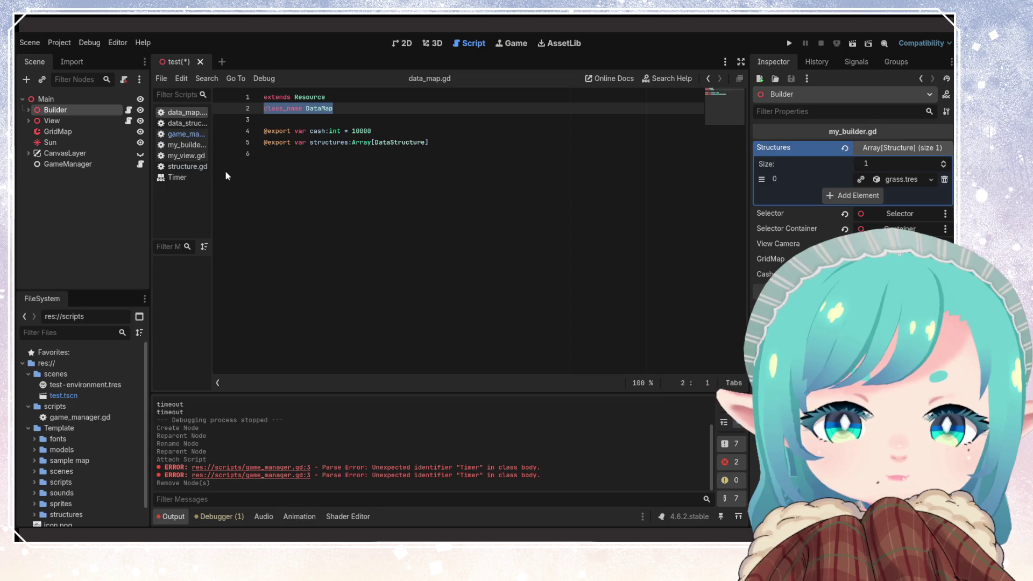
Compare variable declarations in my_builder.gd, close the Timer help page, and return to game_manager.gd.
{"action": "left_click", "coordinate": [180, 124]}
{"action": "left_click", "coordinate": [181, 134]}
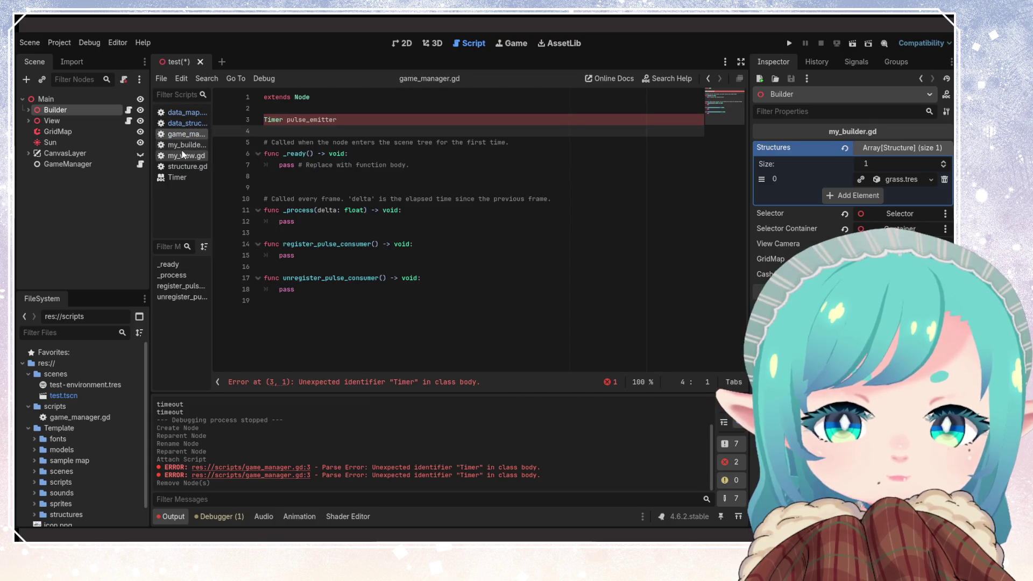
{"action": "left_click", "coordinate": [183, 145]}
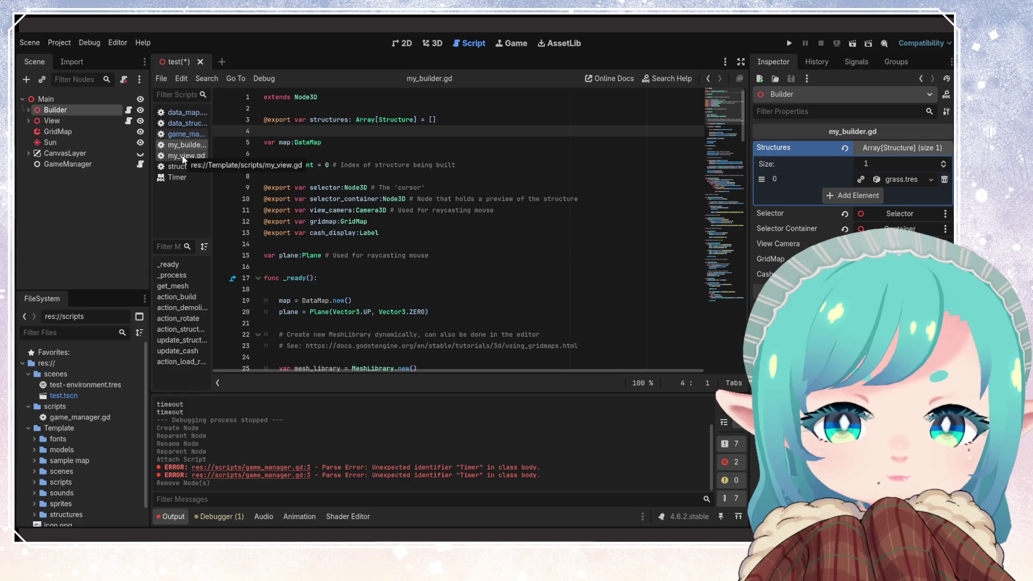
{"action": "key", "text": "Down"}
{"action": "key", "text": "ctrl+shift+Right"}
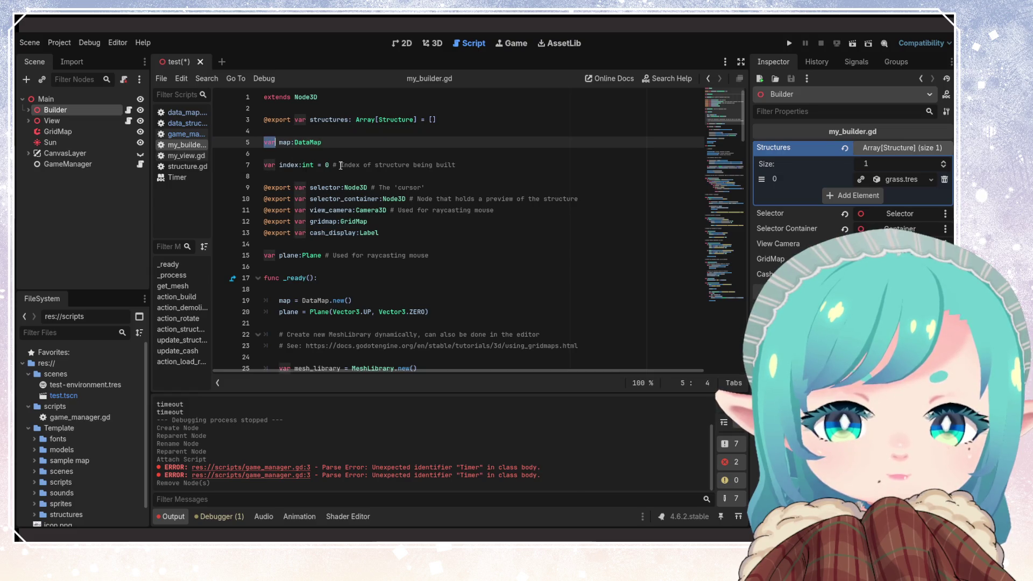
{"action": "left_click", "coordinate": [177, 177]}
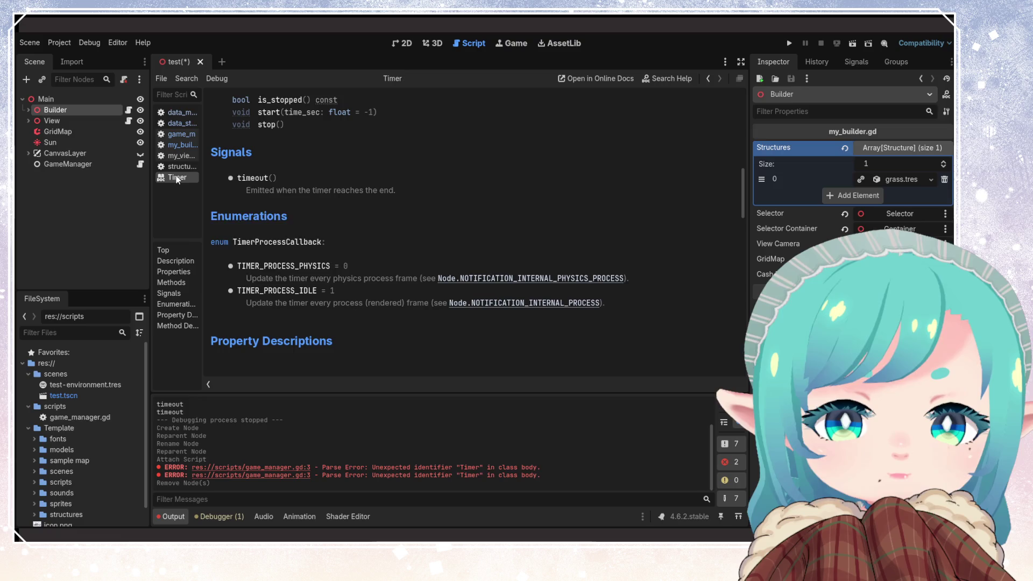
{"action": "right_click", "coordinate": [177, 178]}
{"action": "left_click", "coordinate": [196, 186]}
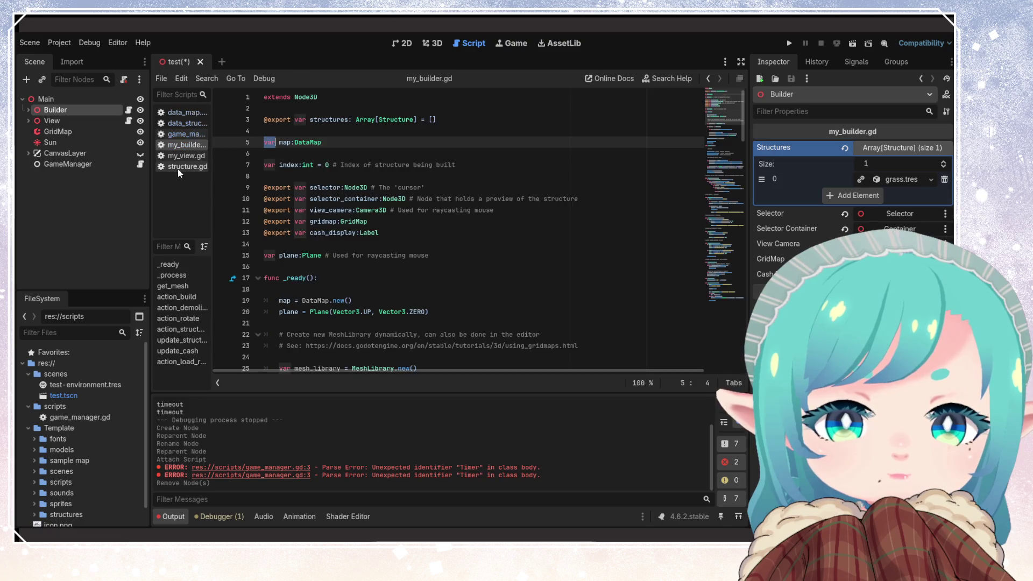
{"action": "left_click", "coordinate": [182, 134]}
Rewrite line 3 as 'var pulse_emitter:Timer' and save.
{"action": "left_click", "coordinate": [276, 119]}
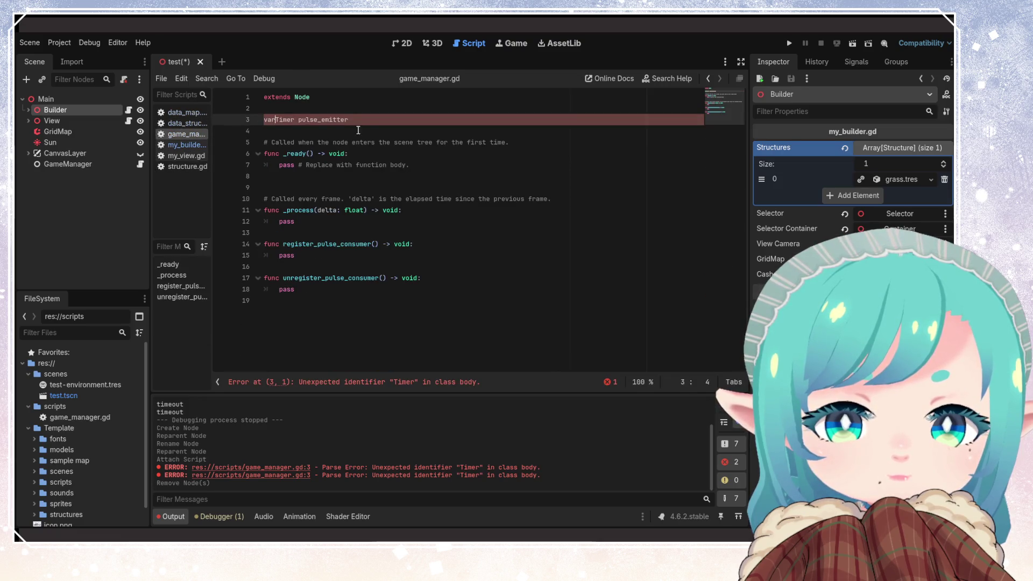
{"action": "double_click", "coordinate": [292, 119]}
{"action": "key", "text": "Delete"}
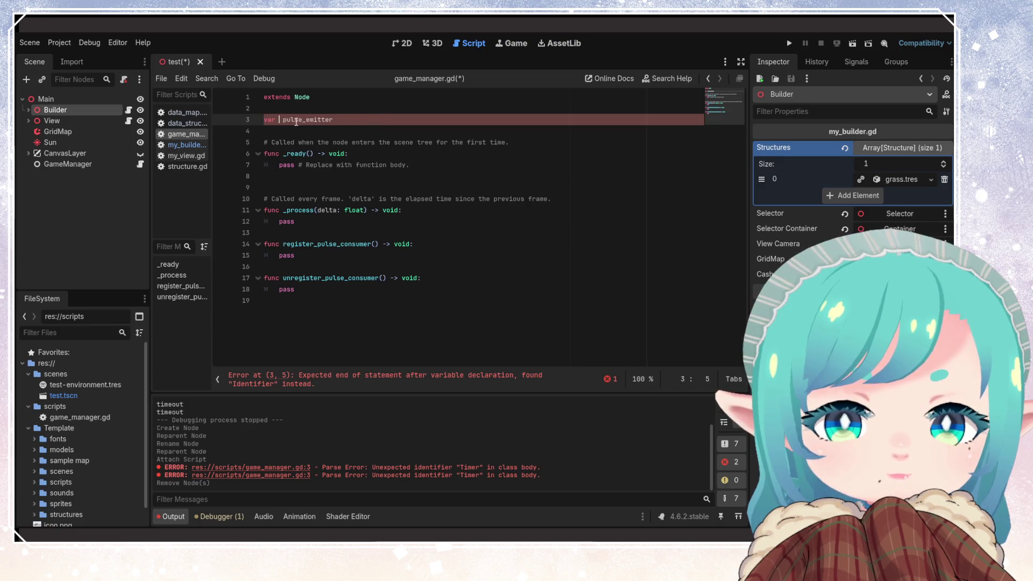
{"action": "key", "text": "BackSpace"}
{"action": "left_click", "coordinate": [340, 122]}
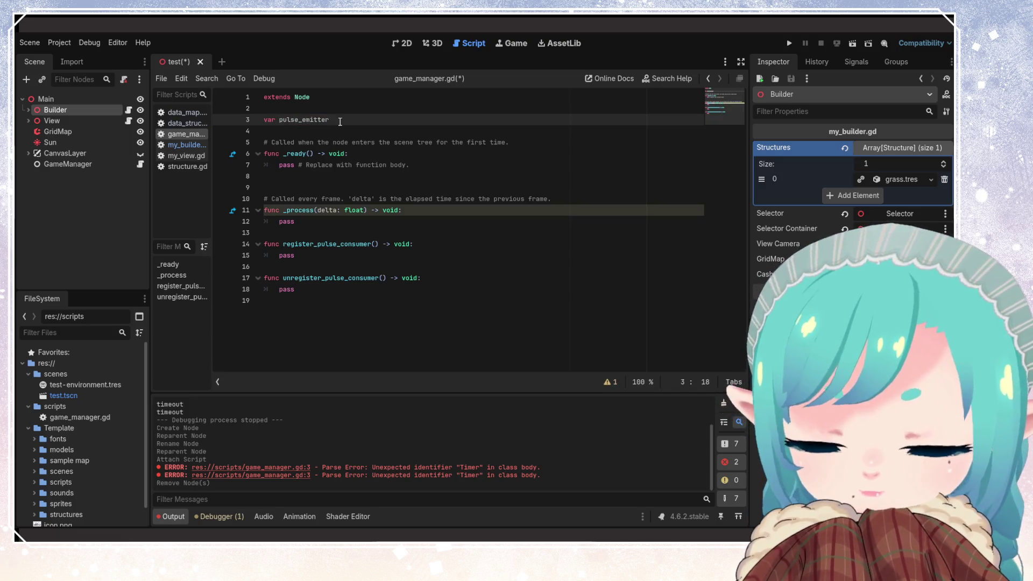
{"action": "type", "text": ":Timer"}
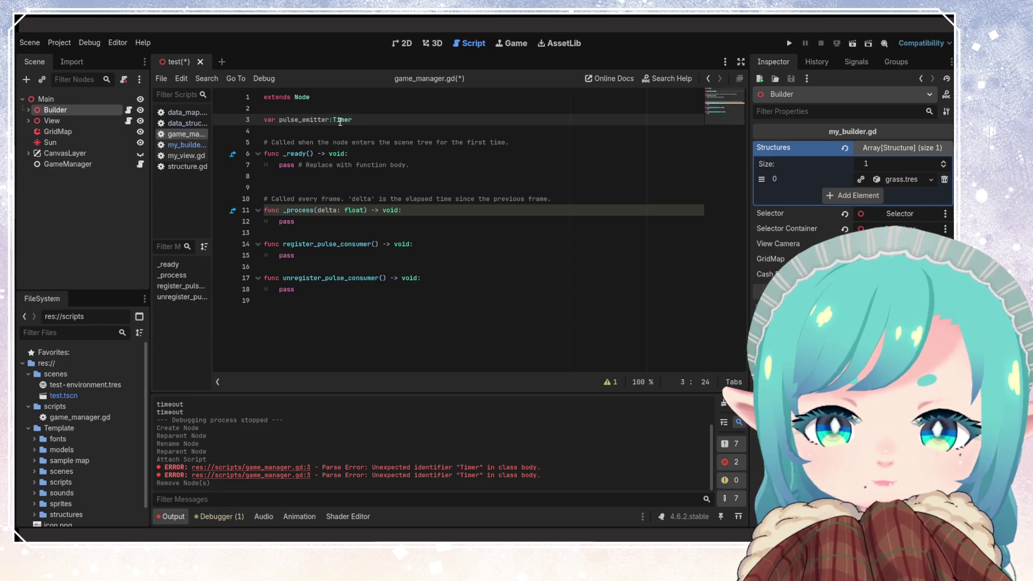
{"action": "key", "text": "ctrl+s"}
Check my_builder.gd for reference, then open a blank line inside _ready of game_manager.gd.
{"action": "left_click", "coordinate": [183, 146]}
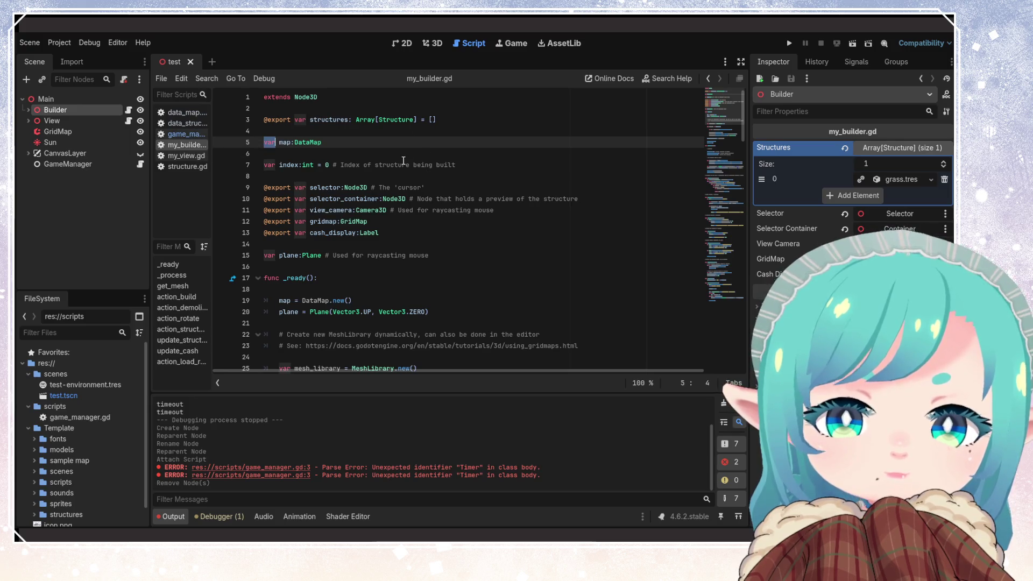
{"action": "scroll", "coordinate": [375, 220], "scroll_direction": "down", "scroll_amount": 3}
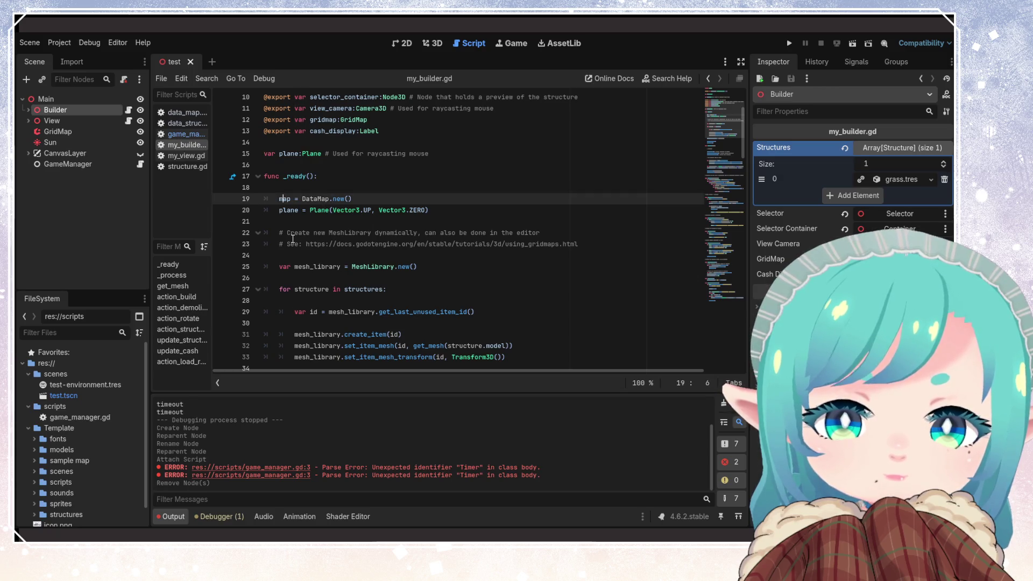
{"action": "left_click", "coordinate": [183, 135]}
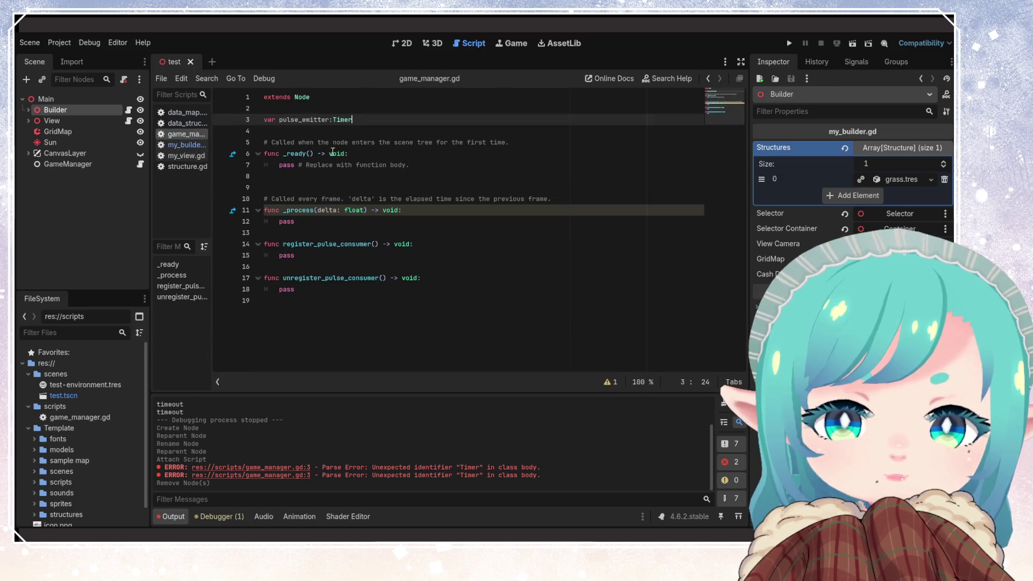
{"action": "left_click", "coordinate": [371, 154]}
{"action": "key", "text": "Return"}
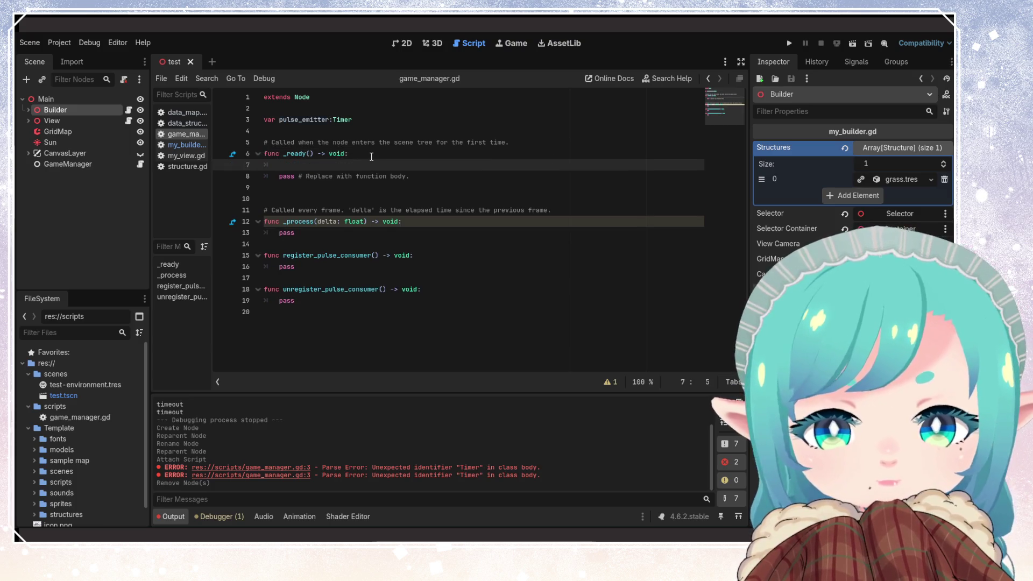
Create the timer in _ready with 'pulse_emitter = Timer.new()', fixing the mistaken 'new Timer()'.
{"action": "type", "text": "pulse_emitt"}
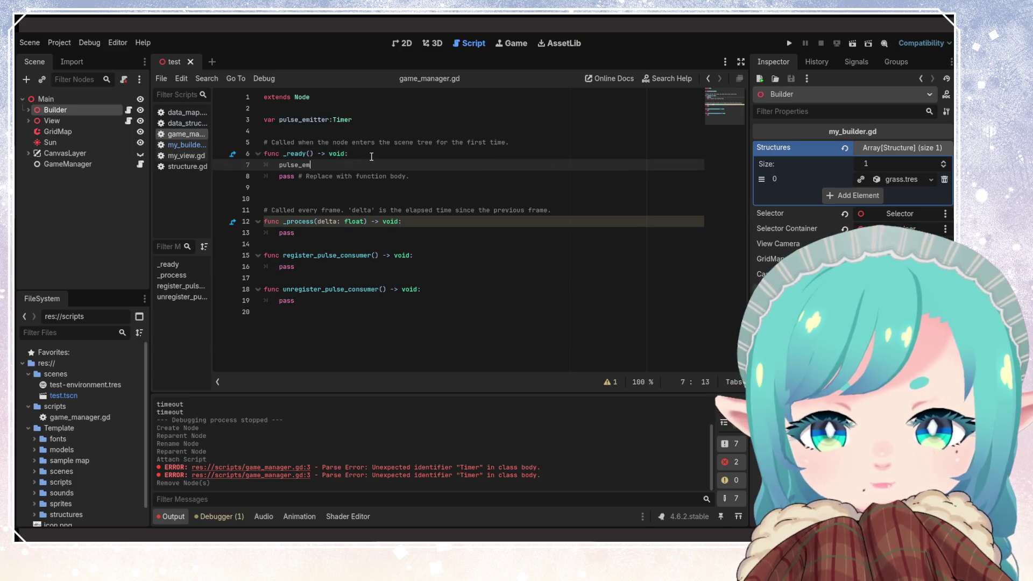
{"action": "type", "text": "er = "}
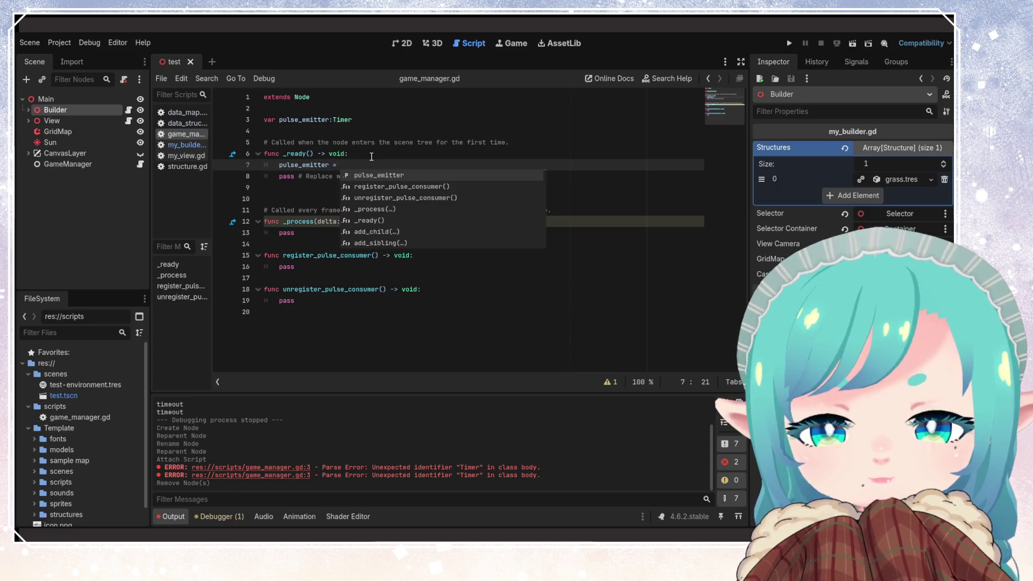
{"action": "type", "text": "new Timer"}
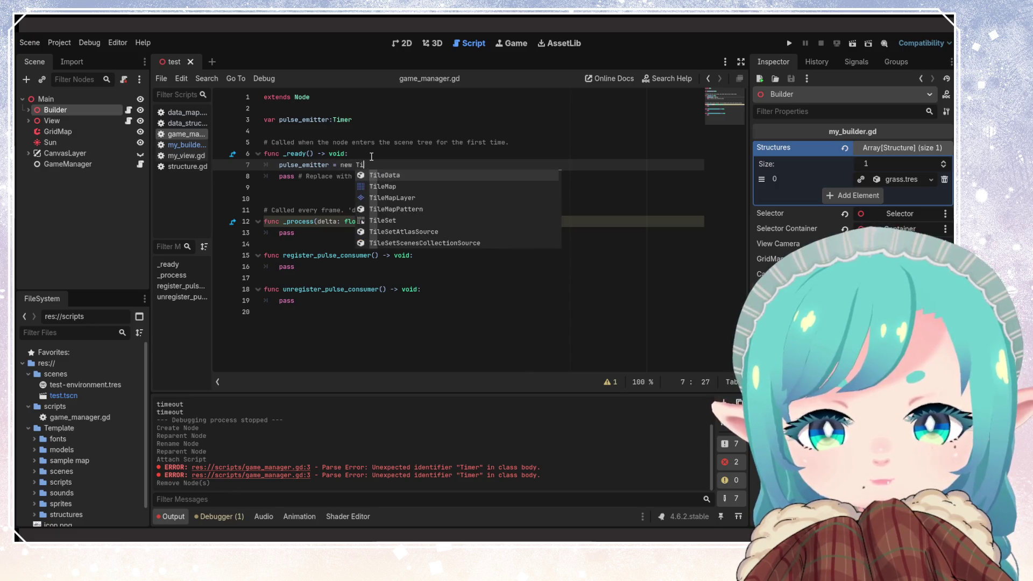
{"action": "type", "text": "()"}
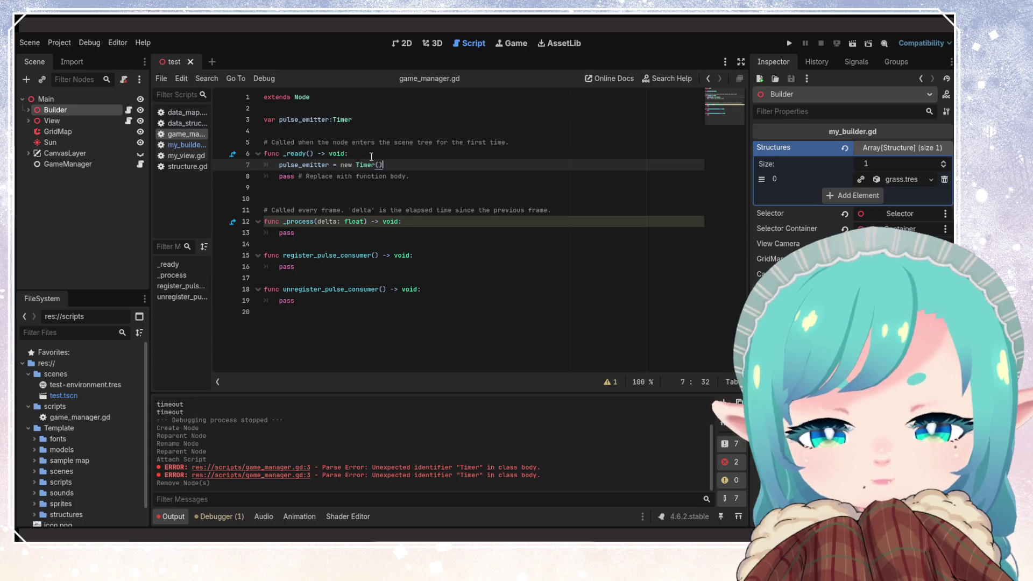
{"action": "key", "text": "Return"}
{"action": "left_click", "coordinate": [375, 187]}
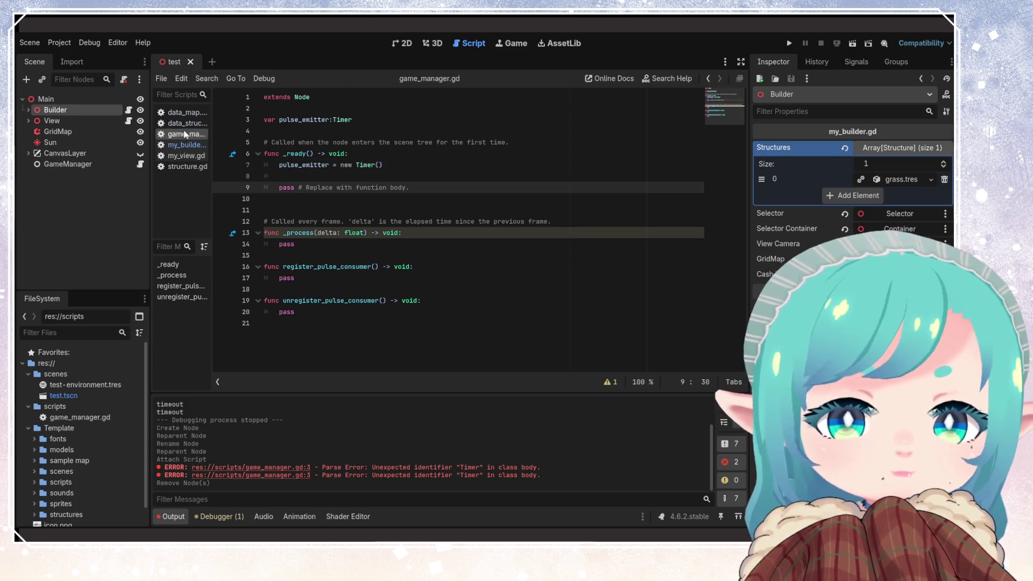
{"action": "left_click", "coordinate": [184, 144]}
{"action": "left_click", "coordinate": [183, 134]}
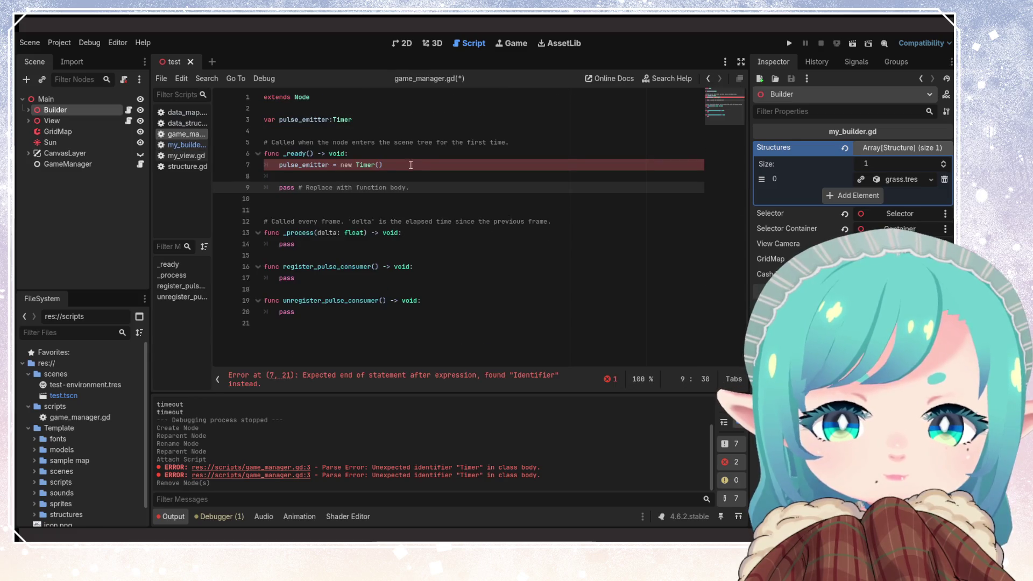
{"action": "left_click_drag", "start_coordinate": [383, 164], "coordinate": [340, 164]}
{"action": "type", "text": "Timer.new()"}
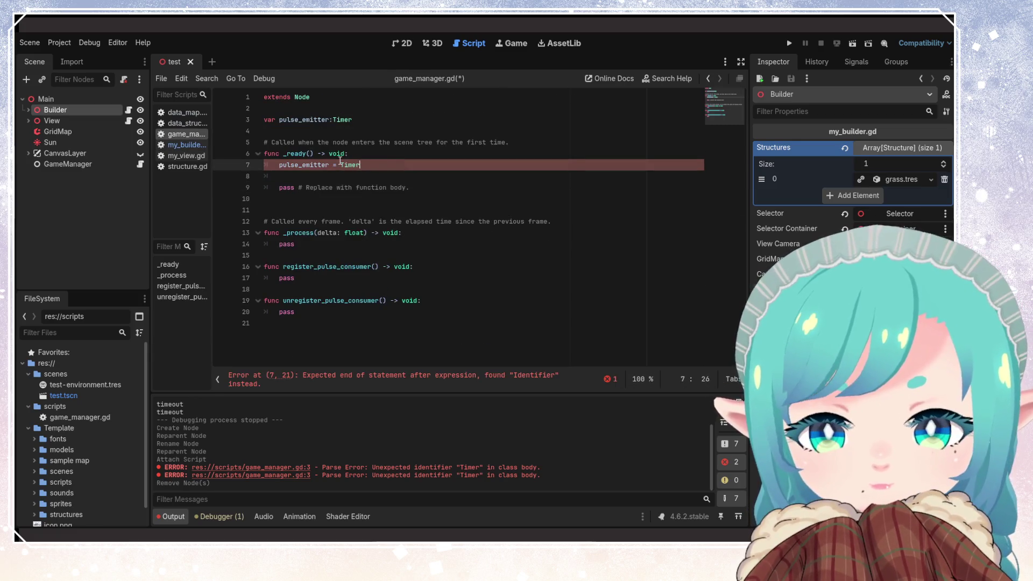
{"action": "key", "text": "Return"}
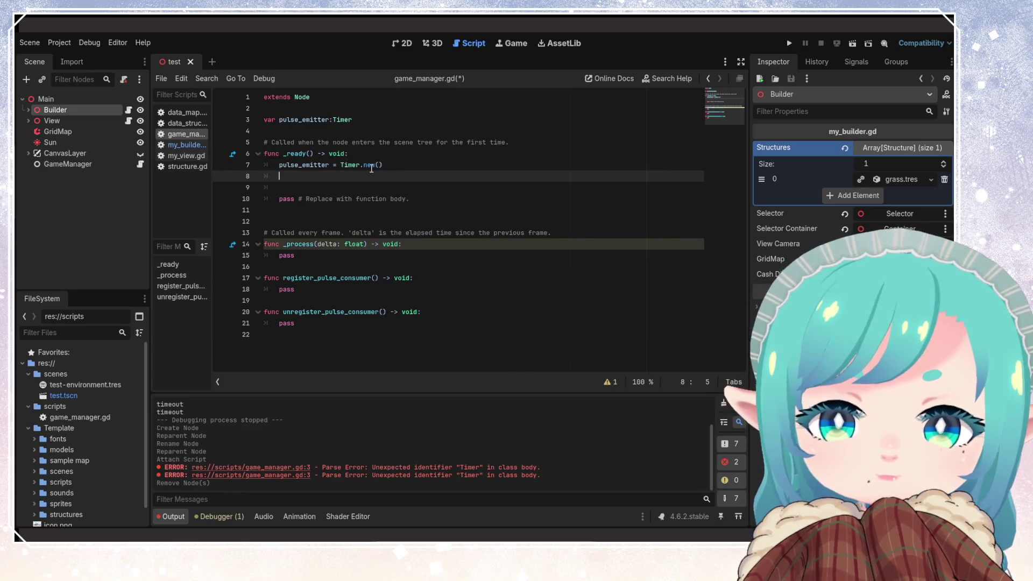
Begin line 8 with 'pulse_emitter.' below the Timer creation.
{"action": "mouse_move", "coordinate": [350, 163]}
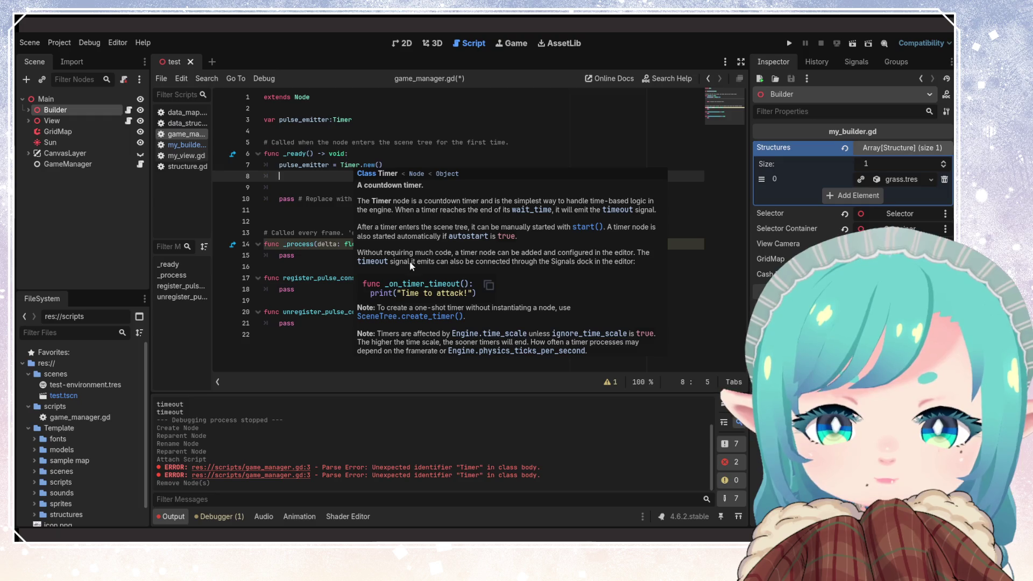
{"action": "left_click", "coordinate": [318, 199]}
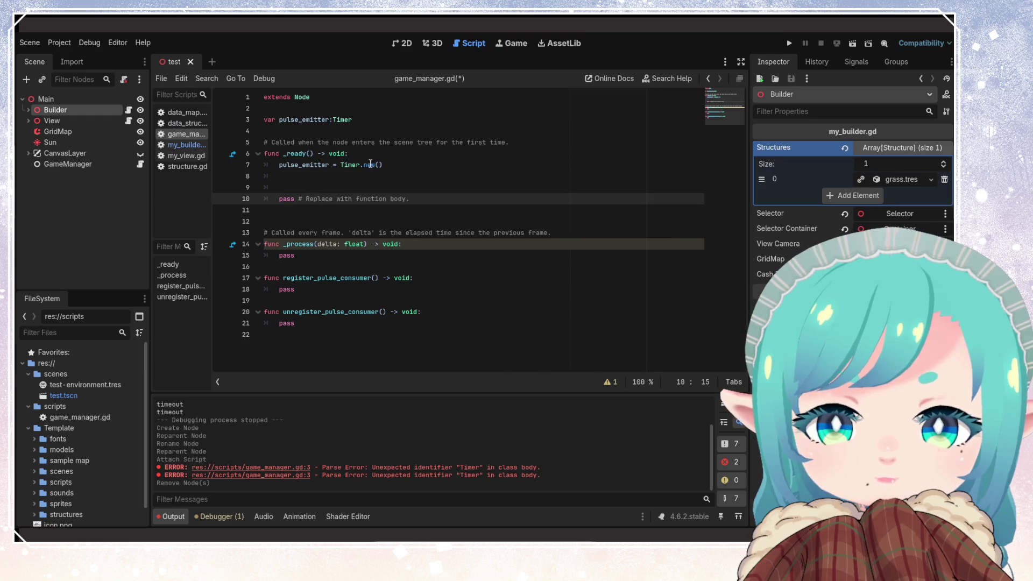
{"action": "left_click", "coordinate": [371, 163]}
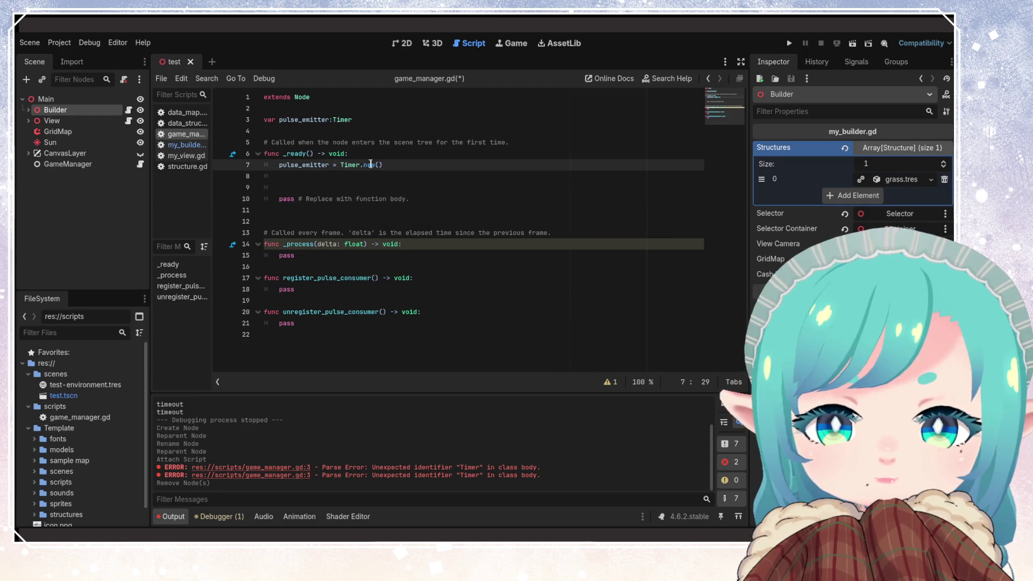
{"action": "left_click", "coordinate": [335, 175]}
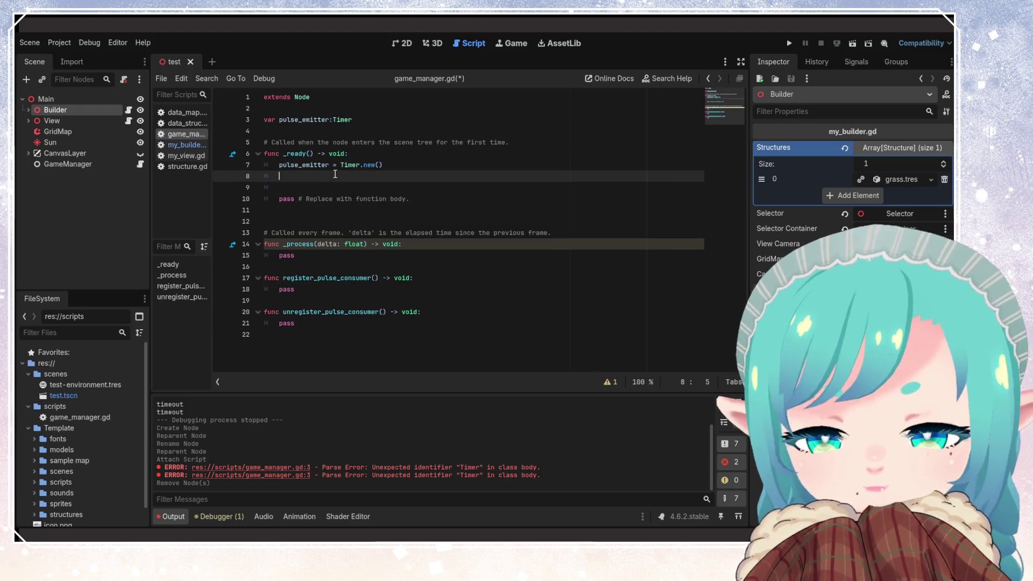
{"action": "type", "text": "pulse_emitter"}
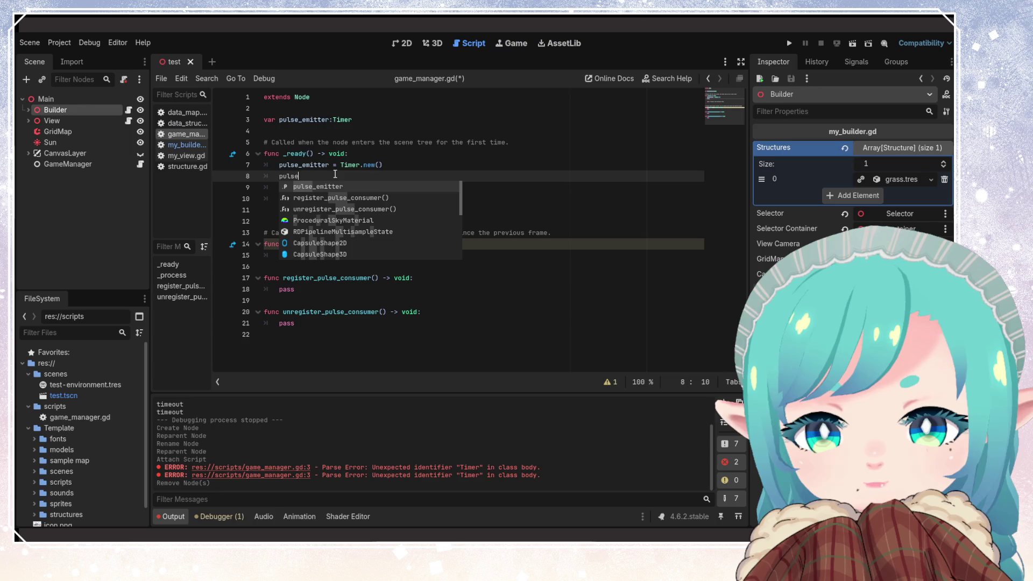
{"action": "type", "text": "."}
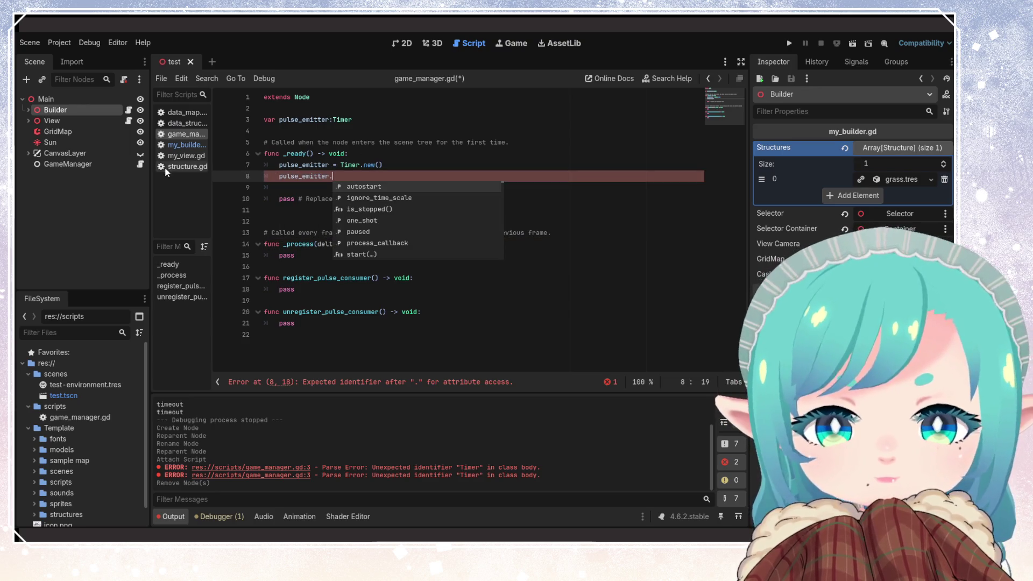
Open the Timer class reference from the tooltip on line 7's Timer.
{"action": "left_click", "coordinate": [371, 164]}
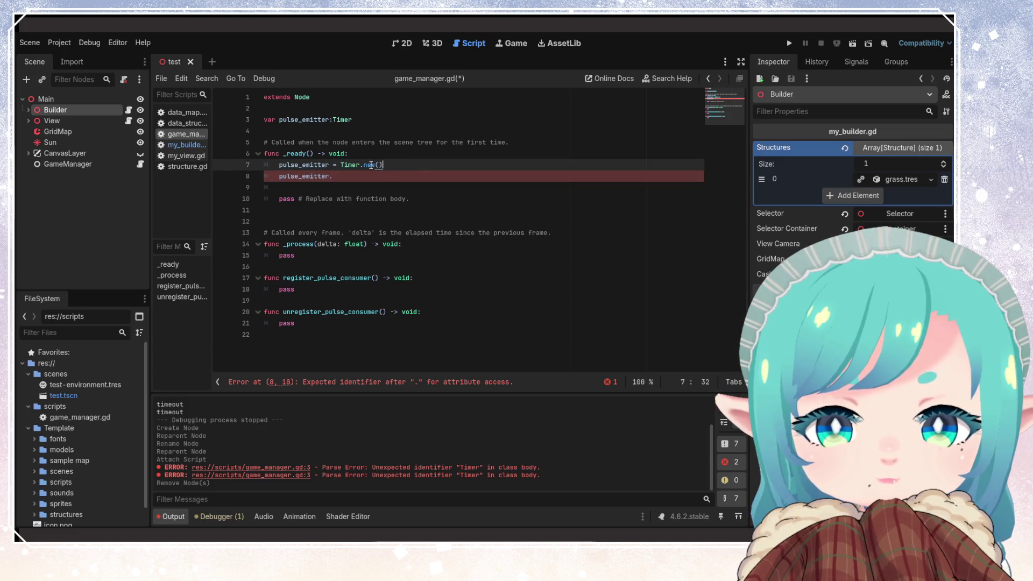
{"action": "mouse_move", "coordinate": [353, 167]}
{"action": "left_click", "coordinate": [392, 183]}
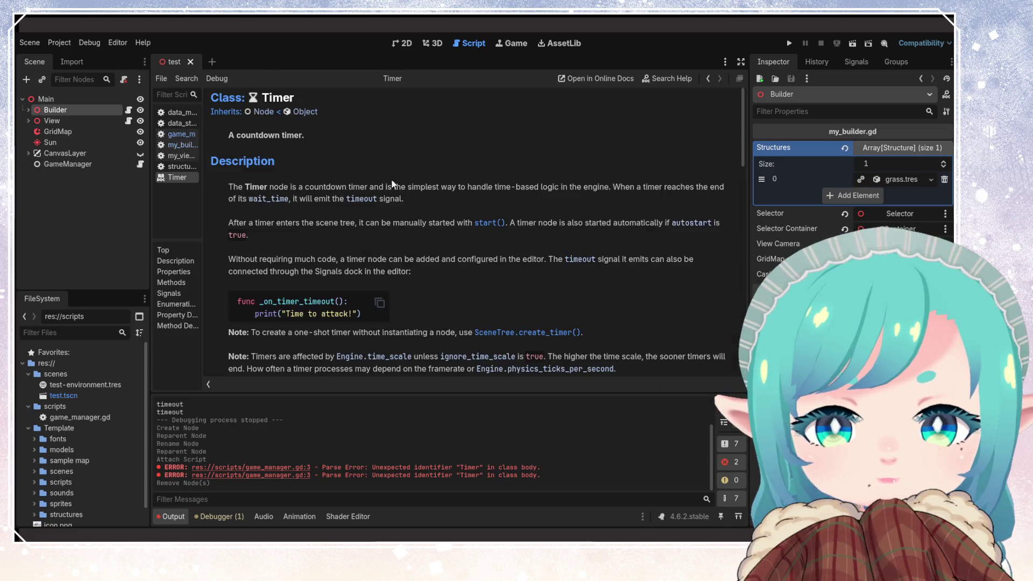
{"action": "scroll", "coordinate": [334, 312], "scroll_direction": "down", "scroll_amount": 3}
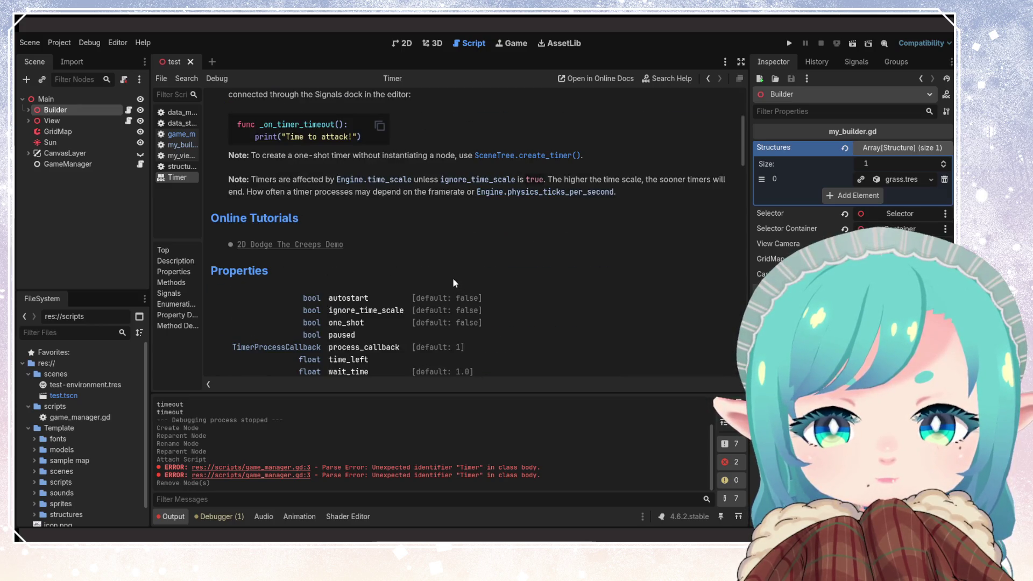
Follow the Timer help's link to read the SceneTree.create_timer documentation.
{"action": "scroll", "coordinate": [452, 277], "scroll_direction": "up", "scroll_amount": 3}
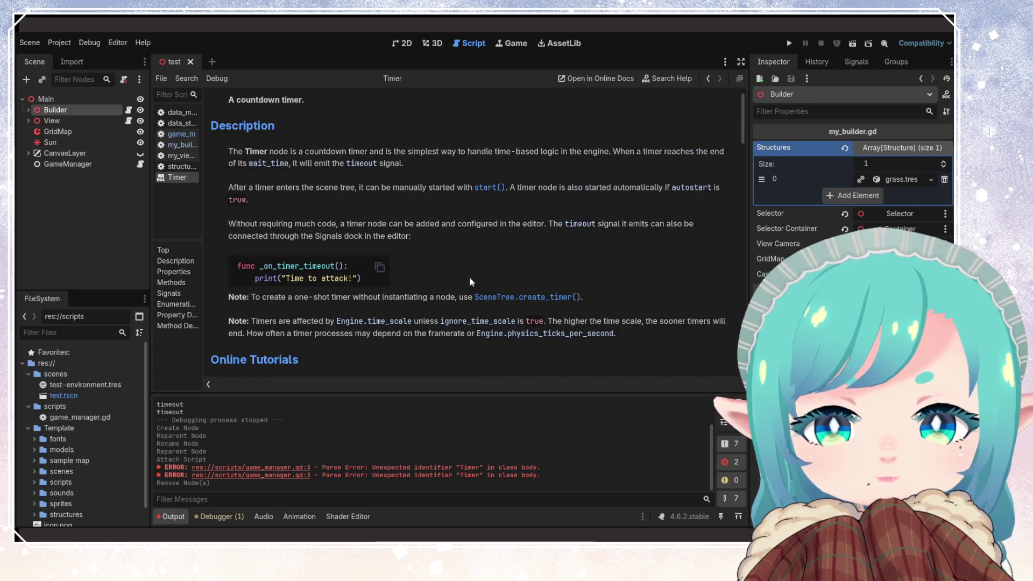
{"action": "left_click", "coordinate": [551, 298]}
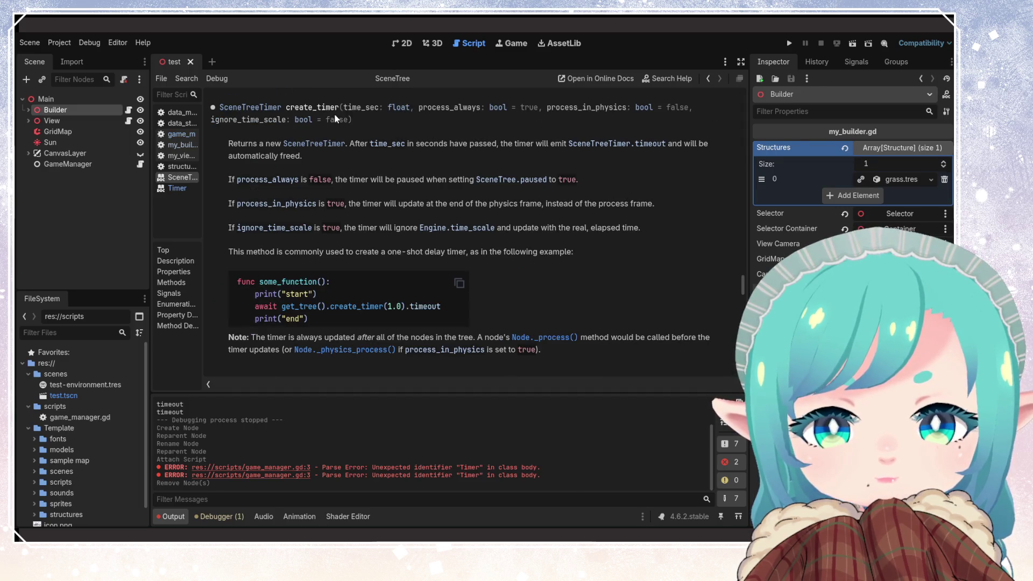
{"action": "scroll", "coordinate": [479, 161], "scroll_direction": "up", "scroll_amount": 2}
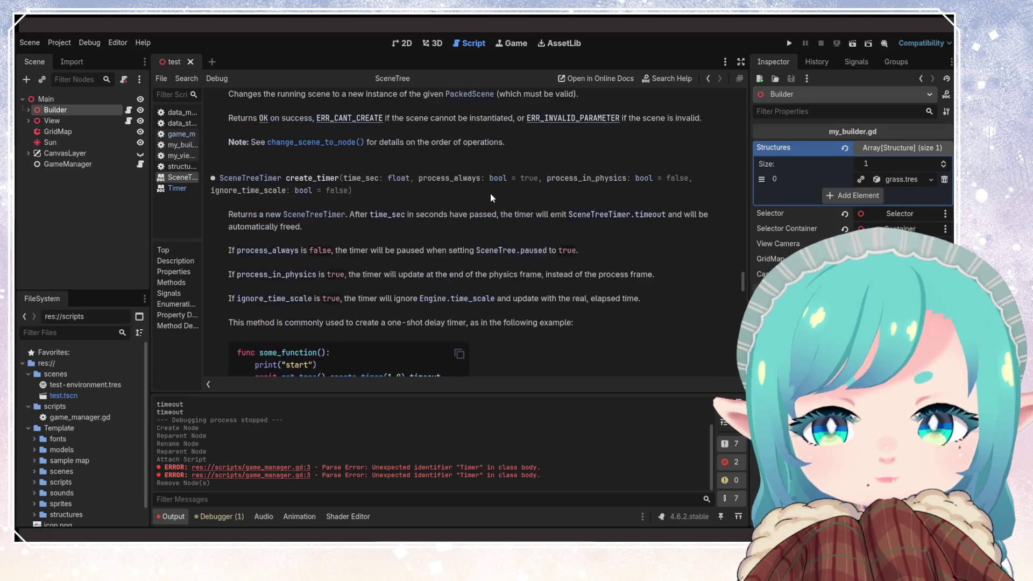
{"action": "double_click", "coordinate": [326, 179]}
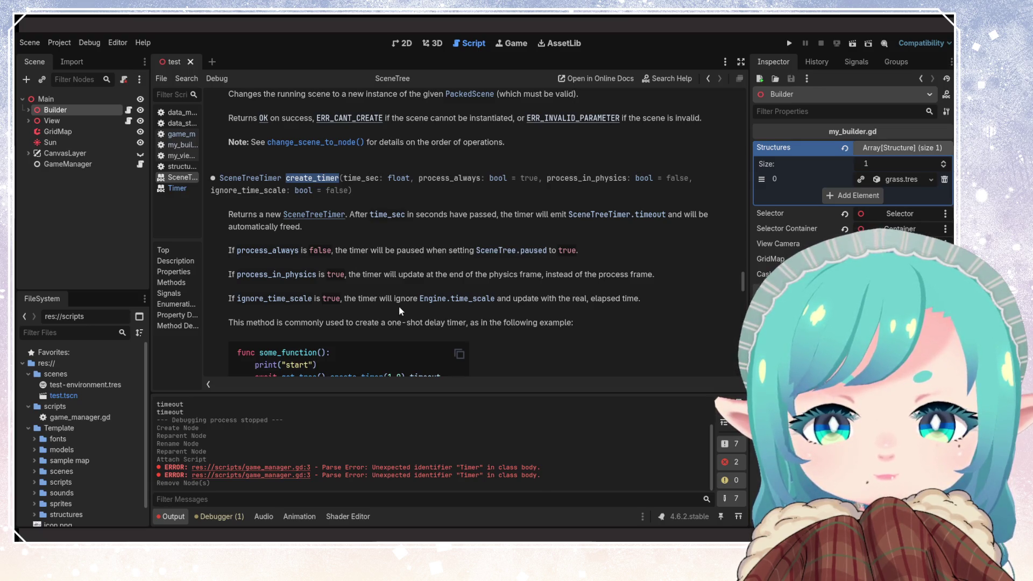
{"action": "scroll", "coordinate": [399, 305], "scroll_direction": "up", "scroll_amount": 3}
{"action": "scroll", "coordinate": [292, 230], "scroll_direction": "down", "scroll_amount": 5}
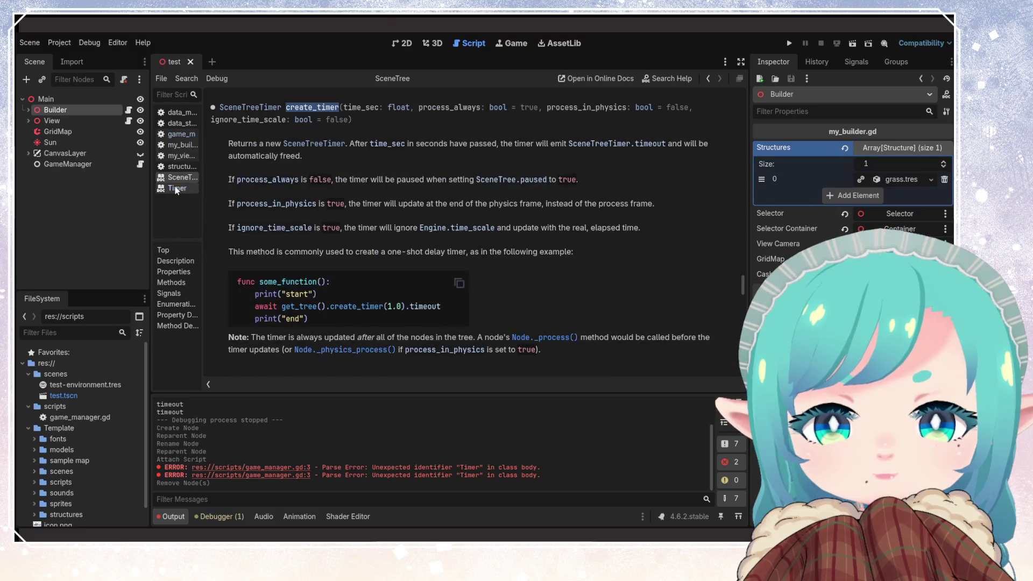
Go back to the Timer class docs, review one_shot and wait_time, then return to the scripts.
{"action": "key", "text": "ctrl+shift+period"}
{"action": "scroll", "coordinate": [312, 224], "scroll_direction": "up", "scroll_amount": 2}
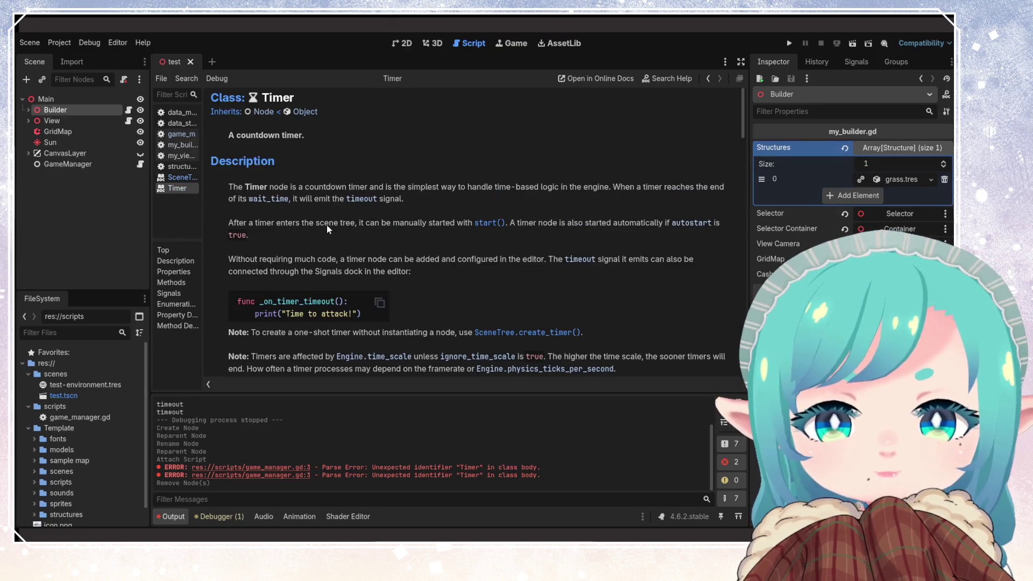
{"action": "scroll", "coordinate": [482, 297], "scroll_direction": "down", "scroll_amount": 2}
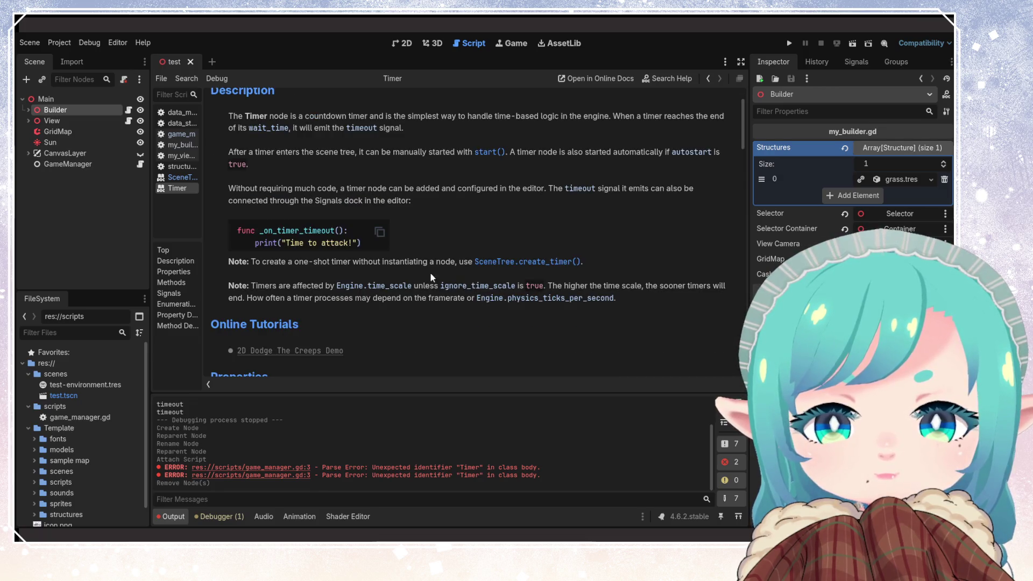
{"action": "scroll", "coordinate": [425, 272], "scroll_direction": "up", "scroll_amount": 1}
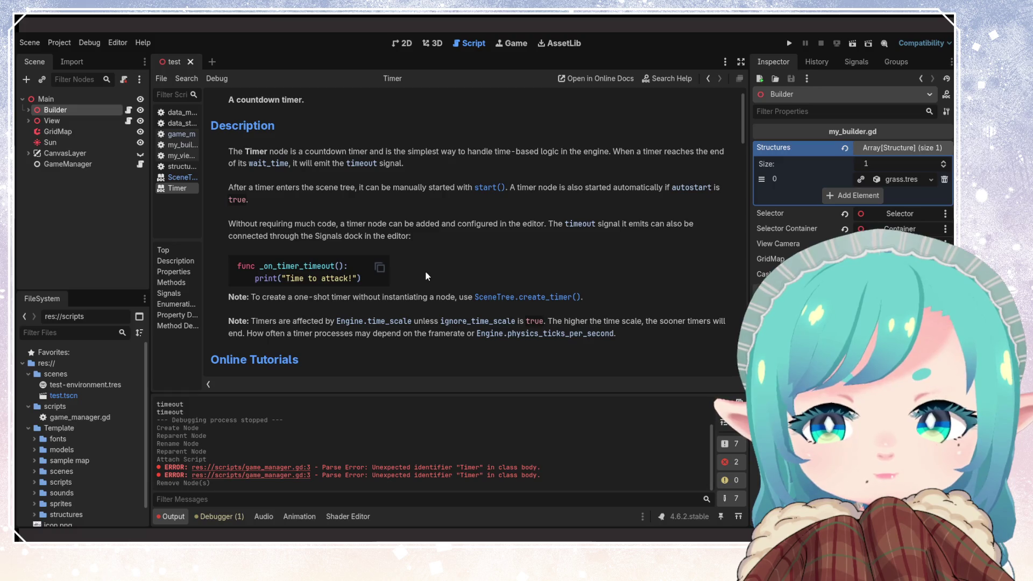
{"action": "scroll", "coordinate": [425, 270], "scroll_direction": "down", "scroll_amount": 6}
{"action": "scroll", "coordinate": [422, 280], "scroll_direction": "down", "scroll_amount": 5}
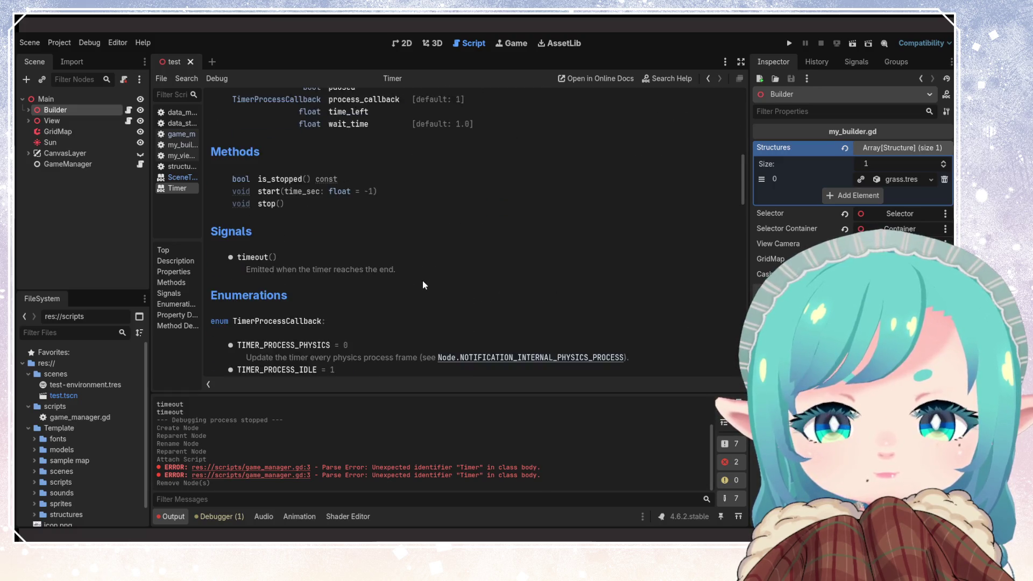
{"action": "scroll", "coordinate": [424, 285], "scroll_direction": "down", "scroll_amount": 4}
{"action": "scroll", "coordinate": [422, 284], "scroll_direction": "down", "scroll_amount": 5}
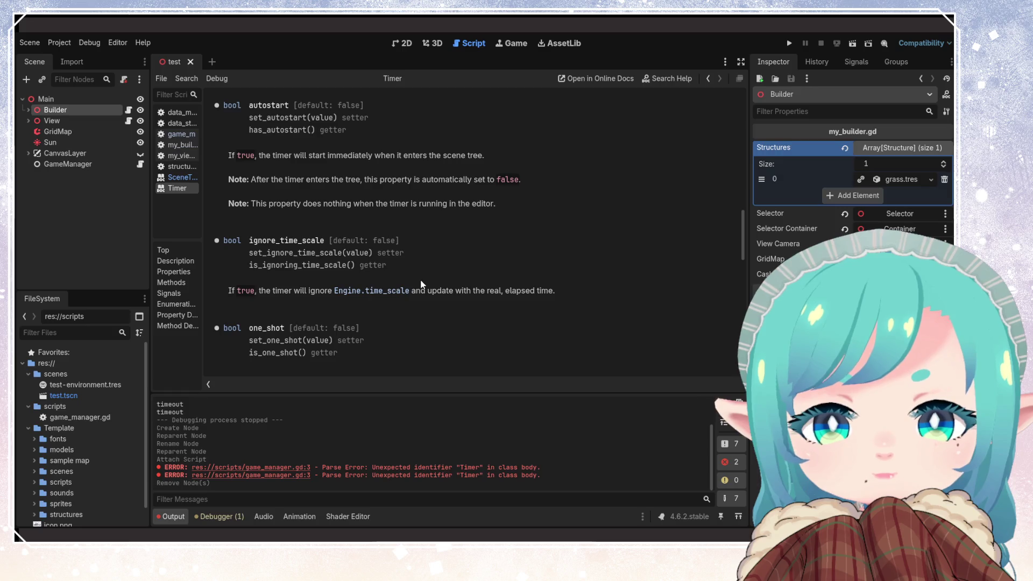
{"action": "scroll", "coordinate": [421, 284], "scroll_direction": "up", "scroll_amount": 3}
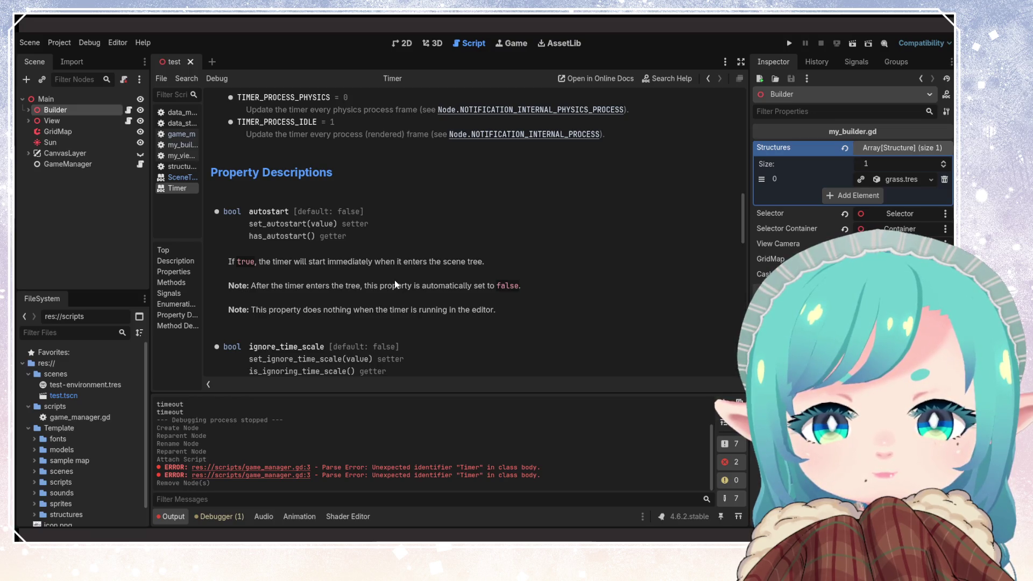
{"action": "scroll", "coordinate": [395, 284], "scroll_direction": "down", "scroll_amount": 8}
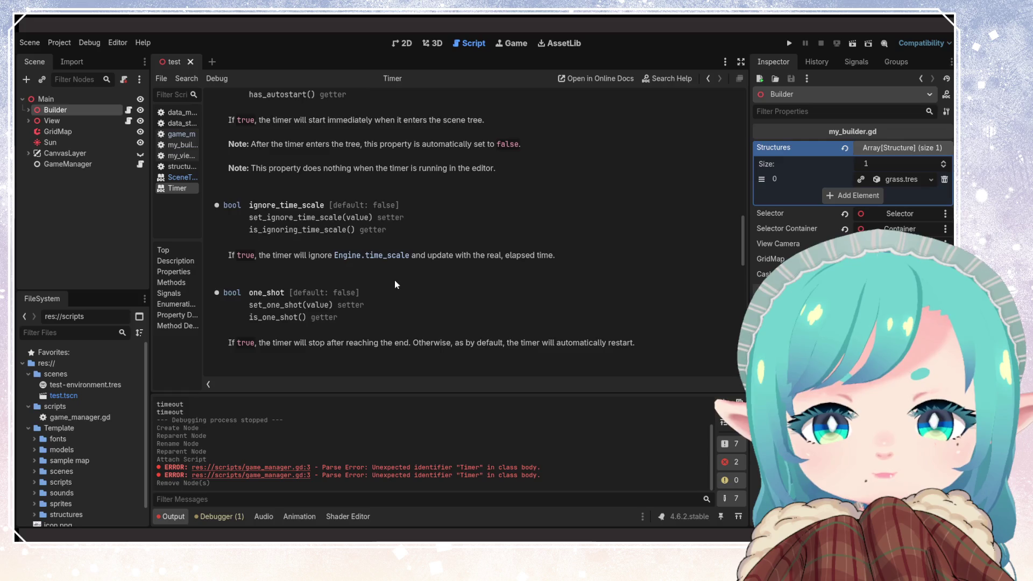
{"action": "scroll", "coordinate": [395, 280], "scroll_direction": "down", "scroll_amount": 3}
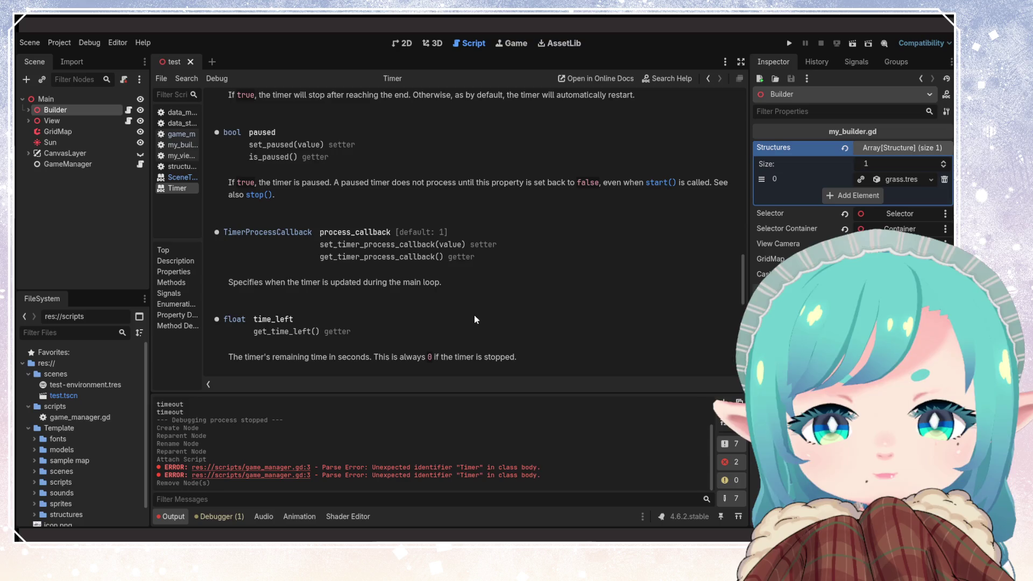
{"action": "scroll", "coordinate": [470, 315], "scroll_direction": "down", "scroll_amount": 4}
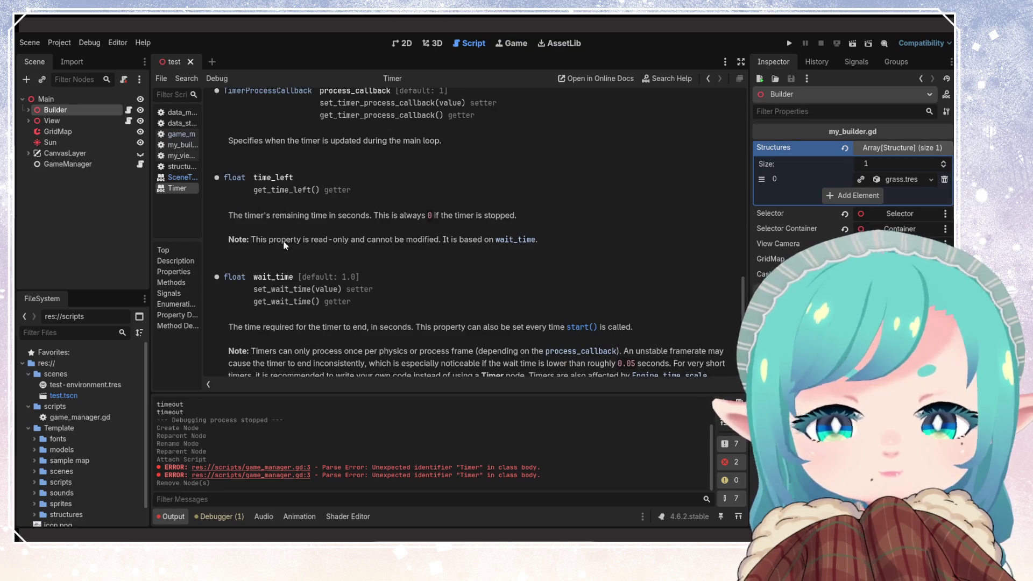
{"action": "scroll", "coordinate": [383, 292], "scroll_direction": "down", "scroll_amount": 5}
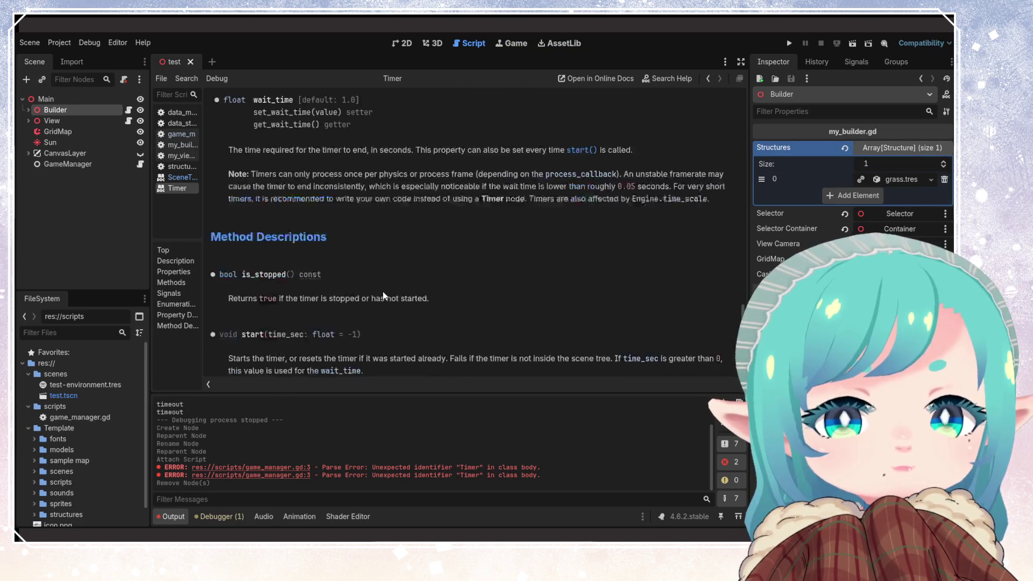
{"action": "scroll", "coordinate": [382, 291], "scroll_direction": "down", "scroll_amount": 4}
{"action": "scroll", "coordinate": [382, 292], "scroll_direction": "up", "scroll_amount": 4}
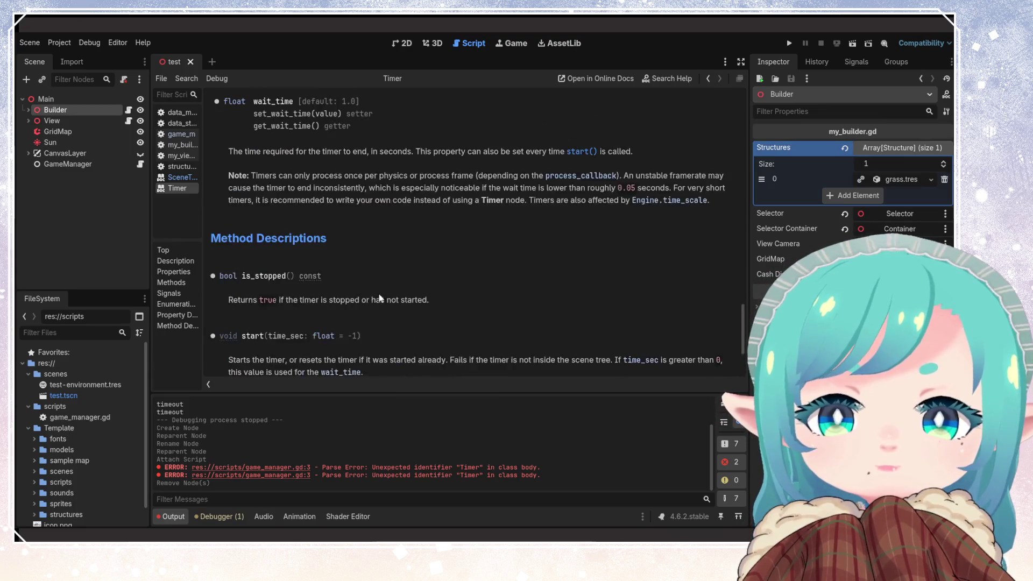
{"action": "scroll", "coordinate": [381, 296], "scroll_direction": "up", "scroll_amount": 10}
{"action": "scroll", "coordinate": [383, 298], "scroll_direction": "up", "scroll_amount": 5}
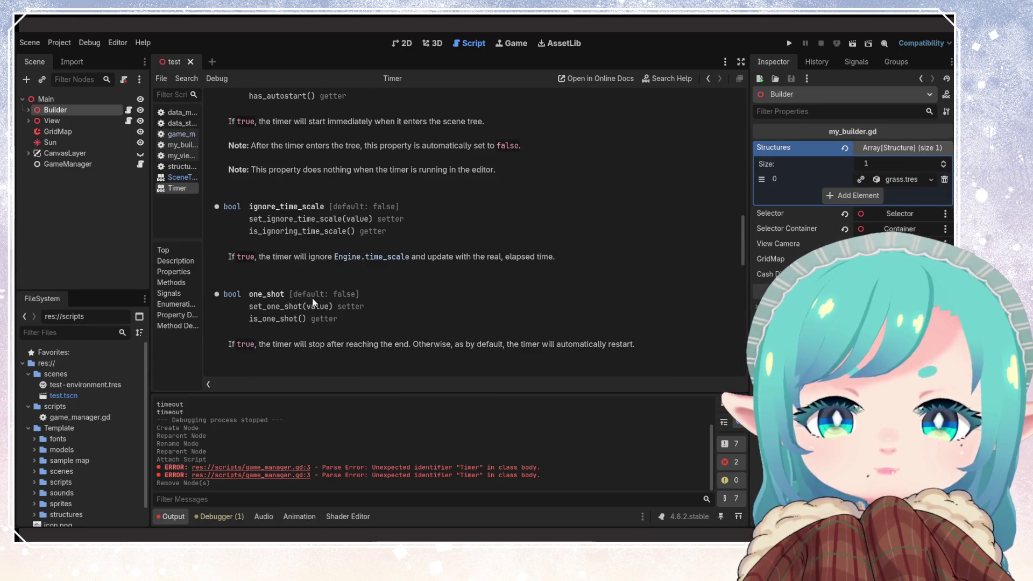
{"action": "scroll", "coordinate": [328, 304], "scroll_direction": "up", "scroll_amount": 3}
{"action": "scroll", "coordinate": [300, 269], "scroll_direction": "up", "scroll_amount": 8}
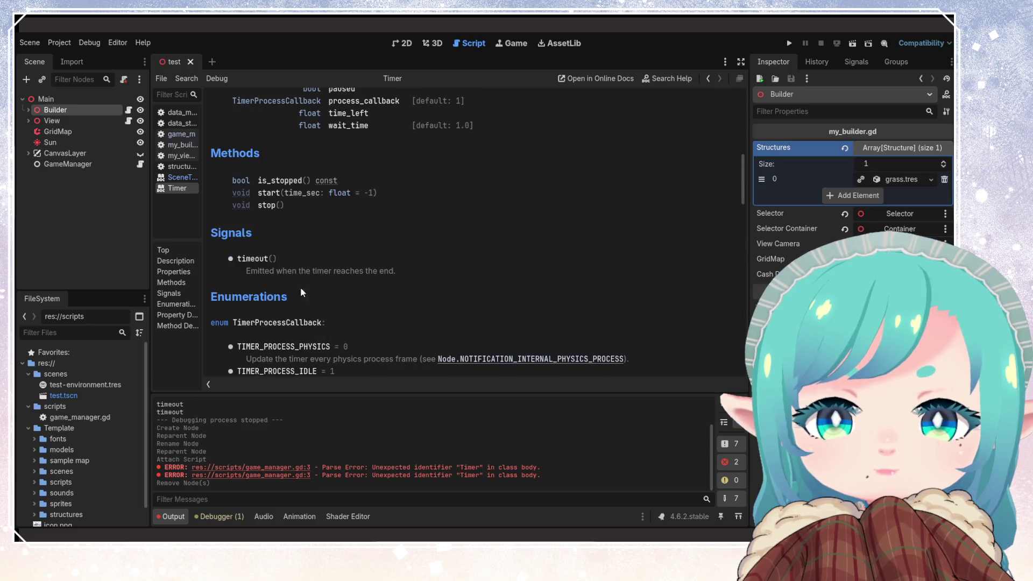
{"action": "scroll", "coordinate": [383, 341], "scroll_direction": "up", "scroll_amount": 5}
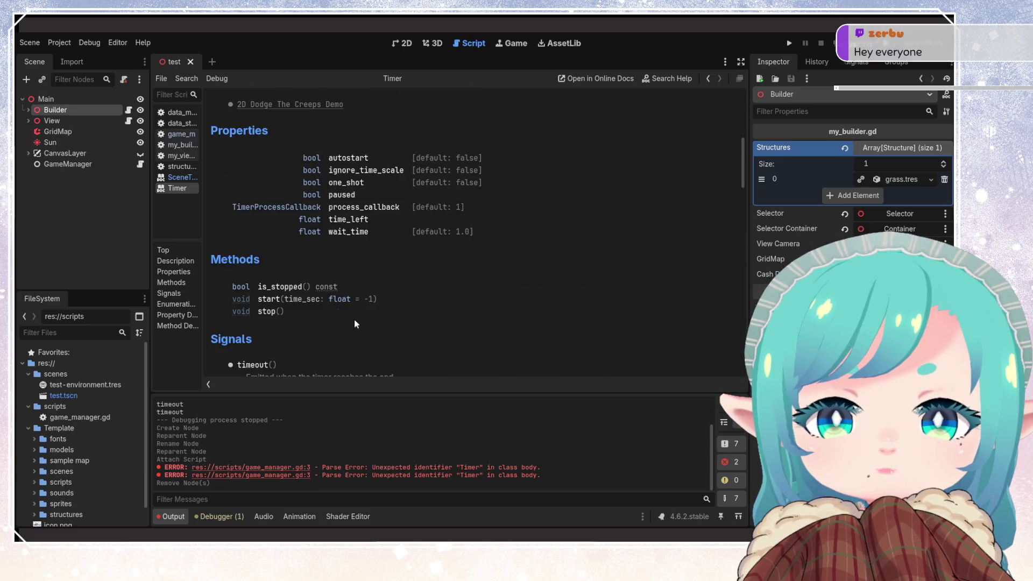
{"action": "scroll", "coordinate": [354, 322], "scroll_direction": "up", "scroll_amount": 5}
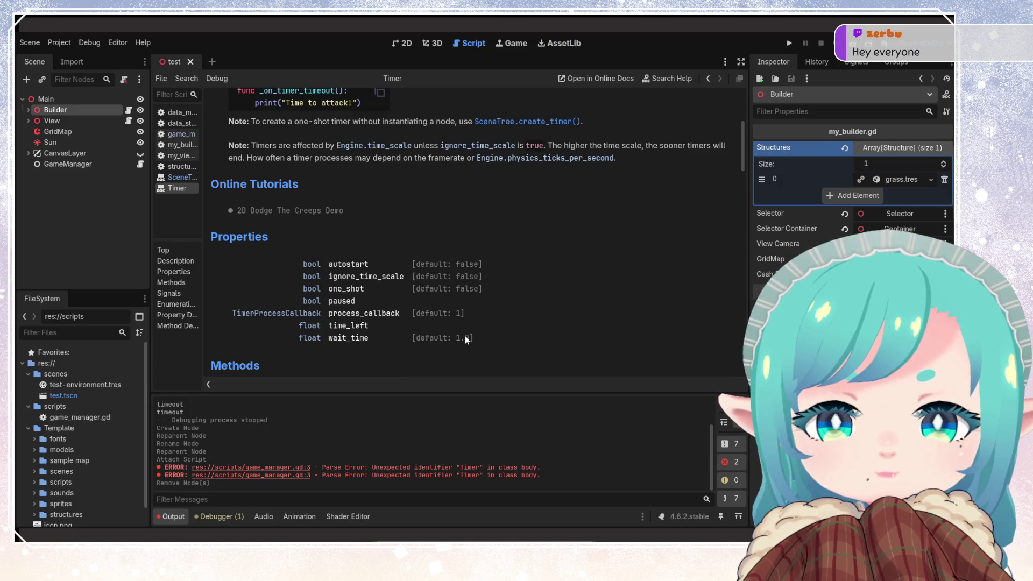
{"action": "scroll", "coordinate": [466, 339], "scroll_direction": "up", "scroll_amount": 6}
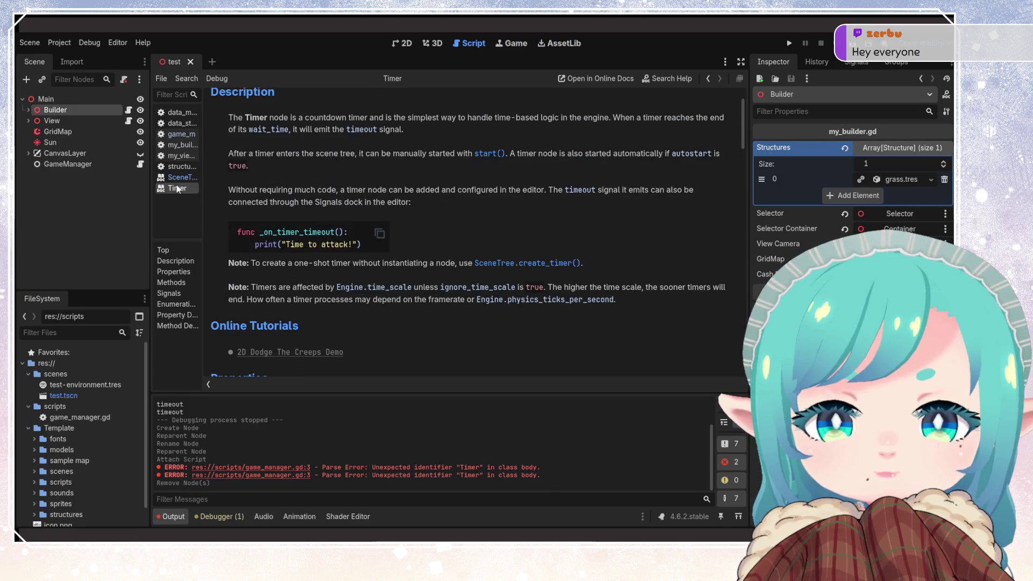
{"action": "left_click", "coordinate": [174, 167]}
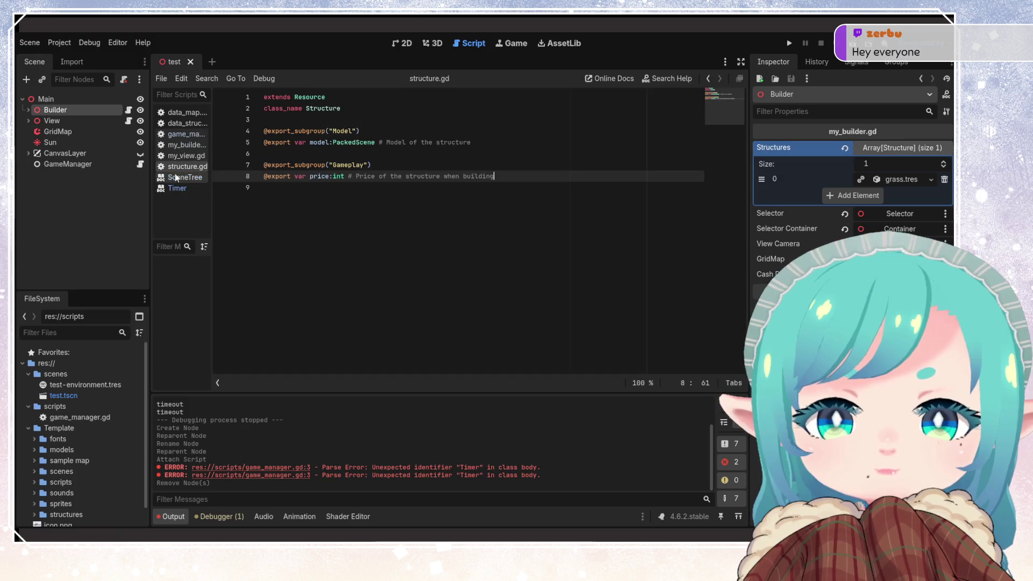
In game_manager.gd, complete line 8 as pulse_emitter.one_shot = false and save.
{"action": "left_click", "coordinate": [178, 135]}
{"action": "left_click", "coordinate": [385, 180]}
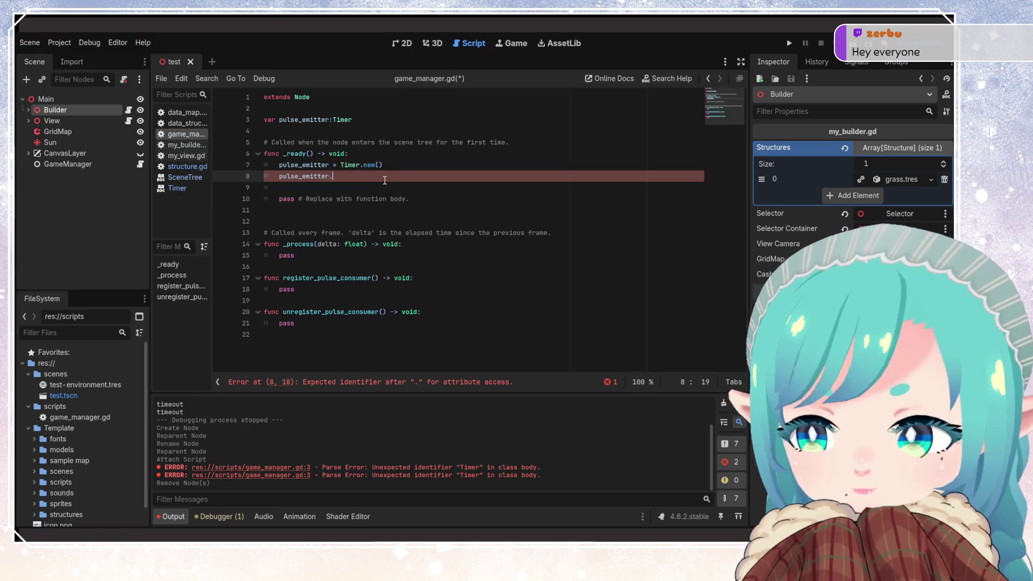
{"action": "key", "text": "ctrl+space"}
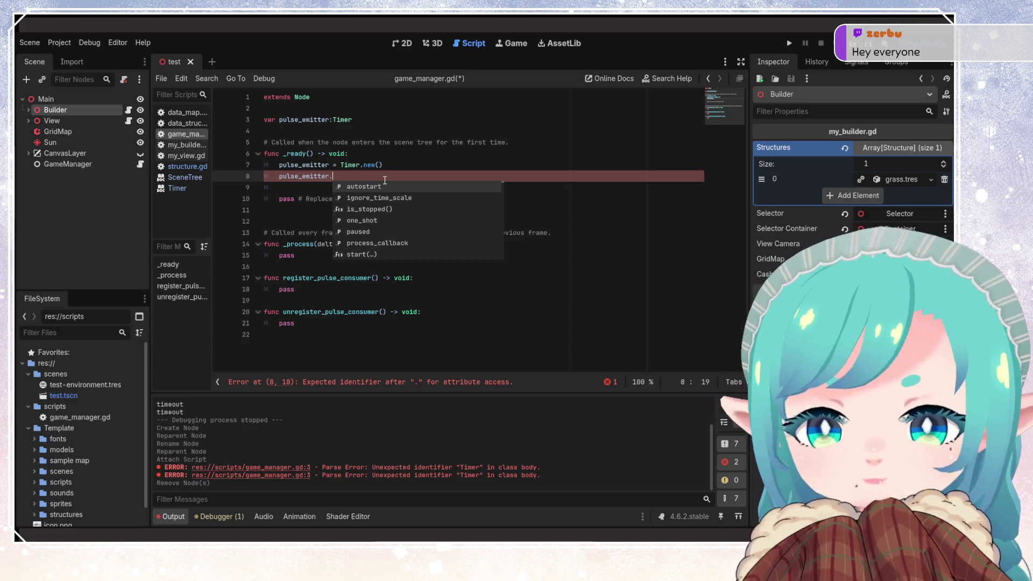
{"action": "key", "text": "Down"}
{"action": "key", "text": "Down"}
{"action": "key", "text": "Down"}
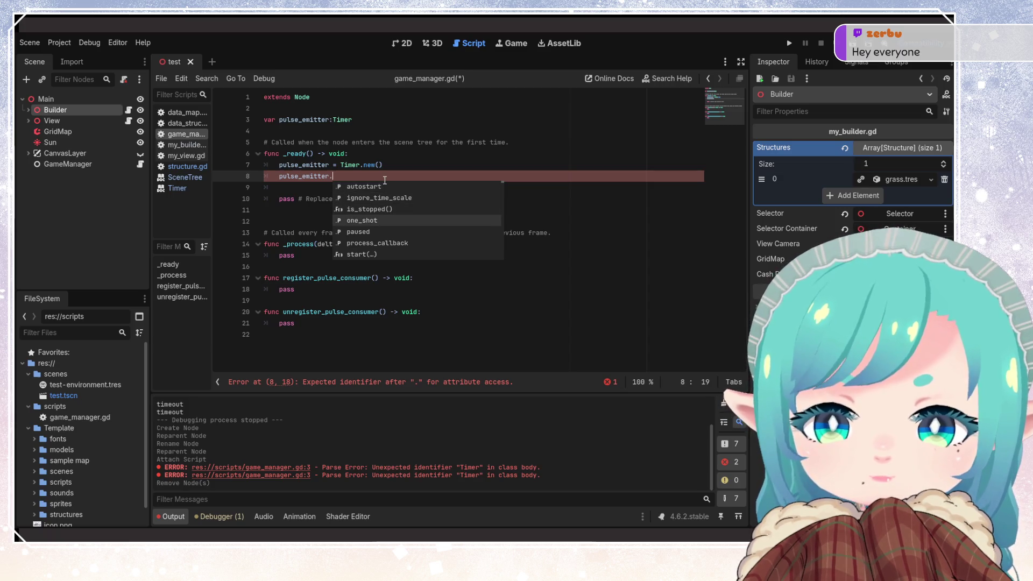
{"action": "key", "text": "Return"}
{"action": "type", "text": "= false;"}
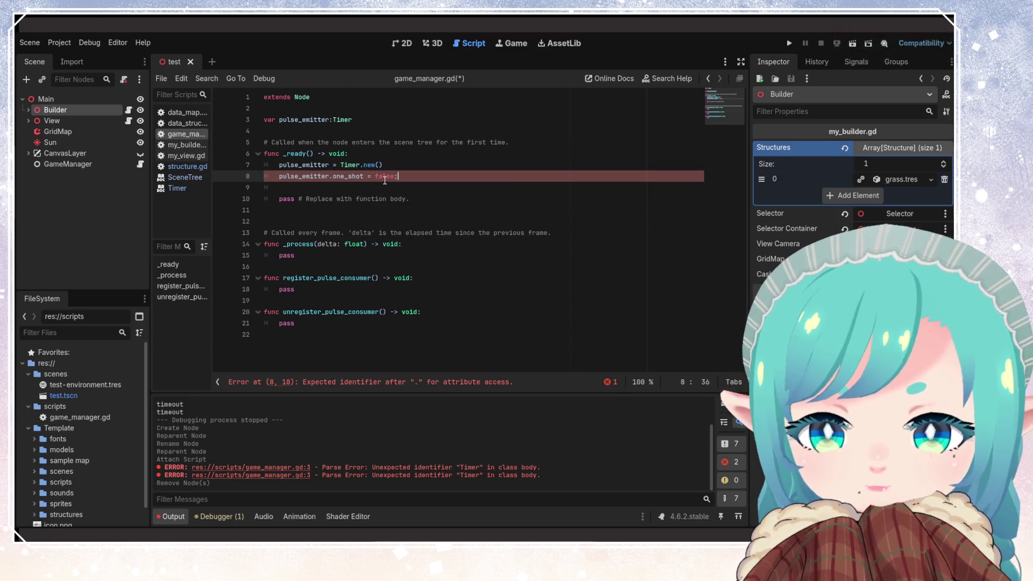
{"action": "key", "text": "ctrl+s"}
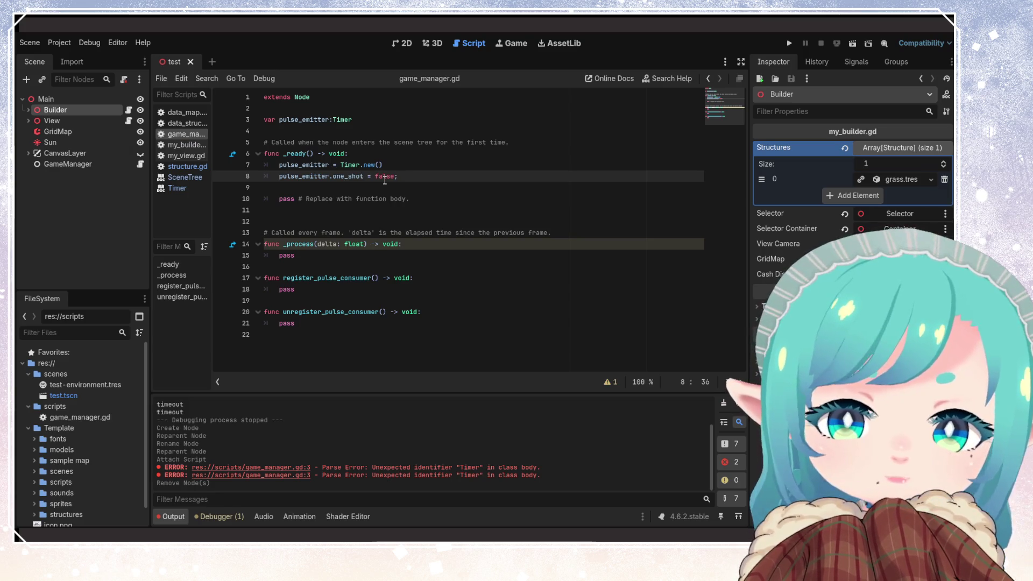
Add pulse_emitter.start() on the next line and remove the semicolons from both lines.
{"action": "key", "text": "Return"}
{"action": "type", "text": "pulse_em"}
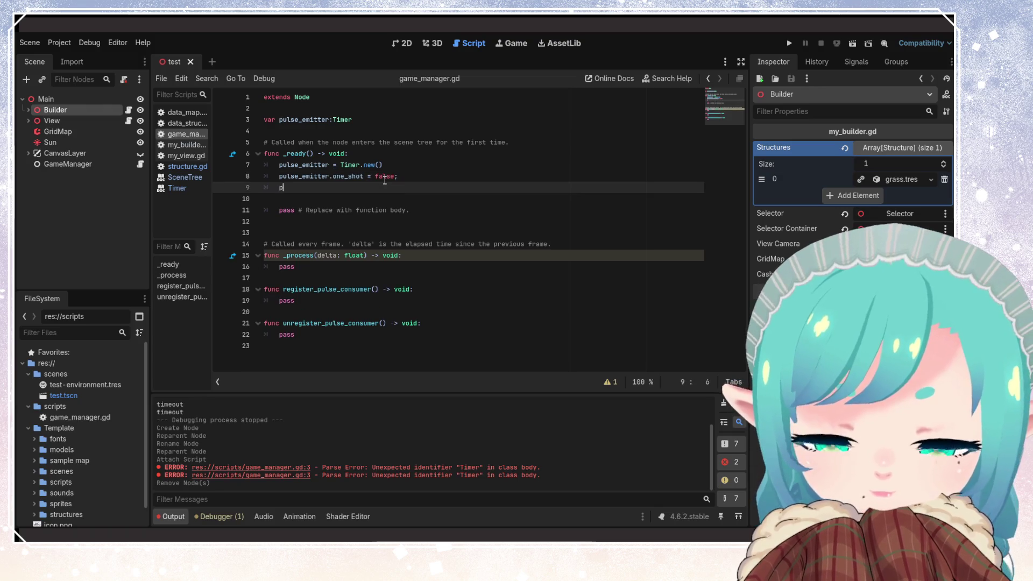
{"action": "type", "text": "itter.s"}
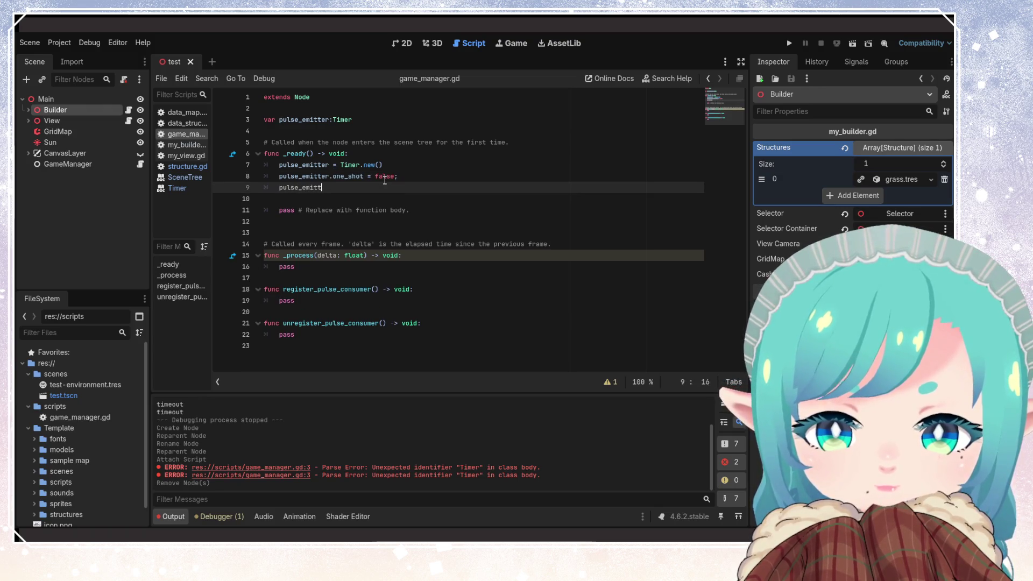
{"action": "type", "text": "();"}
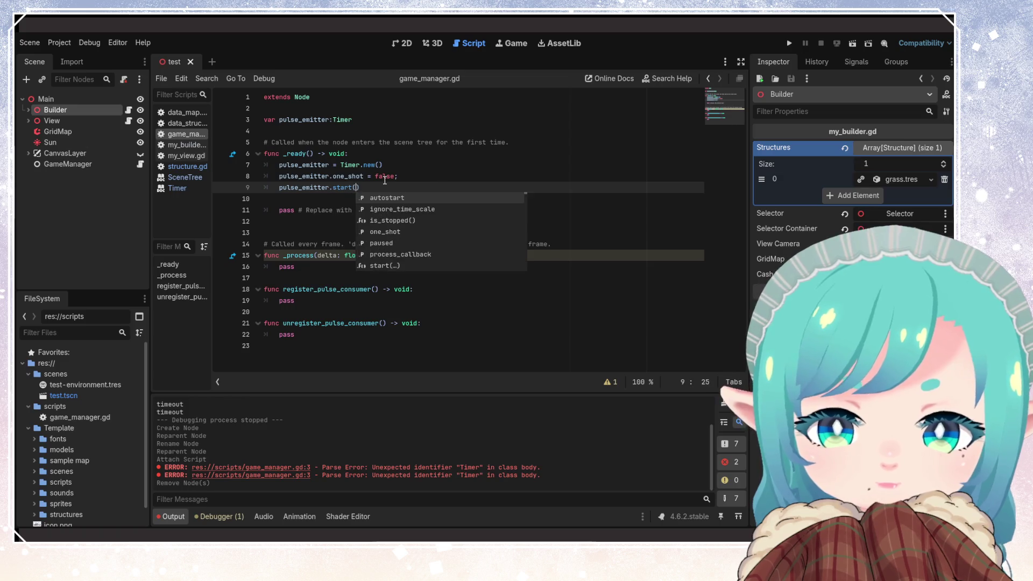
{"action": "key", "text": "BackSpace"}
{"action": "key", "text": "ctrl+s"}
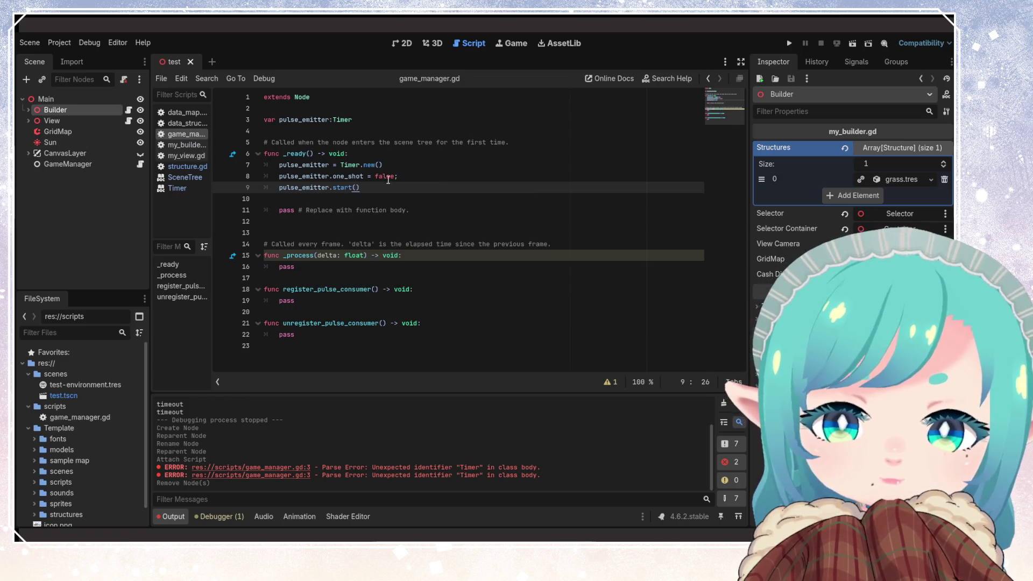
{"action": "left_click", "coordinate": [412, 176]}
{"action": "key", "text": "BackSpace"}
{"action": "left_click", "coordinate": [413, 200]}
{"action": "key", "text": "ctrl+s"}
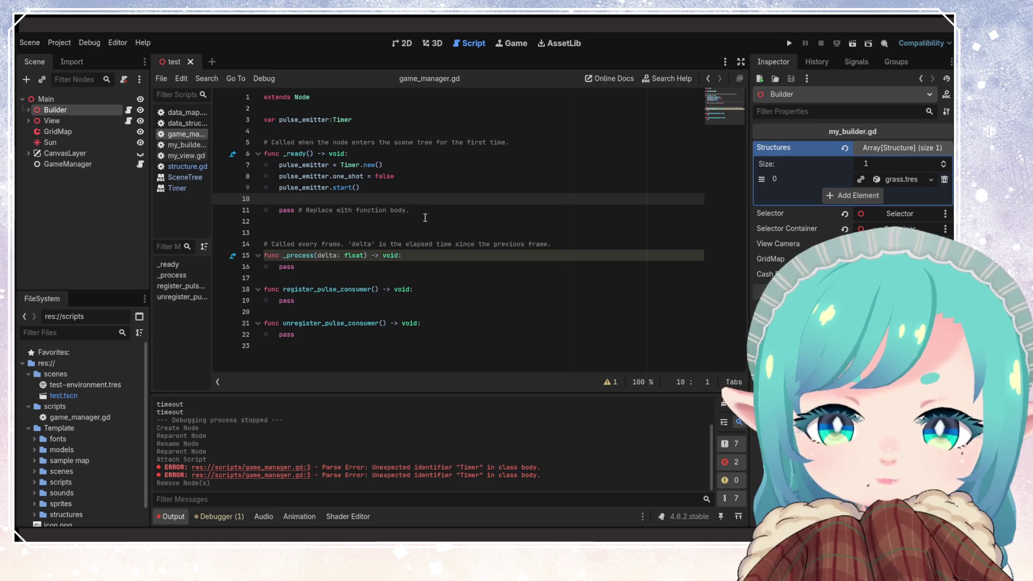
Delete the '# Replace with function body.' comment and the empty line above pass.
{"action": "left_click_drag", "start_coordinate": [414, 210], "coordinate": [216, 196]}
{"action": "left_click", "coordinate": [386, 209]}
{"action": "left_click_drag", "start_coordinate": [410, 210], "coordinate": [298, 210]}
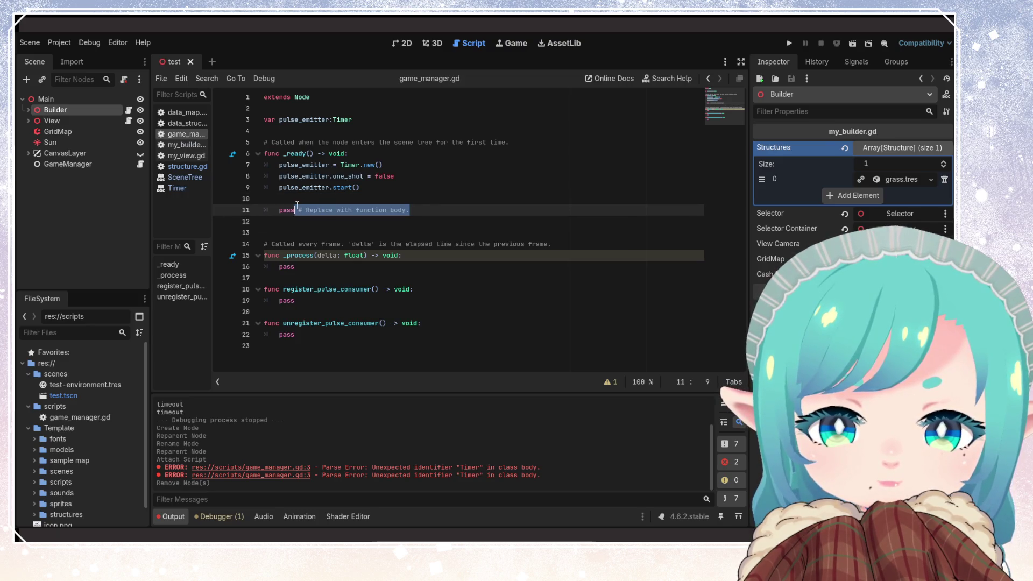
{"action": "key", "text": "BackSpace"}
{"action": "key", "text": "Up"}
{"action": "key", "text": "BackSpace"}
{"action": "left_click", "coordinate": [387, 207]}
{"action": "left_click", "coordinate": [377, 222]}
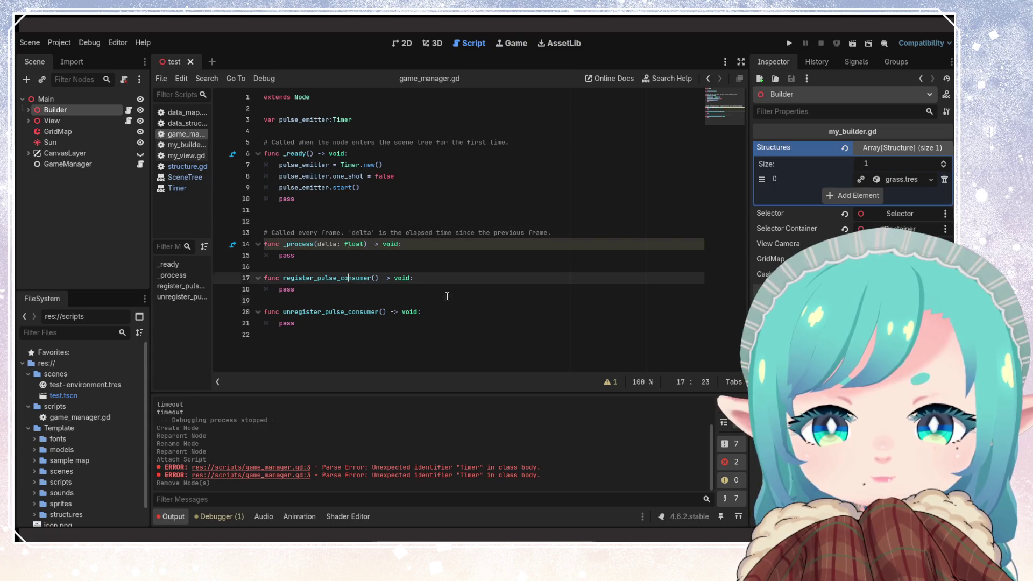
Add a pulse_emitter.connect() call in register_pulse_consumer's body.
{"action": "left_click", "coordinate": [446, 279]}
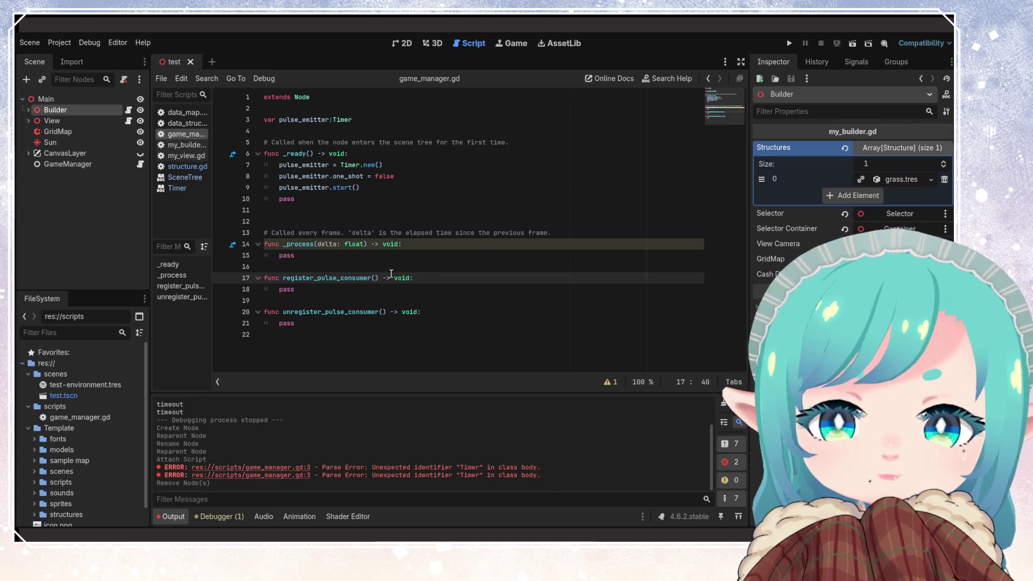
{"action": "key", "text": "Return"}
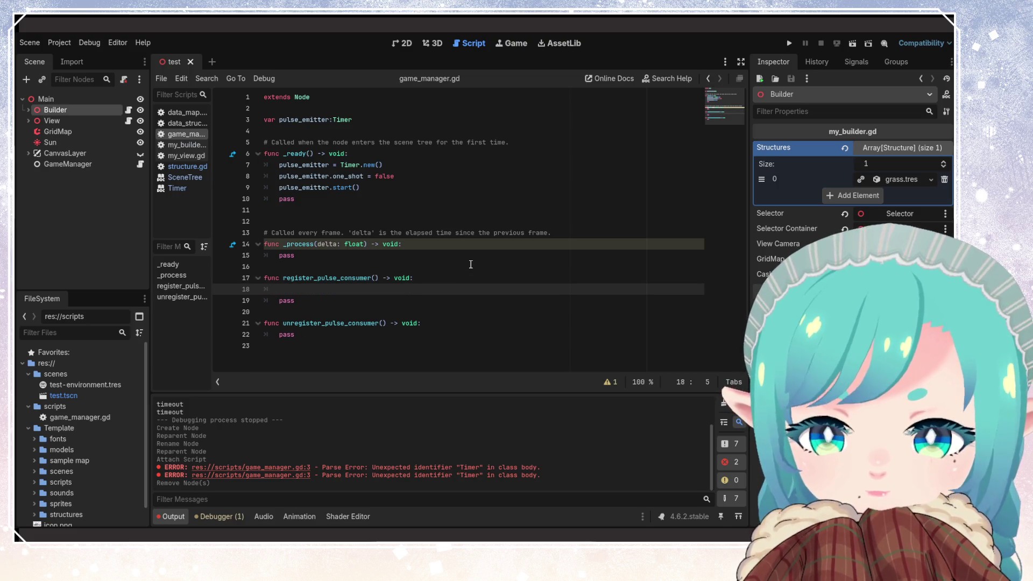
{"action": "type", "text": "lse_emitter"}
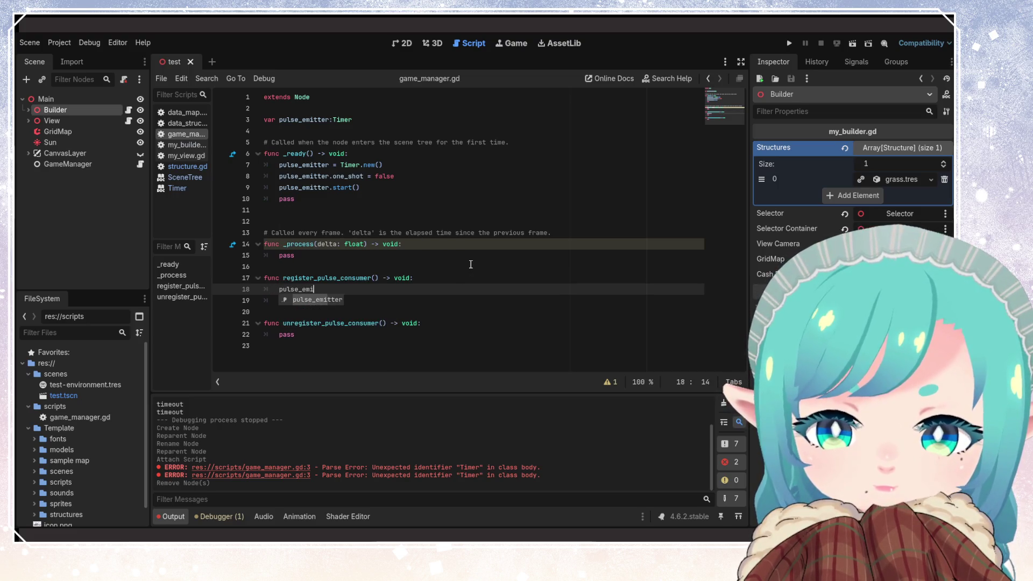
{"action": "type", "text": ".connect("}
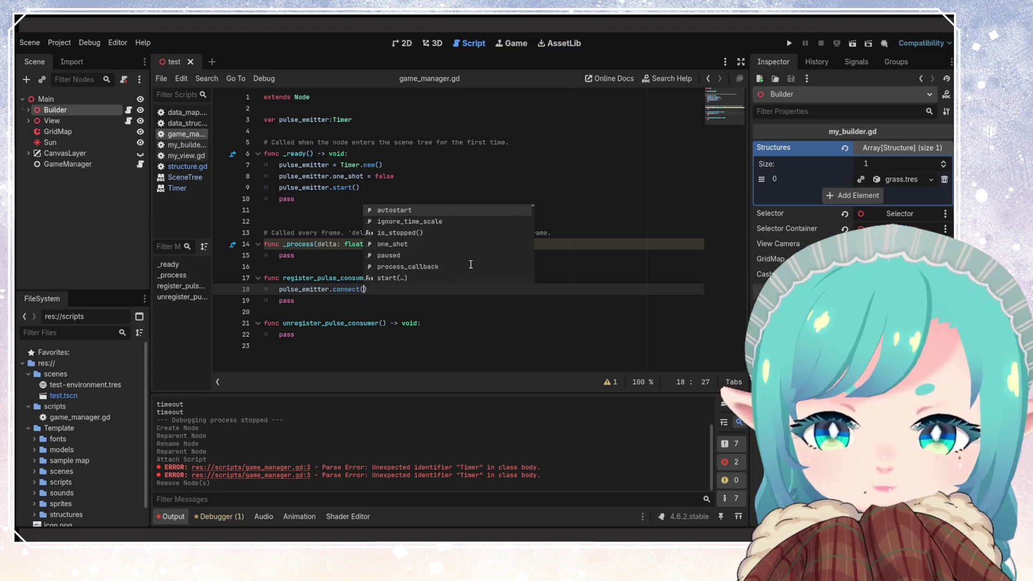
{"action": "key", "text": "Return"}
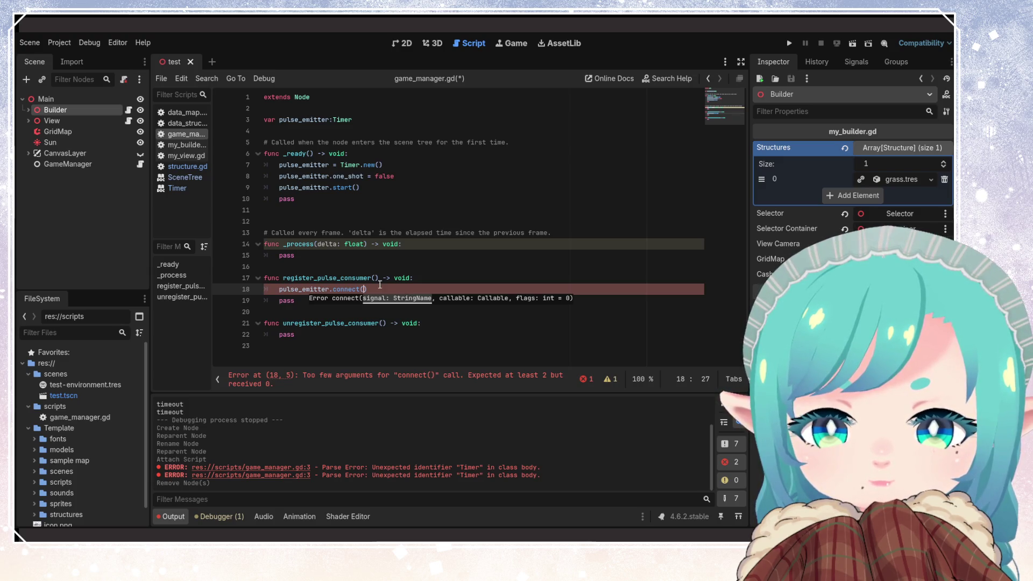
Give register_pulse_consumer a callable:Callable parameter.
{"action": "left_click", "coordinate": [376, 279]}
{"action": "left_click", "coordinate": [364, 290]}
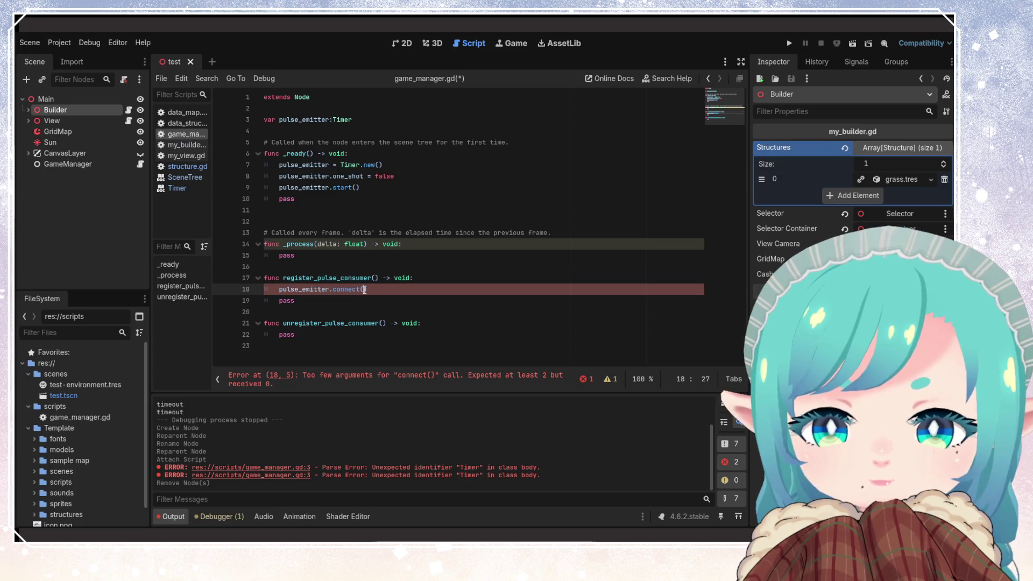
{"action": "left_click", "coordinate": [376, 280]}
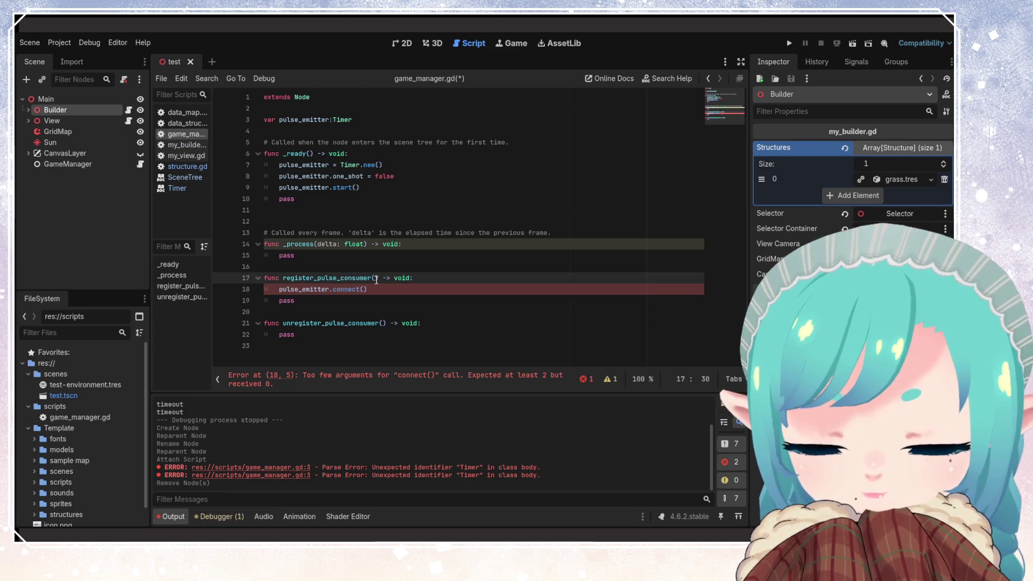
{"action": "type", "text": "callable:"}
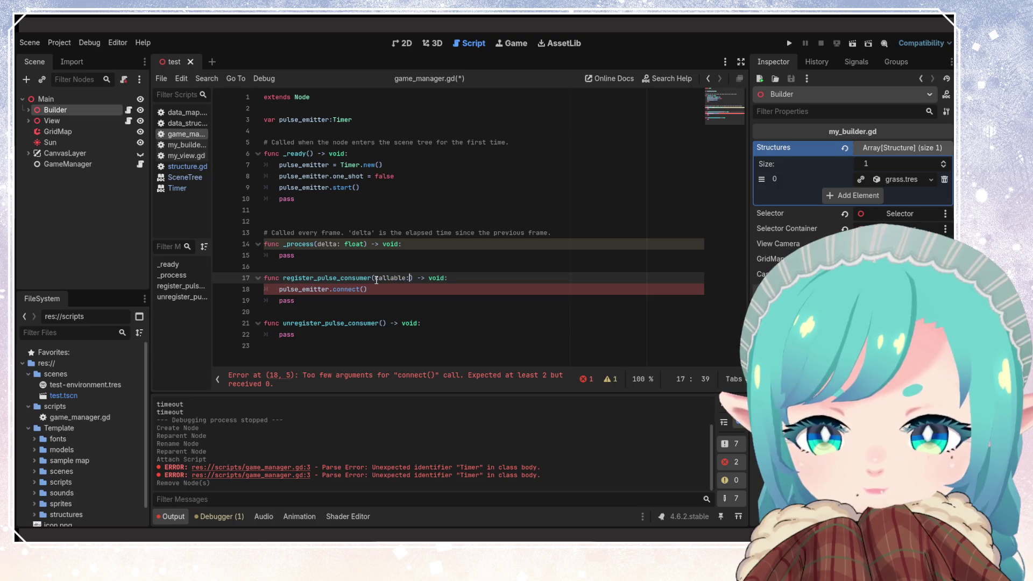
{"action": "type", "text": "Calla"}
{"action": "key", "text": "Return"}
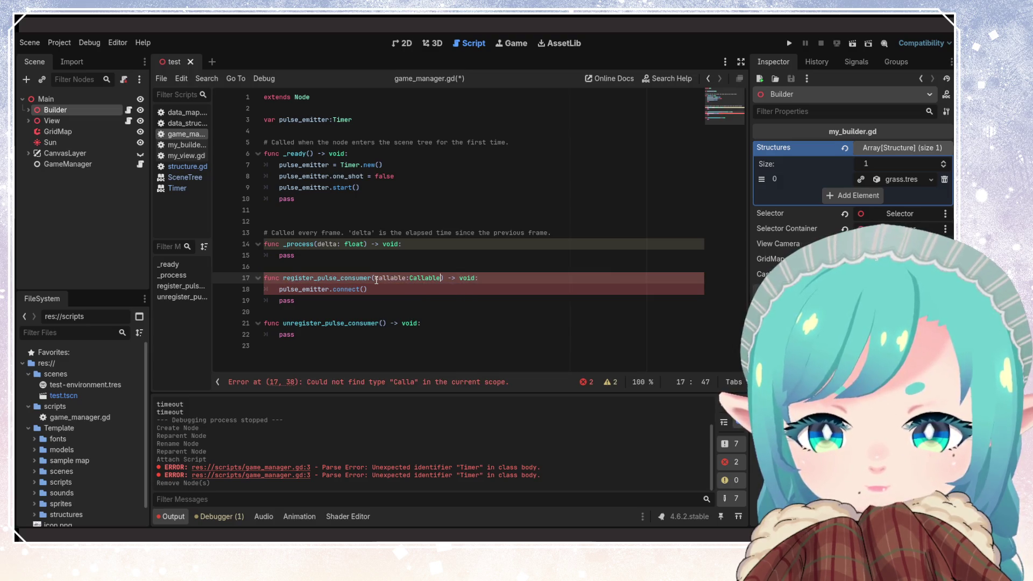
Pass the callable parameter into the connect call.
{"action": "double_click", "coordinate": [383, 279]}
{"action": "key", "text": "ctrl+c"}
{"action": "left_click", "coordinate": [366, 289]}
{"action": "key", "text": "ctrl+v"}
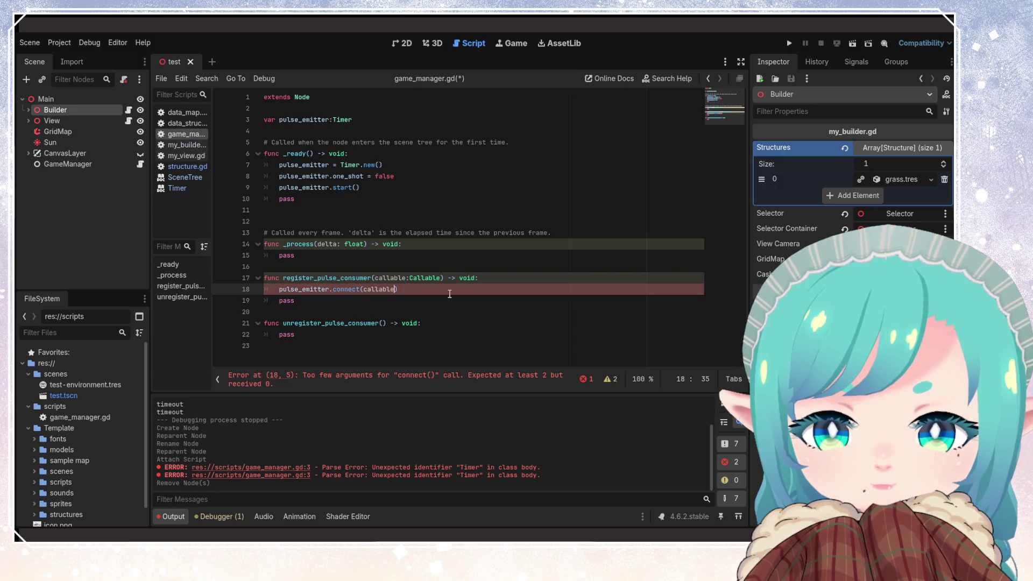
{"action": "left_click", "coordinate": [412, 301]}
{"action": "left_click", "coordinate": [385, 290]}
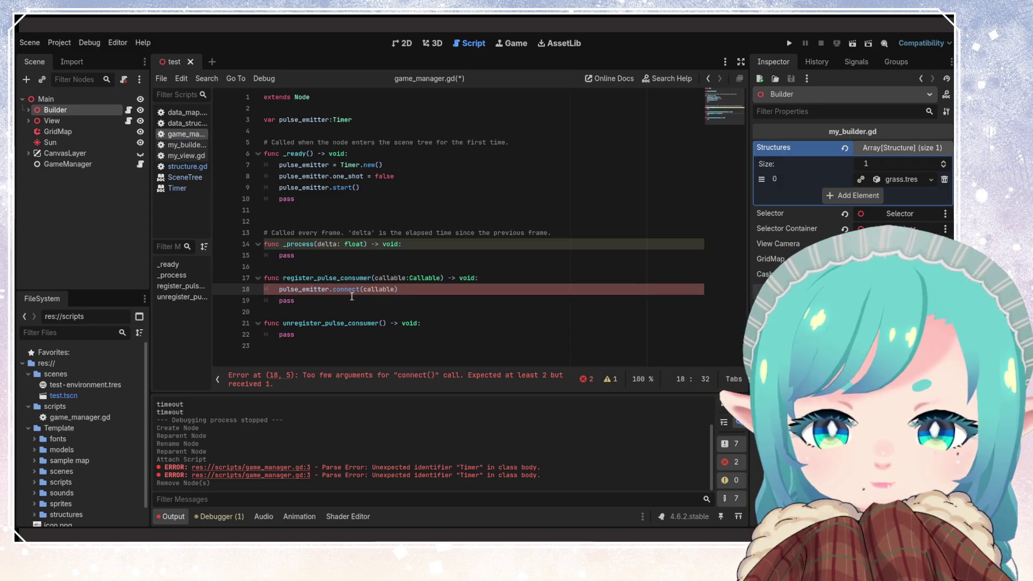
Change the call to pulse_emitter.timeout.connect(callable).
{"action": "mouse_move", "coordinate": [350, 290]}
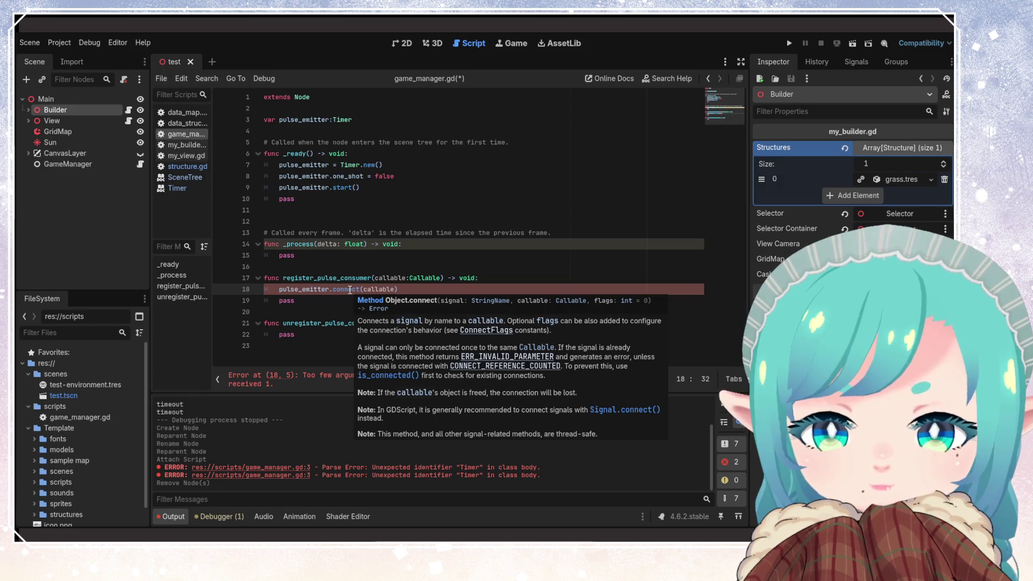
{"action": "left_click", "coordinate": [341, 290]}
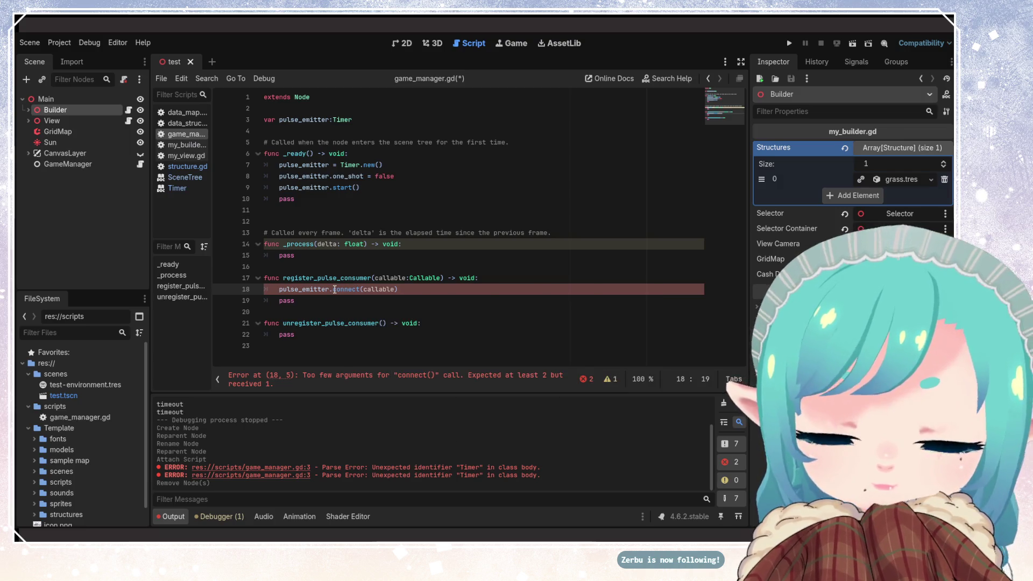
{"action": "type", "text": "timeout."}
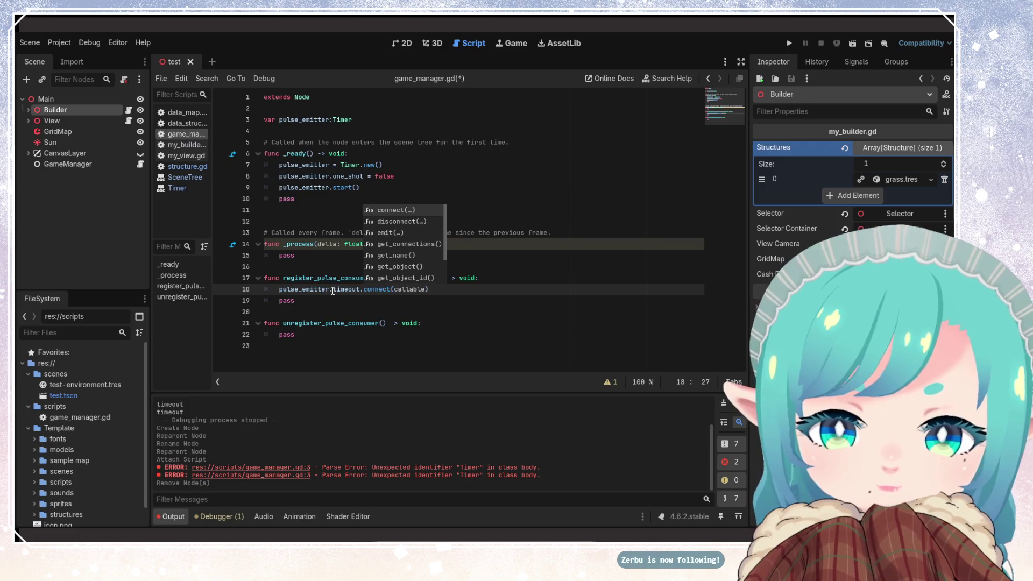
{"action": "left_click", "coordinate": [345, 303]}
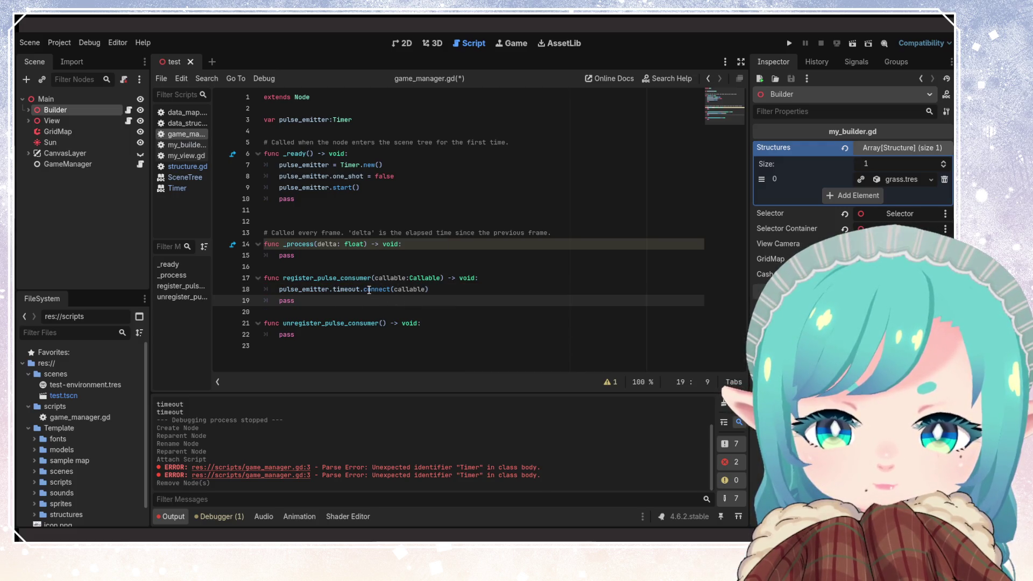
{"action": "mouse_move", "coordinate": [369, 291]}
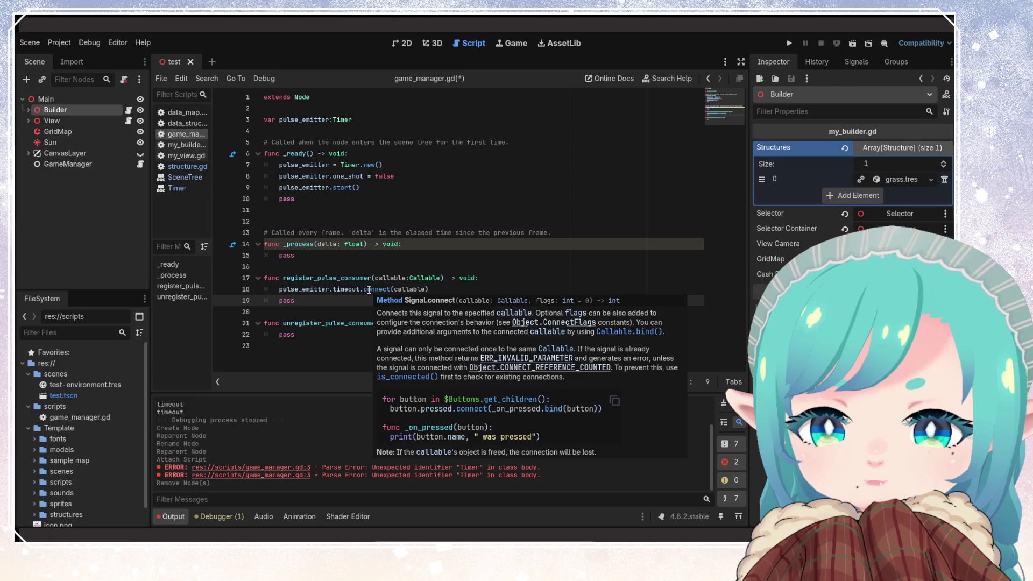
{"action": "left_click", "coordinate": [433, 290]}
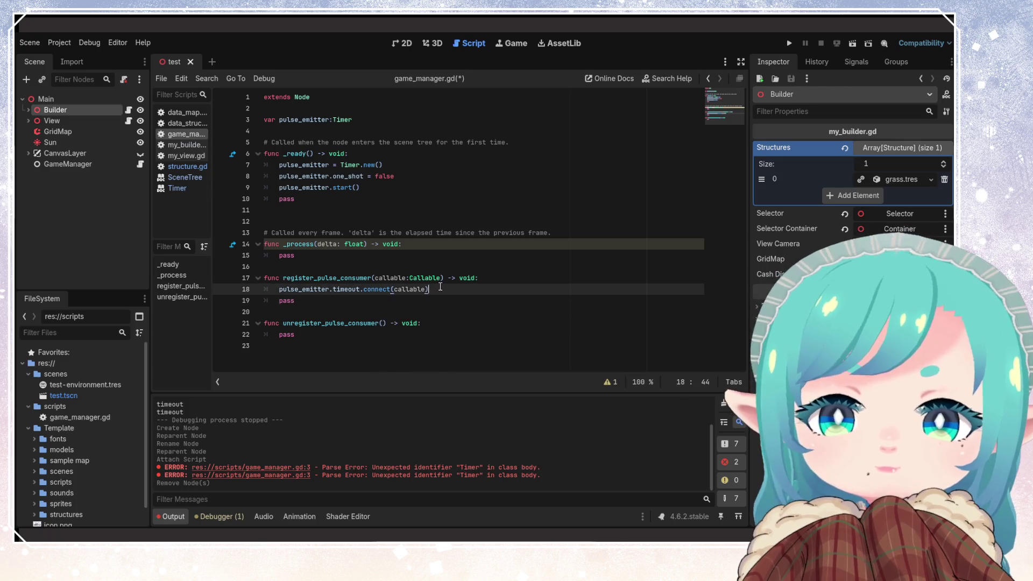
{"action": "key", "text": "Down"}
{"action": "key", "text": "Down"}
{"action": "key", "text": "Down"}
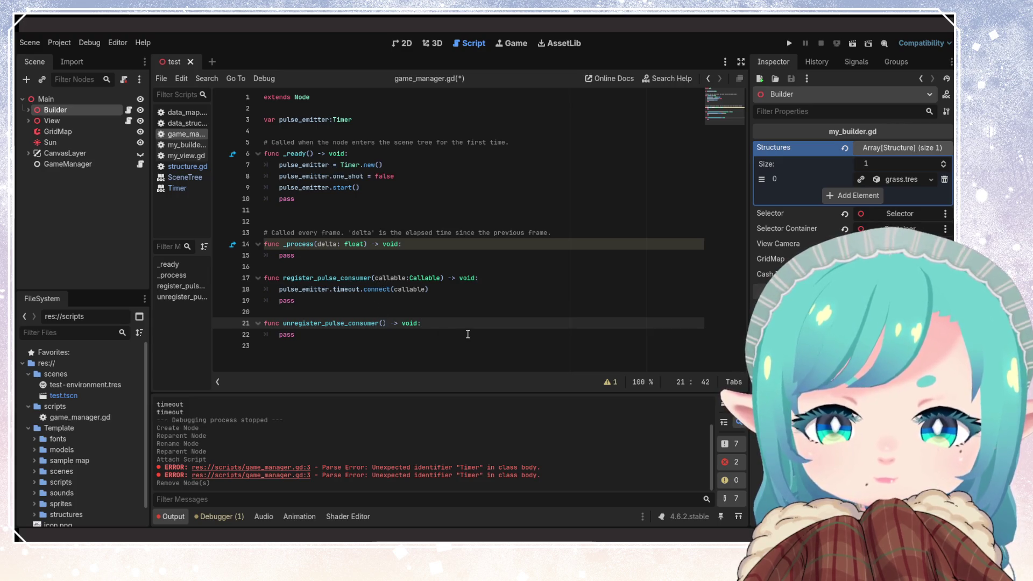
{"action": "key", "text": "Return"}
{"action": "type", "text": "pulse_em"}
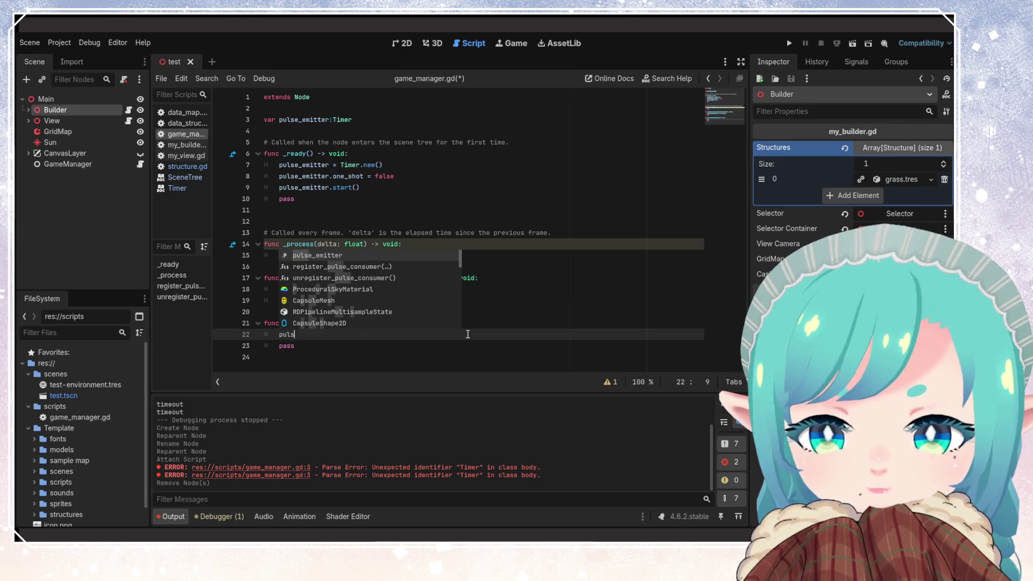
{"action": "type", "text": "itter.timeo"}
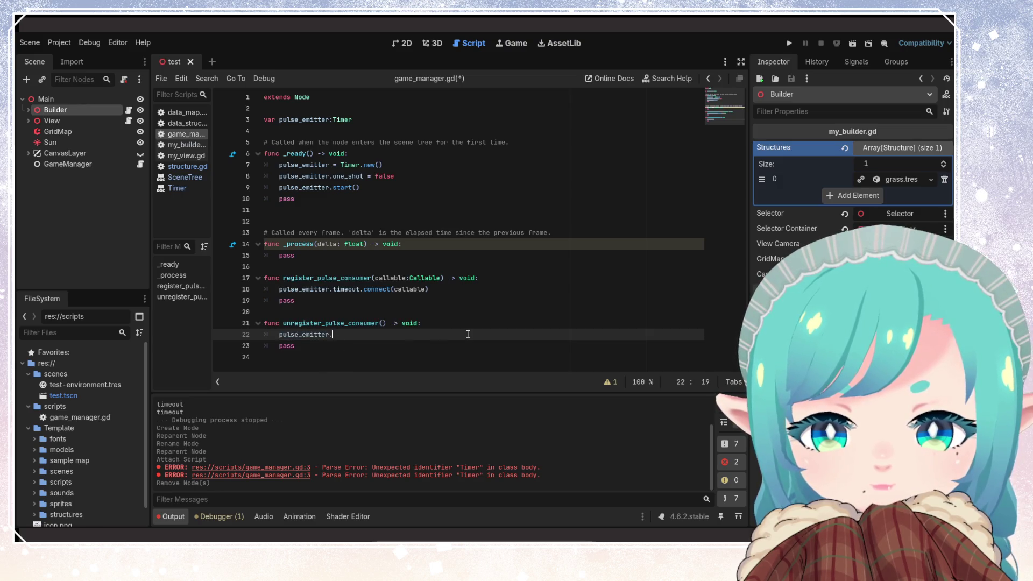
{"action": "key", "text": "Return"}
{"action": "type", "text": ".disa"}
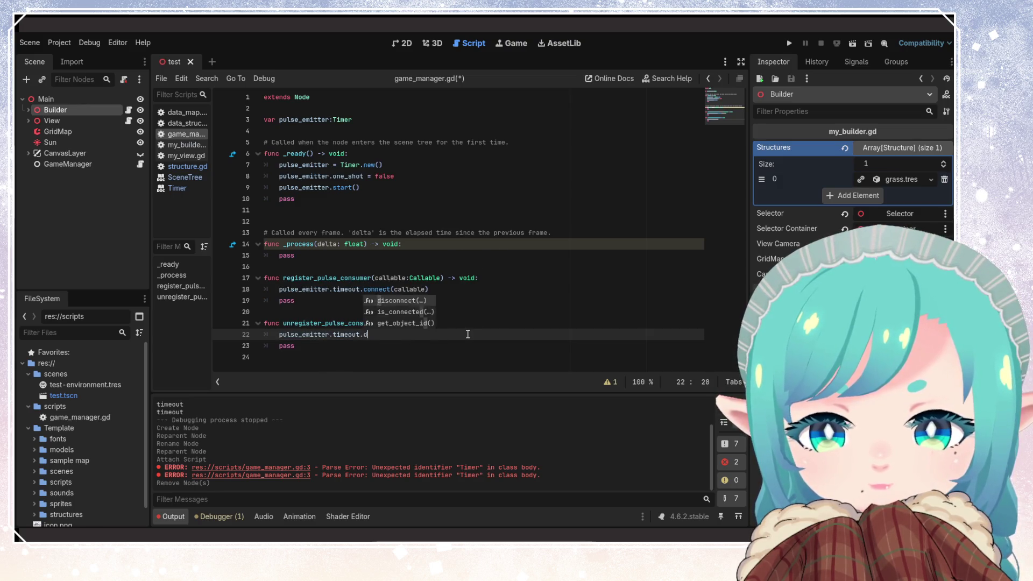
{"action": "key", "text": "BackSpace"}
{"action": "type", "text": "connect("}
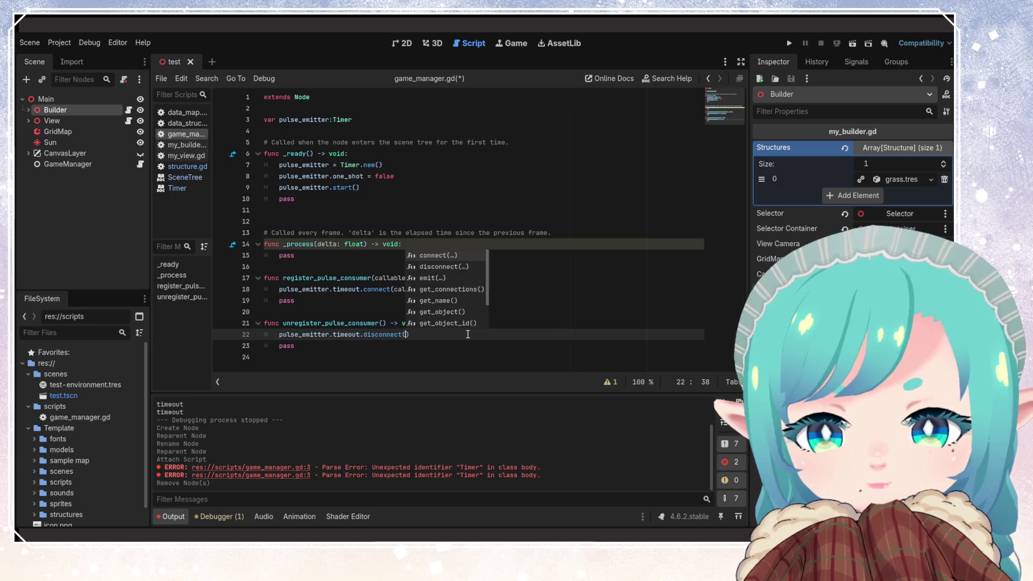
{"action": "key", "text": "Return"}
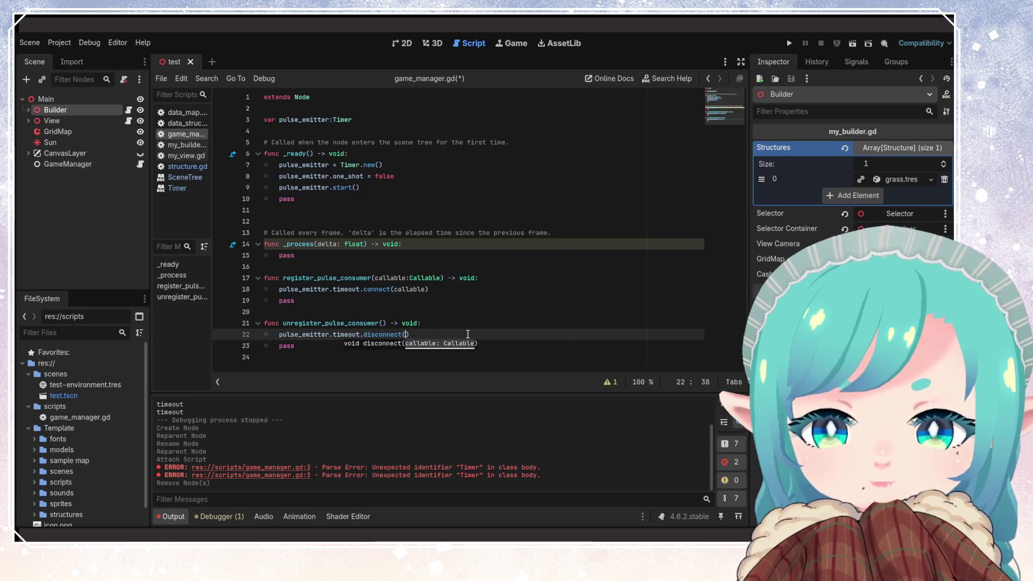
{"action": "left_click_drag", "start_coordinate": [375, 278], "coordinate": [440, 278]}
{"action": "key", "text": "ctrl+c"}
{"action": "left_click", "coordinate": [382, 323]}
{"action": "key", "text": "ctrl+v"}
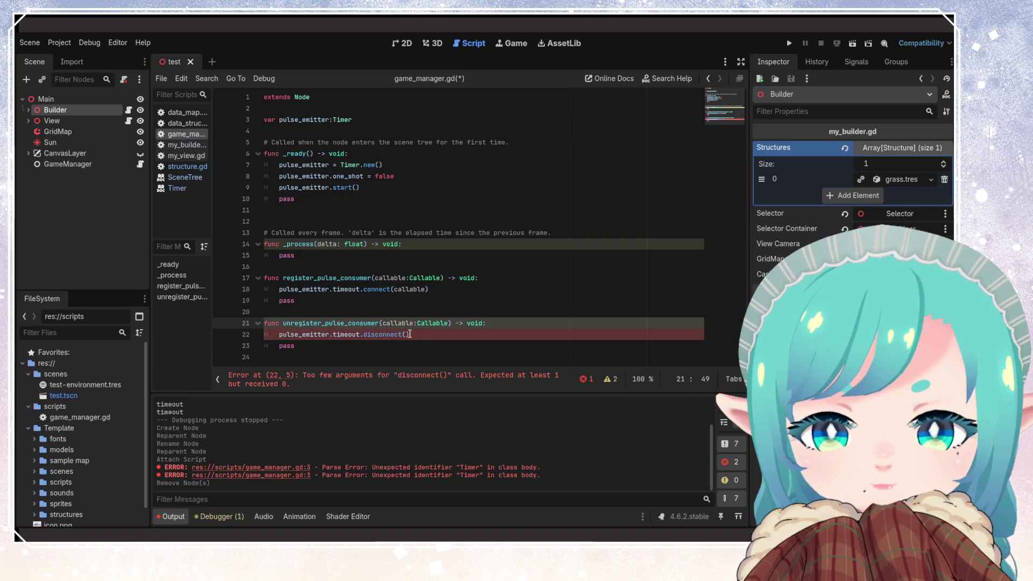
{"action": "left_click", "coordinate": [408, 334]}
{"action": "type", "text": "callable"}
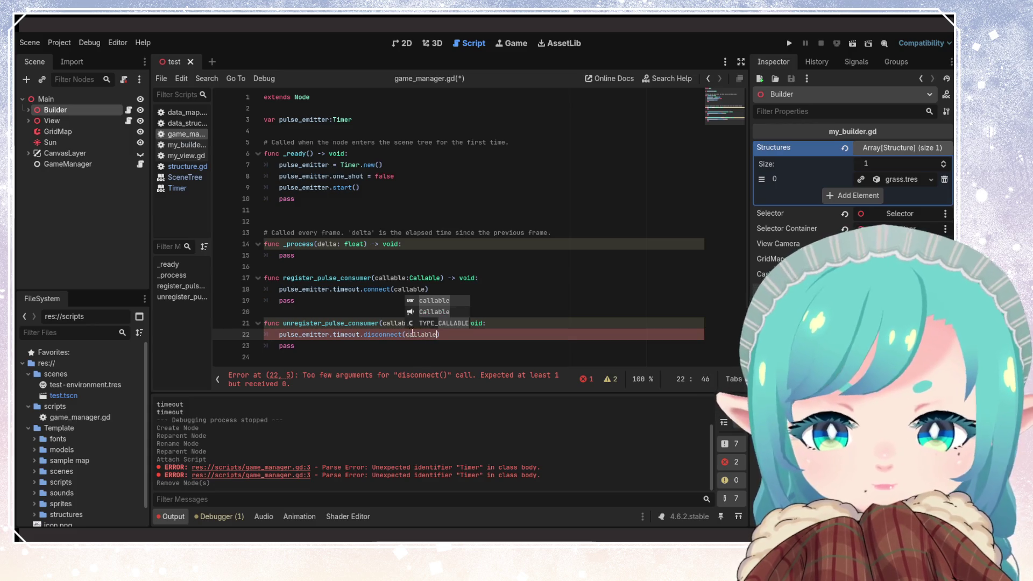
{"action": "key", "text": "ctrl+s"}
{"action": "left_click", "coordinate": [500, 345]}
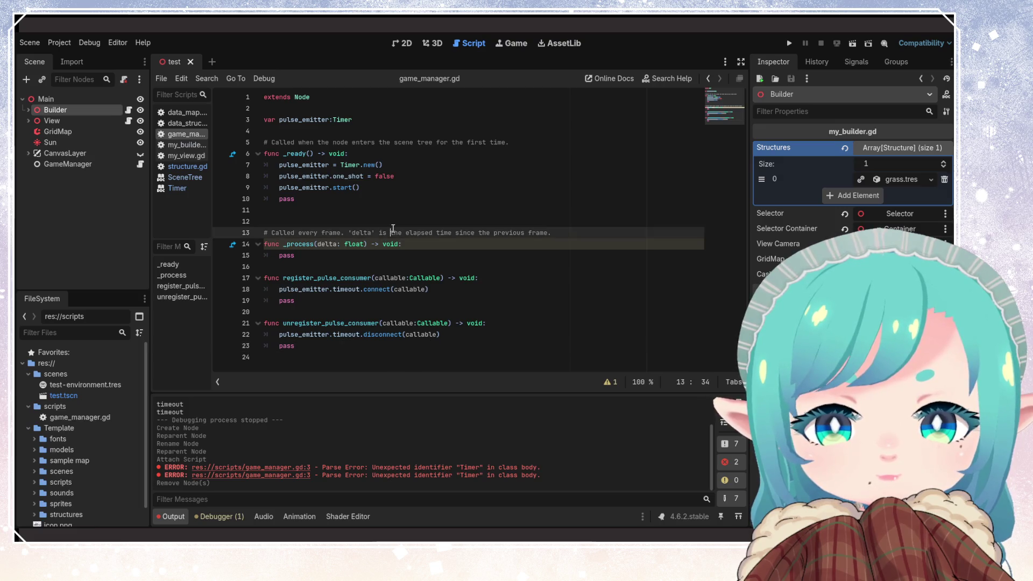
{"action": "left_click", "coordinate": [425, 264]}
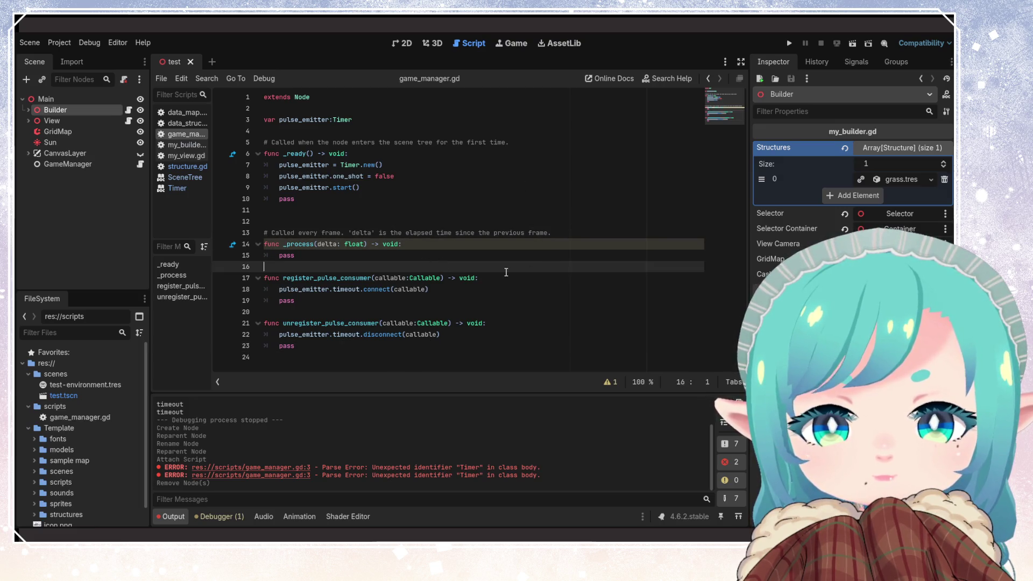
{"action": "left_click", "coordinate": [400, 165]}
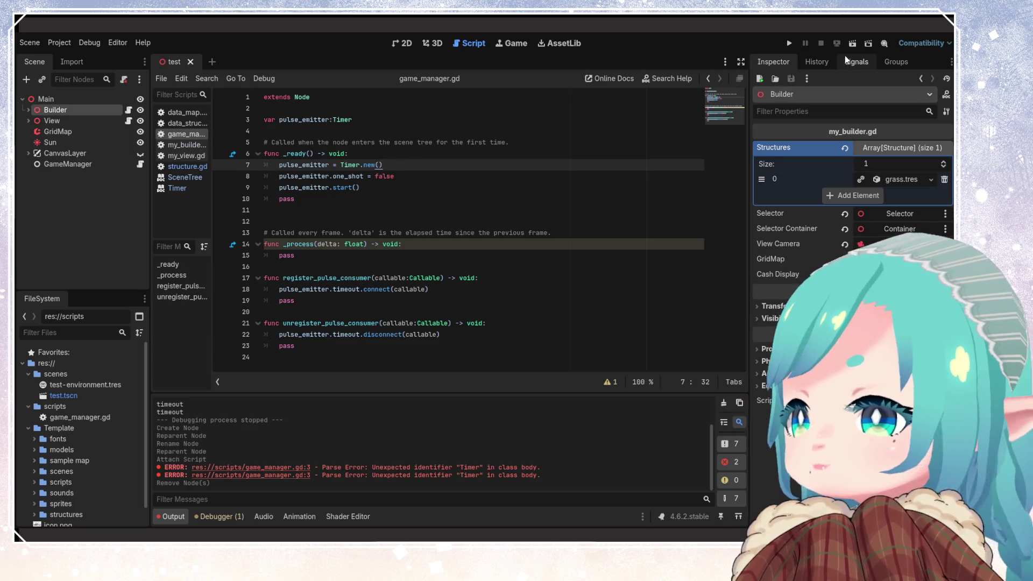
{"action": "left_click", "coordinate": [448, 222]}
{"action": "left_click", "coordinate": [439, 289]}
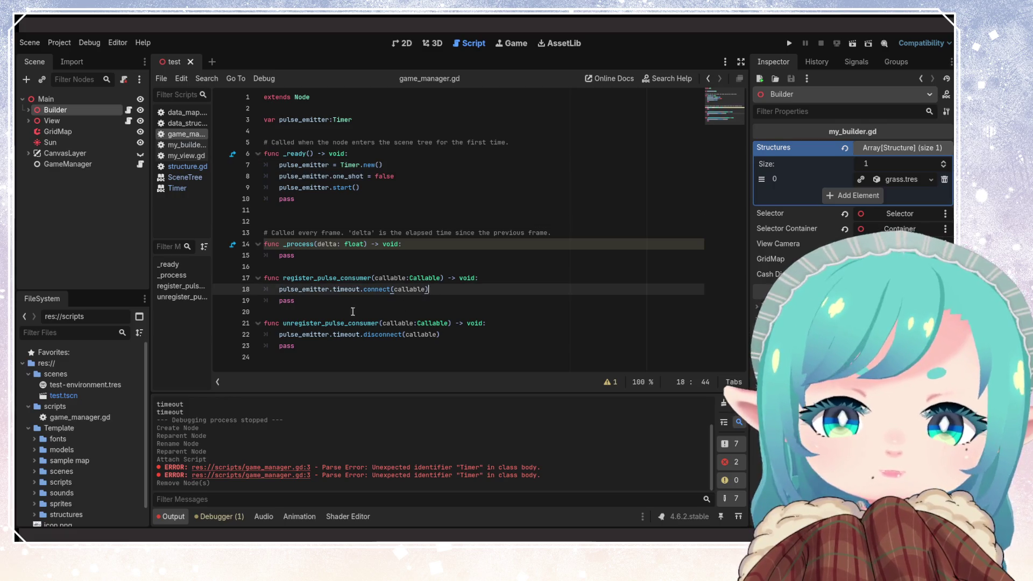
{"action": "left_click", "coordinate": [393, 187]}
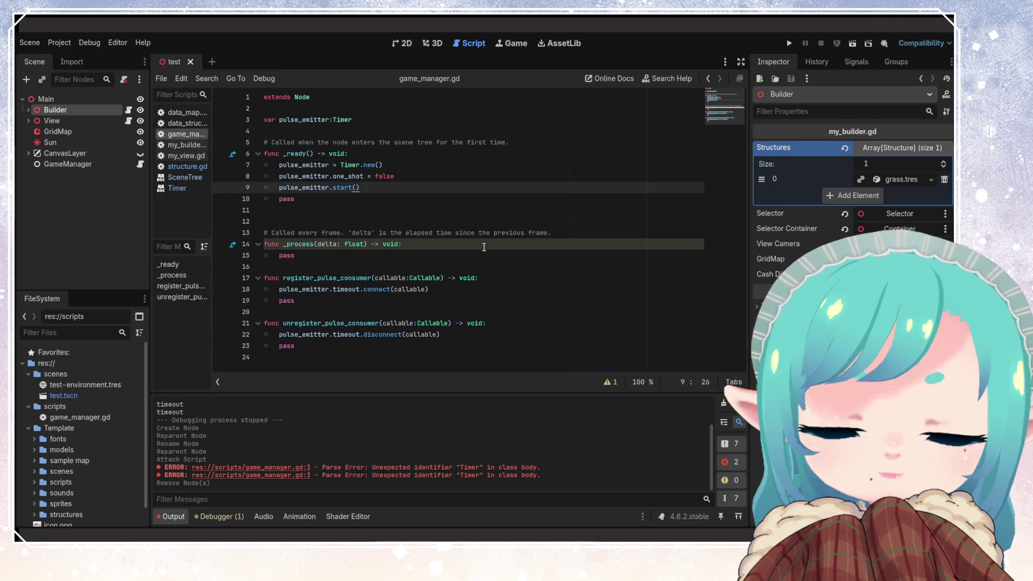
{"action": "left_click", "coordinate": [370, 209]}
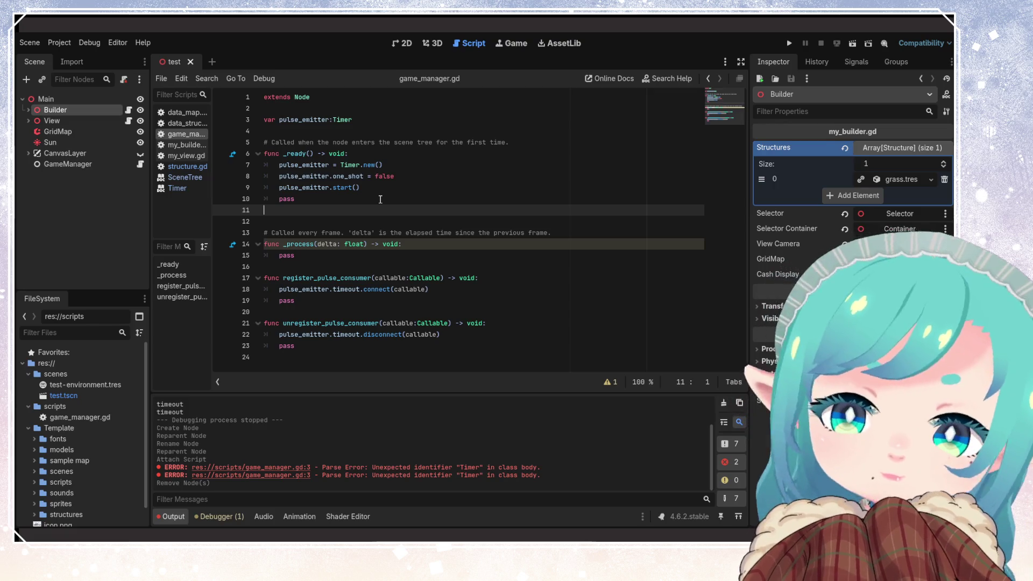
{"action": "left_click", "coordinate": [380, 187]}
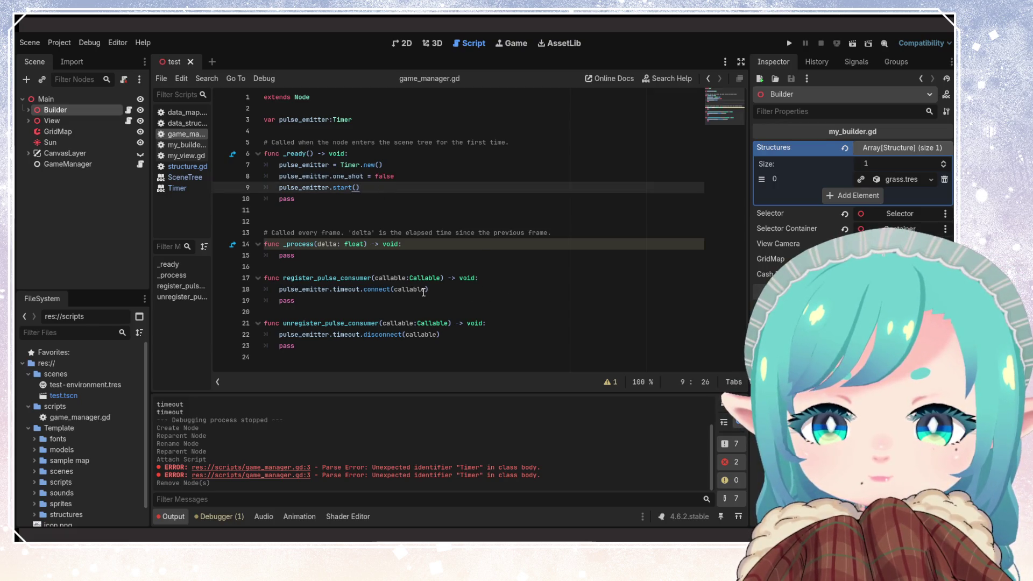
Add register_pulse_consumer(print.bind("timeout")) after pulse_emitter.start() in _ready and save.
{"action": "key", "text": "Return"}
{"action": "key", "text": "Return"}
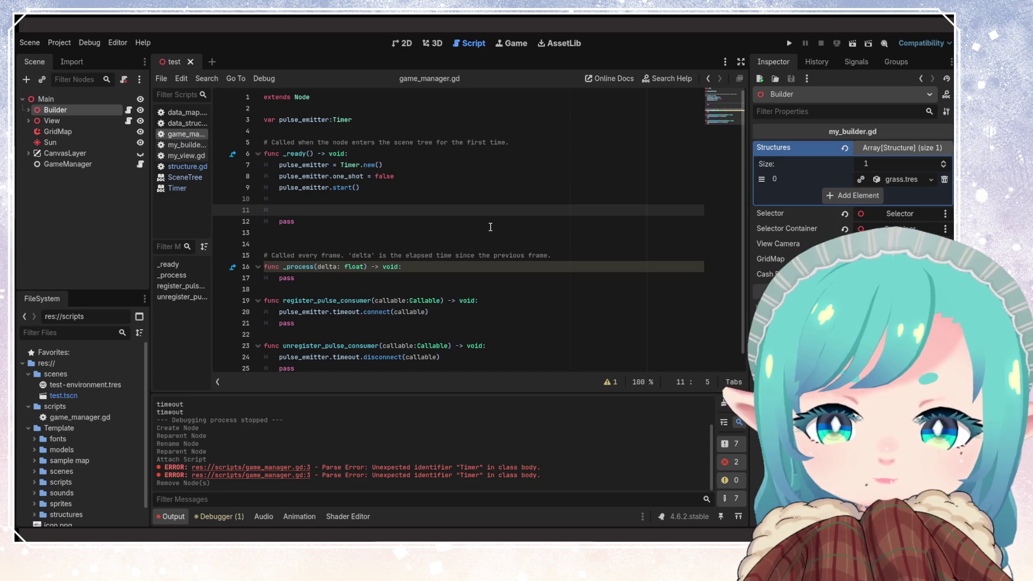
{"action": "type", "text": "register_pul"}
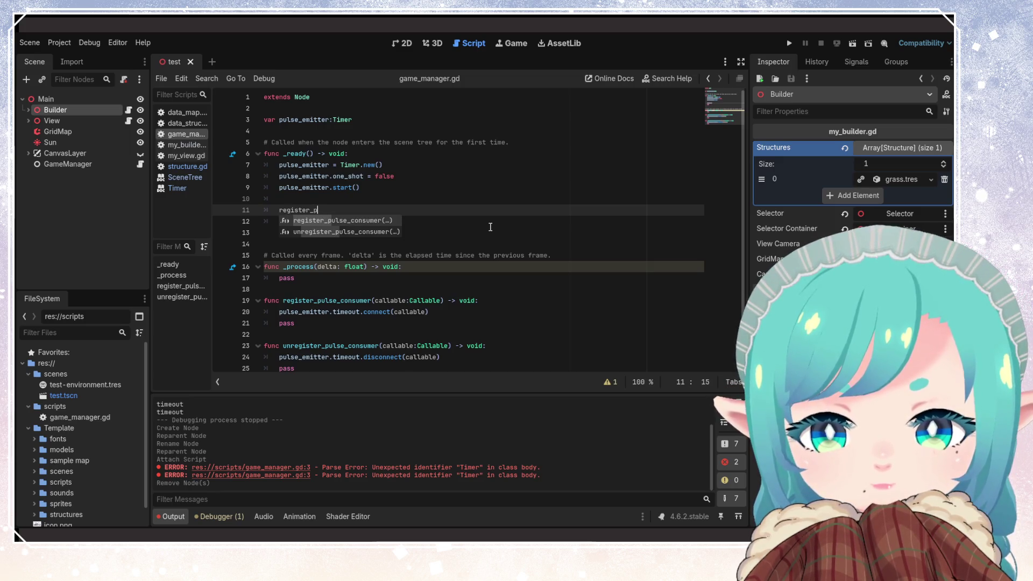
{"action": "key", "text": "Return"}
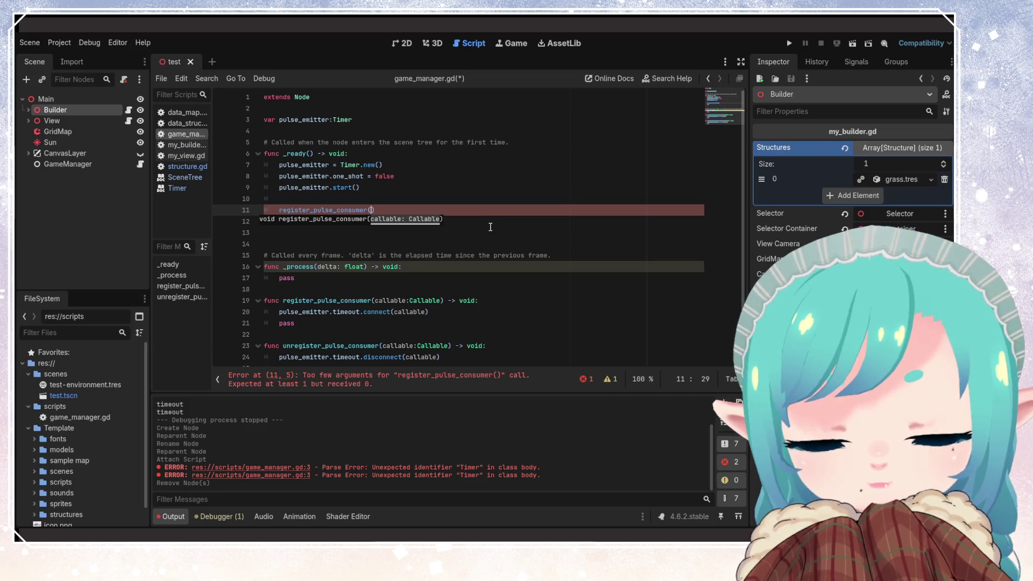
{"action": "type", "text": "print.bin"}
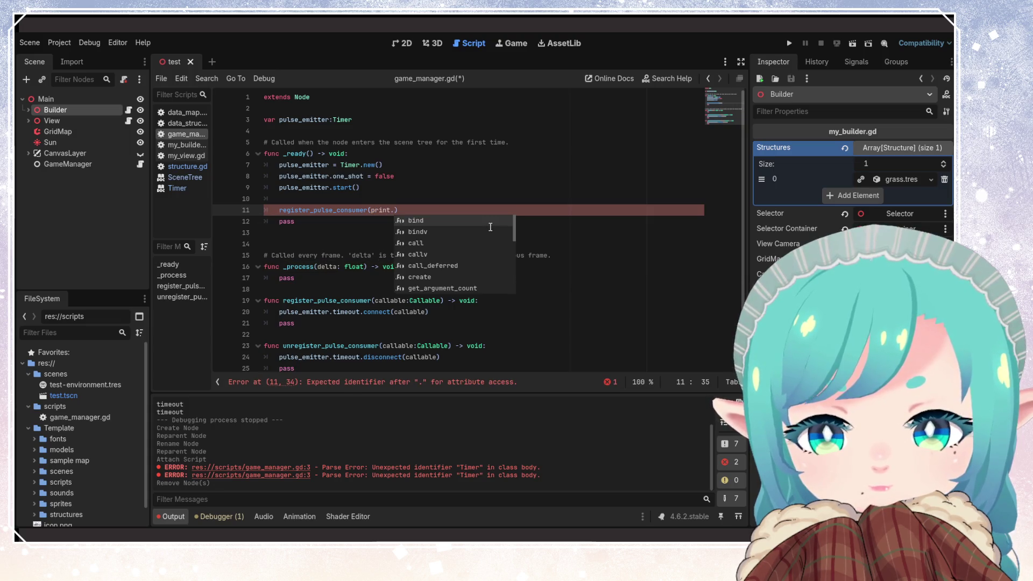
{"action": "type", "text": "d(\""}
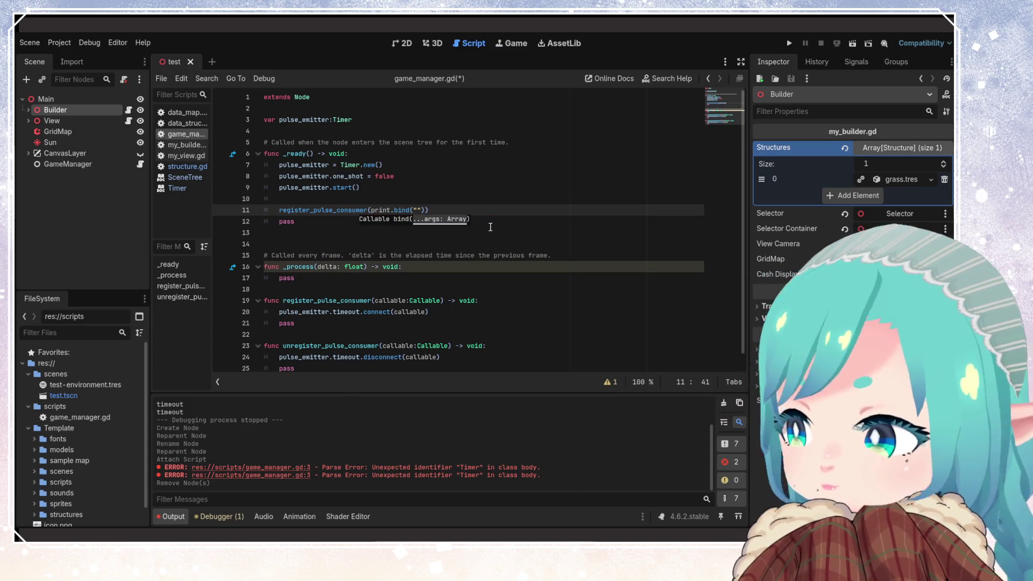
{"action": "type", "text": "timeout"}
{"action": "left_click", "coordinate": [509, 220]}
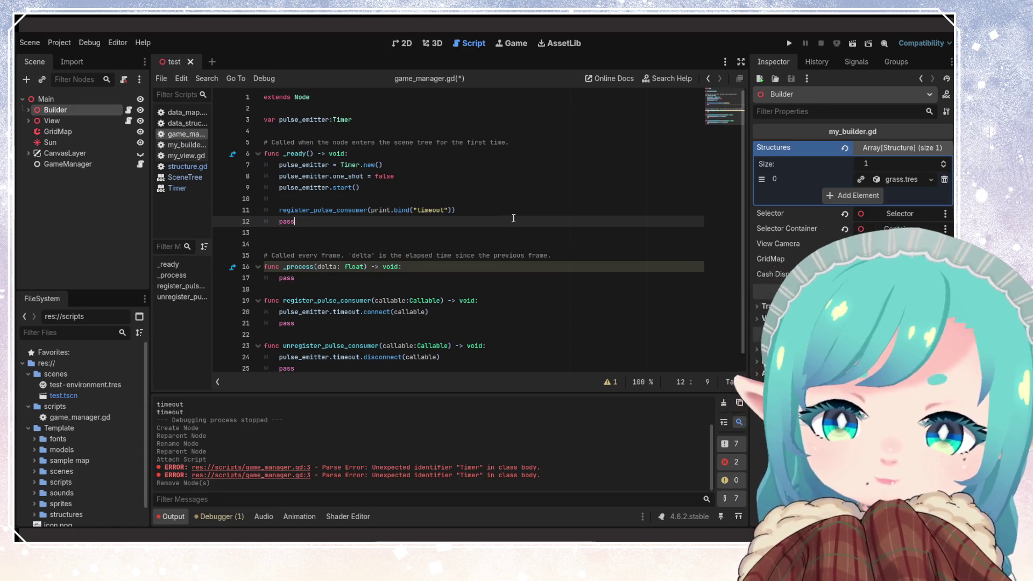
{"action": "key", "text": "ctrl+s"}
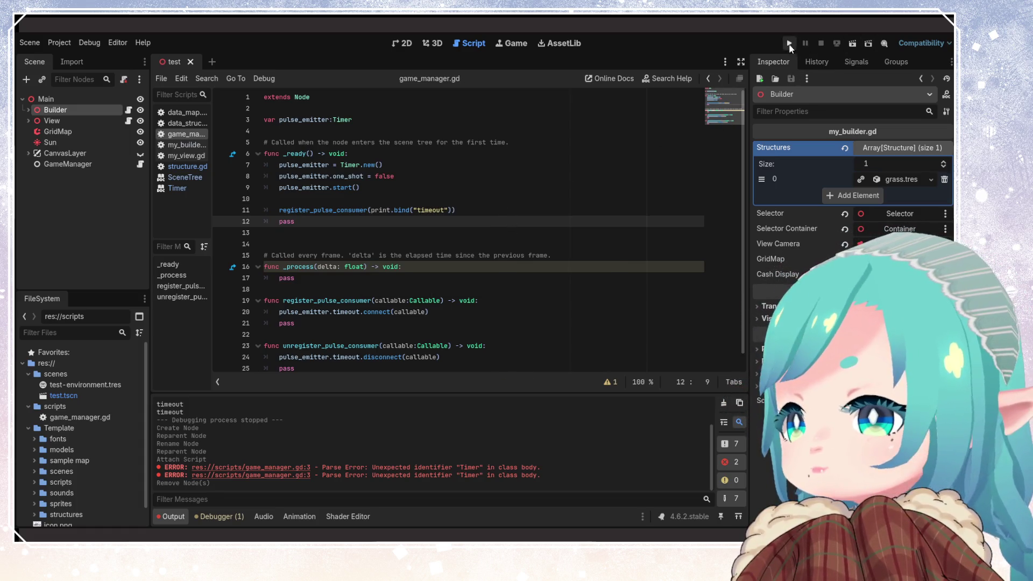
Run the project, stop it, and delete the register_pulse_consumer(print.bind("timeout")) line.
{"action": "left_click", "coordinate": [789, 45]}
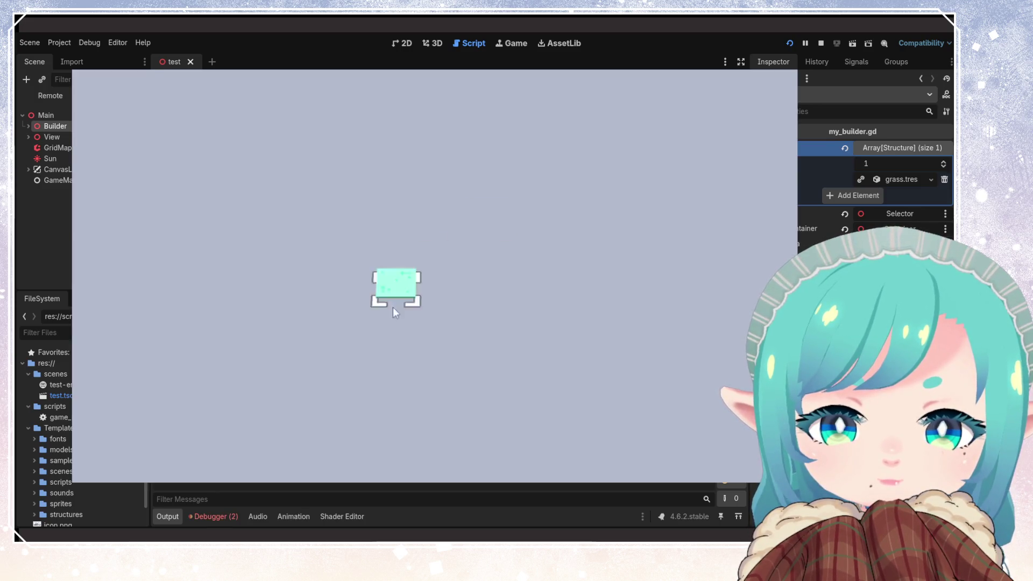
{"action": "key", "text": "F8"}
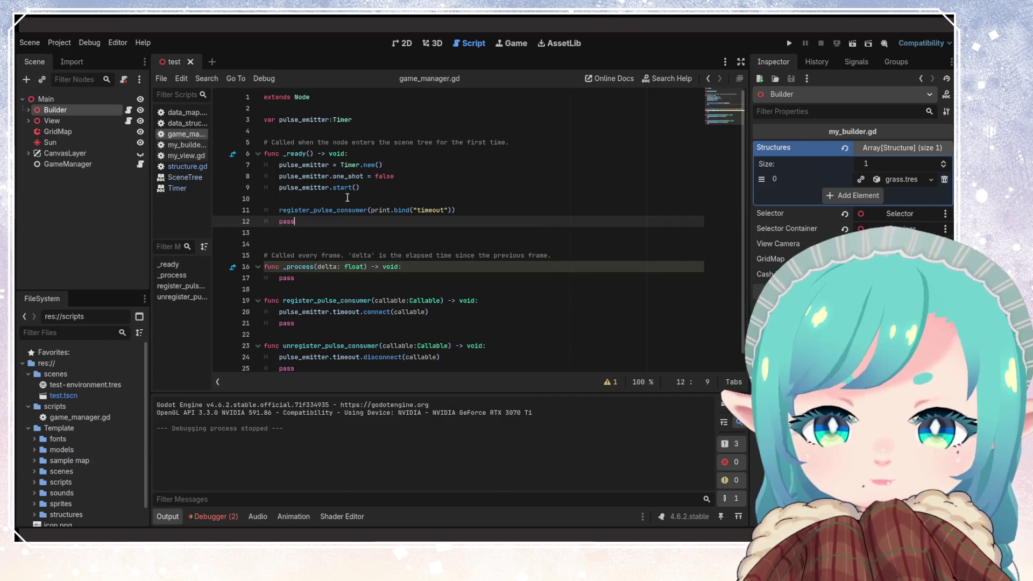
{"action": "double_click", "coordinate": [293, 211]}
{"action": "left_click", "coordinate": [500, 213]}
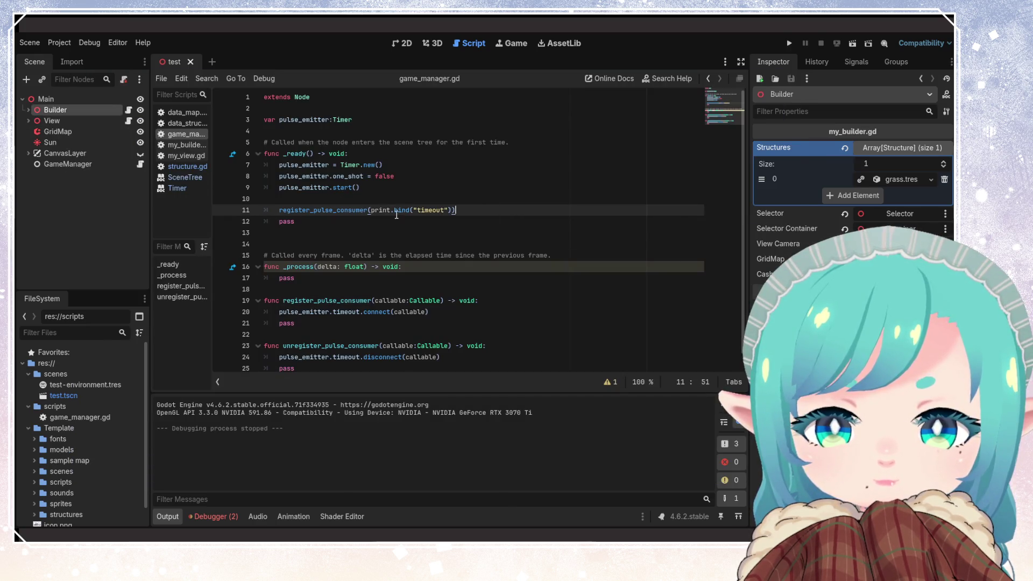
{"action": "triple_click", "coordinate": [383, 211]}
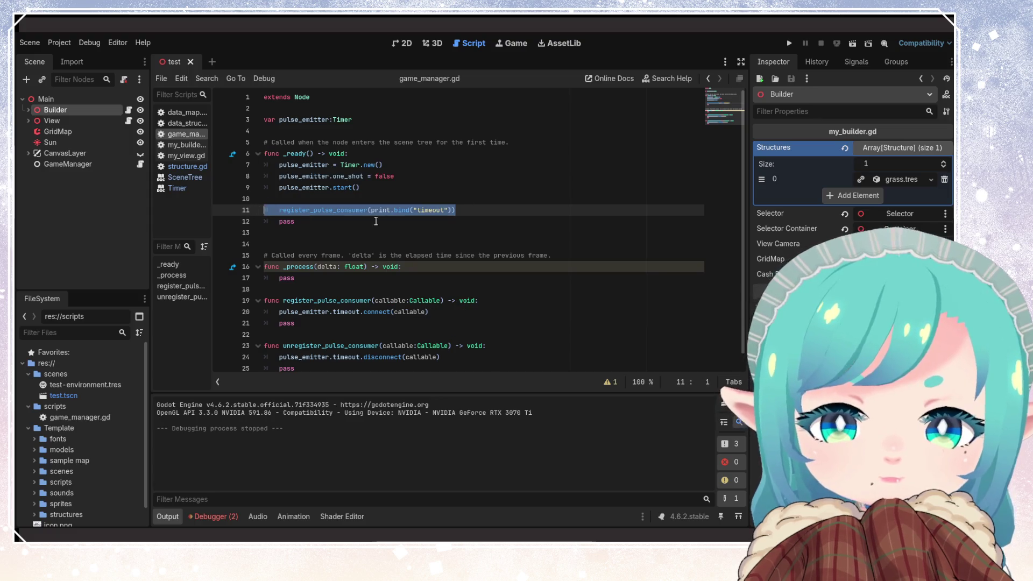
{"action": "key", "text": "BackSpace"}
{"action": "key", "text": "BackSpace"}
{"action": "key", "text": "BackSpace"}
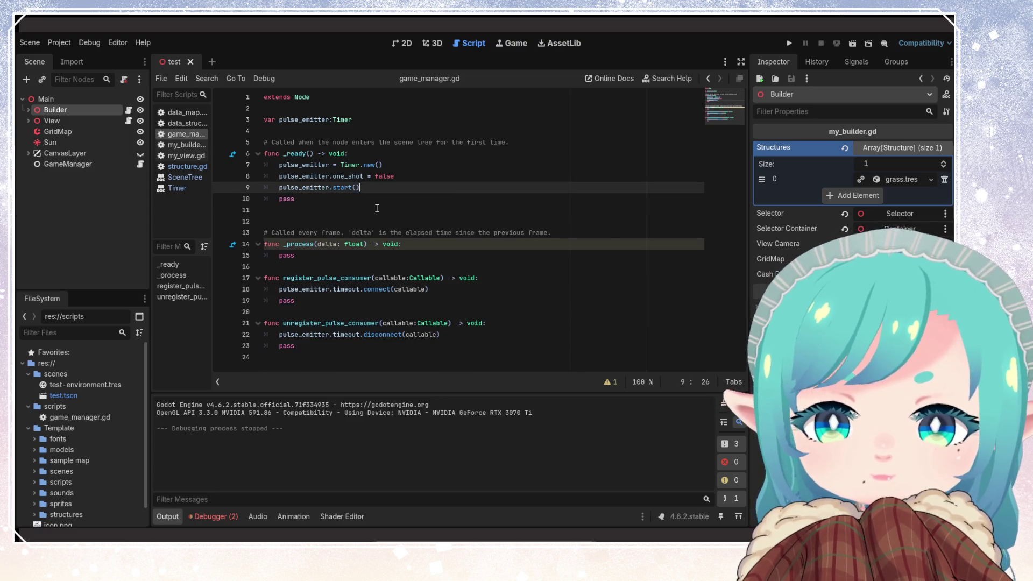
{"action": "left_click", "coordinate": [363, 220]}
Add func _print() -> void that prints "timeout", and save the script.
{"action": "key", "text": "Return"}
{"action": "key", "text": "Up"}
{"action": "type", "text": "func _p"}
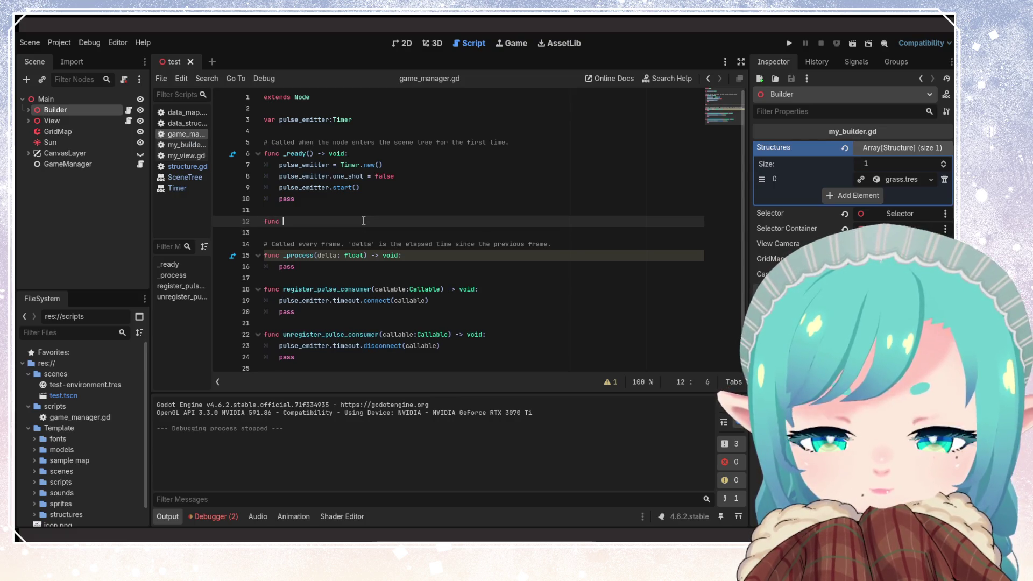
{"action": "type", "text": "rint"}
{"action": "key", "text": "Return"}
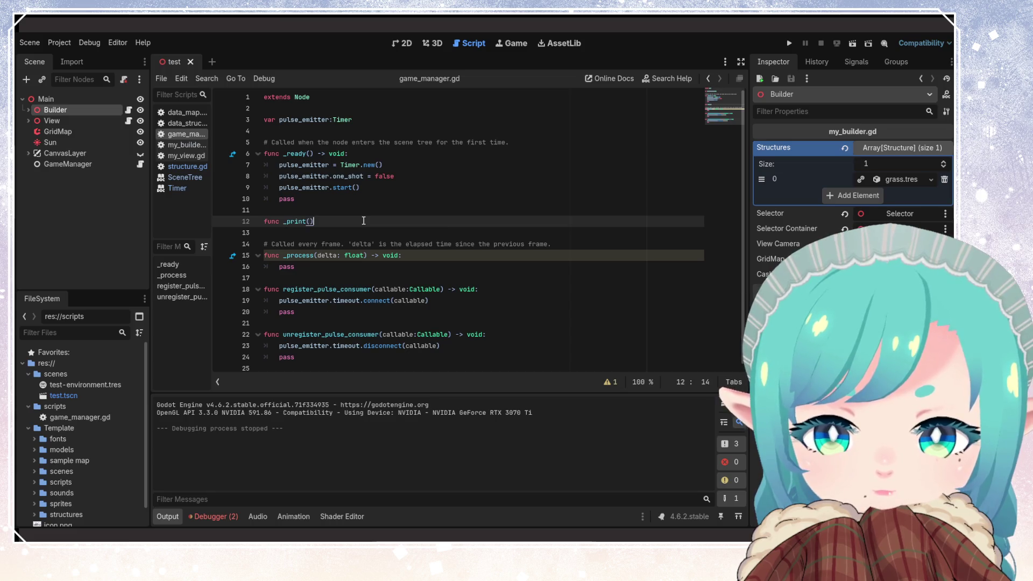
{"action": "type", "text": "->"}
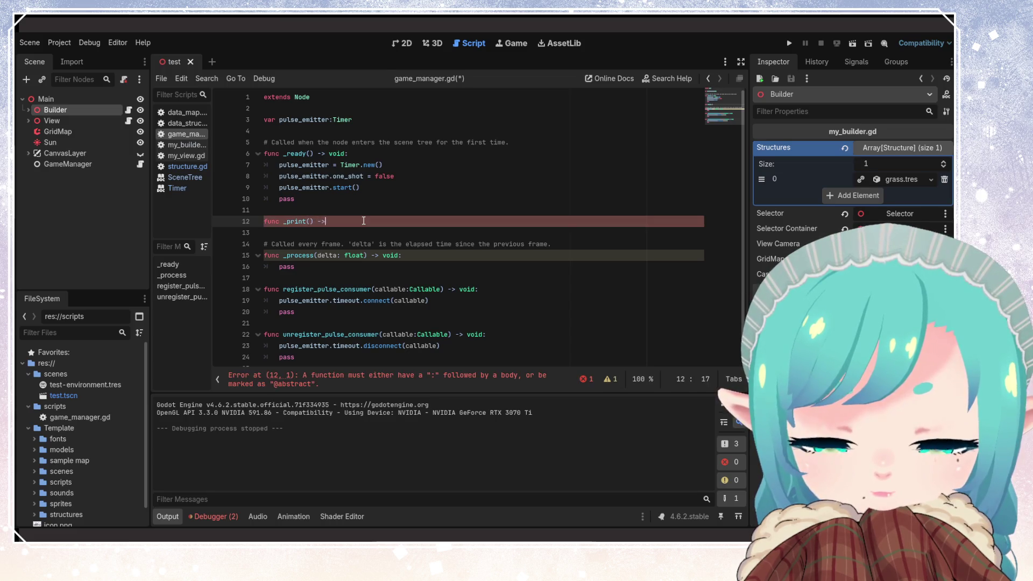
{"action": "type", "text": " void:"}
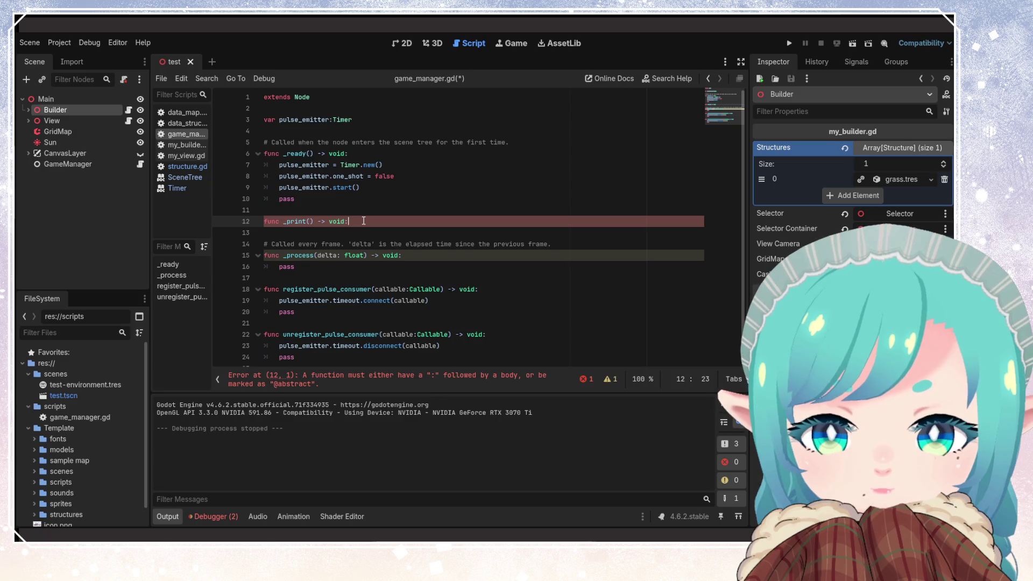
{"action": "key", "text": "Return"}
{"action": "type", "text": "print(\""}
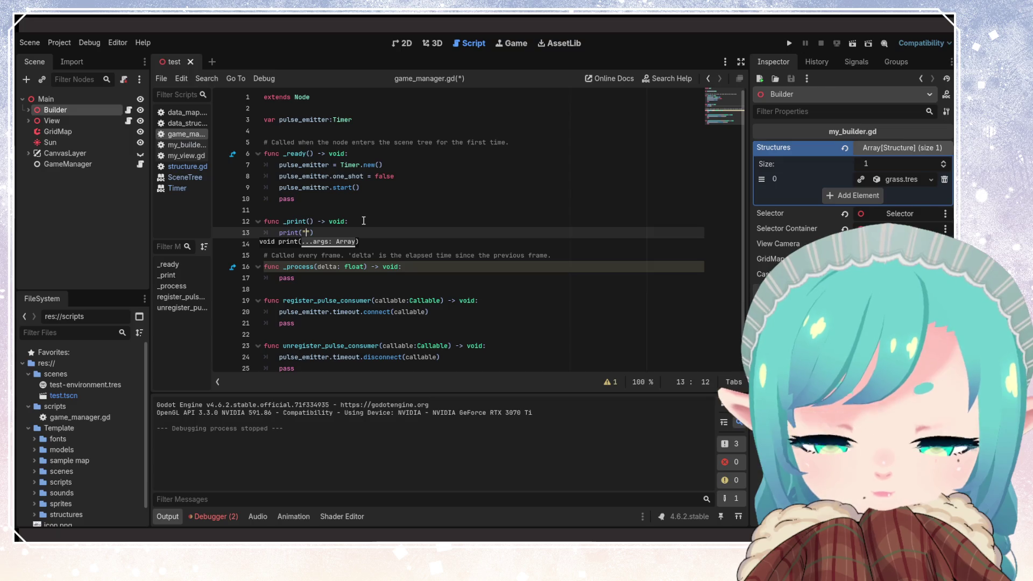
{"action": "type", "text": "timeout"}
{"action": "key", "text": "ctrl+s"}
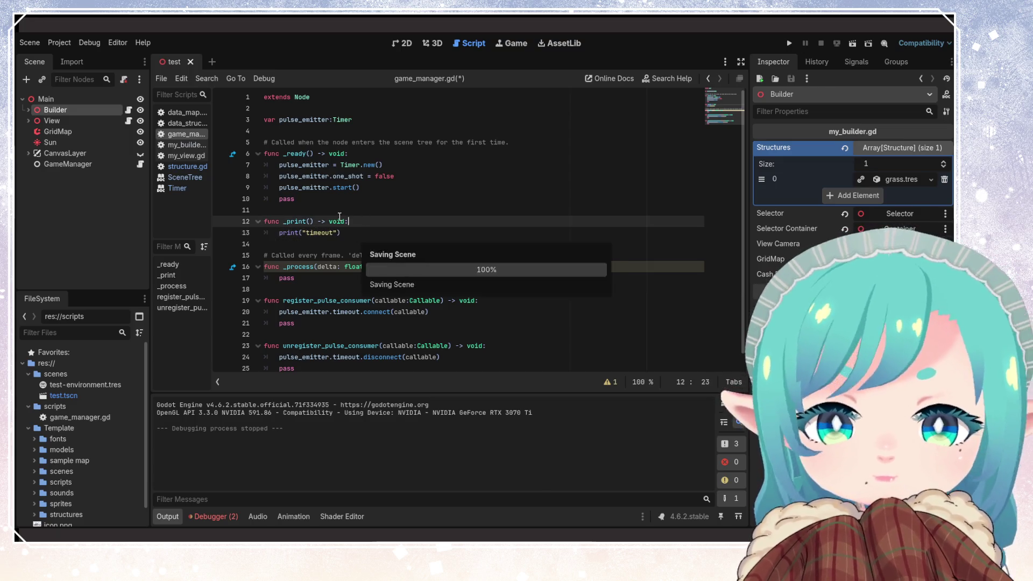
Call register_pulse_consumer(_print) in _ready after start(), then run the project.
{"action": "left_click", "coordinate": [386, 191]}
{"action": "key", "text": "Return"}
{"action": "key", "text": "Return"}
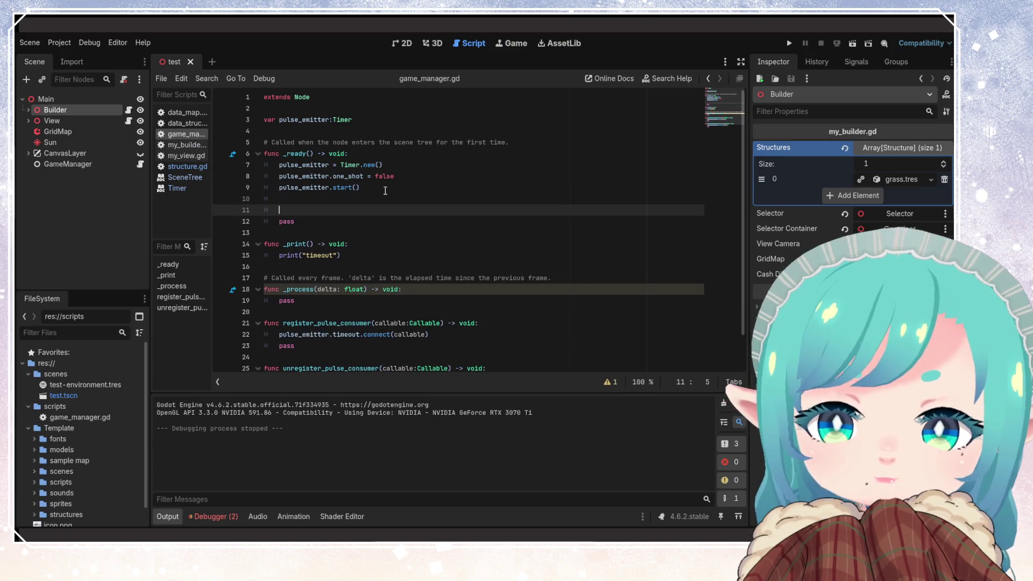
{"action": "type", "text": "egister_p"}
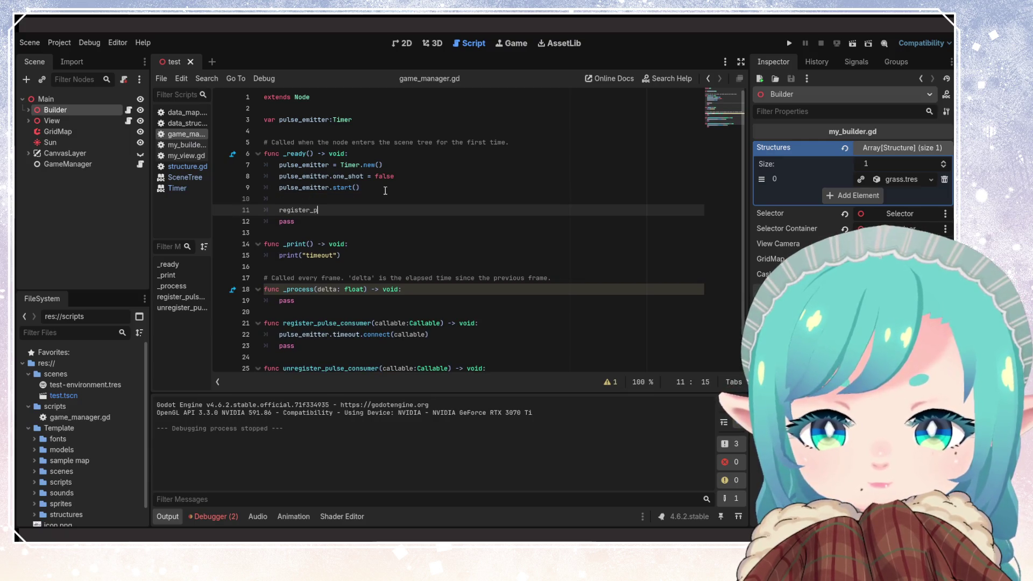
{"action": "type", "text": "ulse_conum"}
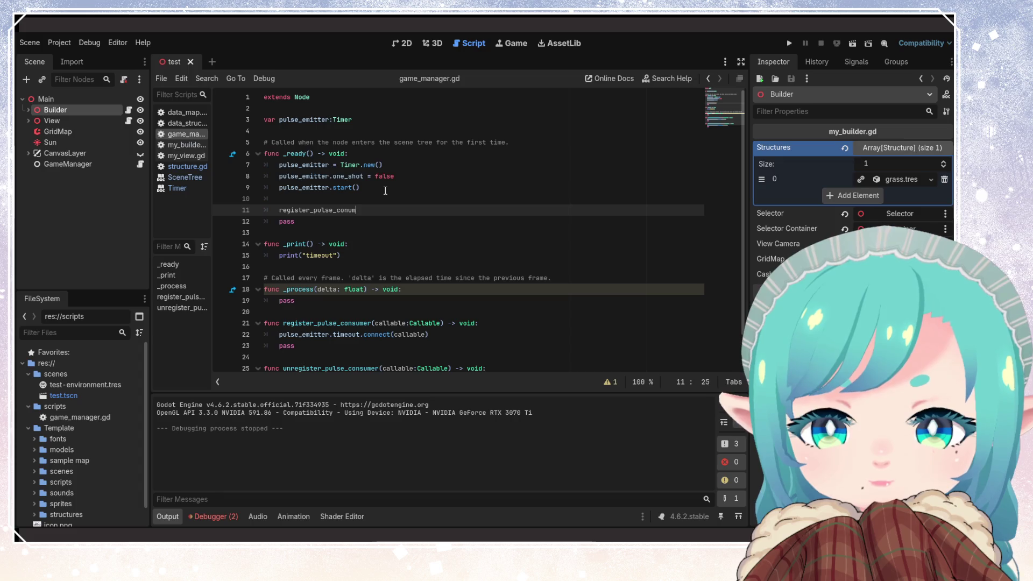
{"action": "type", "text": "umer(_"}
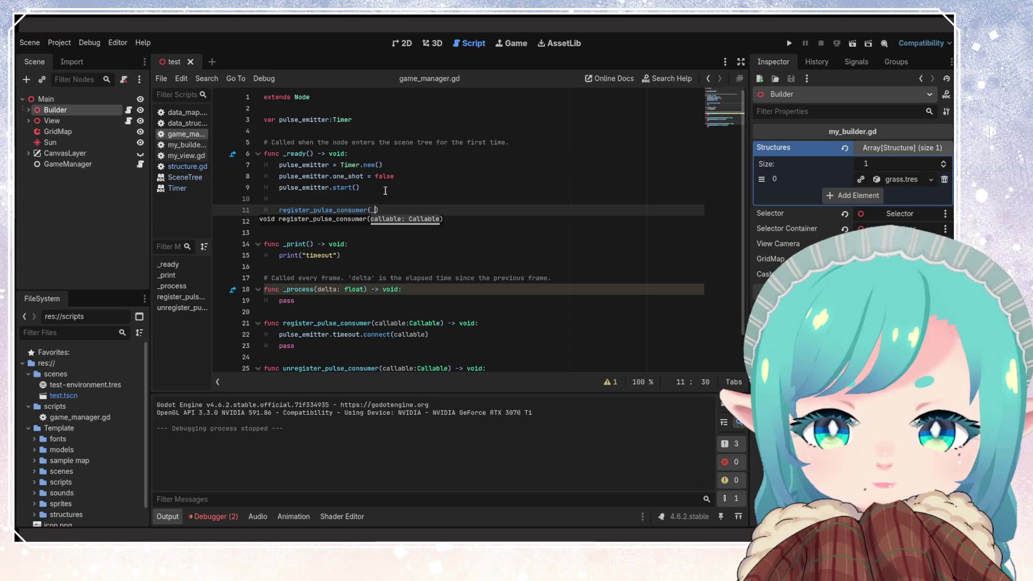
{"action": "type", "text": "print"}
{"action": "left_click", "coordinate": [385, 190]}
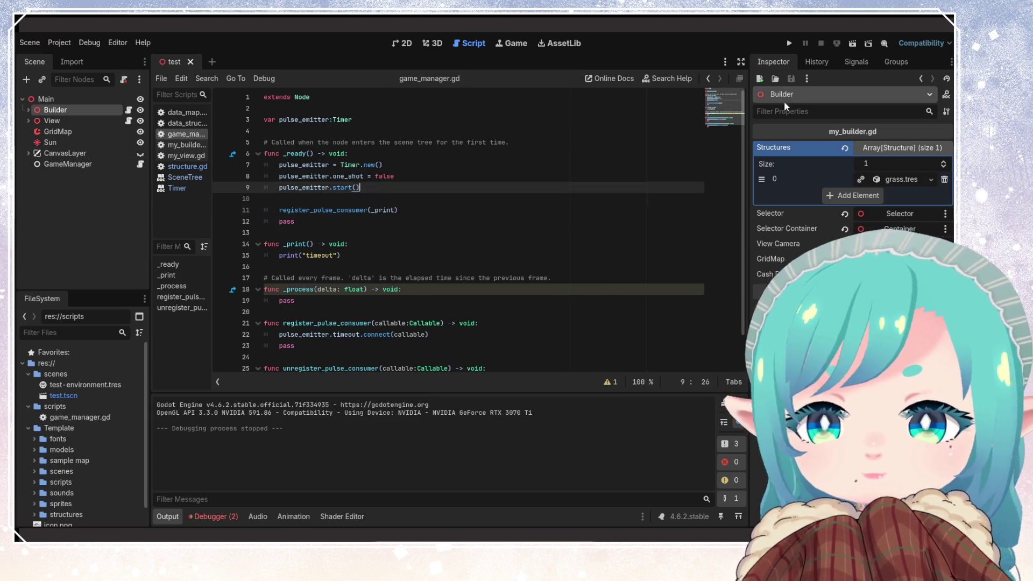
{"action": "left_click", "coordinate": [790, 43]}
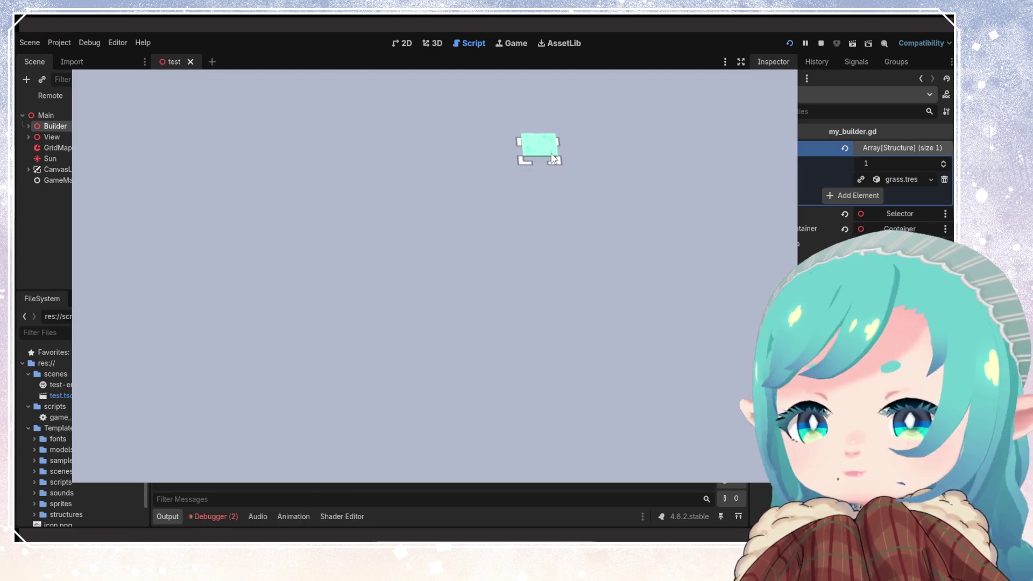
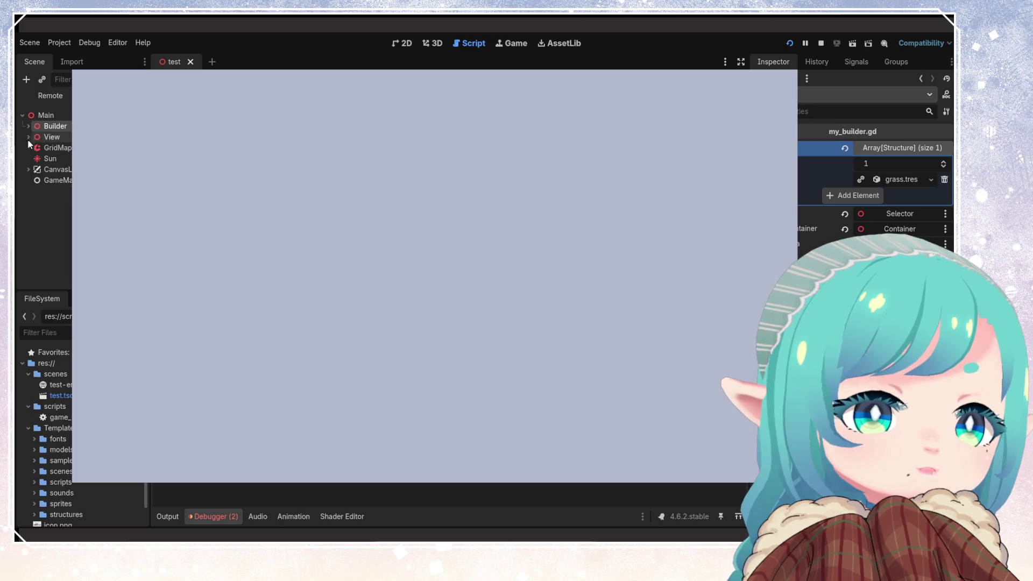
Inspect the GameManager node in the remote scene tree, then stop the game to view the timer error.
{"action": "left_click", "coordinate": [52, 182]}
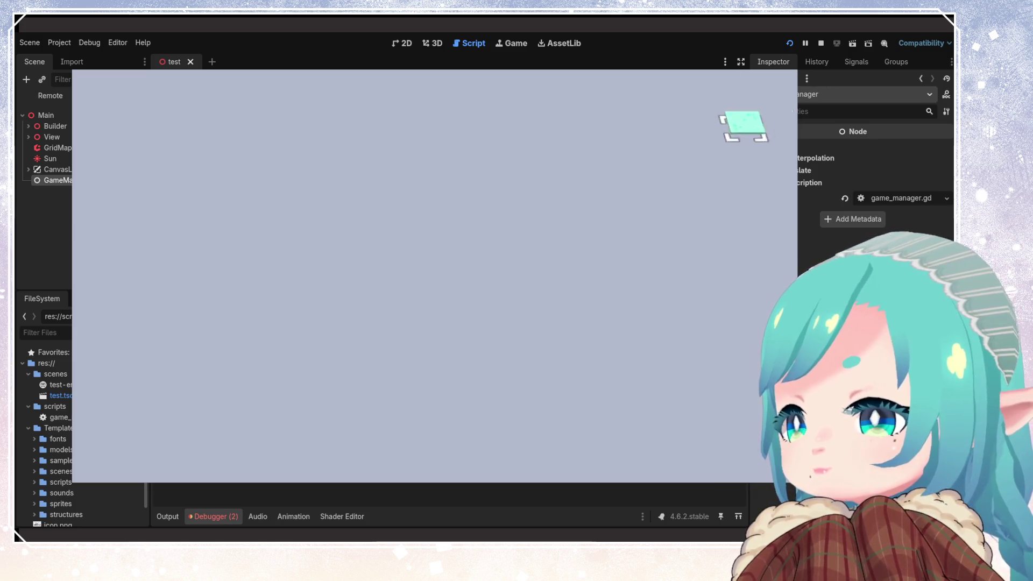
{"action": "left_click", "coordinate": [820, 44]}
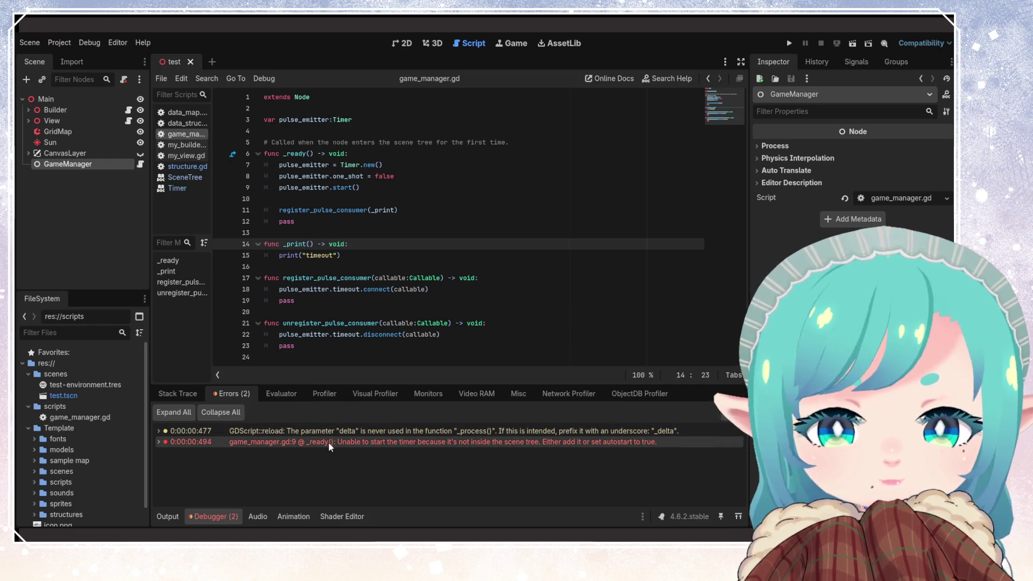
Add an addChild(pulse_emitter) line right after pulse_emitter.start() in _ready.
{"action": "mouse_move", "coordinate": [328, 443]}
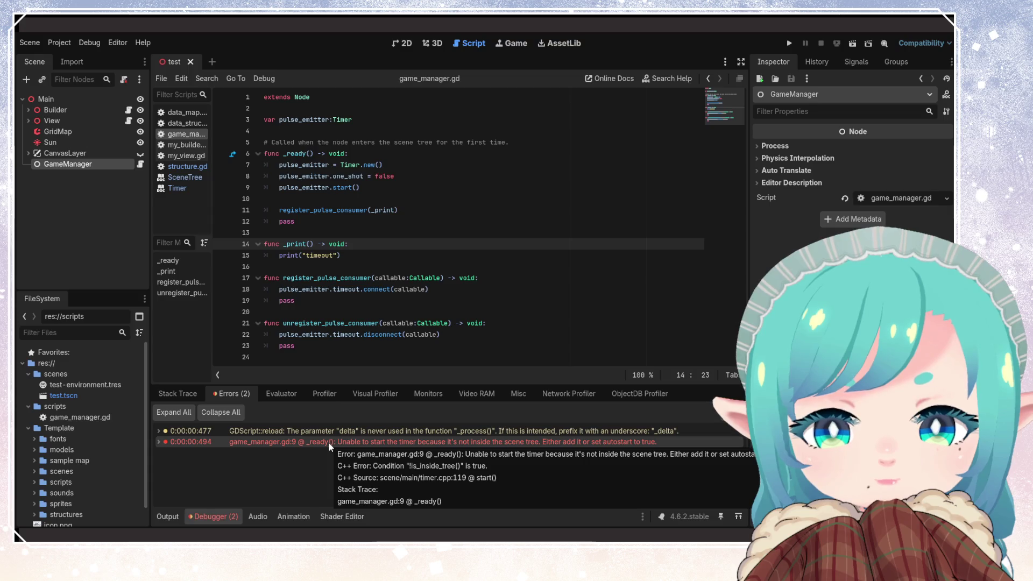
{"action": "left_click", "coordinate": [346, 170]}
{"action": "left_click", "coordinate": [415, 187]}
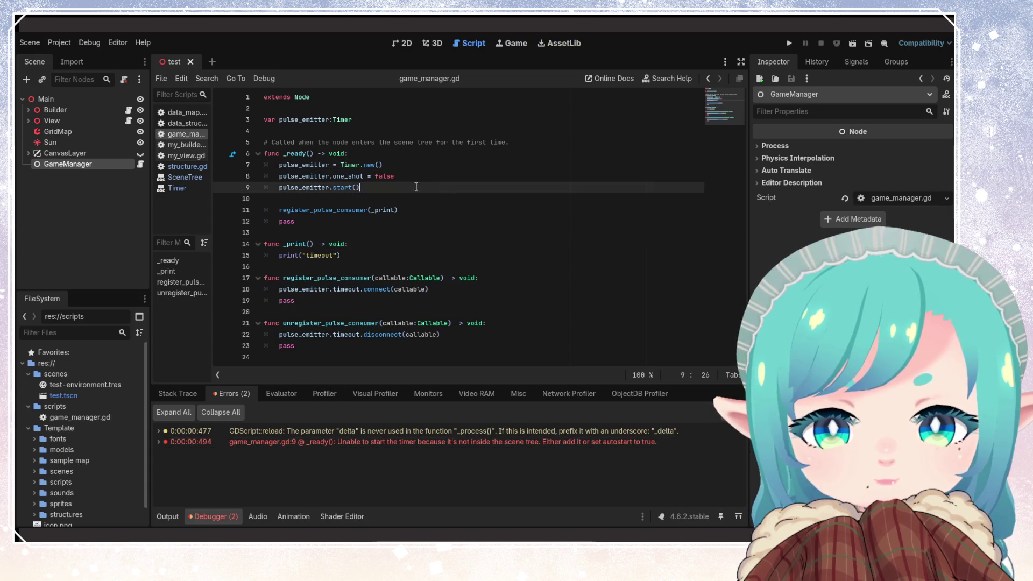
{"action": "key", "text": "Up"}
{"action": "key", "text": "Up"}
{"action": "key", "text": "Up"}
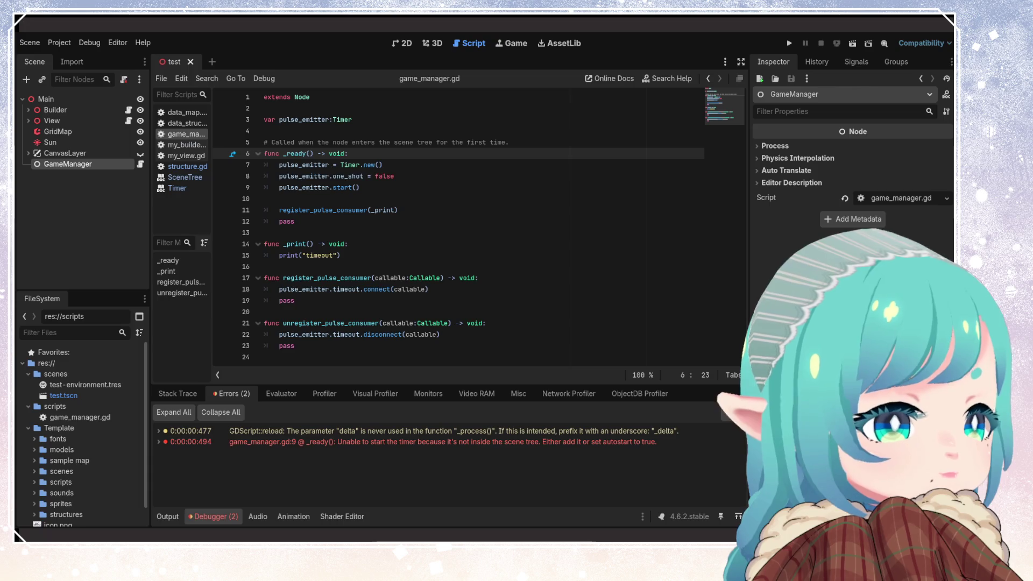
{"action": "left_click", "coordinate": [414, 187]}
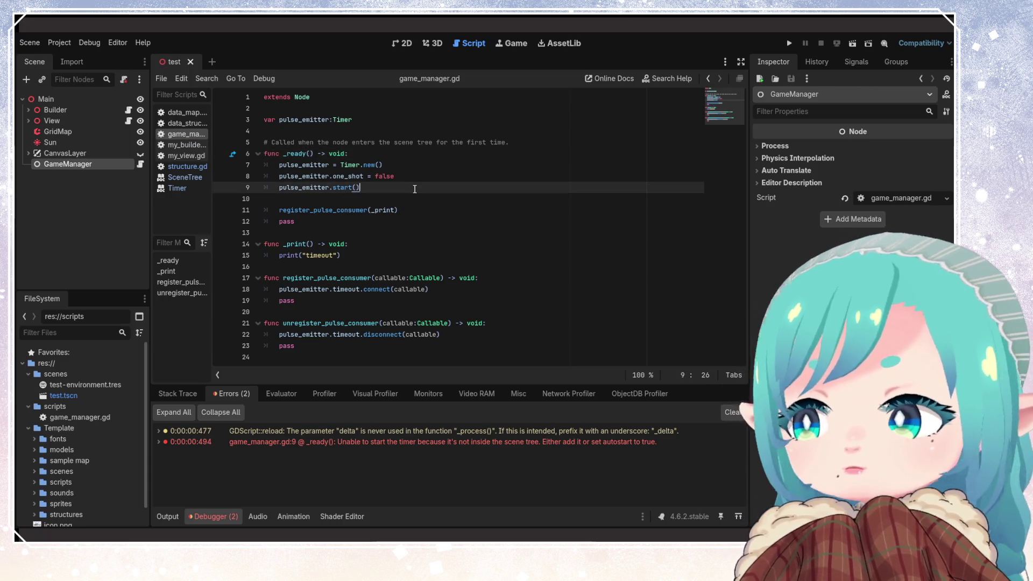
{"action": "left_click", "coordinate": [380, 156]}
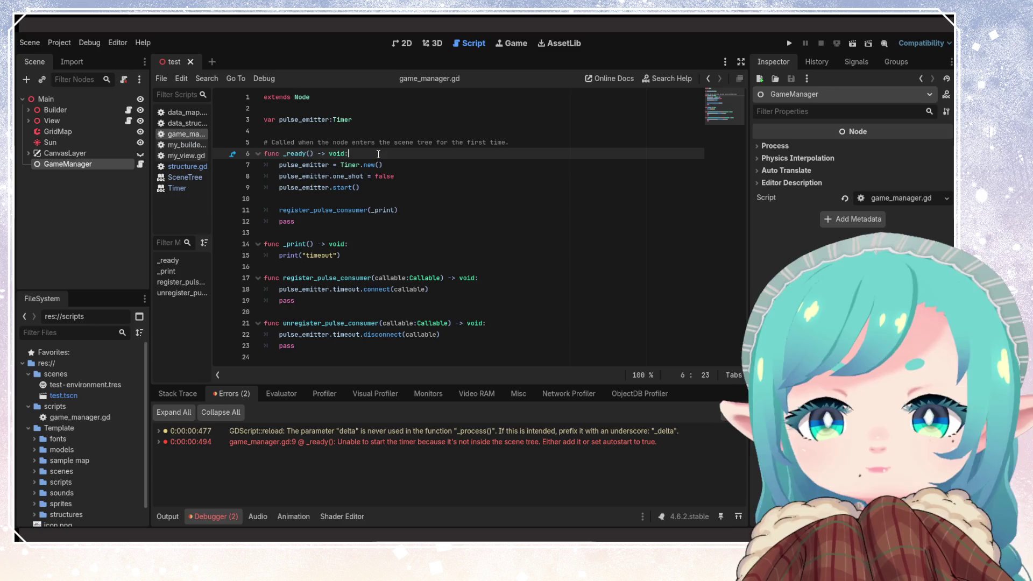
{"action": "left_click", "coordinate": [400, 191]}
{"action": "key", "text": "Return"}
{"action": "type", "text": "addChild("}
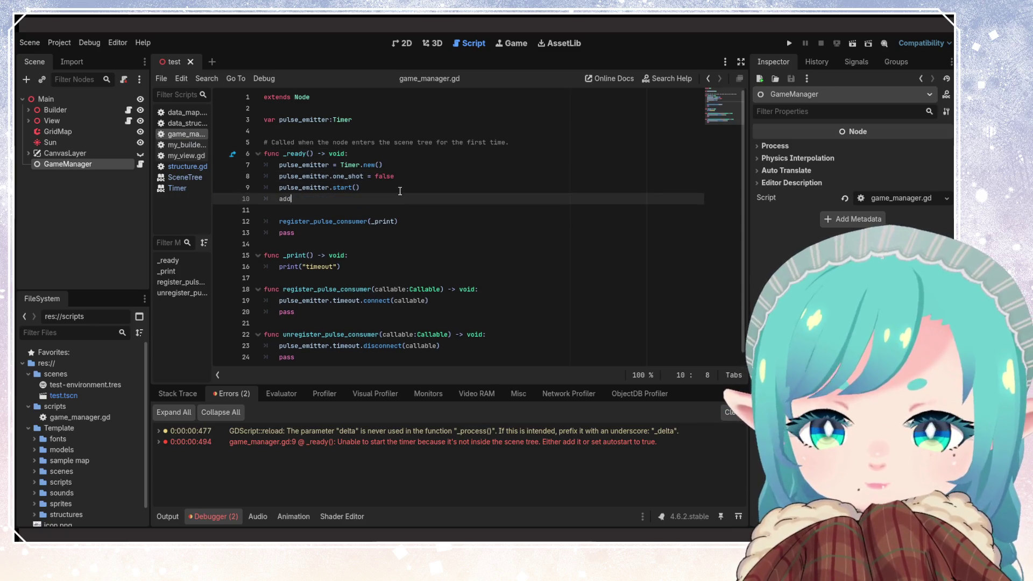
{"action": "type", "text": "pulse"}
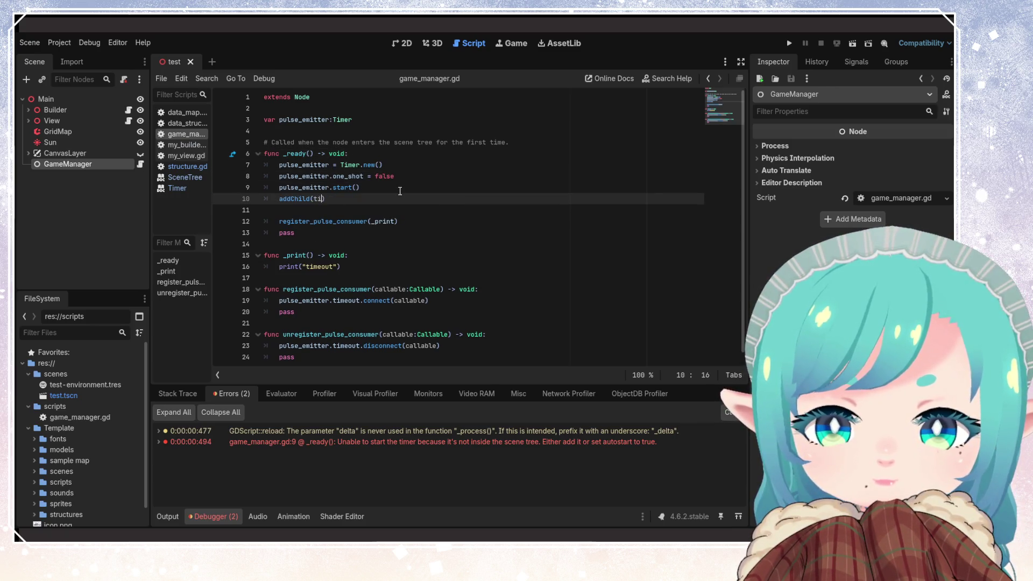
{"action": "type", "text": "_emitt"}
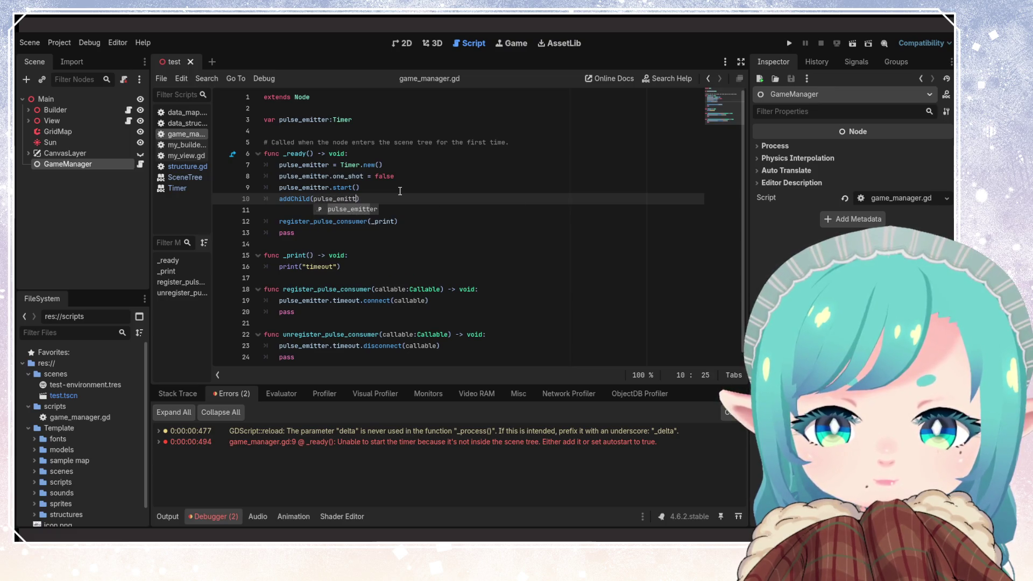
{"action": "key", "text": "Return"}
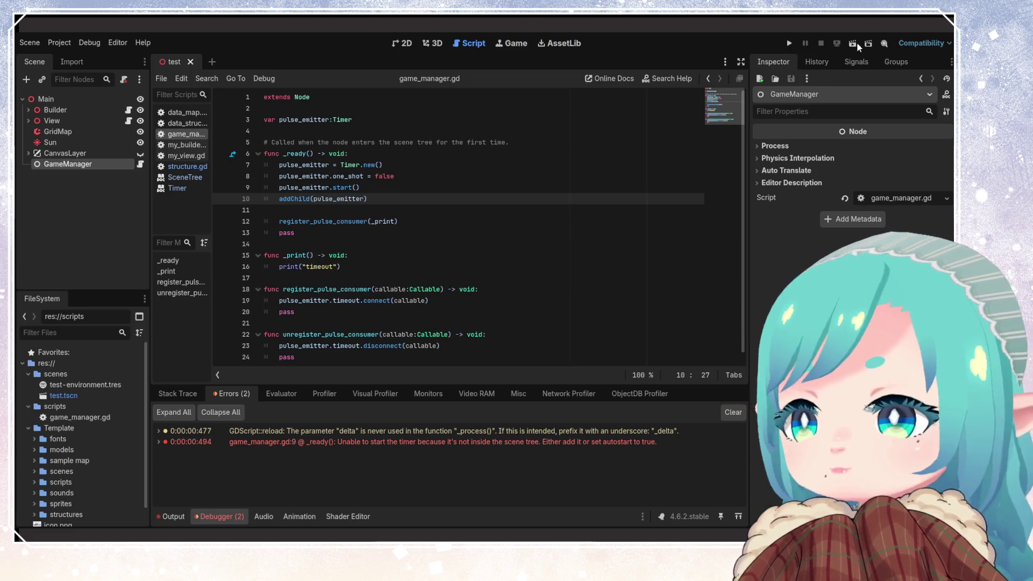
Run the project, hit the addChild error, stop it, and locate the call on line 10.
{"action": "left_click", "coordinate": [789, 43]}
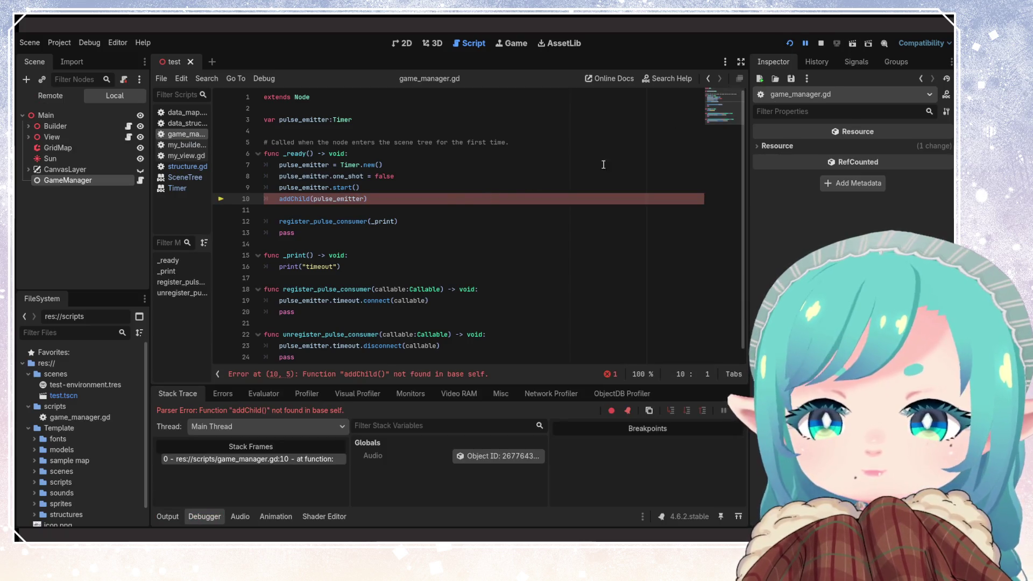
{"action": "left_click", "coordinate": [821, 43]}
{"action": "key", "text": "Down"}
{"action": "key", "text": "Down"}
{"action": "key", "text": "Down"}
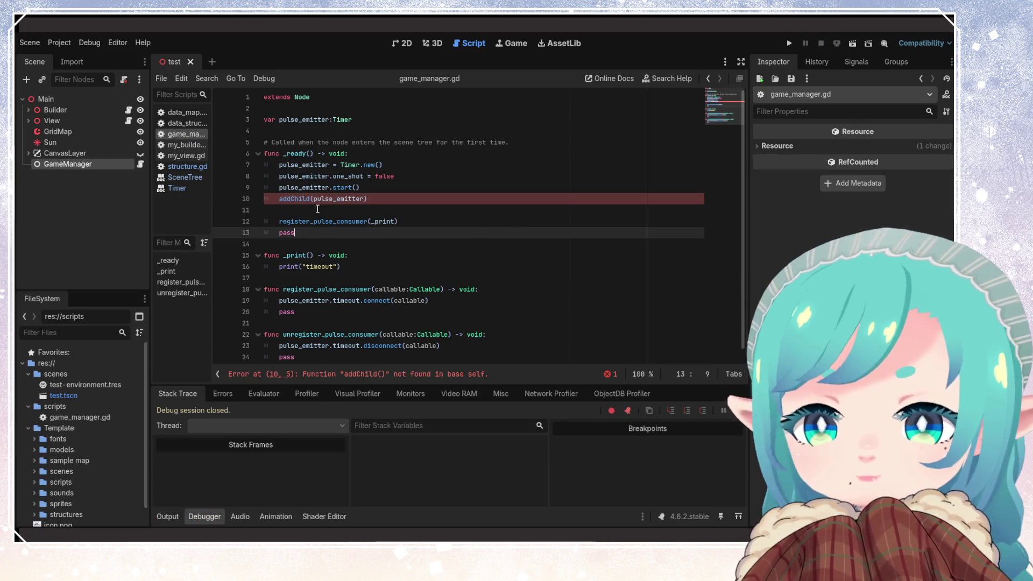
{"action": "key", "text": "Up"}
{"action": "key", "text": "Up"}
{"action": "key", "text": "Up"}
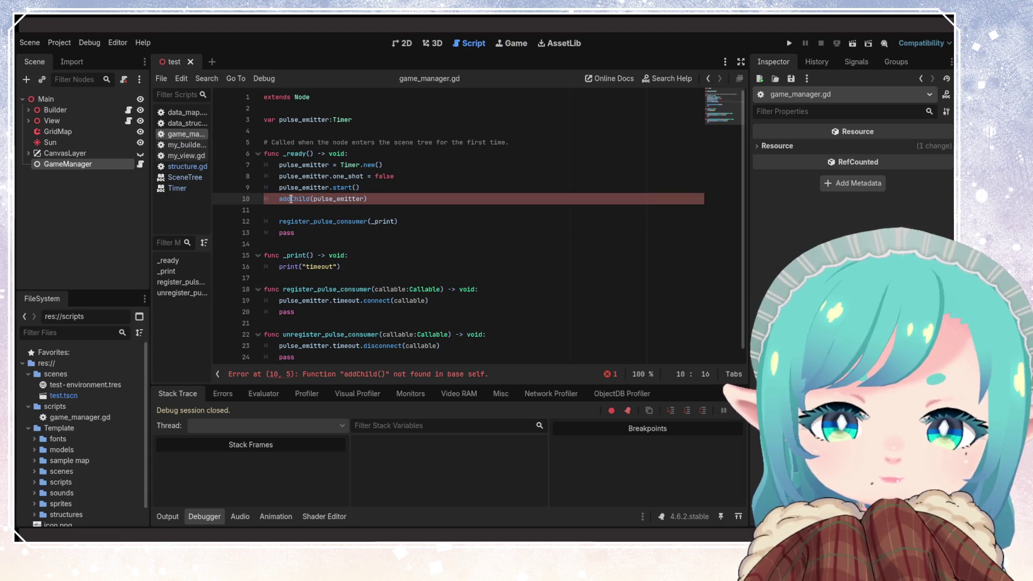
{"action": "key", "text": "Down"}
{"action": "key", "text": "Down"}
{"action": "key", "text": "Down"}
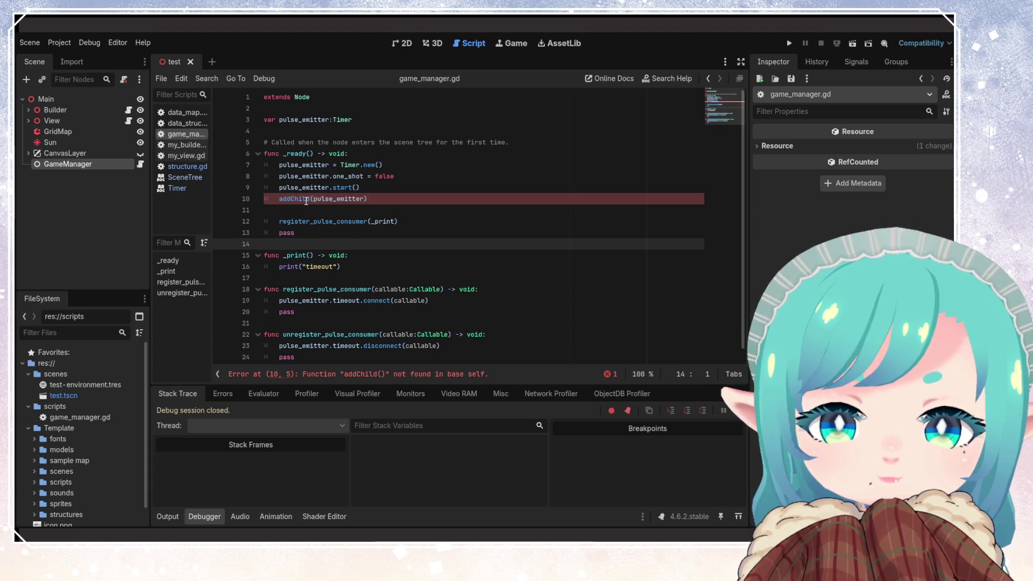
{"action": "left_click", "coordinate": [351, 221]}
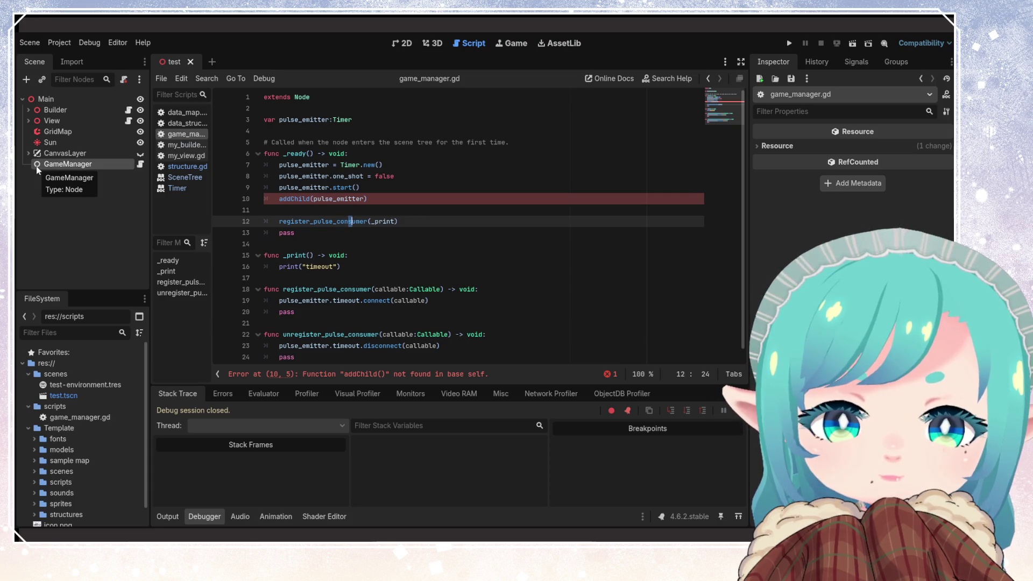
{"action": "left_click", "coordinate": [387, 199]}
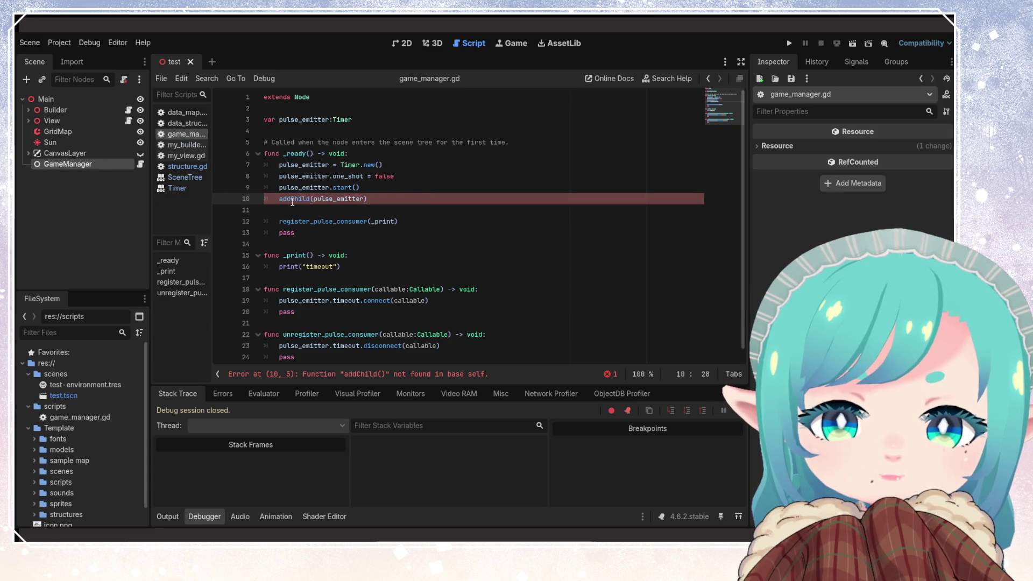
Rewrite the call as add_child(pulse_emitter), then save and run with F5.
{"action": "mouse_move", "coordinate": [335, 200]}
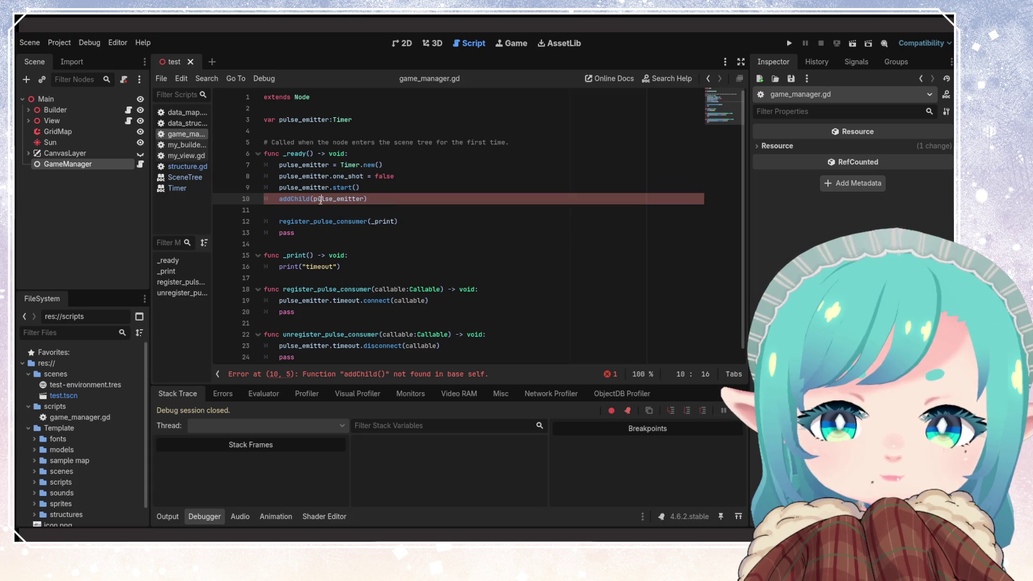
{"action": "left_click_drag", "start_coordinate": [404, 199], "coordinate": [304, 200]}
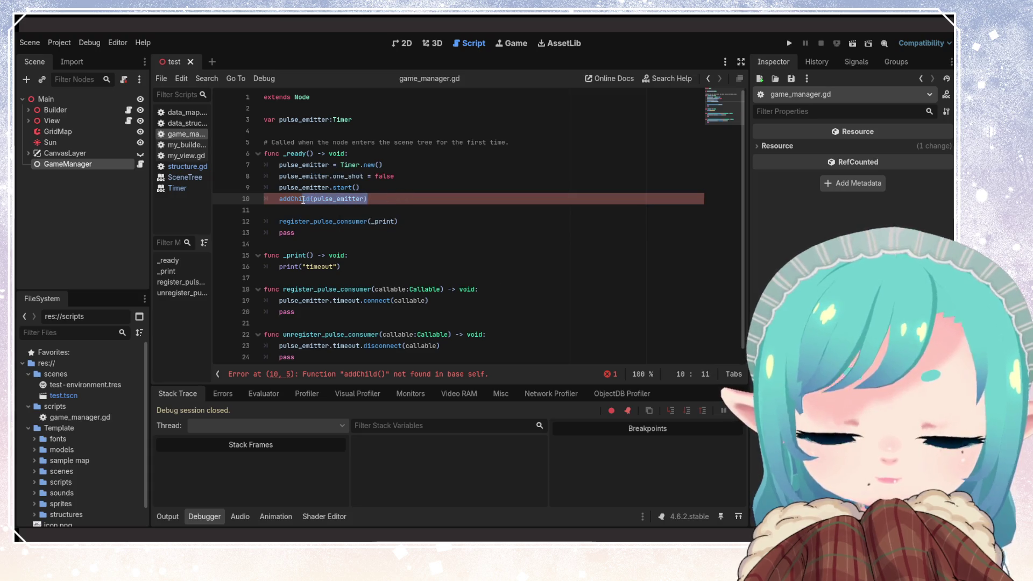
{"action": "key", "text": "BackSpace"}
{"action": "key", "text": "BackSpace"}
{"action": "key", "text": "BackSpace"}
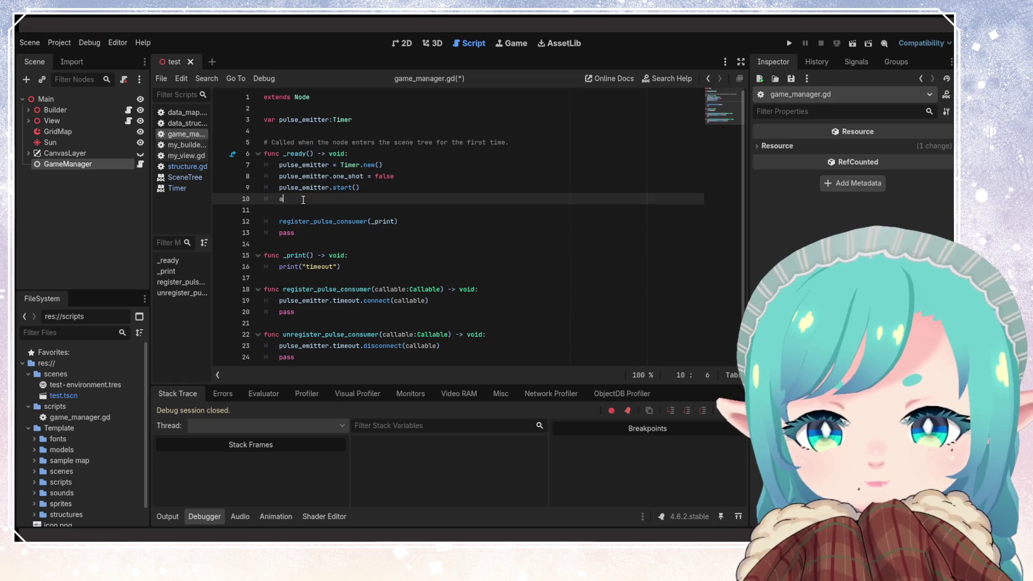
{"action": "type", "text": "dd"}
{"action": "key", "text": "Return"}
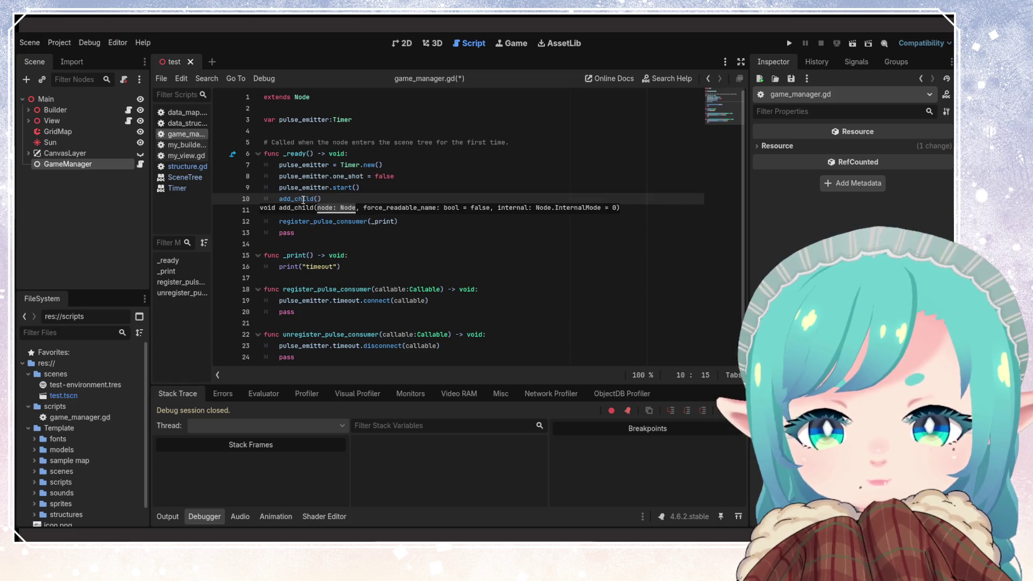
{"action": "type", "text": "pulse_emitter"}
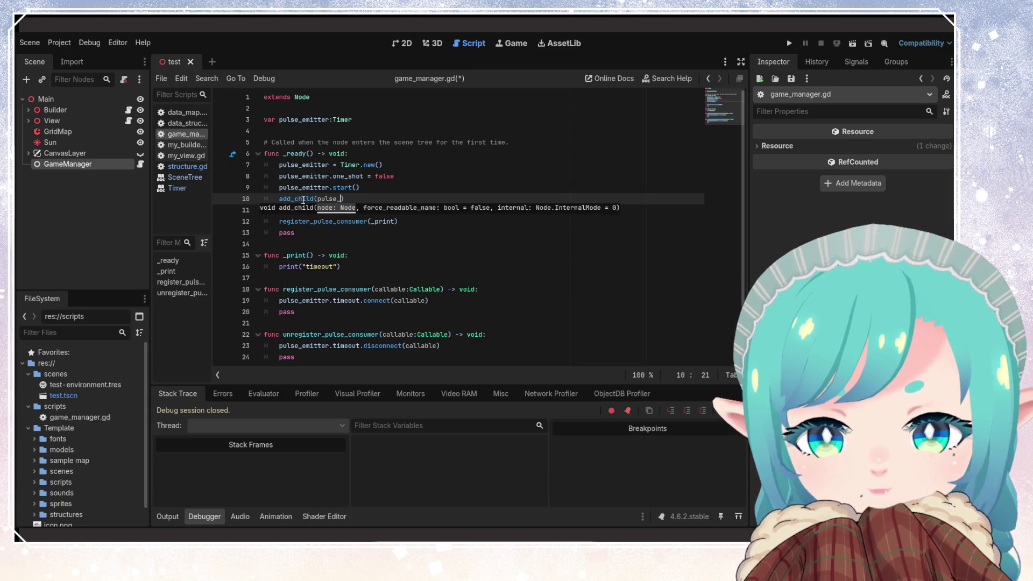
{"action": "key", "text": "F5"}
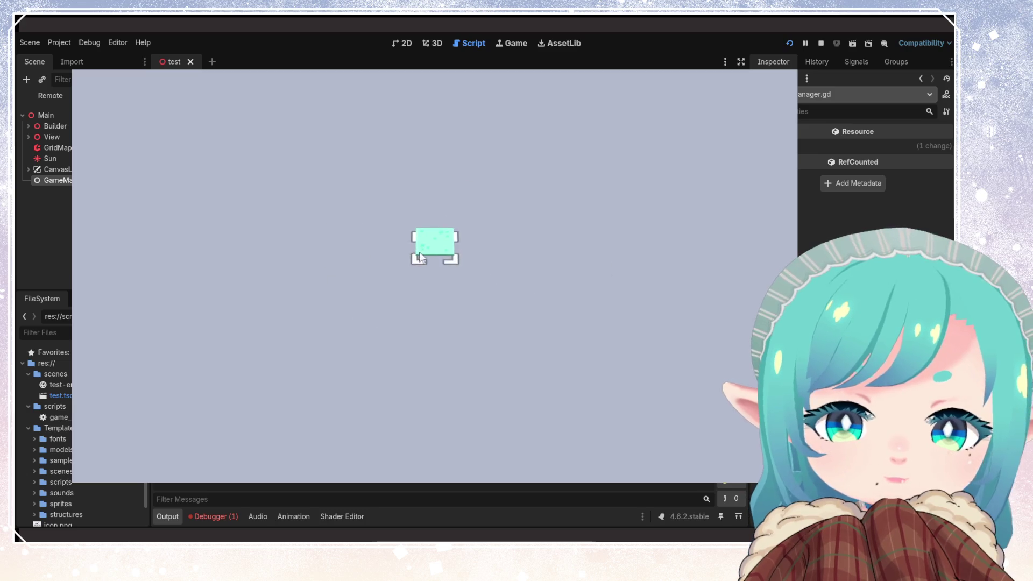
Stop the game with F8 and review the runtime errors in the Debugger.
{"action": "key", "text": "F8"}
{"action": "left_click", "coordinate": [204, 515]}
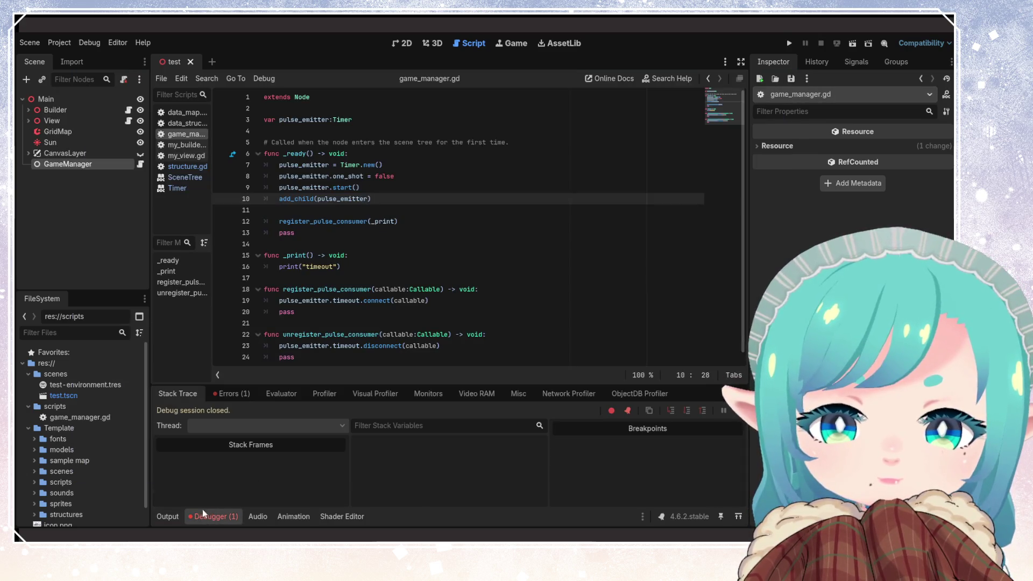
{"action": "left_click", "coordinate": [214, 396]}
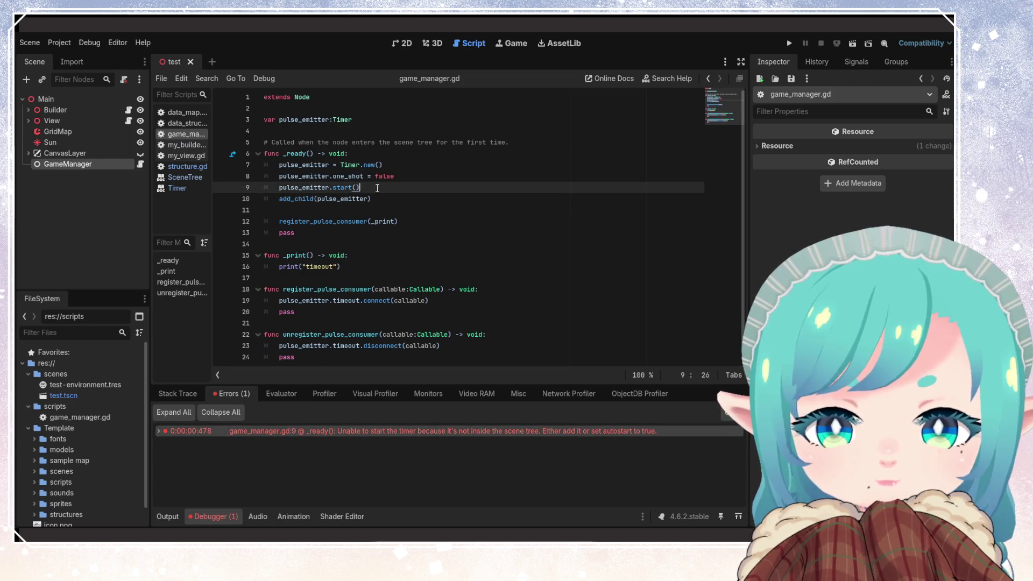
Move the add_child(pulse_emitter) line directly under Timer.new() with correct indentation.
{"action": "left_click_drag", "start_coordinate": [360, 188], "coordinate": [231, 185]}
{"action": "left_click_drag", "start_coordinate": [371, 198], "coordinate": [264, 199]}
{"action": "key", "text": "ctrl+x"}
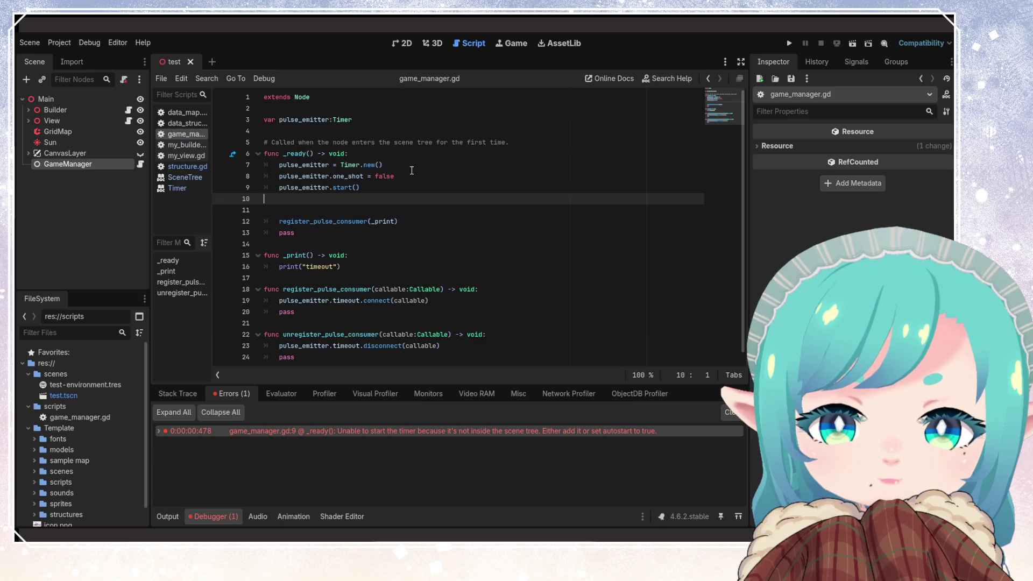
{"action": "left_click", "coordinate": [412, 169]}
{"action": "key", "text": "Return"}
{"action": "key", "text": "ctrl+v"}
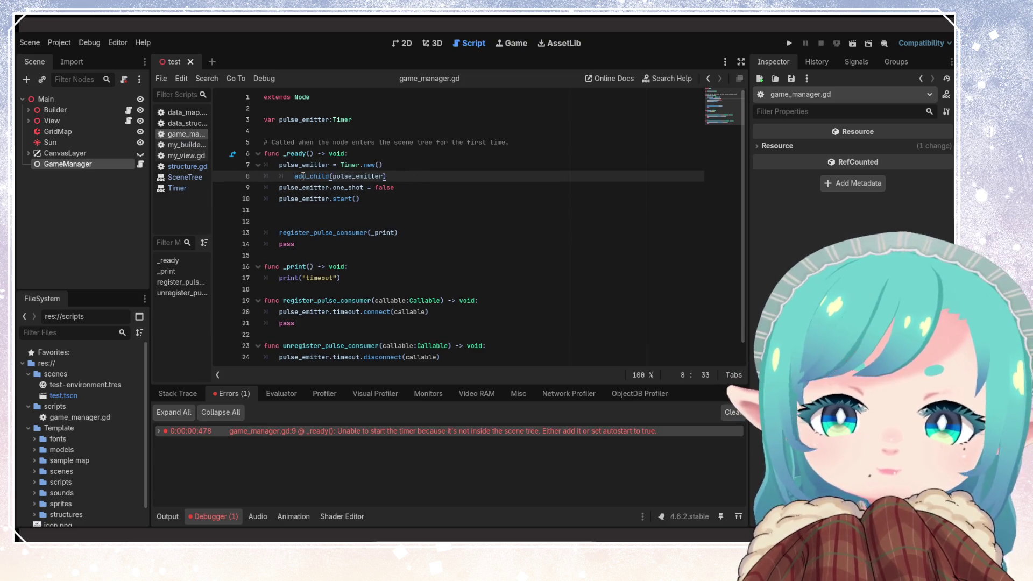
{"action": "left_click", "coordinate": [295, 176]}
{"action": "key", "text": "BackSpace"}
Delete the leftover blank line, then run the project and stop it after the timeouts print.
{"action": "left_click", "coordinate": [432, 198]}
{"action": "left_click", "coordinate": [402, 213]}
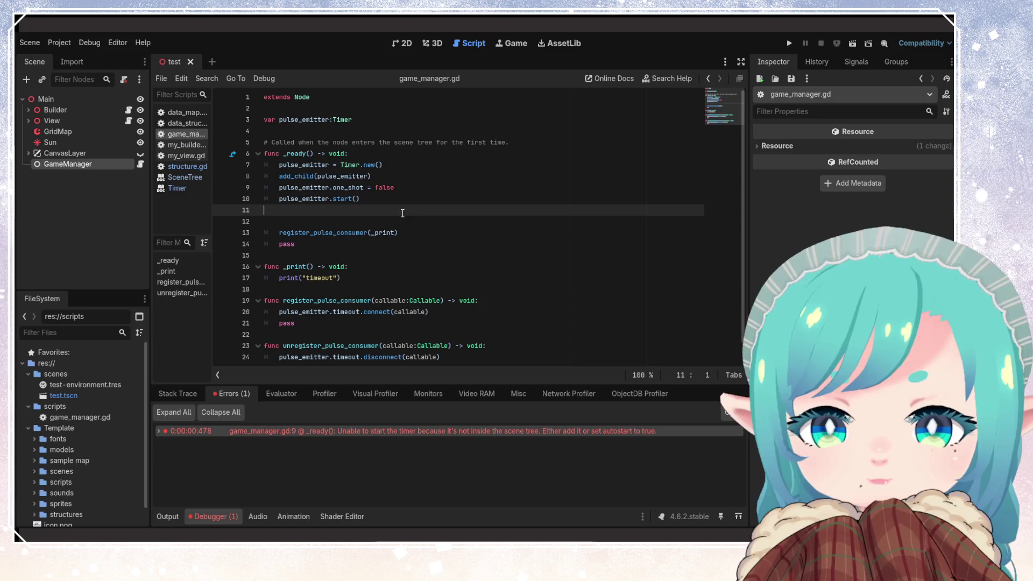
{"action": "key", "text": "Delete"}
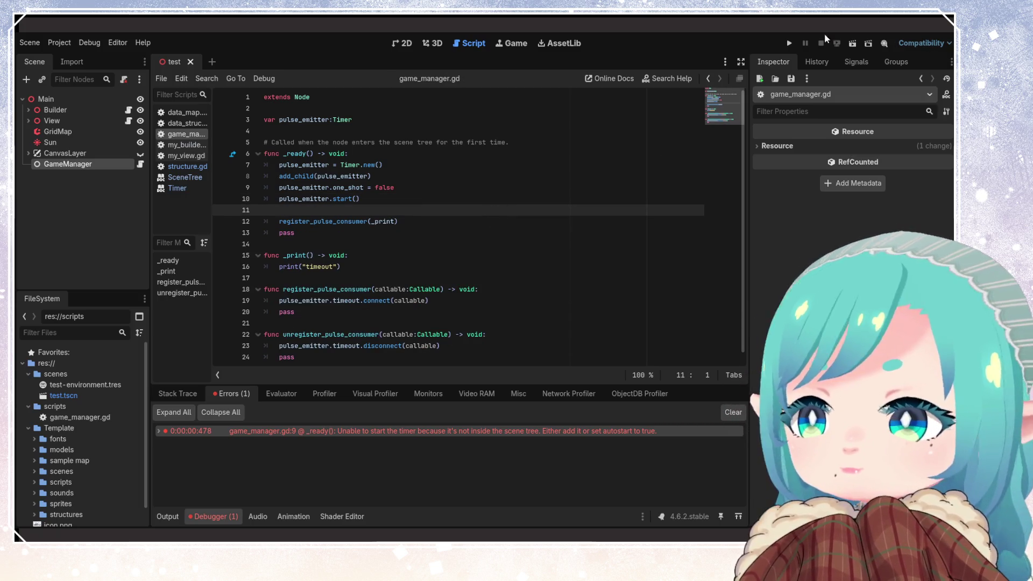
{"action": "left_click", "coordinate": [789, 43]}
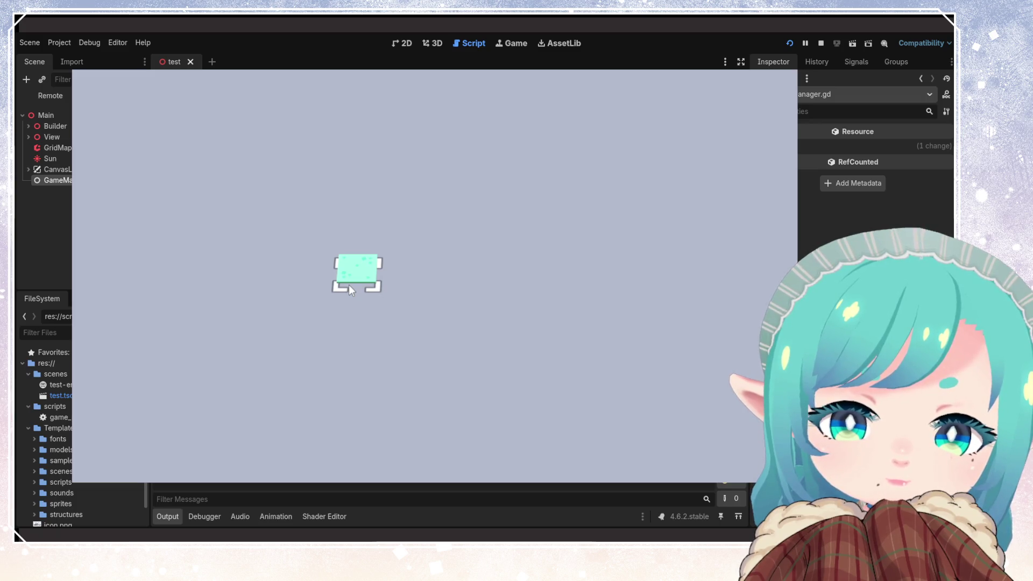
{"action": "key", "text": "F8"}
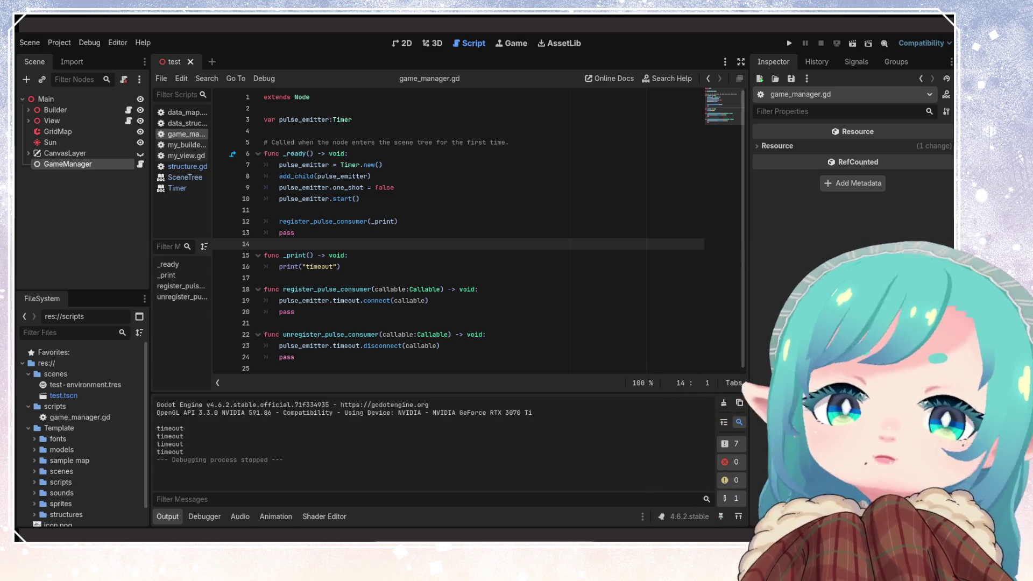
{"action": "left_click", "coordinate": [482, 267]}
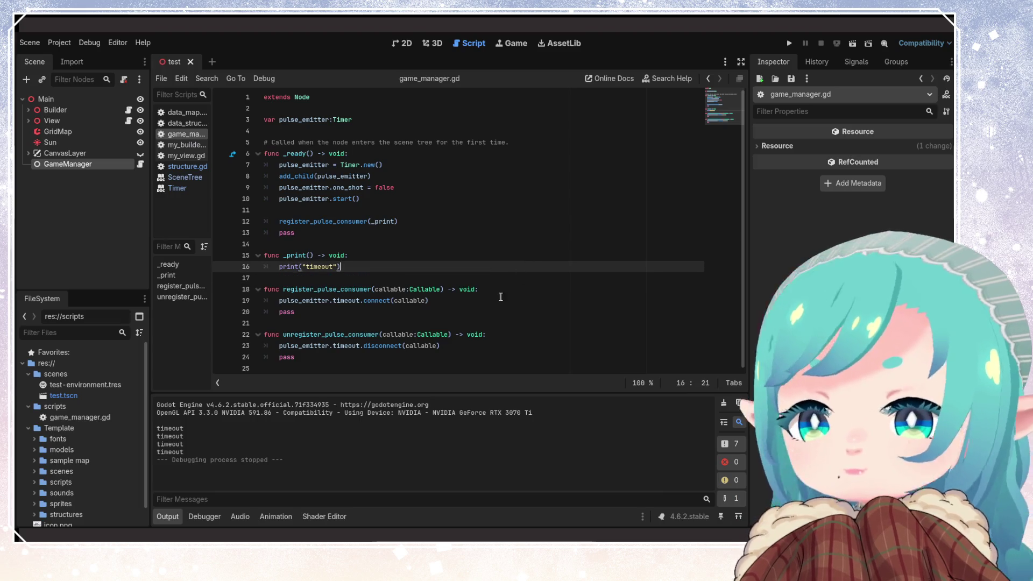
{"action": "left_click", "coordinate": [349, 290]}
{"action": "double_click", "coordinate": [350, 290]}
{"action": "left_click", "coordinate": [357, 335]}
{"action": "left_click", "coordinate": [549, 314]}
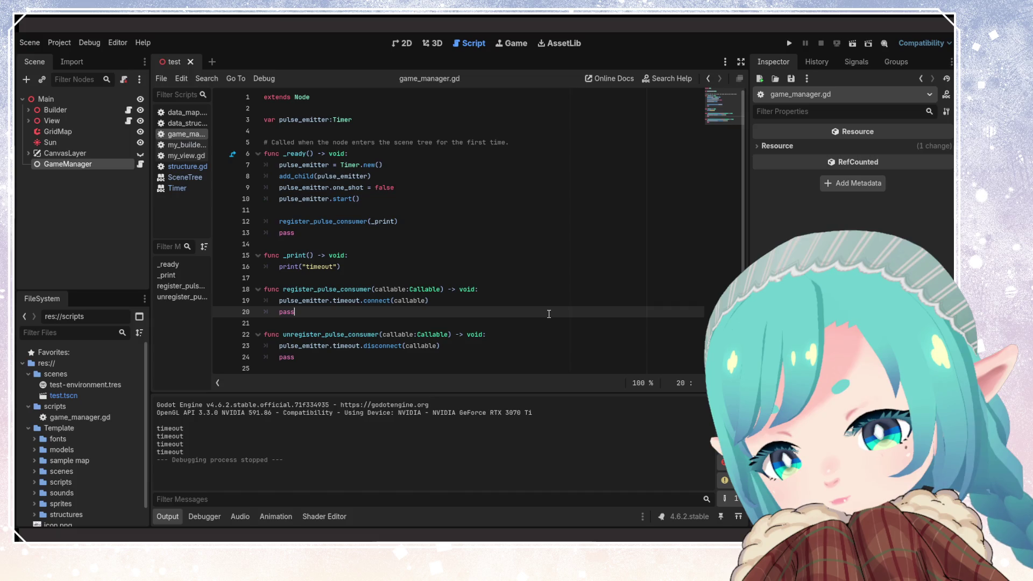
{"action": "left_click", "coordinate": [355, 108]}
{"action": "key", "text": "BackSpace"}
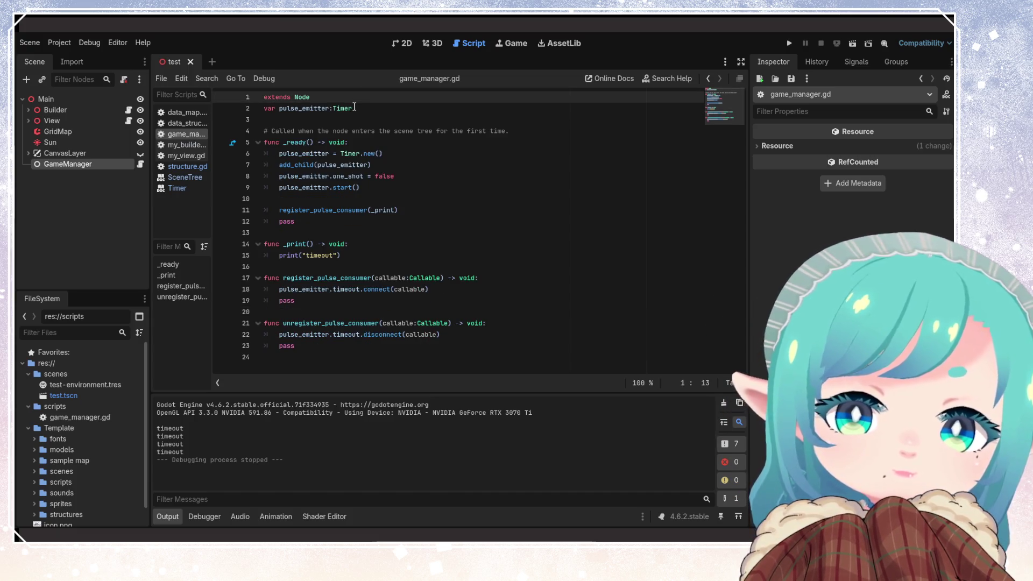
{"action": "key", "text": "Return"}
{"action": "key", "text": "Down"}
{"action": "key", "text": "Down"}
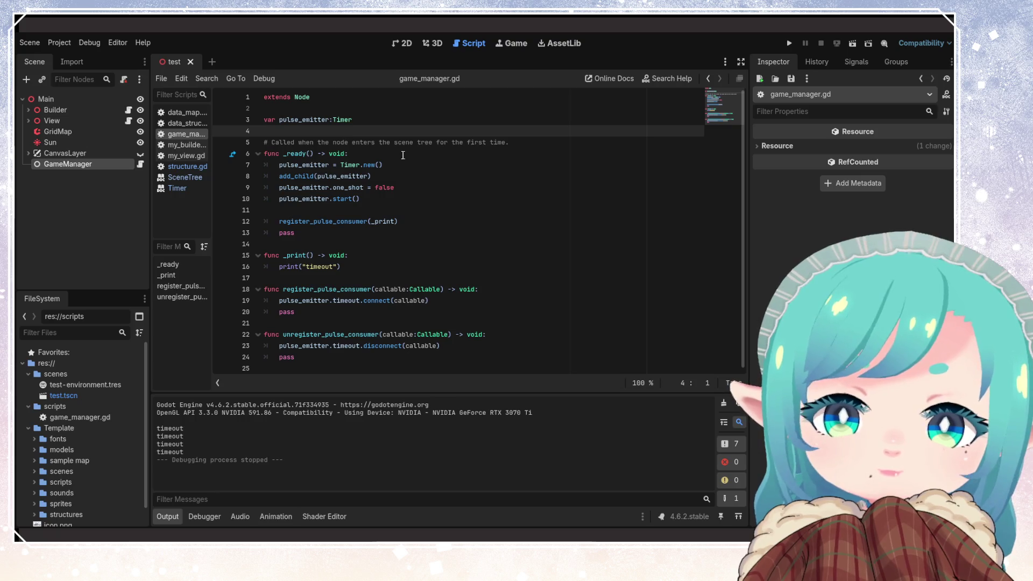
{"action": "left_click", "coordinate": [417, 183]}
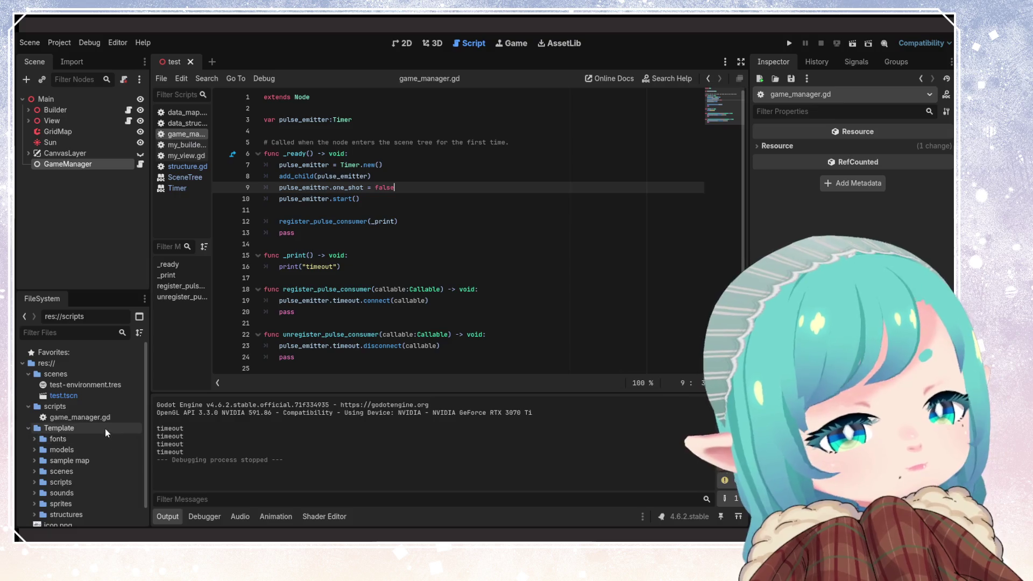
Select building-garage.tres in structures, view its Inspector properties, and dismiss the Add Metadata dialog.
{"action": "scroll", "coordinate": [76, 441], "scroll_direction": "down", "scroll_amount": 1}
{"action": "left_click", "coordinate": [34, 494]}
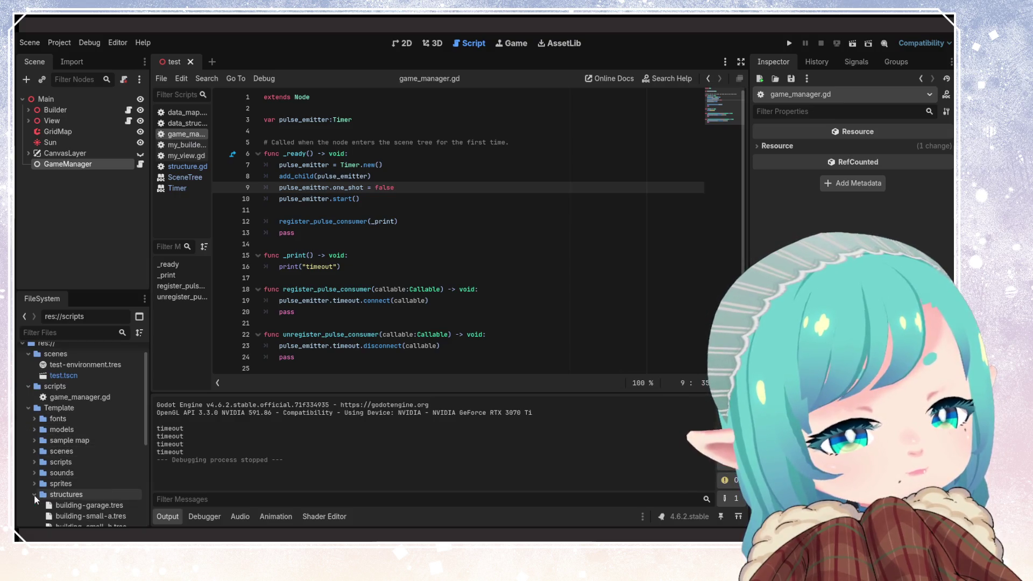
{"action": "left_click", "coordinate": [83, 506]}
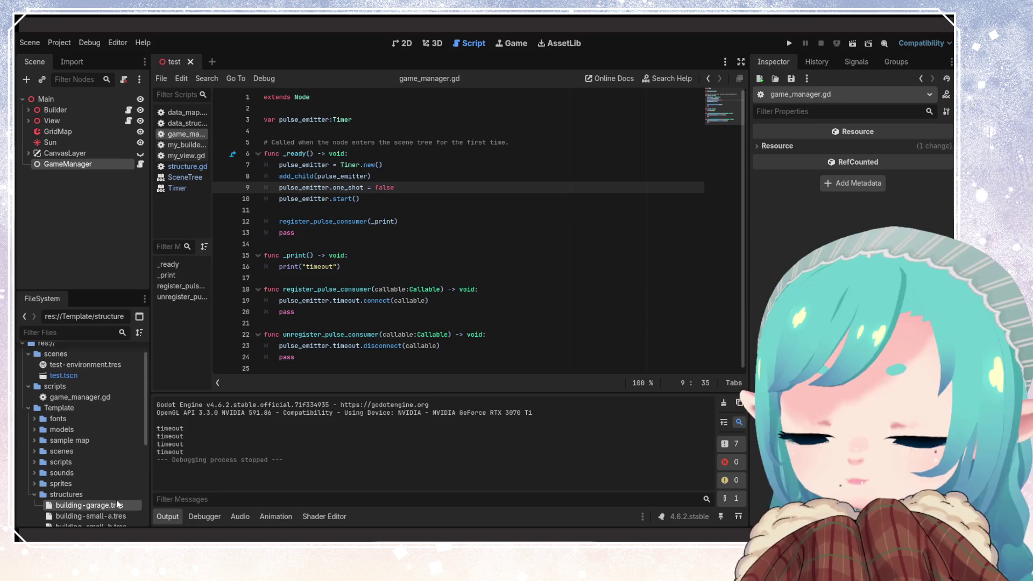
{"action": "left_click", "coordinate": [853, 242]}
{"action": "left_click", "coordinate": [543, 256]}
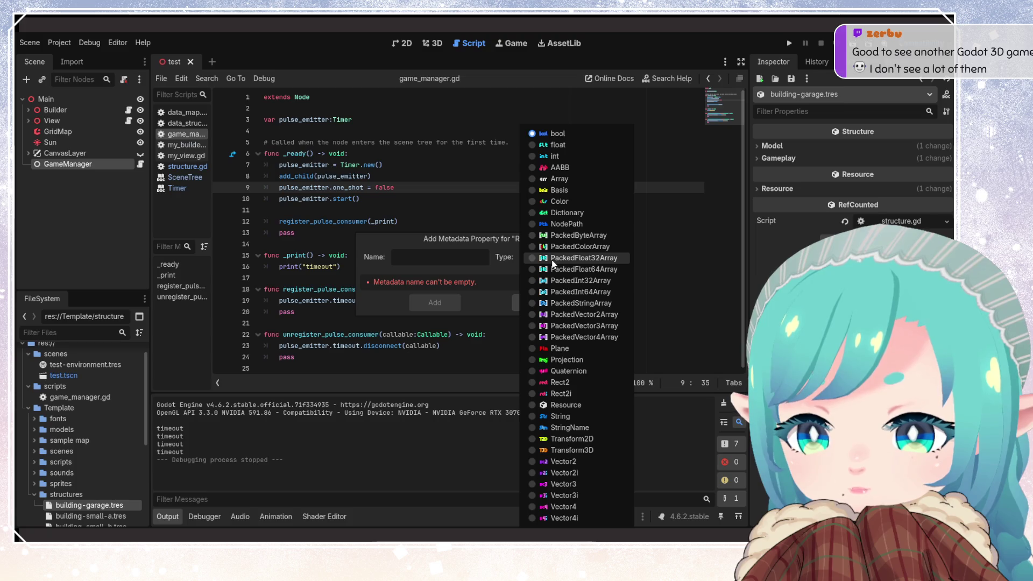
{"action": "left_click", "coordinate": [435, 243]}
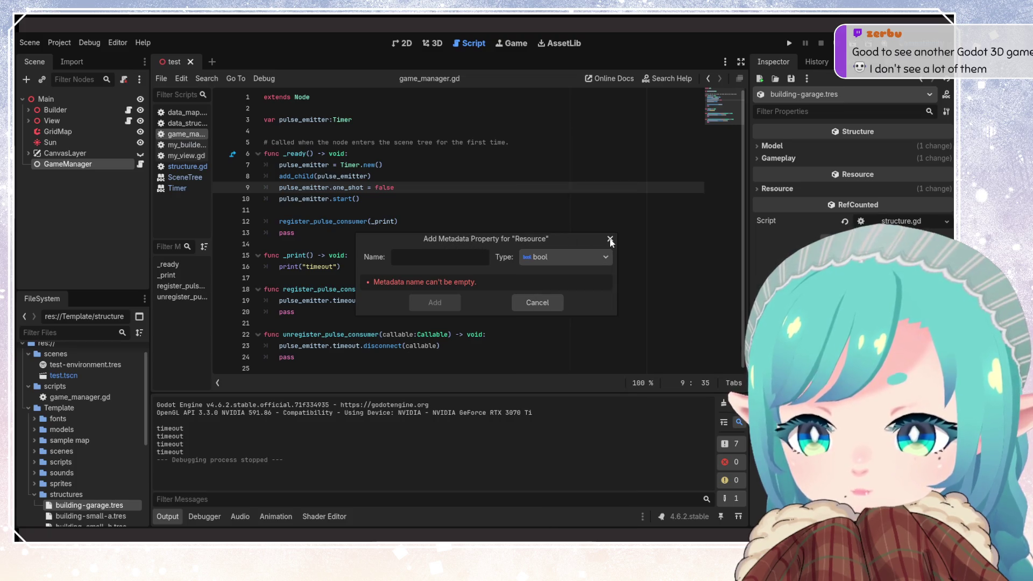
{"action": "key", "text": "Escape"}
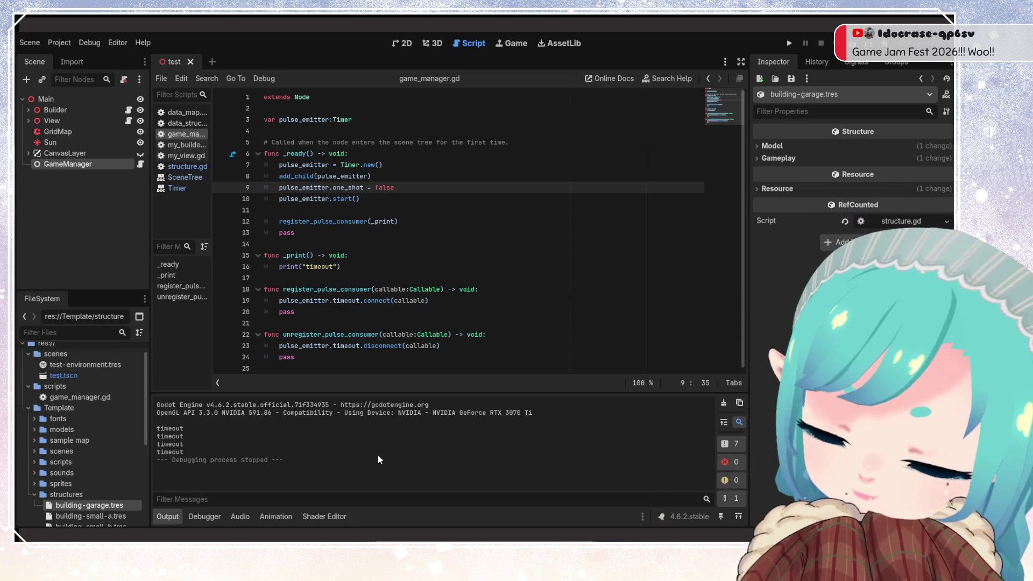
{"action": "left_click", "coordinate": [482, 261]}
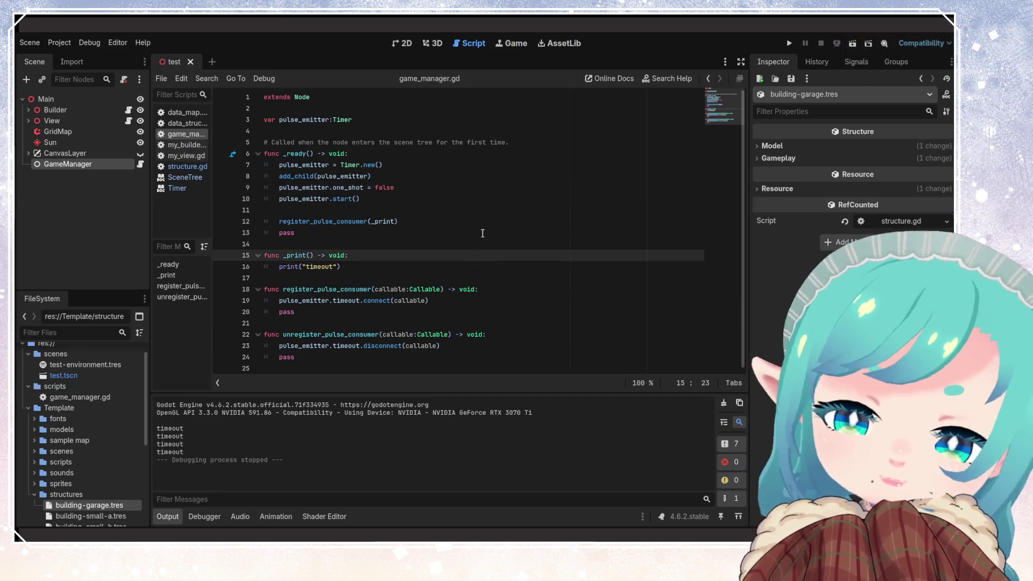
{"action": "left_click", "coordinate": [453, 265]}
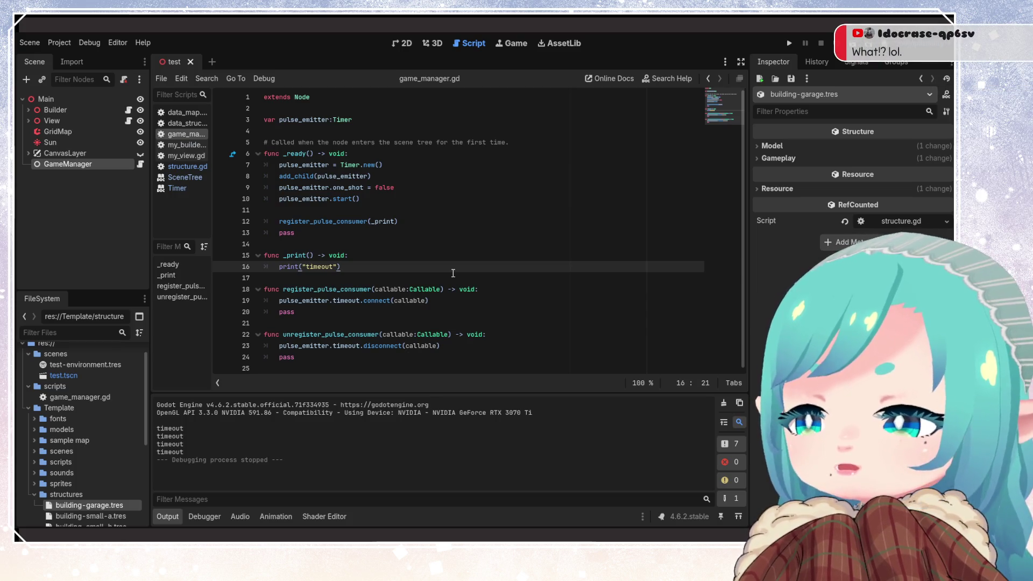
{"action": "left_click", "coordinate": [438, 245]}
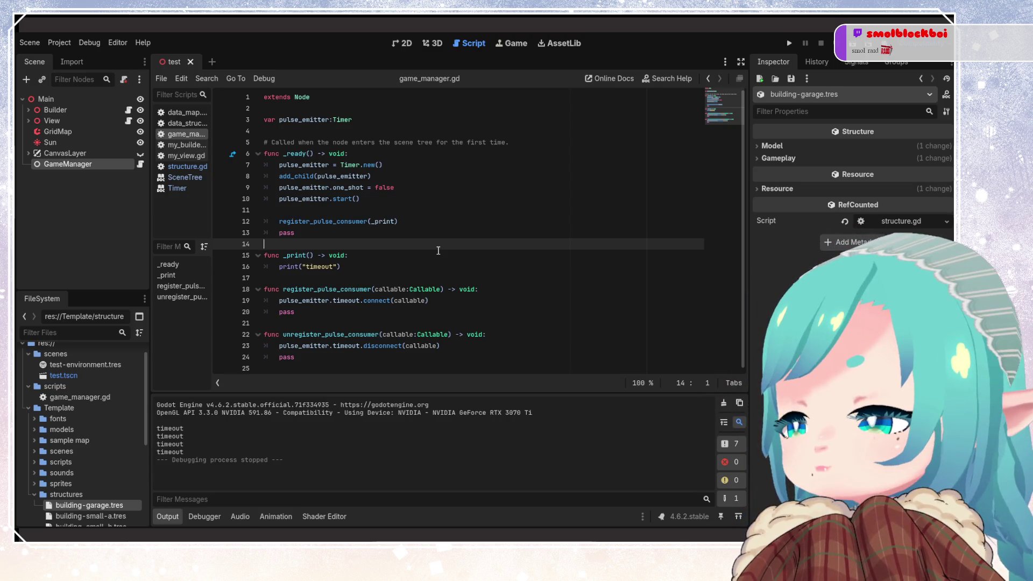
{"action": "left_click", "coordinate": [426, 201]}
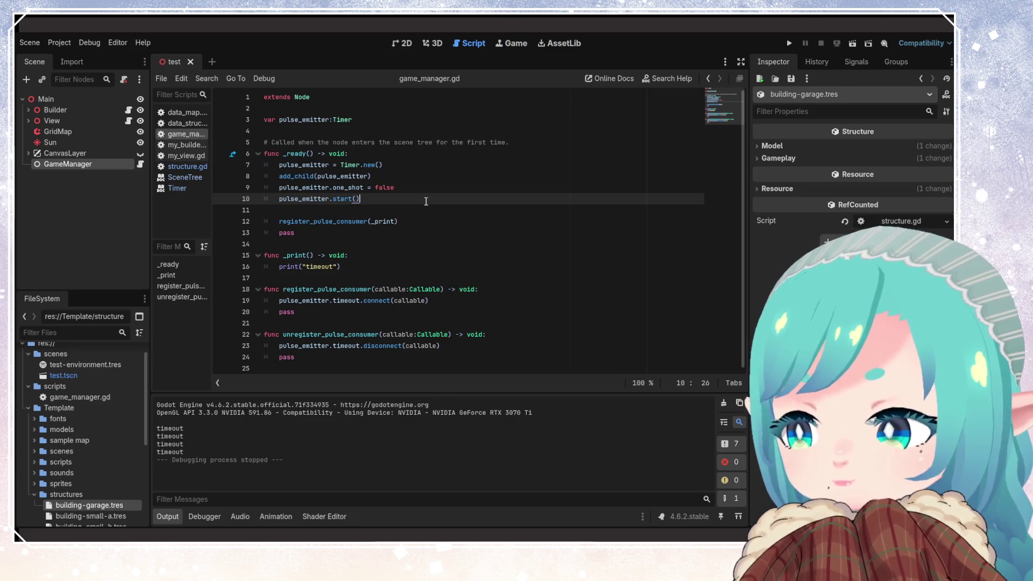
{"action": "left_click", "coordinate": [415, 165]}
{"action": "left_click", "coordinate": [431, 233]}
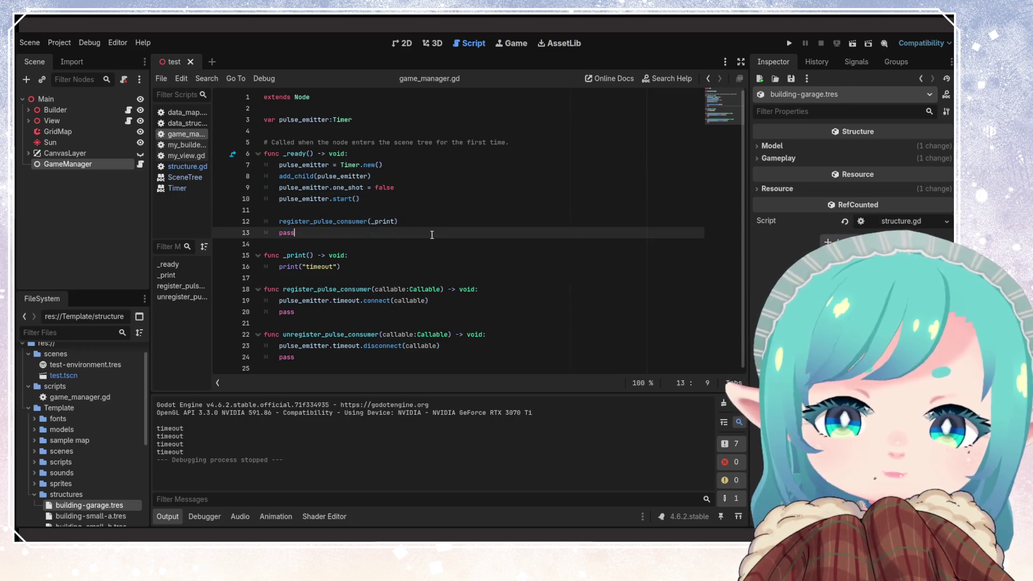
{"action": "left_click", "coordinate": [445, 266]}
{"action": "left_click", "coordinate": [445, 300]}
{"action": "left_click", "coordinate": [445, 265]}
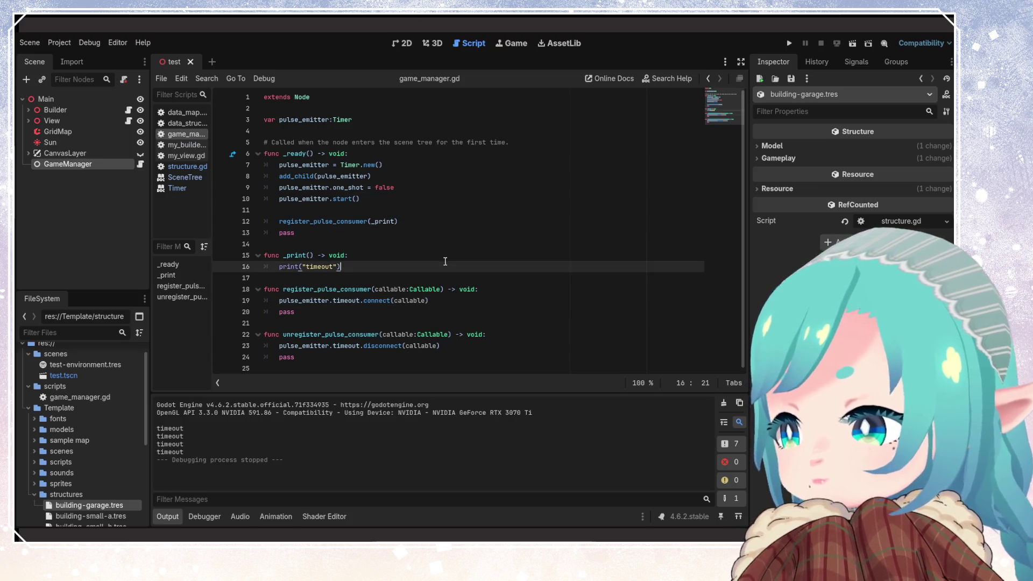
{"action": "left_click", "coordinate": [430, 289]}
{"action": "left_click", "coordinate": [386, 323]}
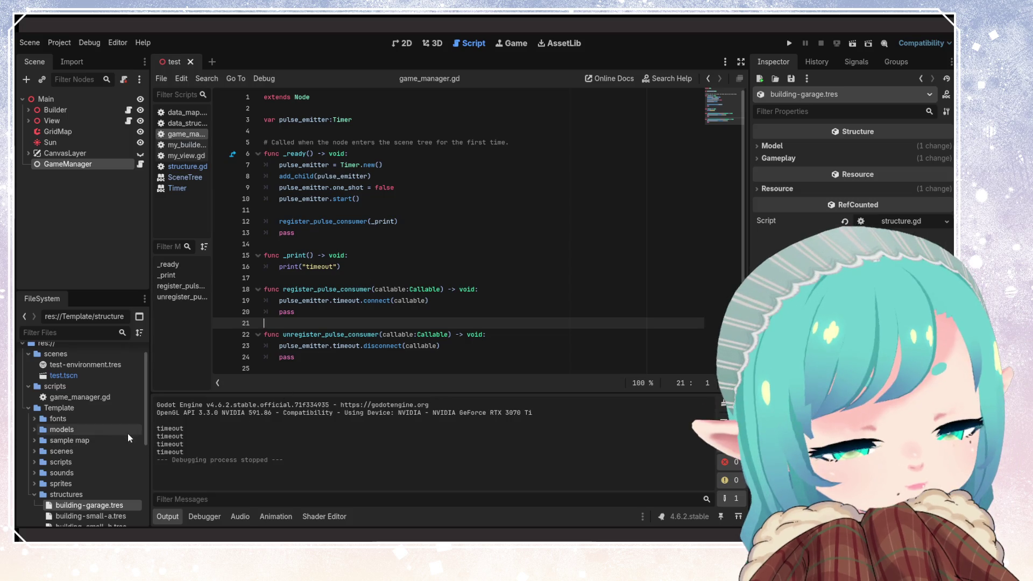
{"action": "left_click", "coordinate": [484, 232]}
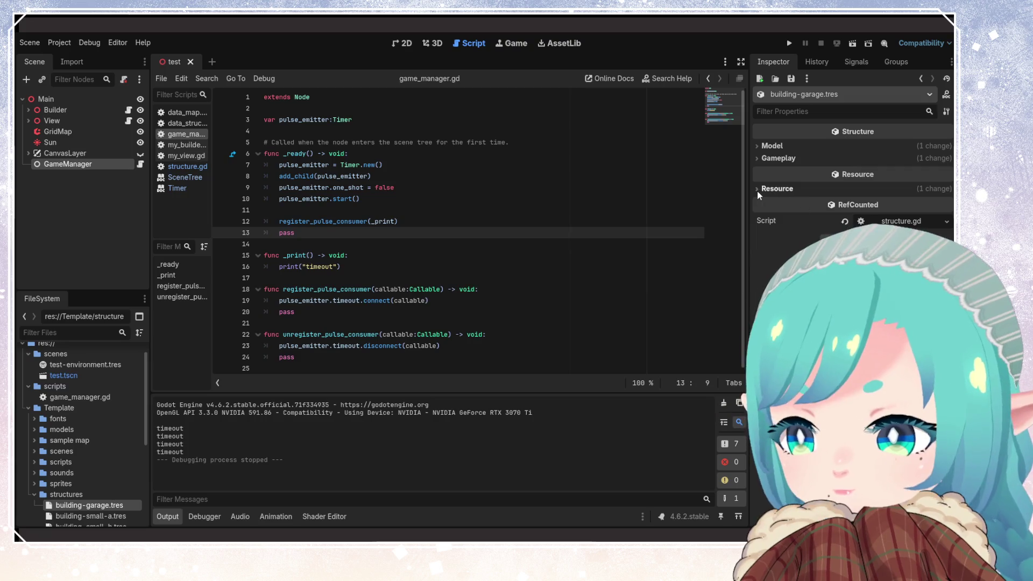
{"action": "left_click", "coordinate": [647, 246]}
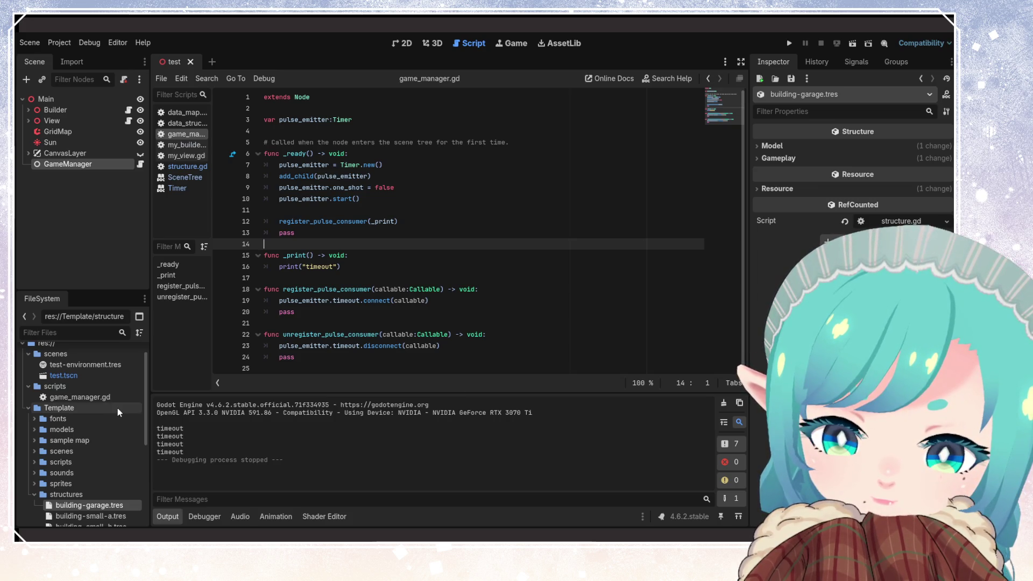
Create a new script res://scripts/pulse_consumer.gd from the scripts folder's context menu.
{"action": "right_click", "coordinate": [62, 386]}
{"action": "mouse_move", "coordinate": [134, 353]}
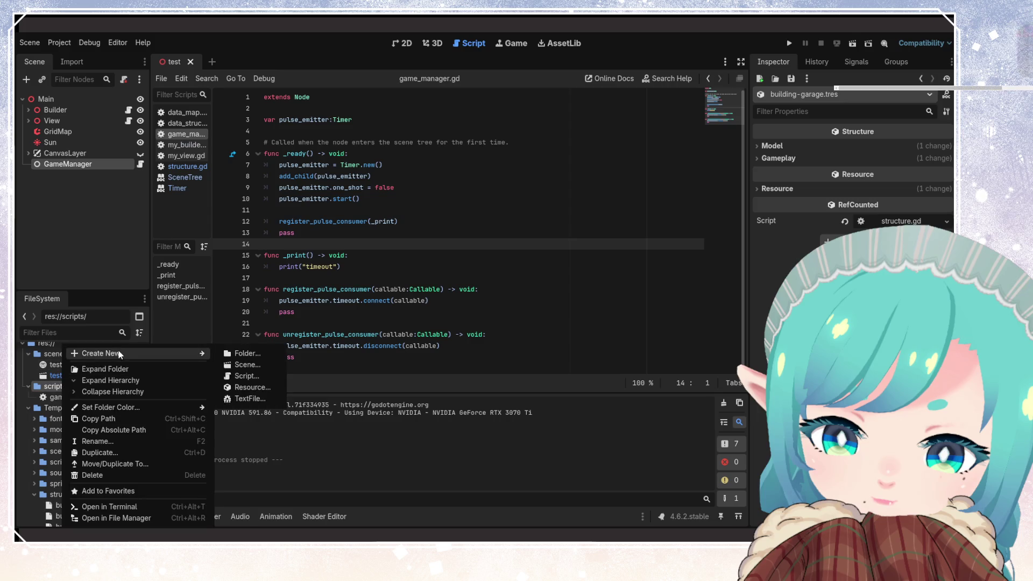
{"action": "left_click", "coordinate": [247, 379]}
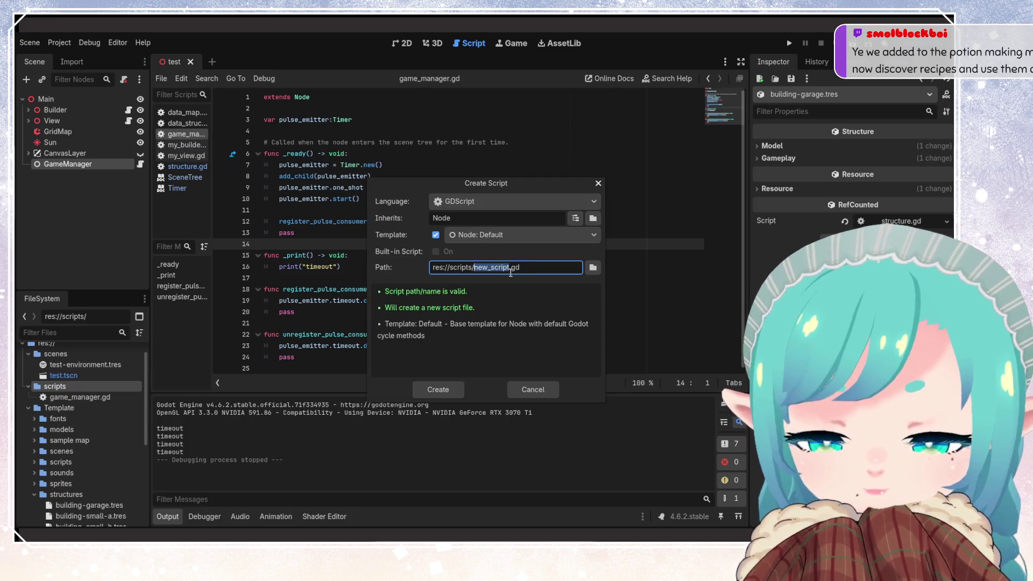
{"action": "type", "text": "pulse"}
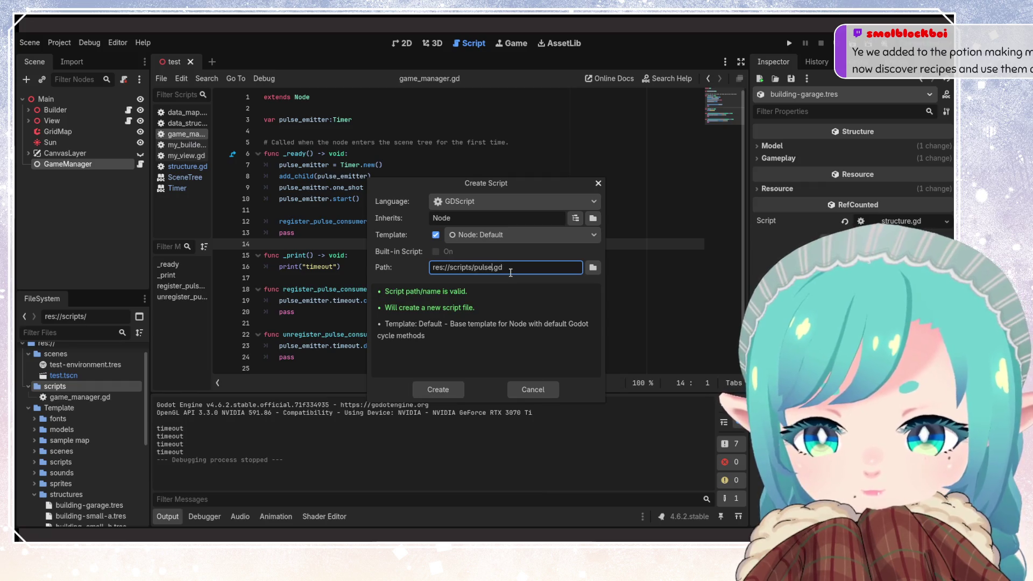
{"action": "type", "text": "_consumer"}
{"action": "key", "text": "Return"}
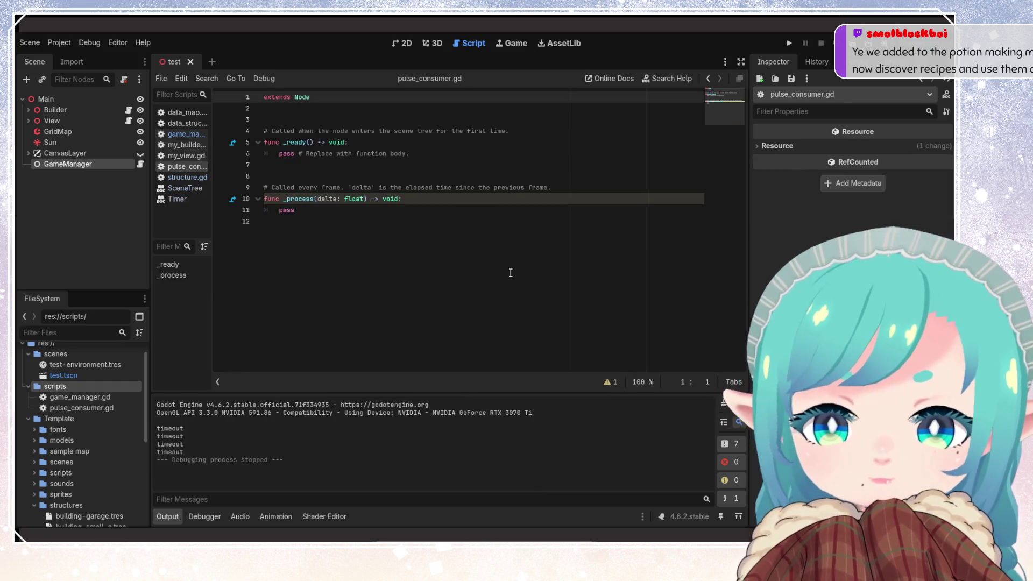
Collapse the structures folder and expand the Template scripts folder in the FileSystem dock.
{"action": "left_click", "coordinate": [345, 110]}
{"action": "left_click", "coordinate": [302, 97]}
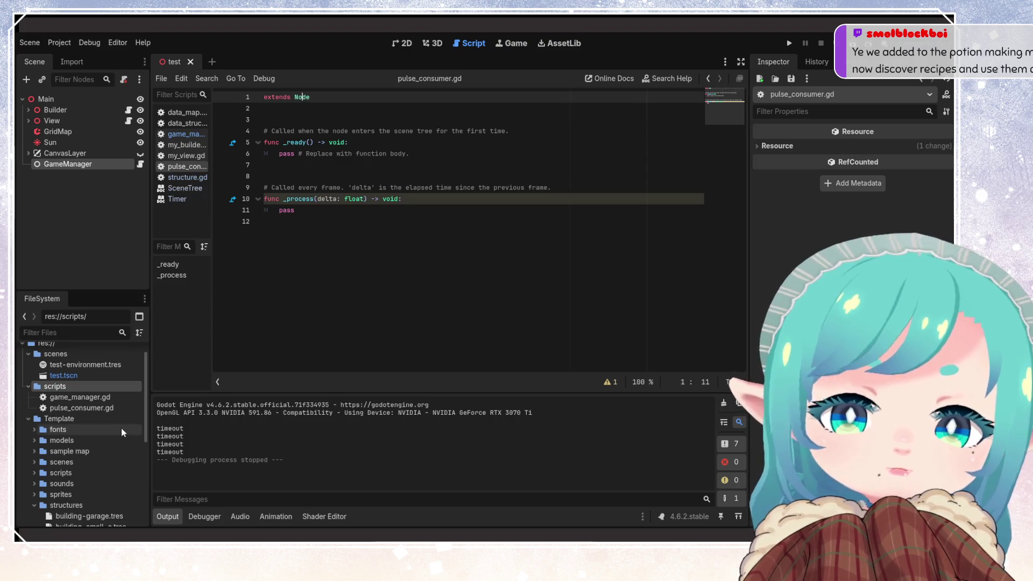
{"action": "scroll", "coordinate": [87, 429], "scroll_direction": "down", "scroll_amount": 3}
{"action": "left_click", "coordinate": [35, 439]}
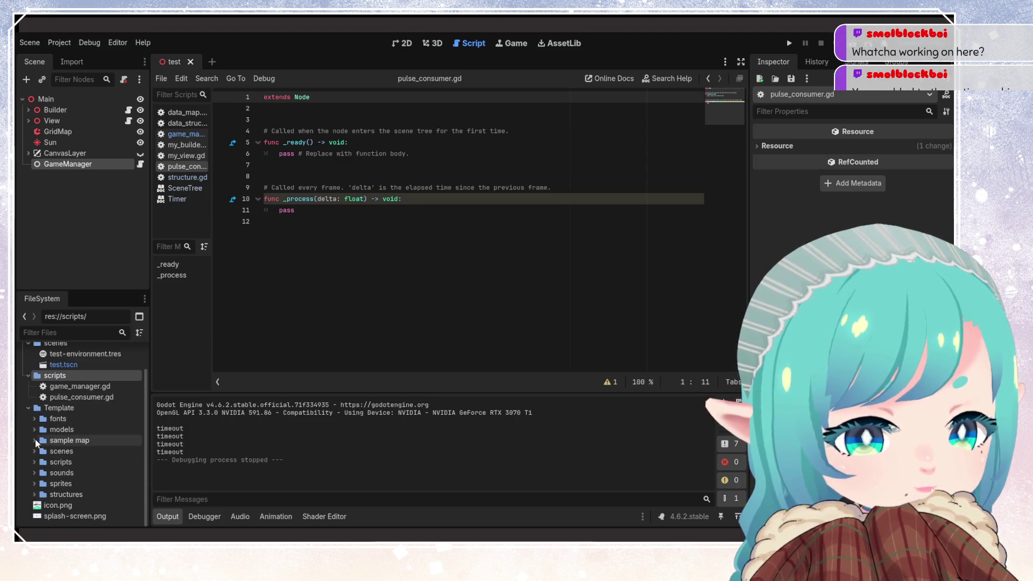
{"action": "left_click", "coordinate": [35, 461]}
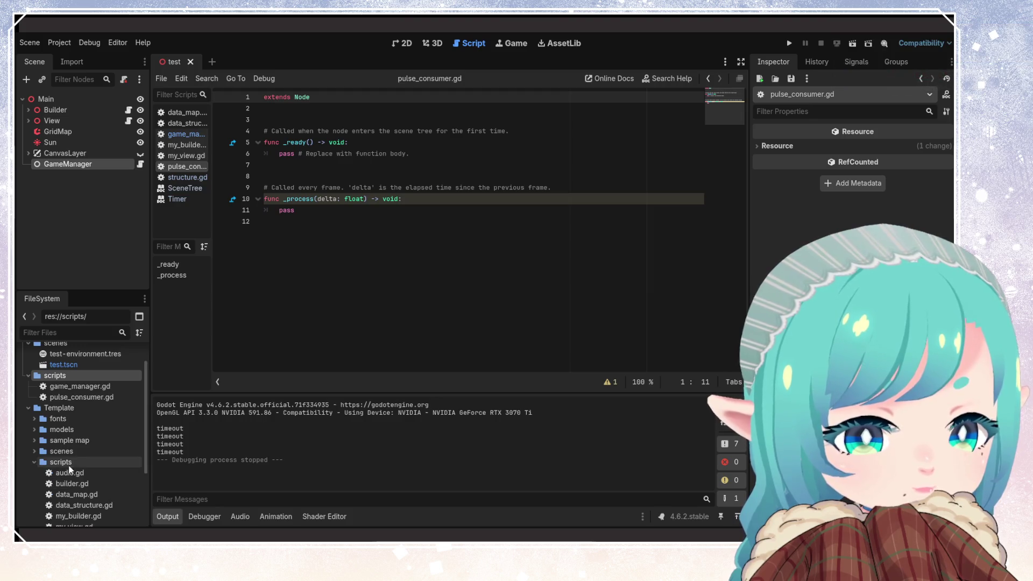
{"action": "scroll", "coordinate": [70, 473], "scroll_direction": "down", "scroll_amount": 2}
Look over structure.gd and its Resource documentation, then switch to pulse_consumer.gd.
{"action": "double_click", "coordinate": [77, 494]}
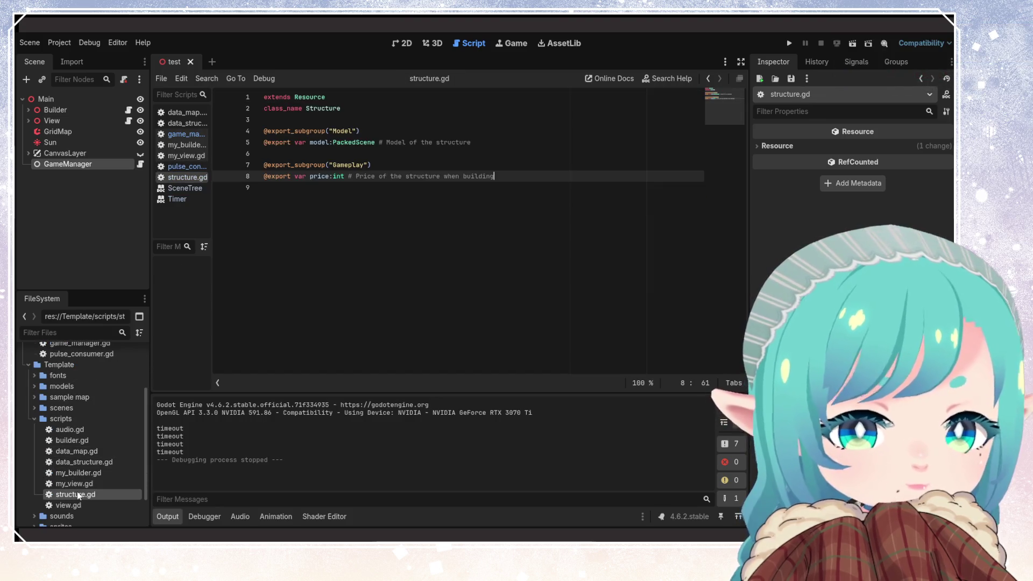
{"action": "left_click", "coordinate": [307, 97]}
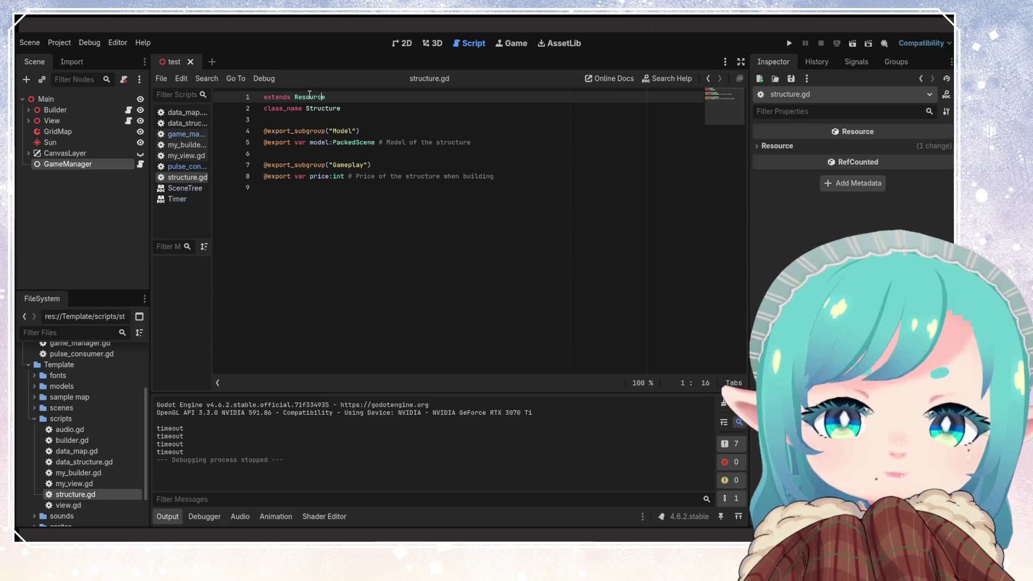
{"action": "mouse_move", "coordinate": [310, 95]}
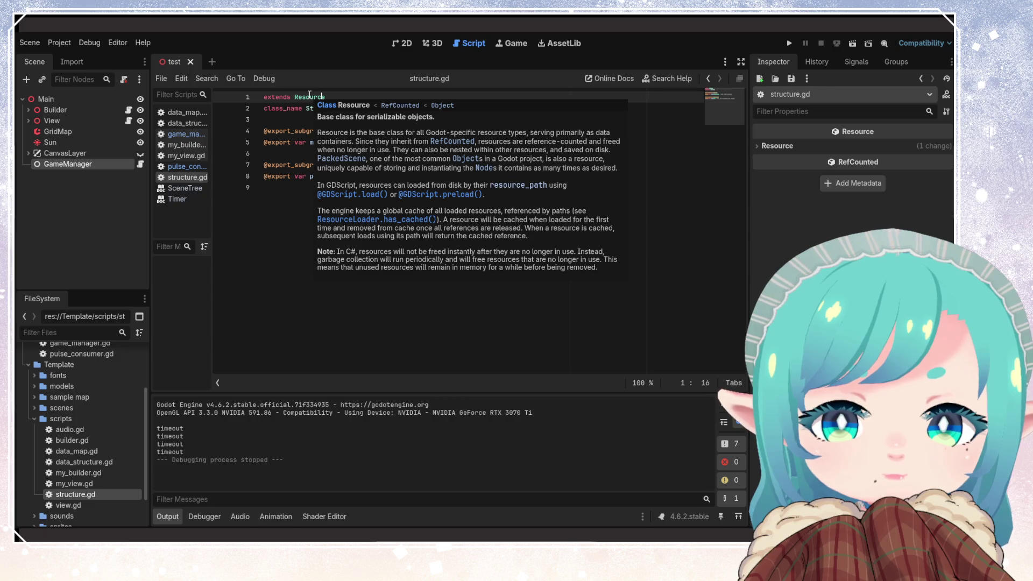
{"action": "left_click", "coordinate": [282, 120]}
{"action": "left_click", "coordinate": [323, 108]}
{"action": "left_click", "coordinate": [329, 130]}
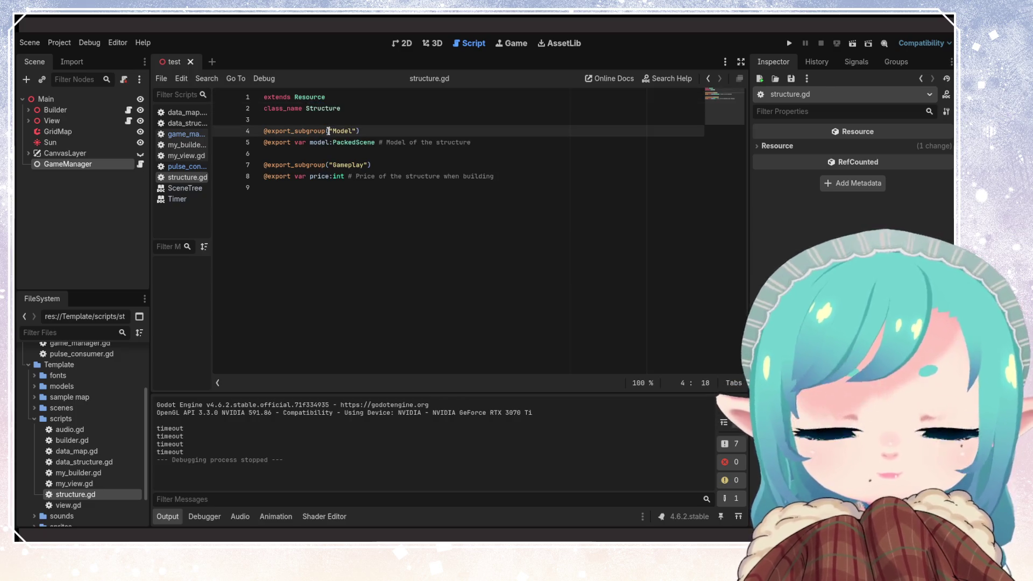
{"action": "left_click", "coordinate": [459, 152]}
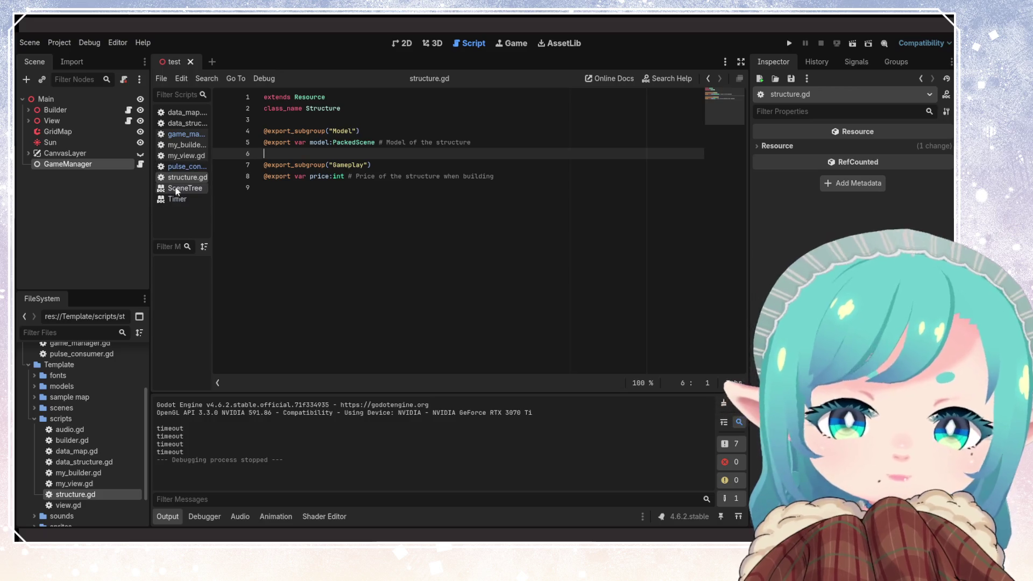
{"action": "left_click", "coordinate": [179, 166]}
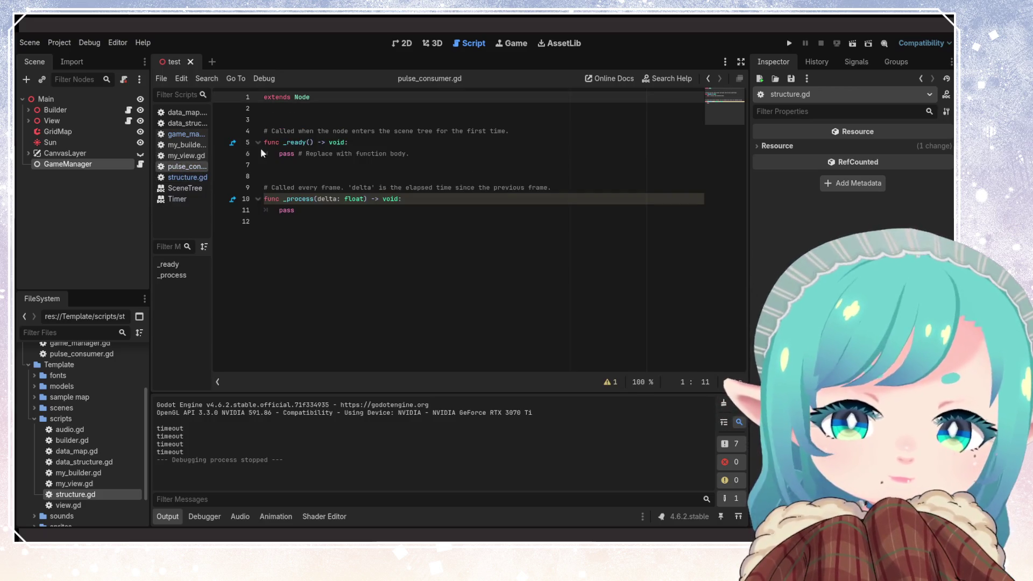
Delete the surplus blank lines after lines 2 and 5 of the pulse_consumer.gd template.
{"action": "left_click", "coordinate": [345, 110]}
{"action": "key", "text": "Delete"}
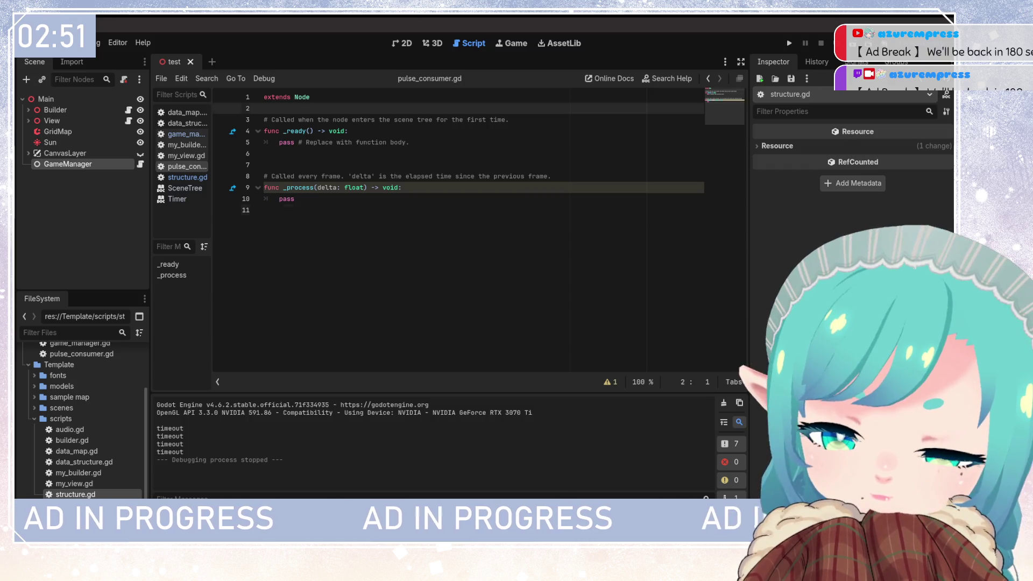
{"action": "left_click", "coordinate": [397, 155]}
{"action": "key", "text": "BackSpace"}
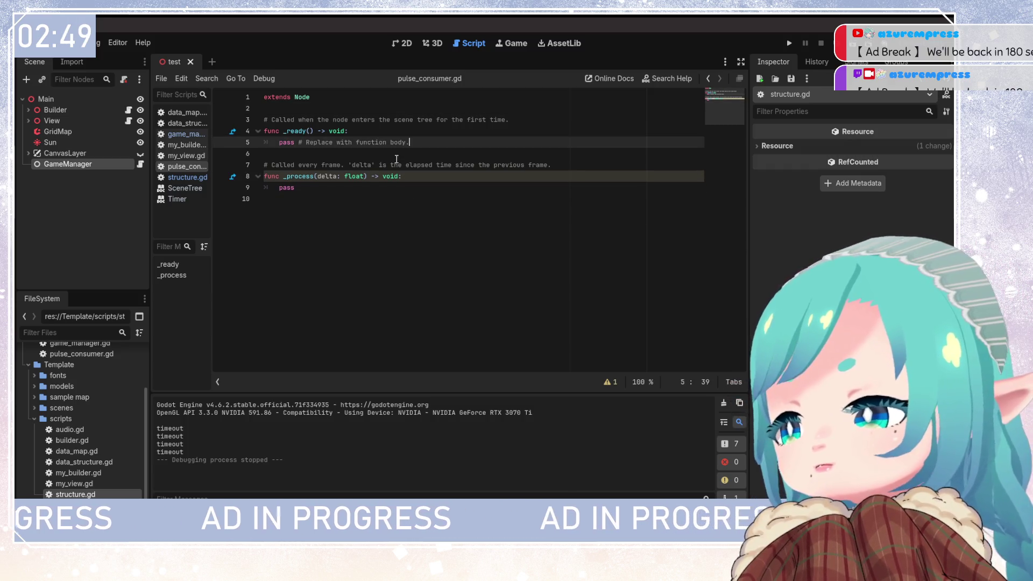
{"action": "left_click", "coordinate": [354, 198]}
{"action": "left_click", "coordinate": [393, 132]}
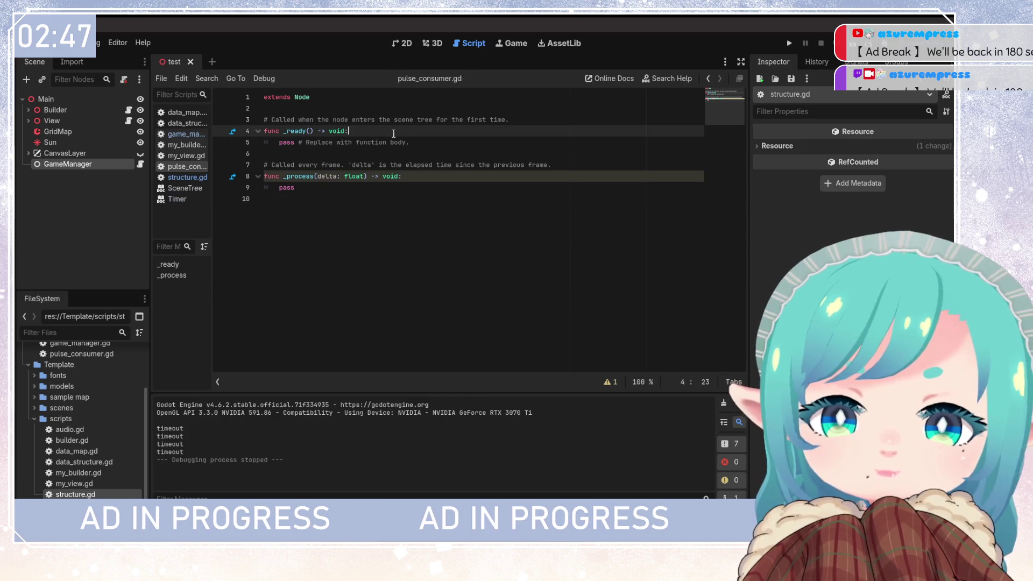
{"action": "left_click", "coordinate": [479, 200]}
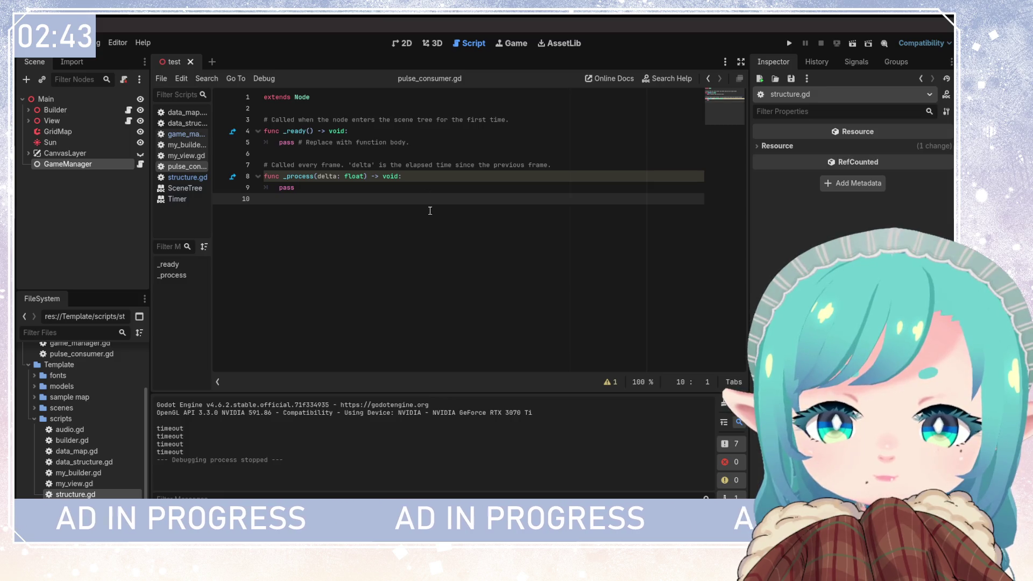
{"action": "left_click", "coordinate": [398, 139]}
{"action": "left_click", "coordinate": [438, 186]}
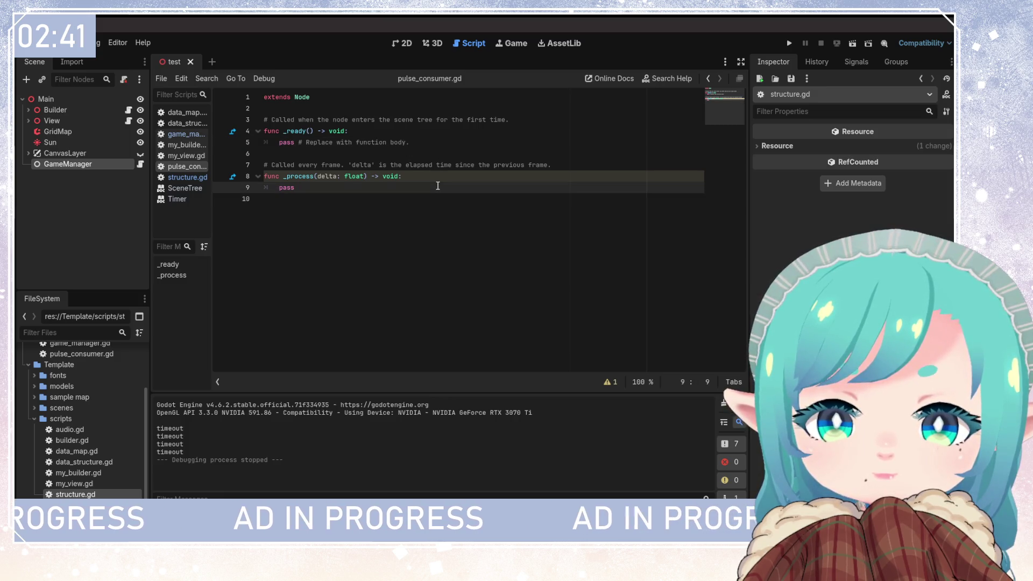
{"action": "left_click", "coordinate": [431, 140]}
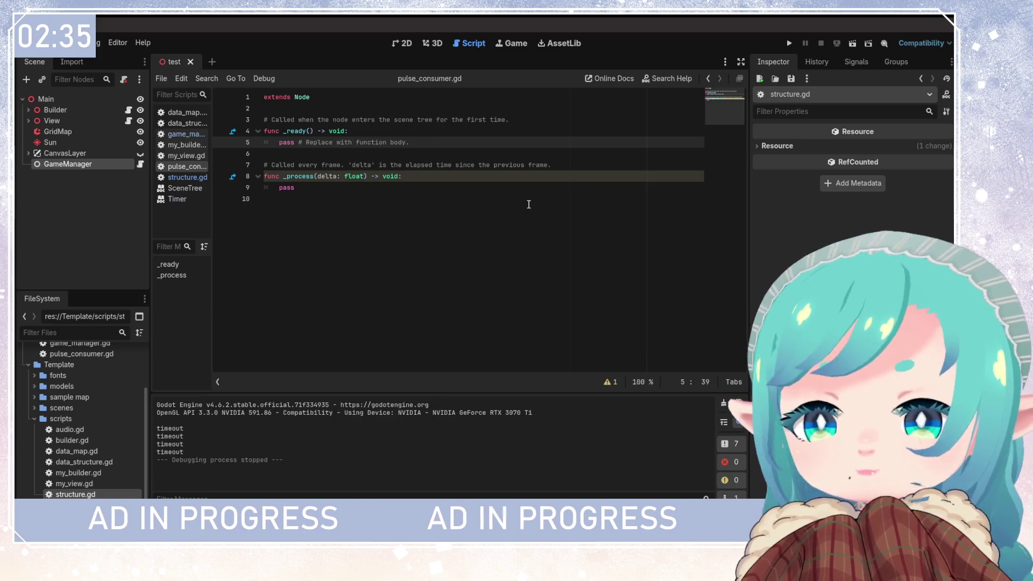
Read the Node class reference's _exit_tree entry, then switch to game_manager.gd.
{"action": "left_click", "coordinate": [302, 97], "text": "ctrl"}
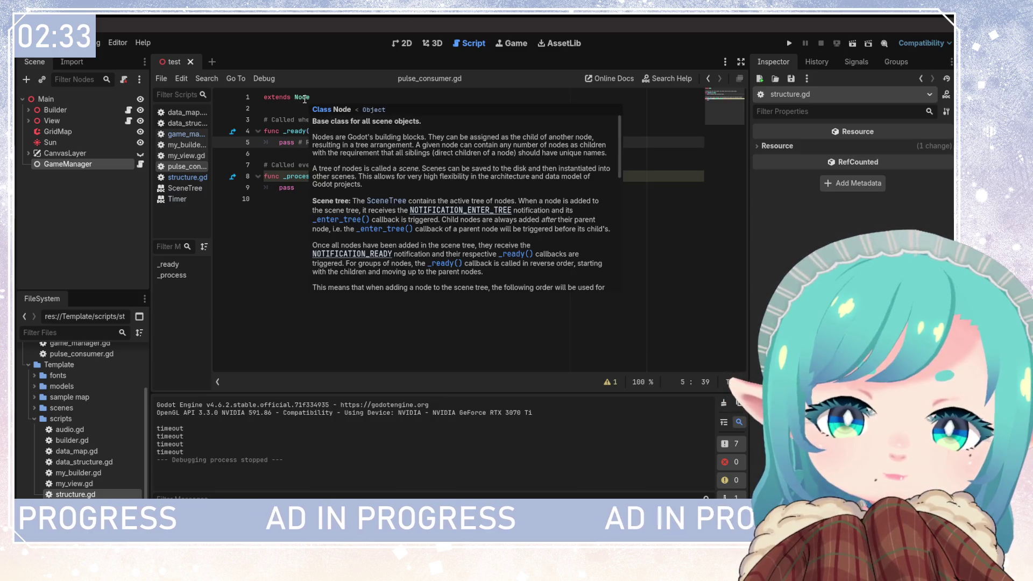
{"action": "scroll", "coordinate": [382, 261], "scroll_direction": "down", "scroll_amount": 15}
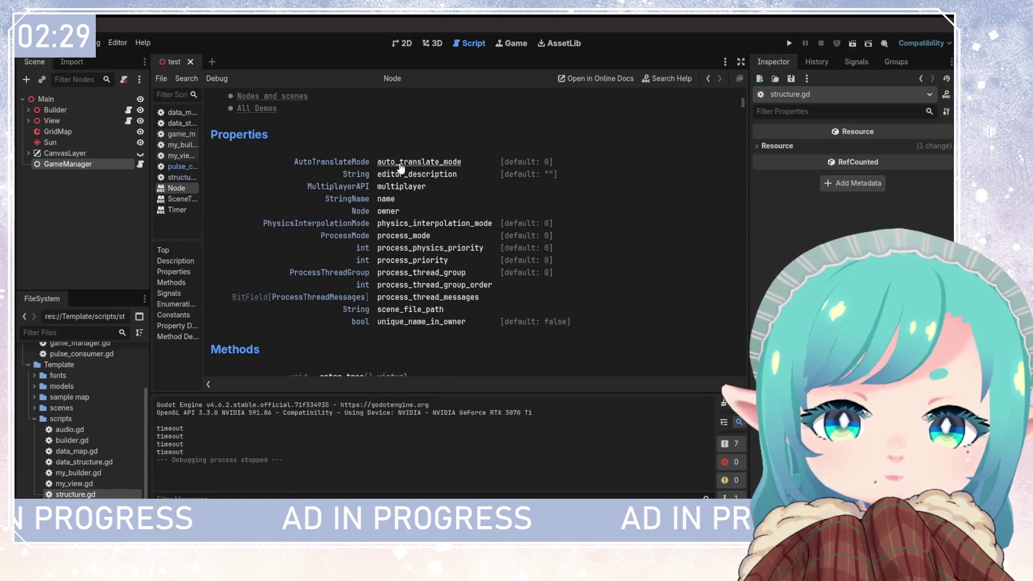
{"action": "scroll", "coordinate": [415, 323], "scroll_direction": "down", "scroll_amount": 5}
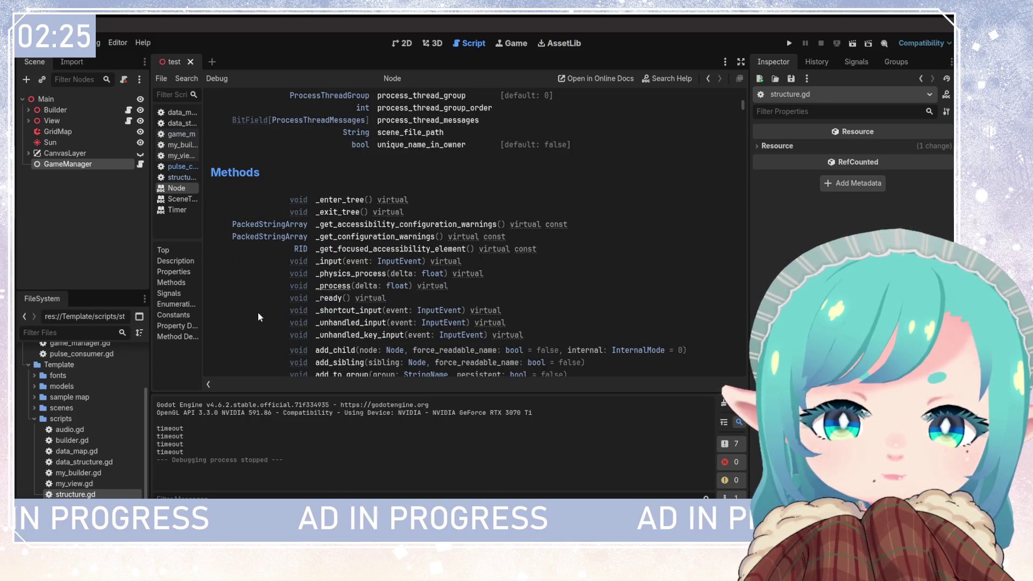
{"action": "scroll", "coordinate": [270, 305], "scroll_direction": "down", "scroll_amount": 2}
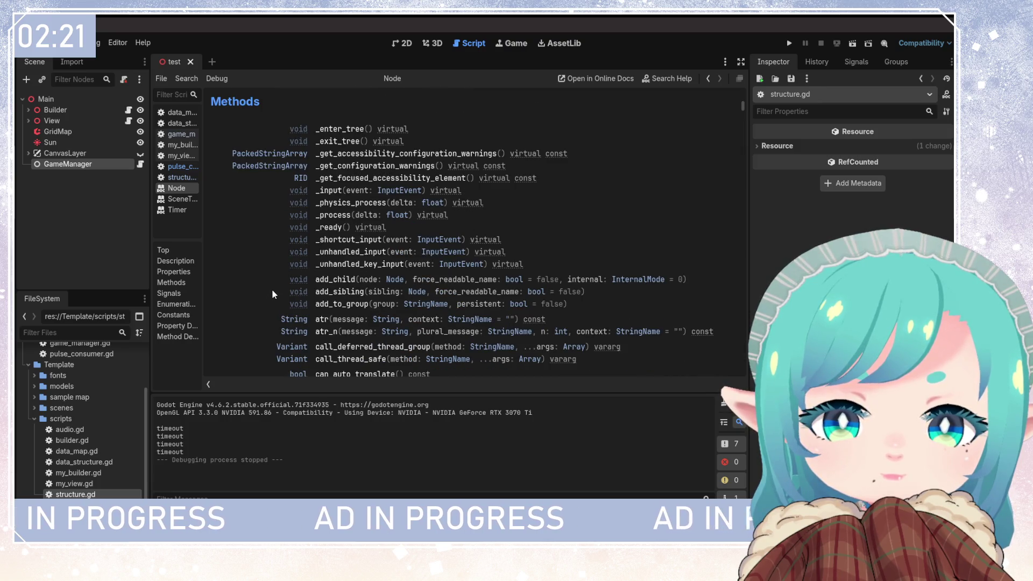
{"action": "scroll", "coordinate": [272, 290], "scroll_direction": "down", "scroll_amount": 3}
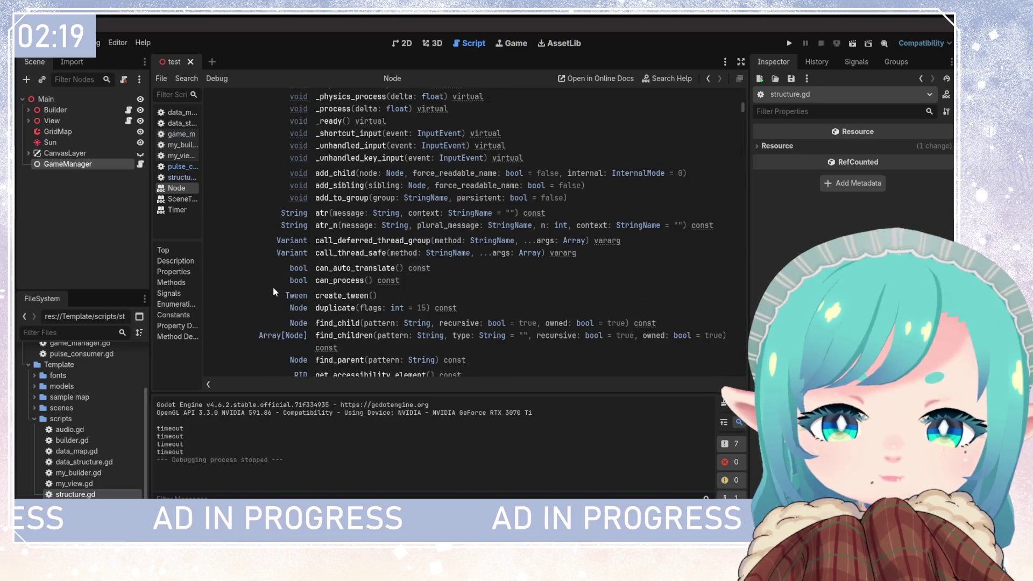
{"action": "scroll", "coordinate": [271, 291], "scroll_direction": "down", "scroll_amount": 10}
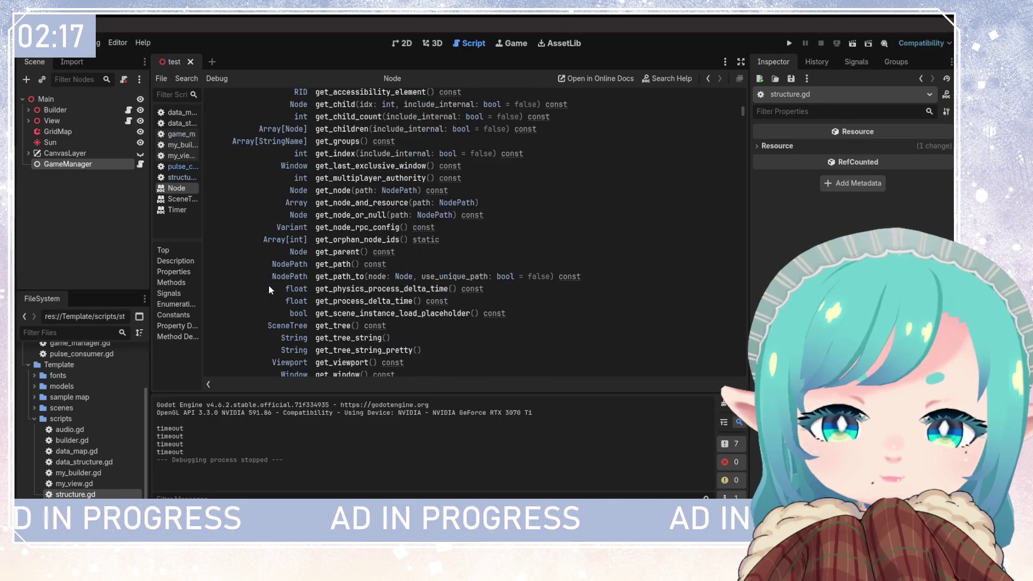
{"action": "scroll", "coordinate": [267, 286], "scroll_direction": "down", "scroll_amount": 15}
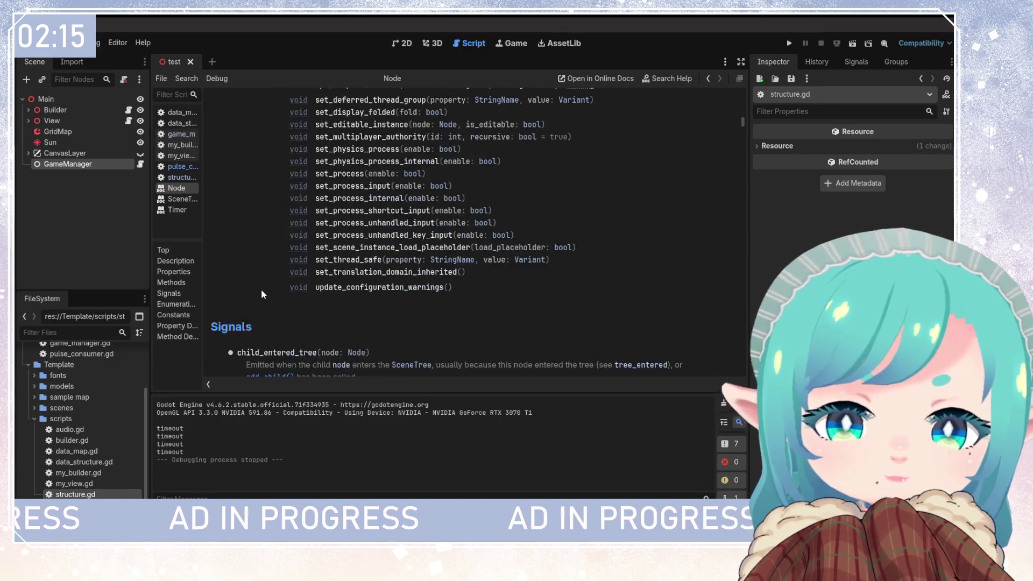
{"action": "scroll", "coordinate": [261, 293], "scroll_direction": "up", "scroll_amount": 10}
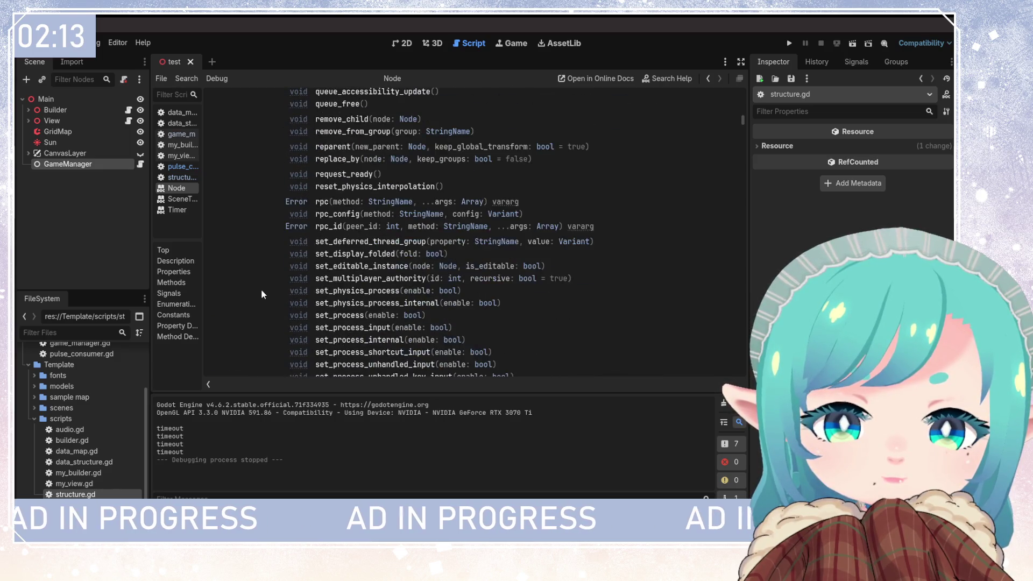
{"action": "scroll", "coordinate": [264, 291], "scroll_direction": "up", "scroll_amount": 15}
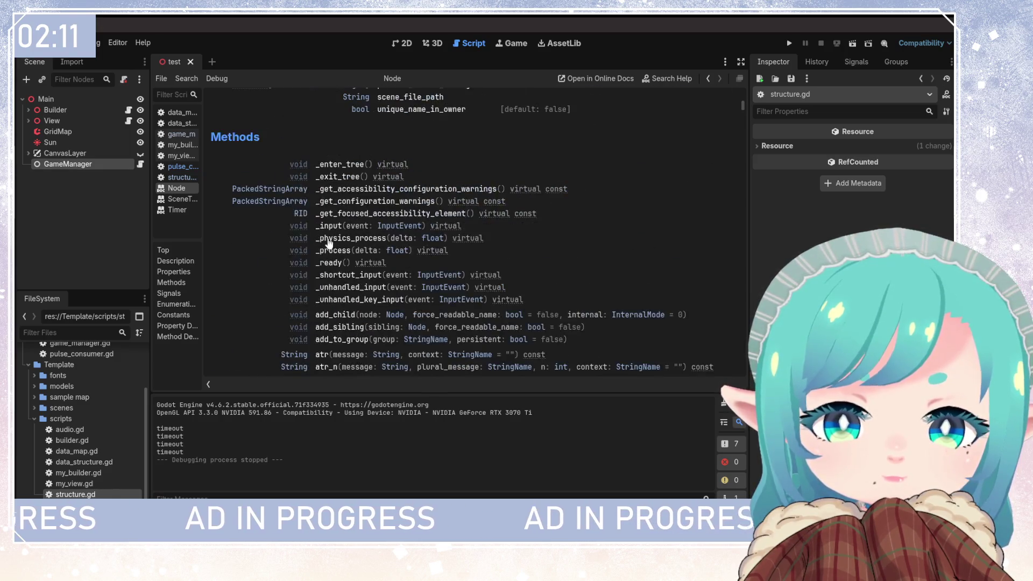
{"action": "left_click", "coordinate": [356, 178]}
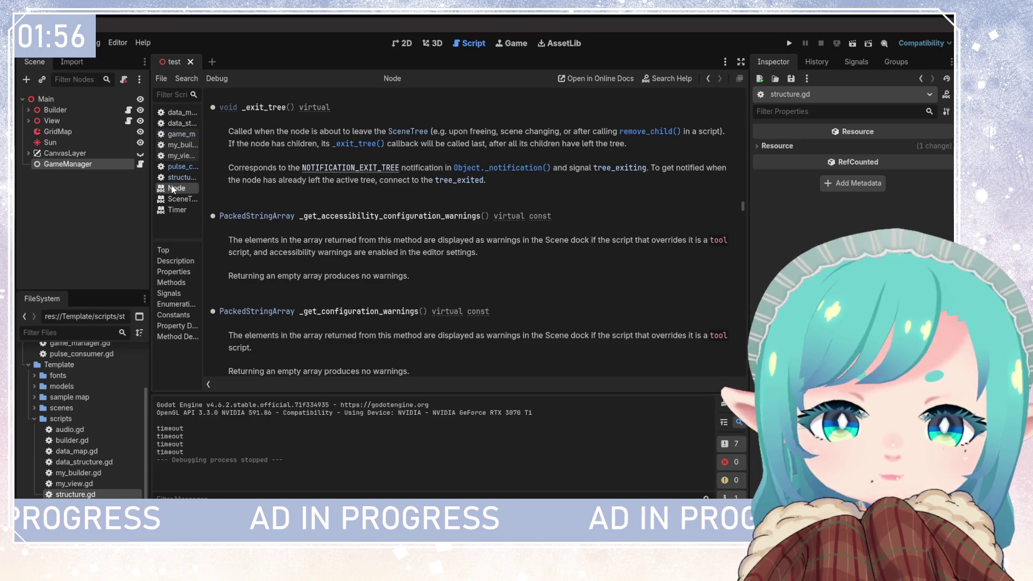
{"action": "left_click", "coordinate": [185, 135]}
{"action": "key", "text": "Down"}
{"action": "key", "text": "Down"}
{"action": "key", "text": "Down"}
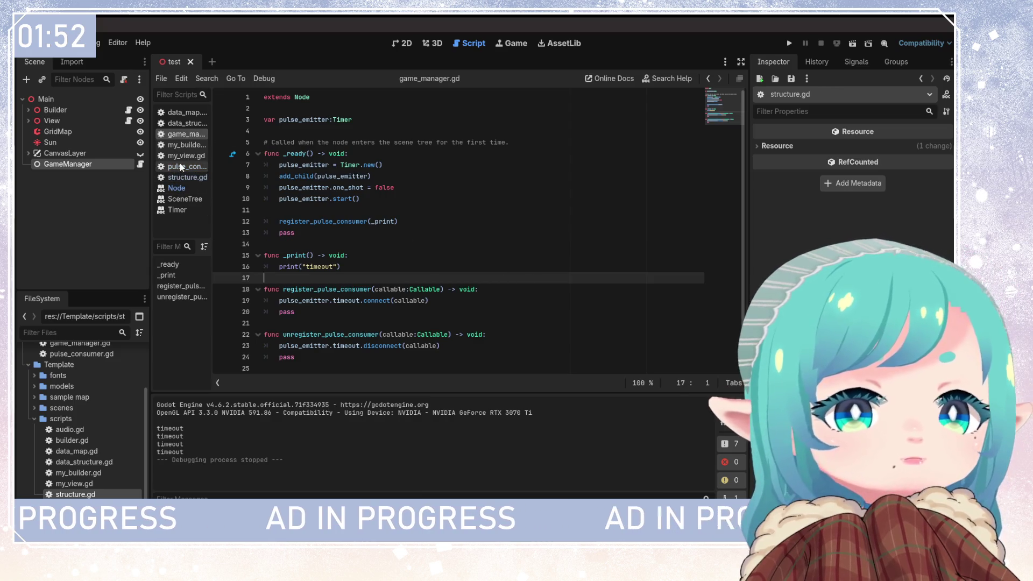
Add a func _exit_tree() -> void stub containing pass at the end of pulse_consumer.gd.
{"action": "left_click", "coordinate": [180, 165]}
{"action": "left_click", "coordinate": [414, 199]}
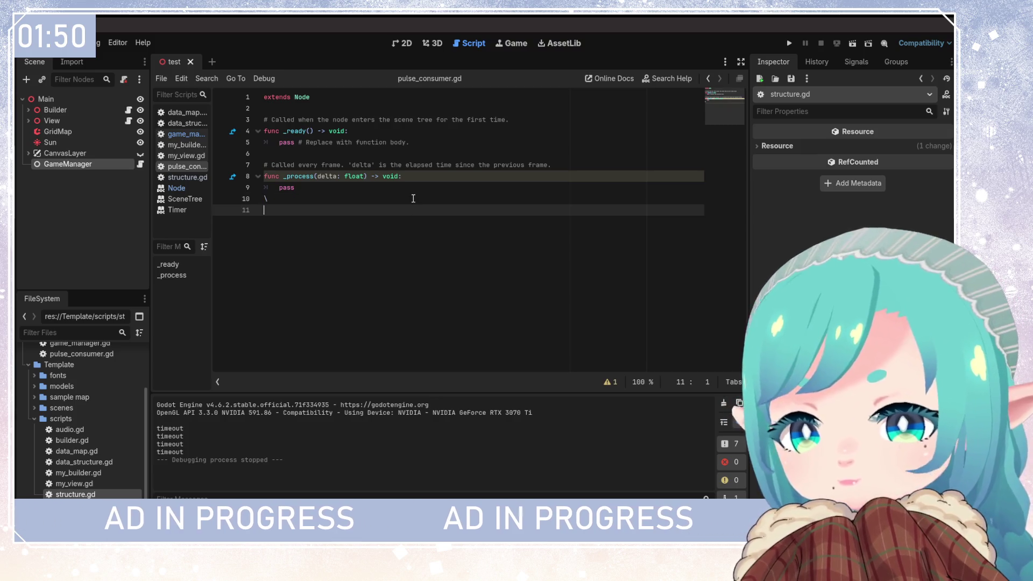
{"action": "key", "text": "Return"}
{"action": "type", "text": "func _"}
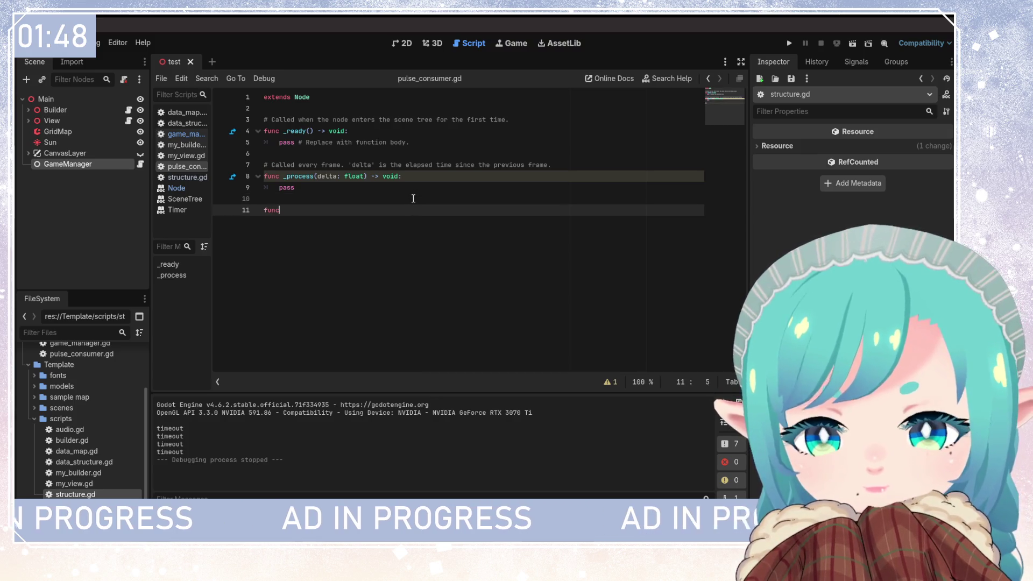
{"action": "type", "text": "exit"}
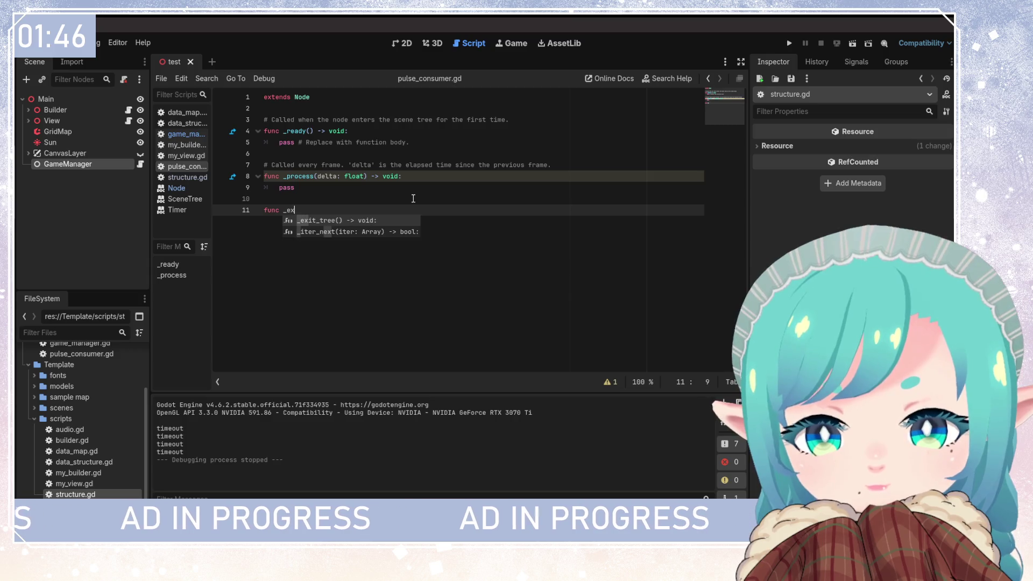
{"action": "key", "text": "Return"}
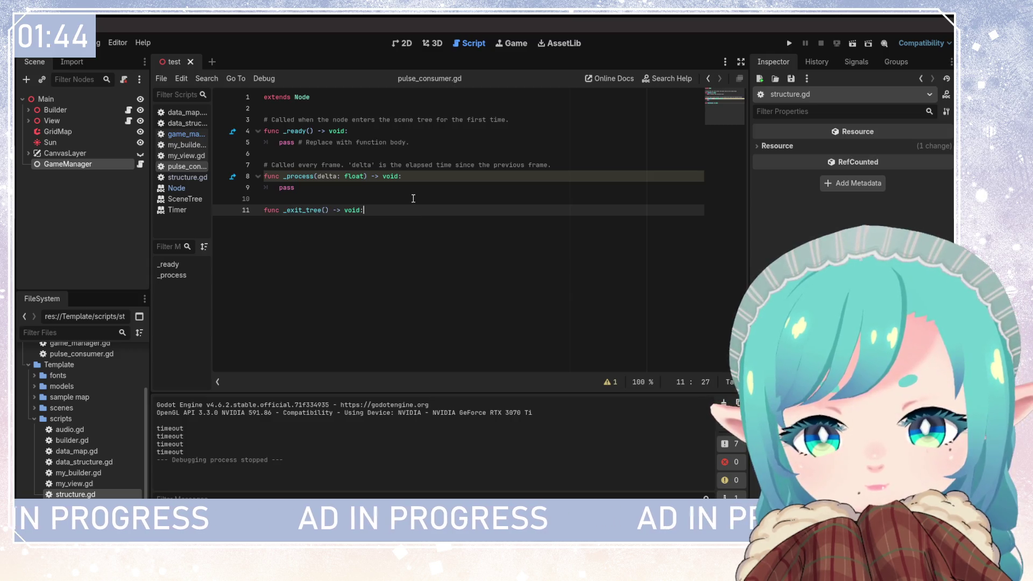
{"action": "key", "text": "Return"}
{"action": "key", "text": "BackSpace"}
{"action": "type", "text": "pass"}
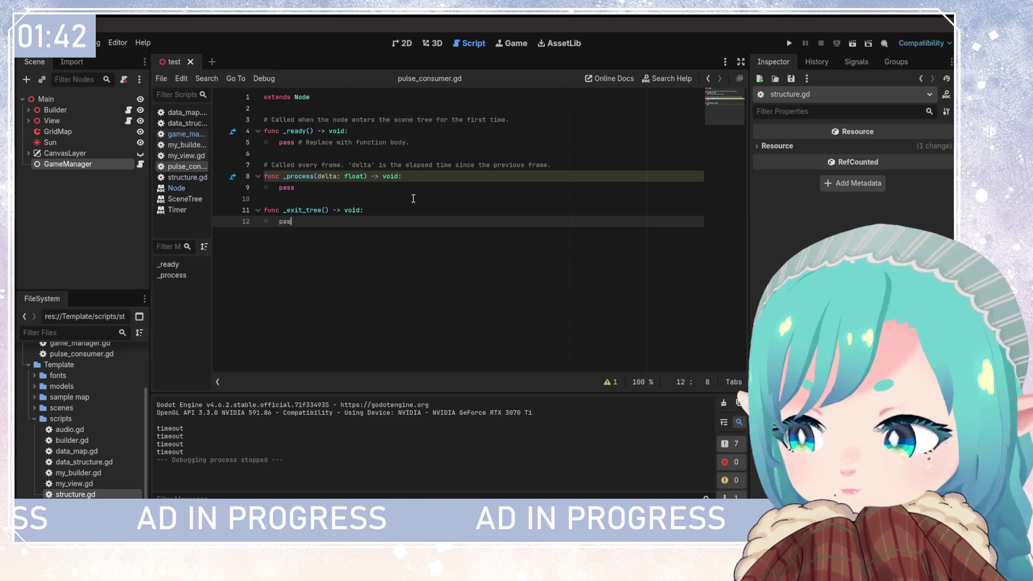
{"action": "left_click", "coordinate": [413, 198]}
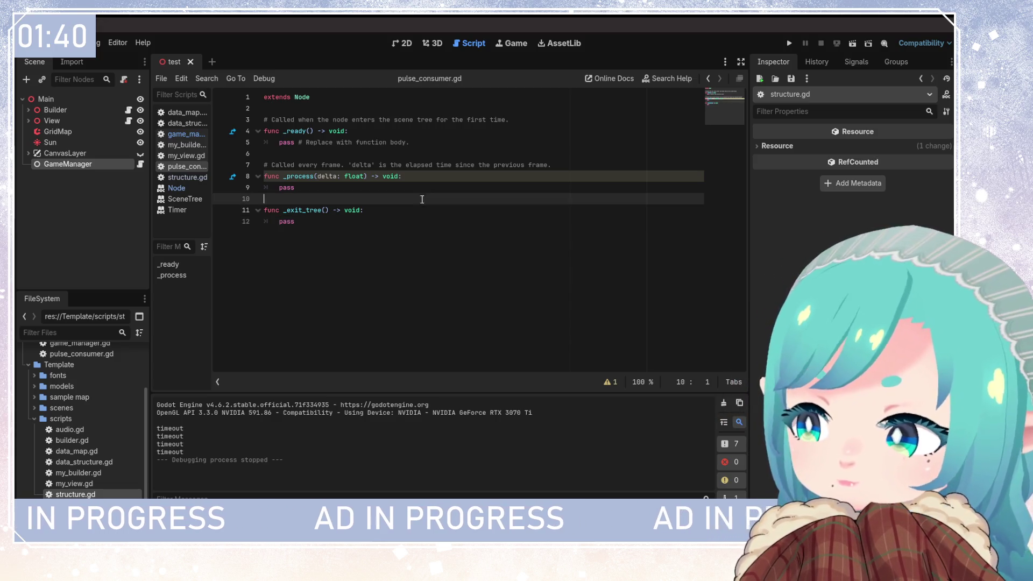
{"action": "left_click", "coordinate": [445, 249]}
{"action": "key", "text": "Return"}
{"action": "left_click", "coordinate": [394, 196]}
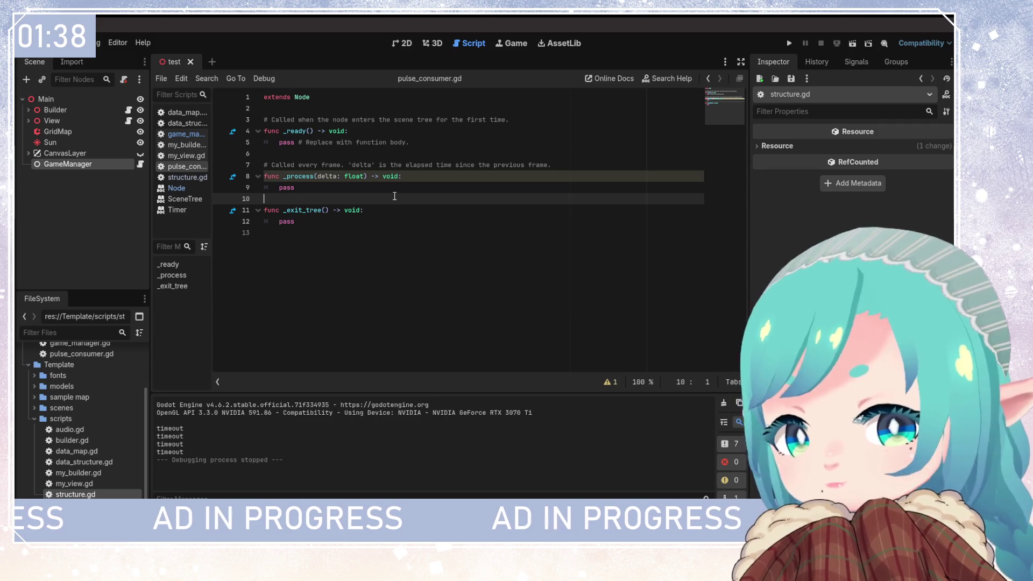
Delete the template comments and the unused _process function.
{"action": "mouse_move", "coordinate": [410, 142]}
{"action": "left_mouse_down"}
{"action": "mouse_move", "coordinate": [334, 132]}
{"action": "mouse_move", "coordinate": [300, 142]}
{"action": "left_mouse_up"}
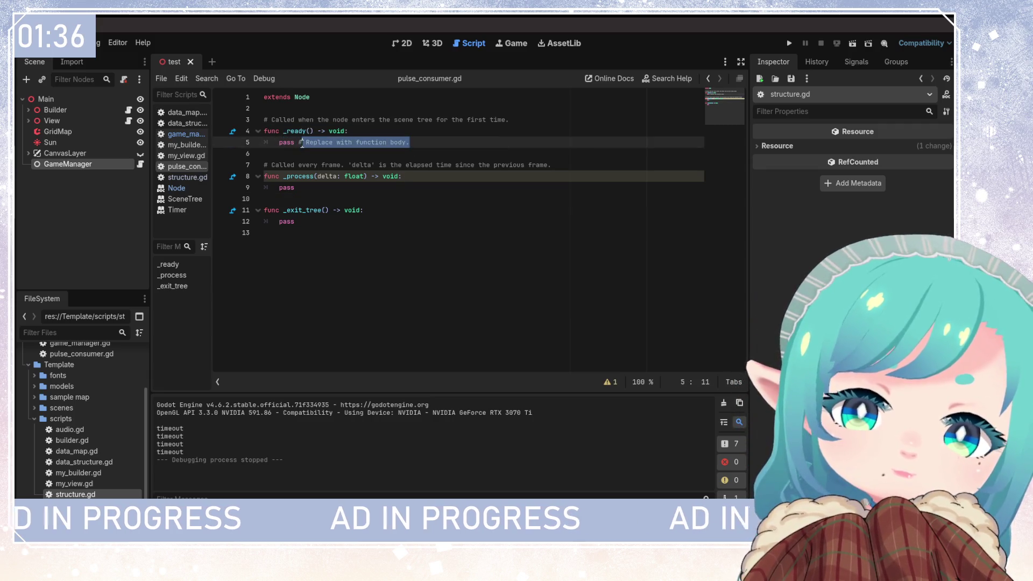
{"action": "key", "text": "BackSpace"}
{"action": "mouse_move", "coordinate": [301, 187]}
{"action": "left_mouse_down"}
{"action": "mouse_move", "coordinate": [262, 180]}
{"action": "mouse_move", "coordinate": [253, 163]}
{"action": "left_mouse_up"}
{"action": "key", "text": "BackSpace"}
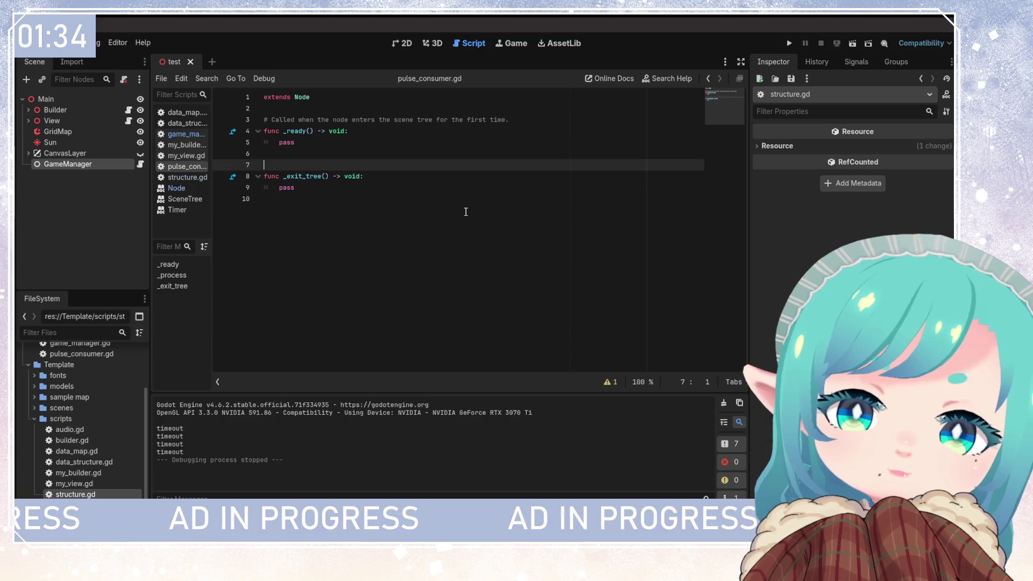
{"action": "key", "text": "BackSpace"}
{"action": "left_click", "coordinate": [505, 121]}
{"action": "left_click_drag", "start_coordinate": [506, 121], "coordinate": [263, 120]}
{"action": "key", "text": "BackSpace"}
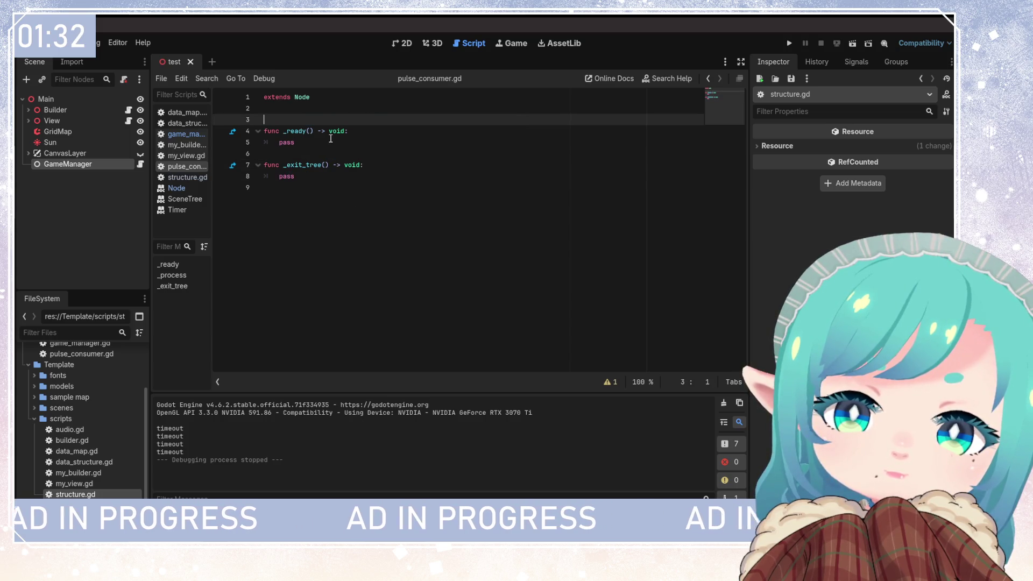
{"action": "key", "text": "BackSpace"}
{"action": "left_click", "coordinate": [377, 165]}
{"action": "key", "text": "Return"}
{"action": "key", "text": "Return"}
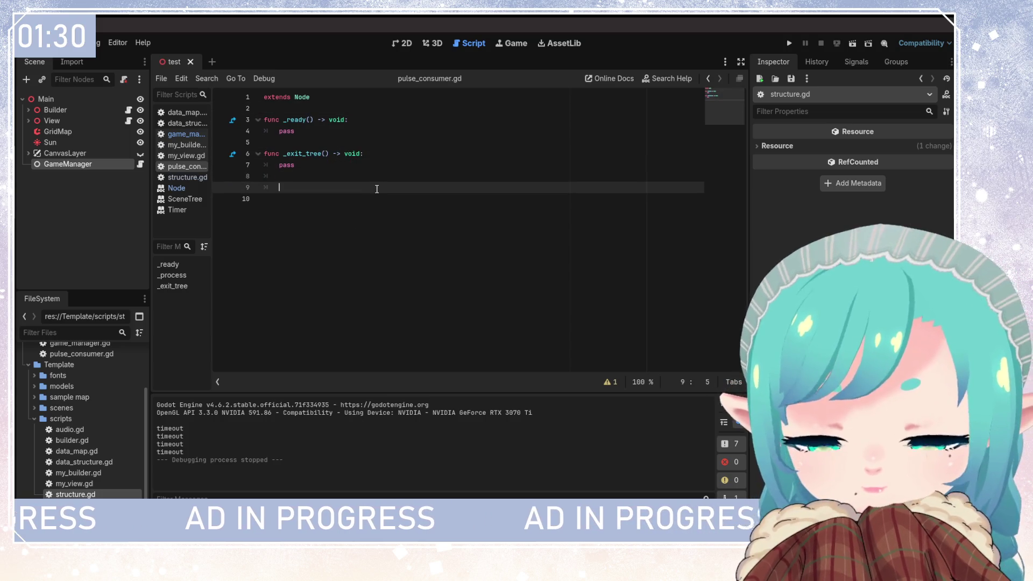
Clear the stray partial text and indentation on line 9 and start a fresh line.
{"action": "type", "text": "fu"}
{"action": "key", "text": "BackSpace"}
{"action": "key", "text": "BackSpace"}
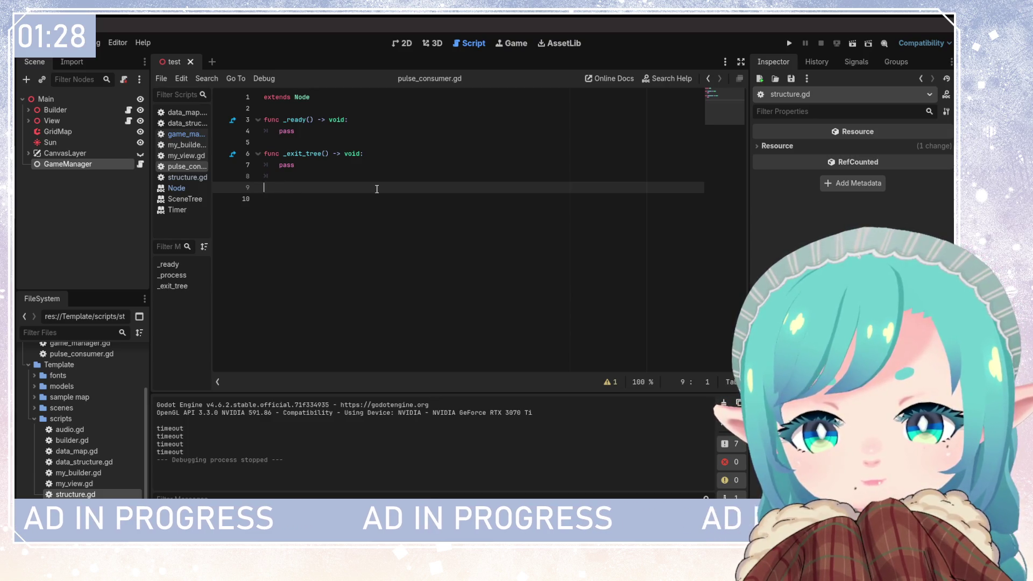
{"action": "key", "text": "Up"}
{"action": "key", "text": "Down"}
{"action": "key", "text": "BackSpace"}
{"action": "key", "text": "Return"}
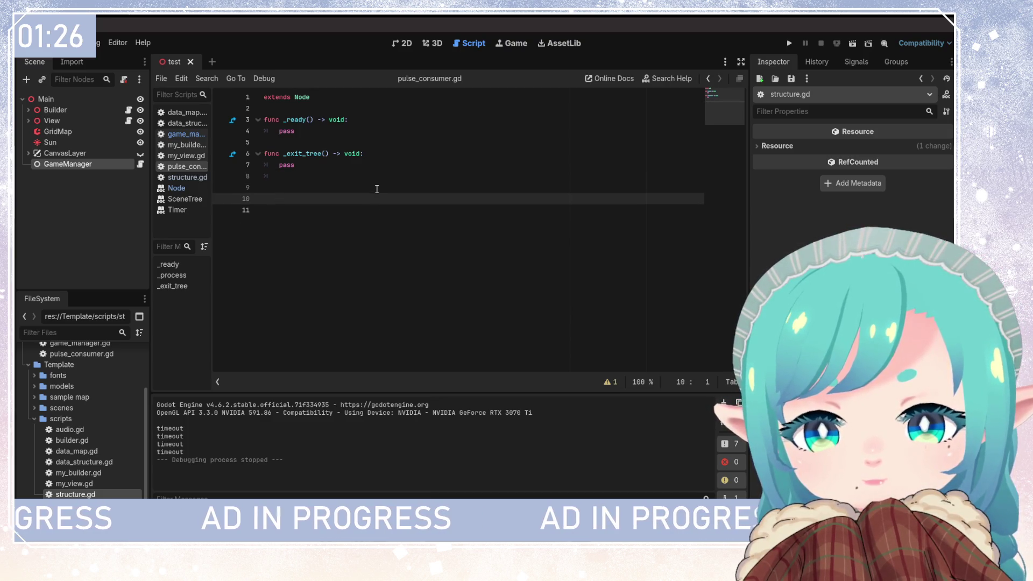
Write a func _handle_pulse() -> void: stub with a pass body and save the script.
{"action": "type", "text": "func"}
{"action": "key", "text": "BackSpace"}
{"action": "key", "text": "BackSpace"}
{"action": "key", "text": "BackSpace"}
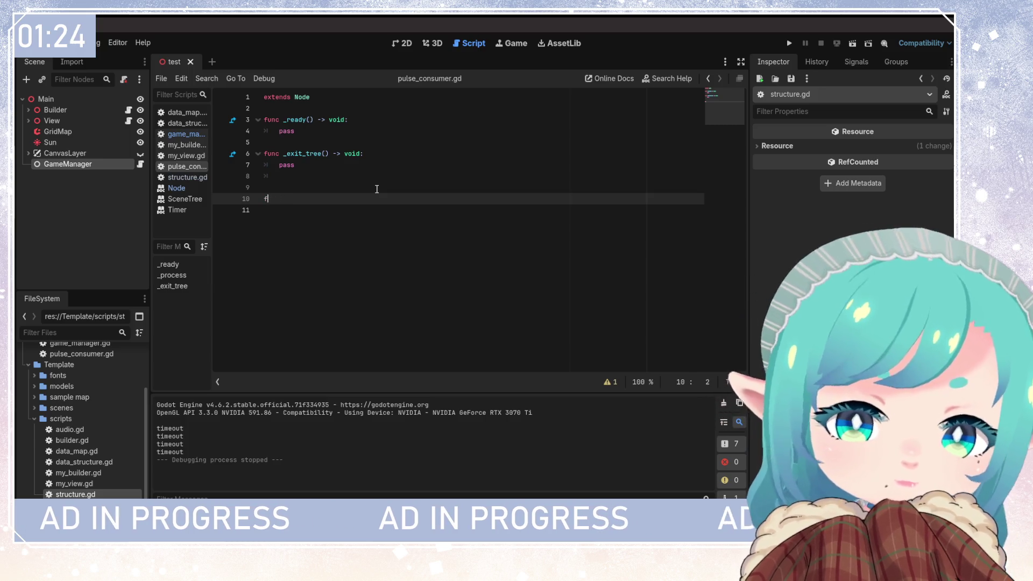
{"action": "key", "text": "Return"}
{"action": "type", "text": "func "}
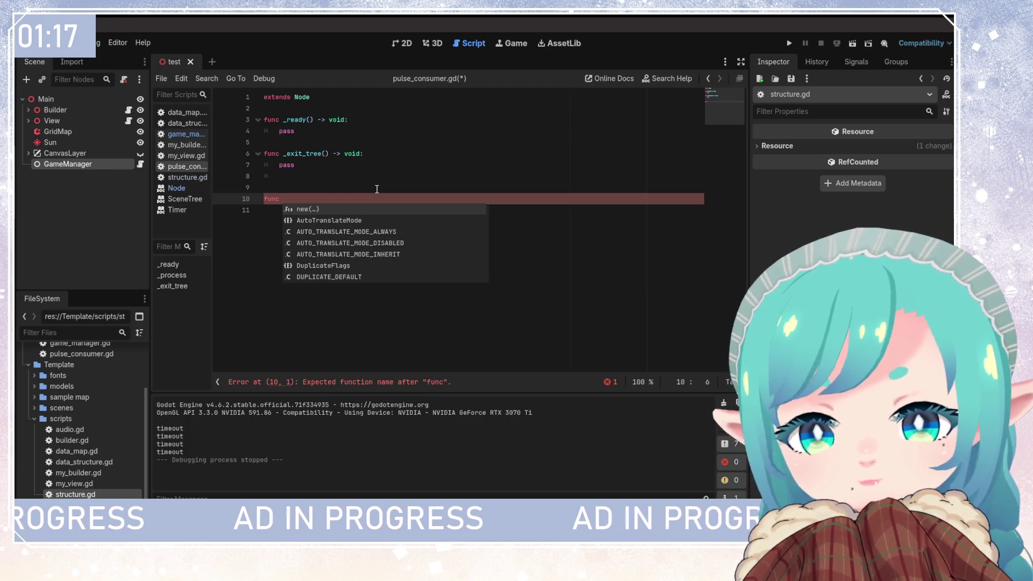
{"action": "type", "text": "_"}
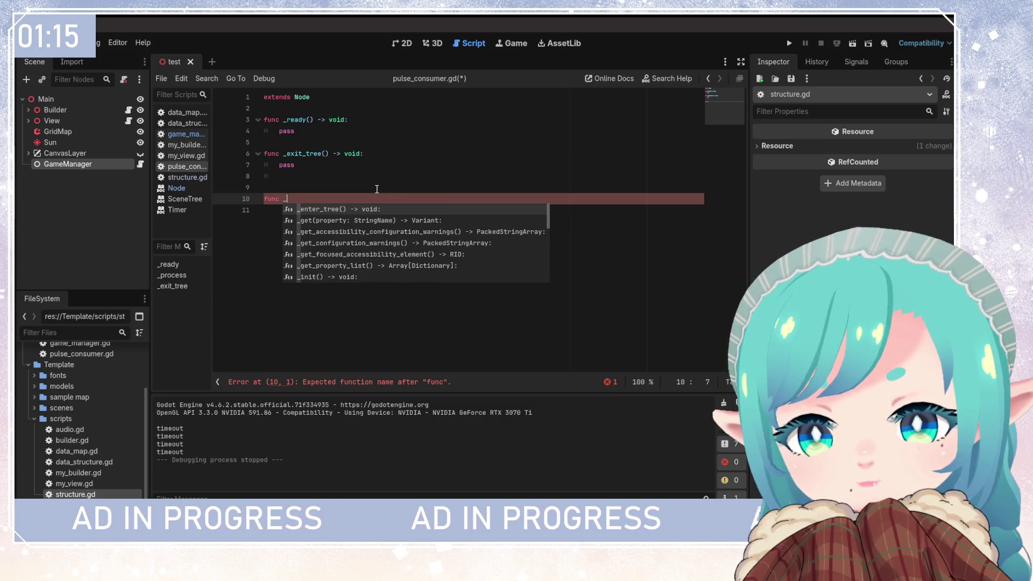
{"action": "type", "text": "handle_"}
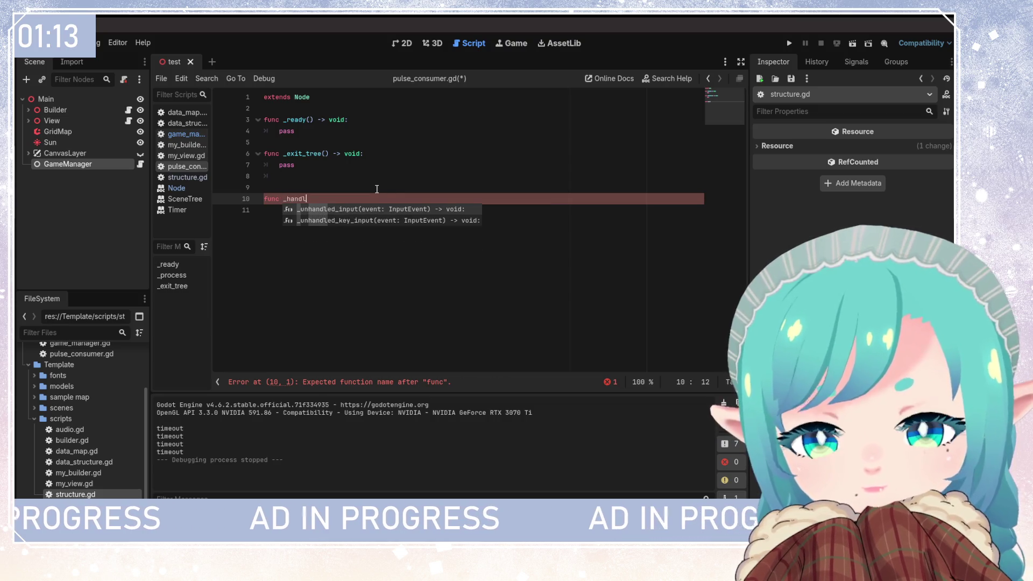
{"action": "type", "text": "pulse() "}
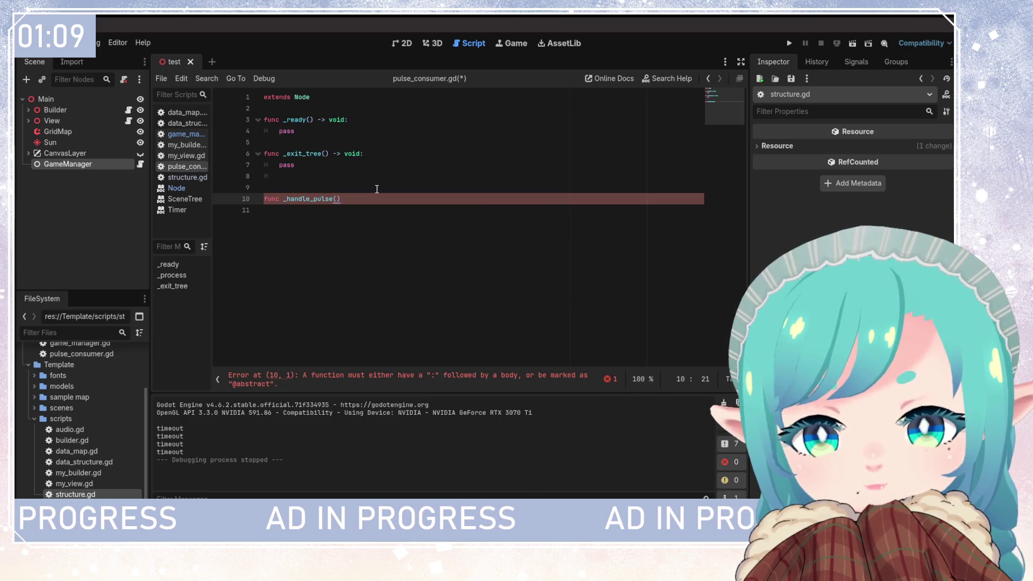
{"action": "type", "text": "-> void:"}
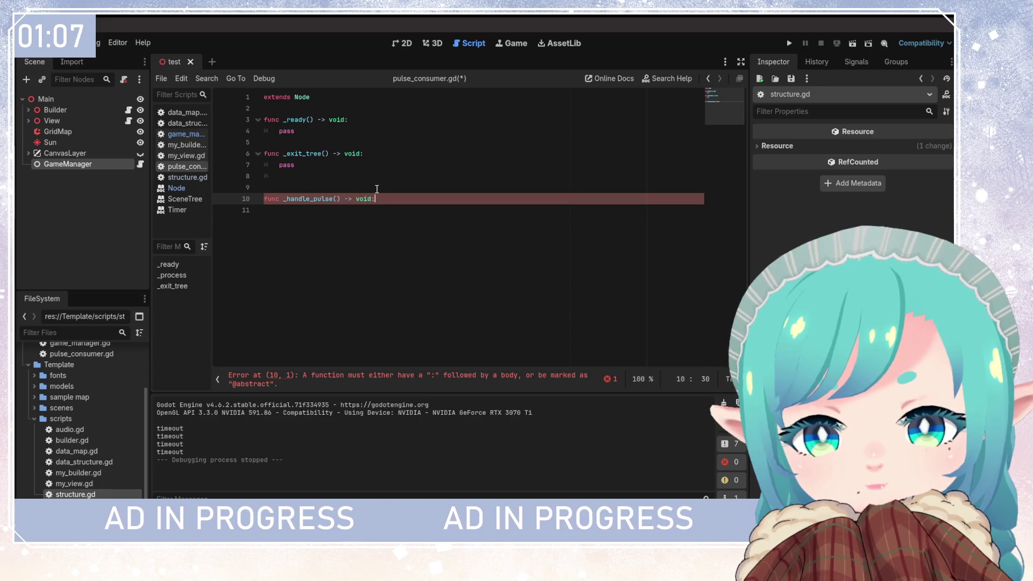
{"action": "key", "text": "Return"}
{"action": "type", "text": "pass"}
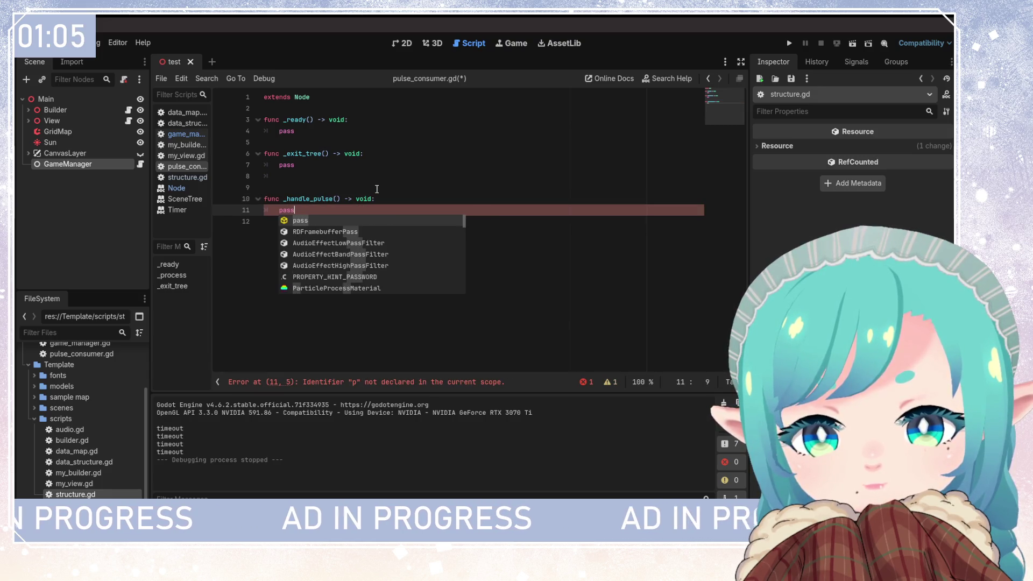
{"action": "key", "text": "ctrl+s"}
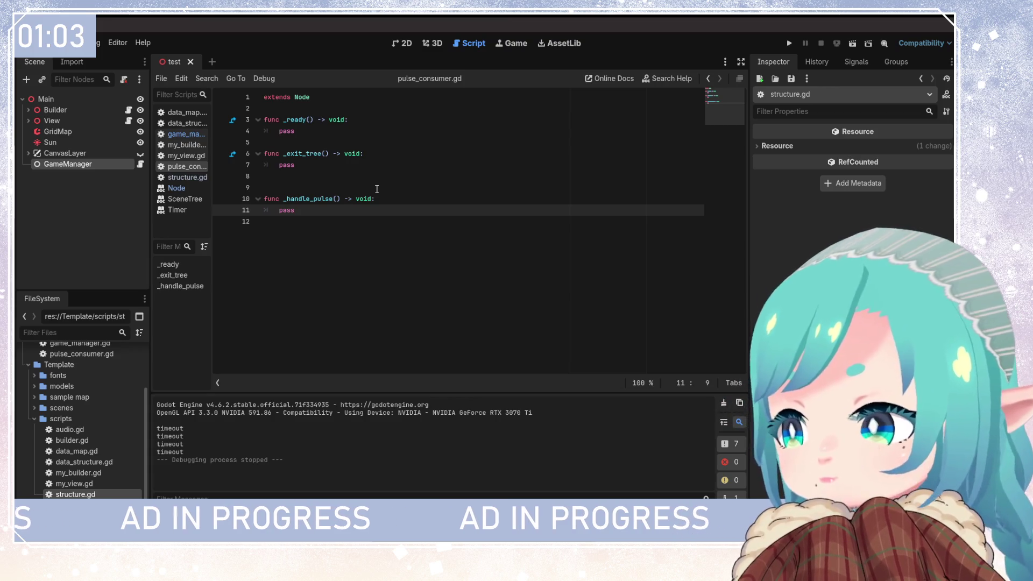
Open a new indented line inside the _ready function.
{"action": "left_click", "coordinate": [377, 198]}
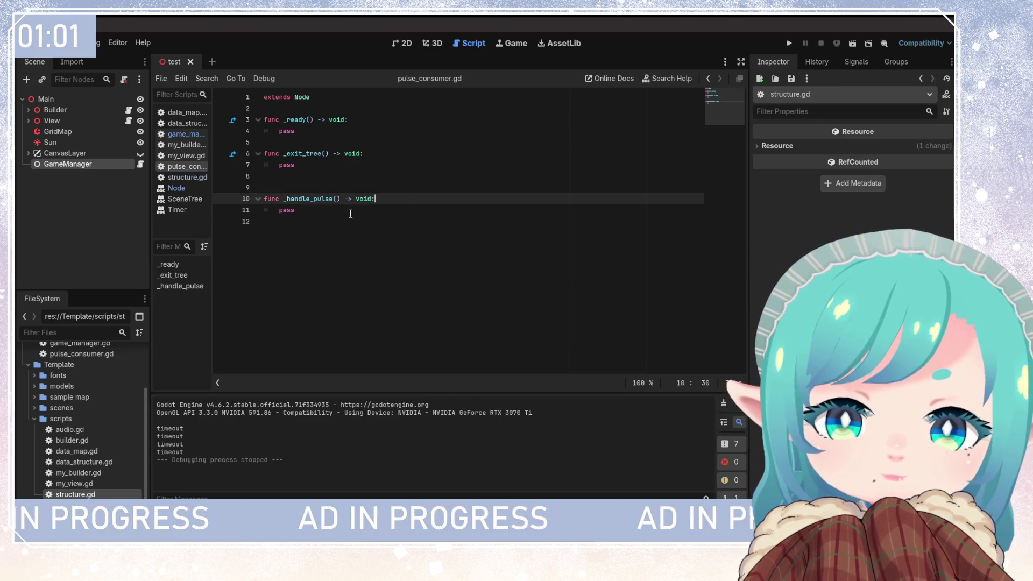
{"action": "left_click", "coordinate": [365, 120]}
{"action": "key", "text": "Return"}
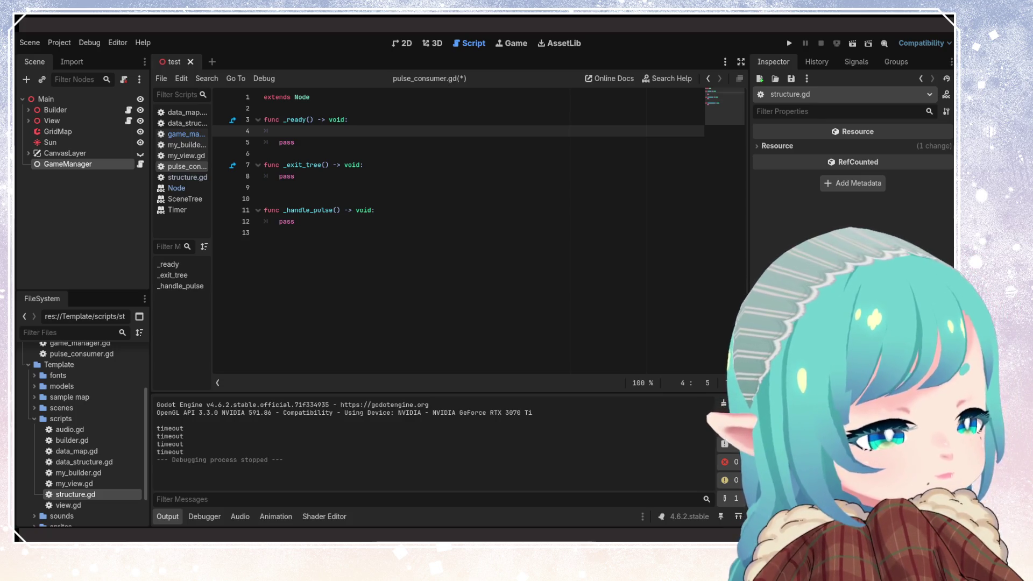
Delete the blank line 10 above _handle_pulse and save pulse_consumer.gd.
{"action": "left_click", "coordinate": [484, 211]}
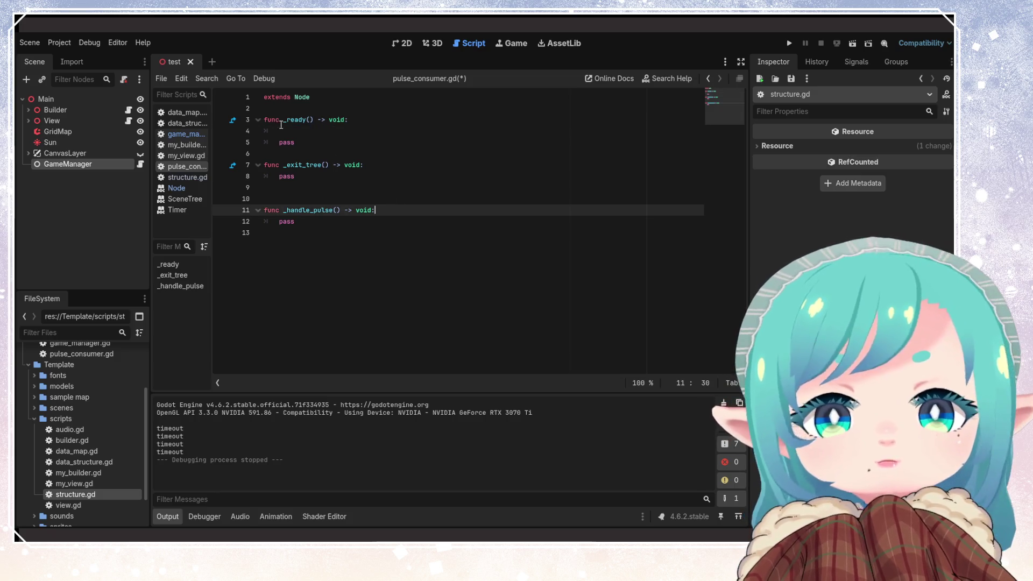
{"action": "left_click", "coordinate": [534, 199]}
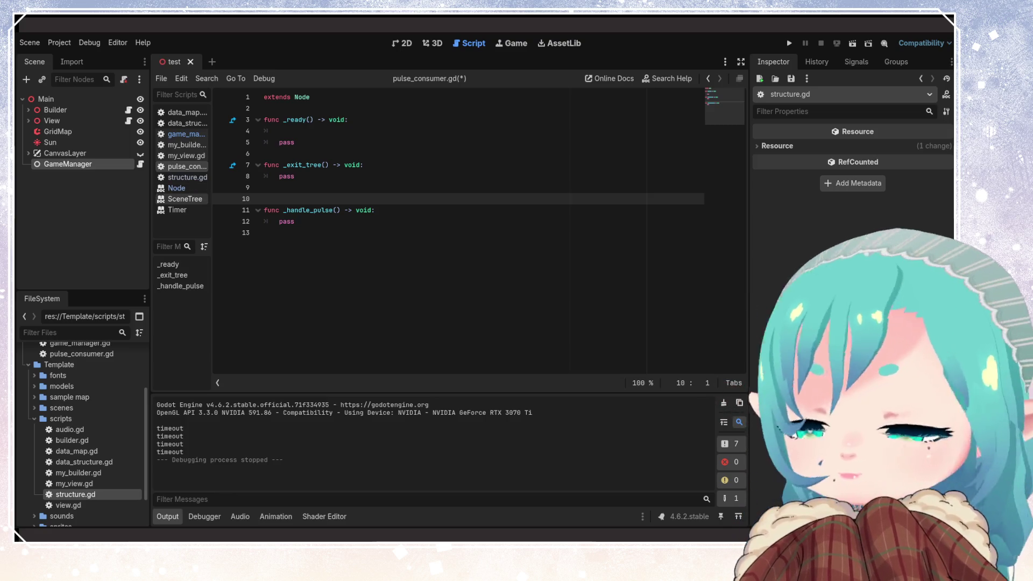
{"action": "left_click", "coordinate": [411, 153]}
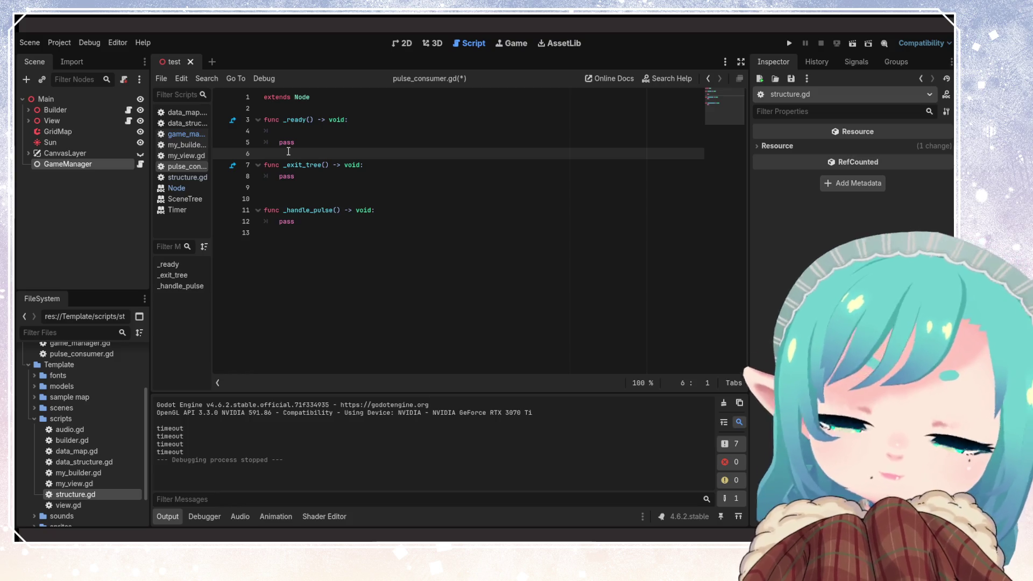
{"action": "left_click", "coordinate": [347, 198]}
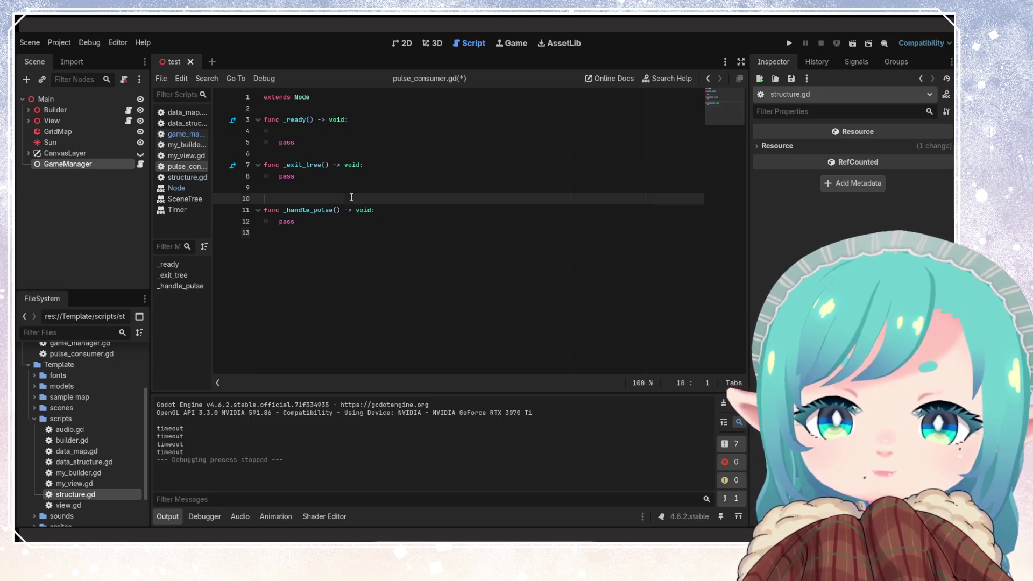
{"action": "key", "text": "BackSpace"}
{"action": "key", "text": "ctrl+s"}
Move the caret to the end of _handle_pulse, then bring up the Project menu.
{"action": "key", "text": "Down"}
{"action": "key", "text": "Down"}
{"action": "key", "text": "Down"}
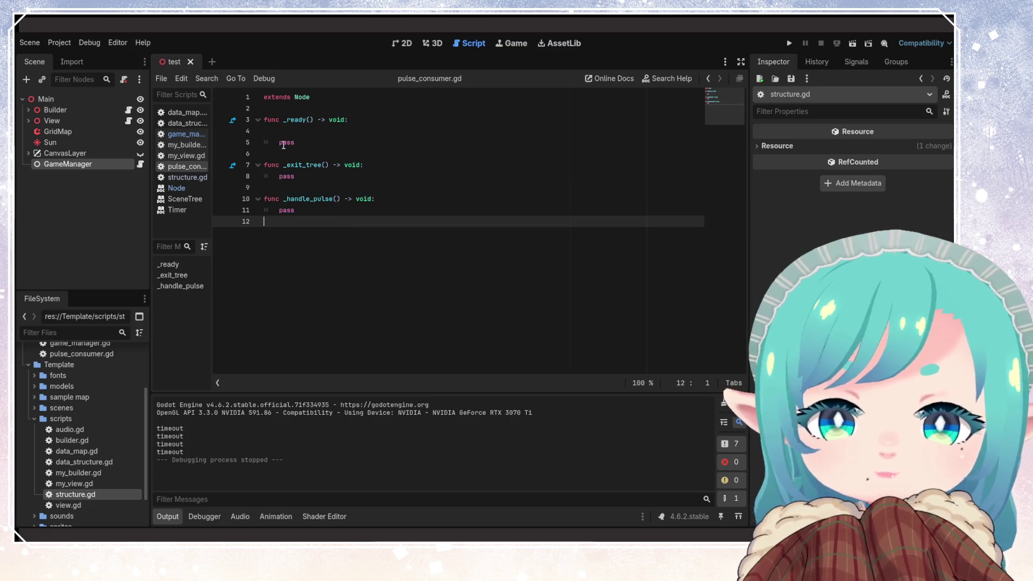
{"action": "left_click", "coordinate": [310, 166]}
{"action": "left_click", "coordinate": [331, 210]}
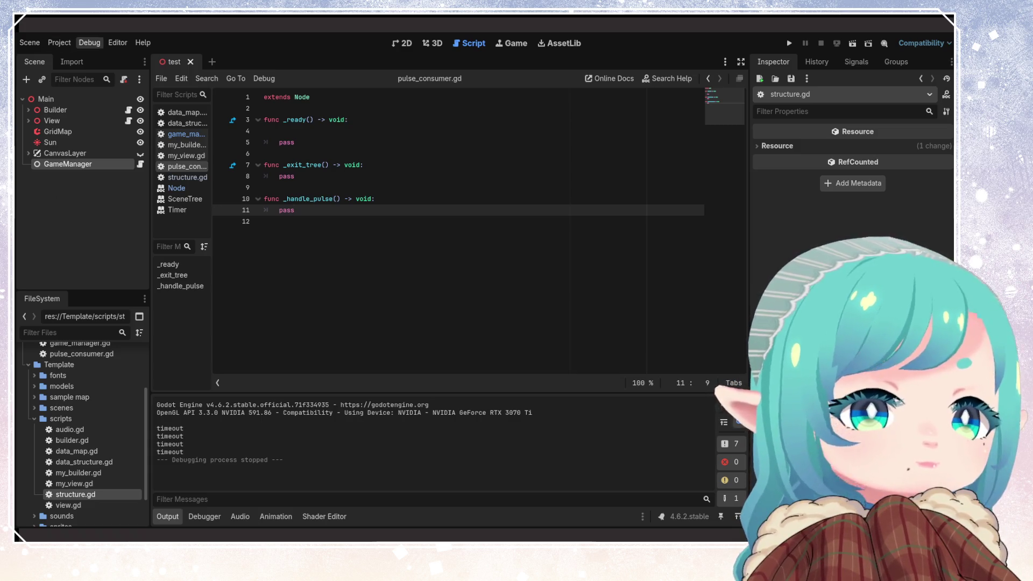
{"action": "left_click", "coordinate": [59, 43]}
Add scripts/game_manager.gd as the GameManager autoload in Project Settings, then close the window.
{"action": "left_click", "coordinate": [72, 57]}
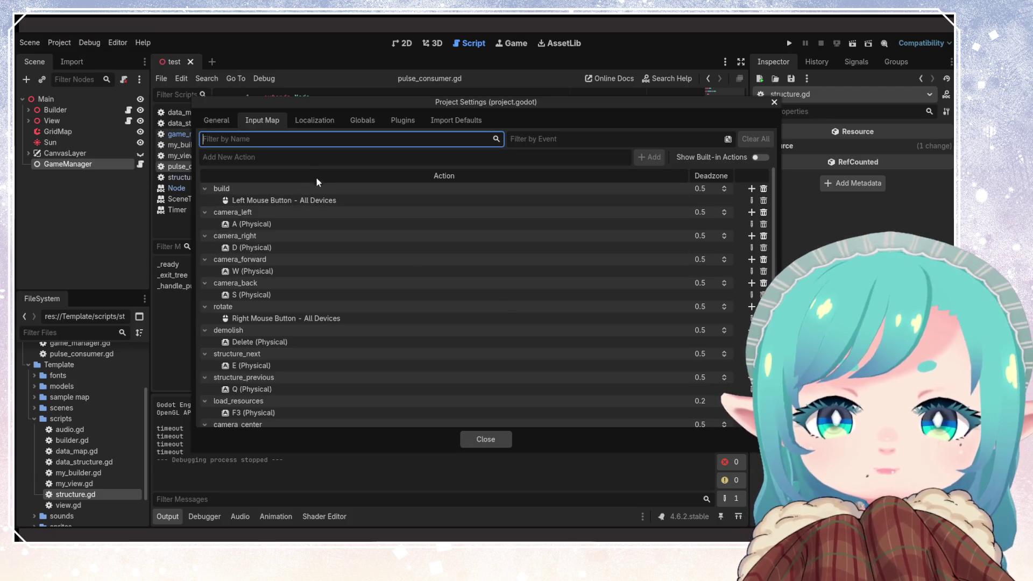
{"action": "left_click", "coordinate": [359, 125]}
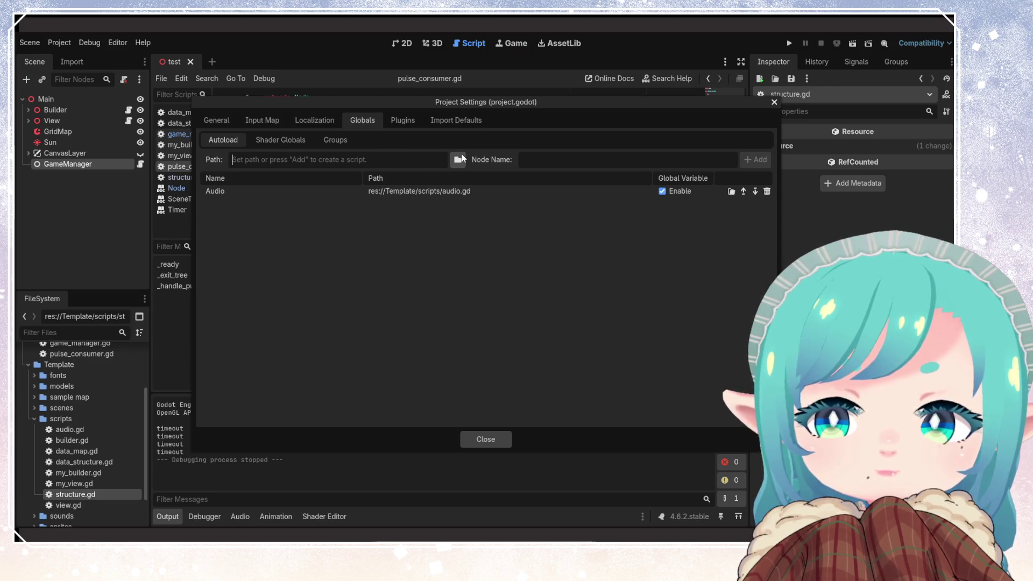
{"action": "left_click", "coordinate": [563, 160]}
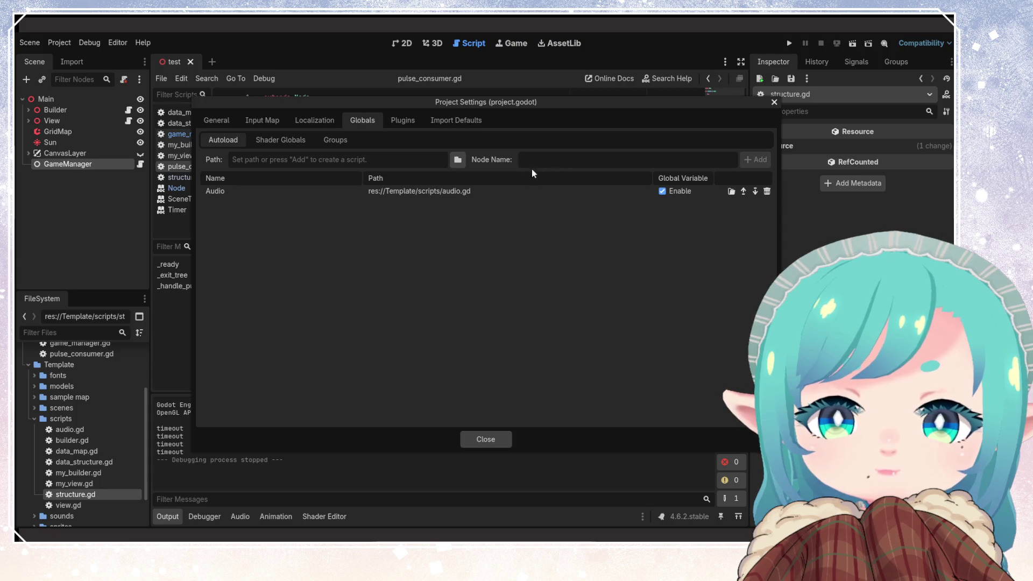
{"action": "left_click", "coordinate": [464, 161]}
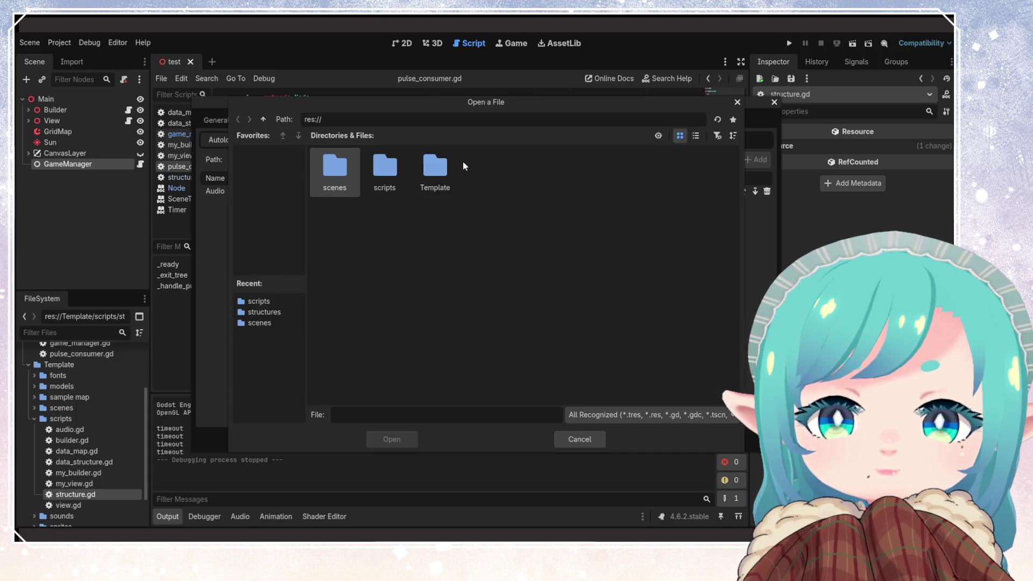
{"action": "double_click", "coordinate": [386, 177]}
{"action": "double_click", "coordinate": [341, 173]}
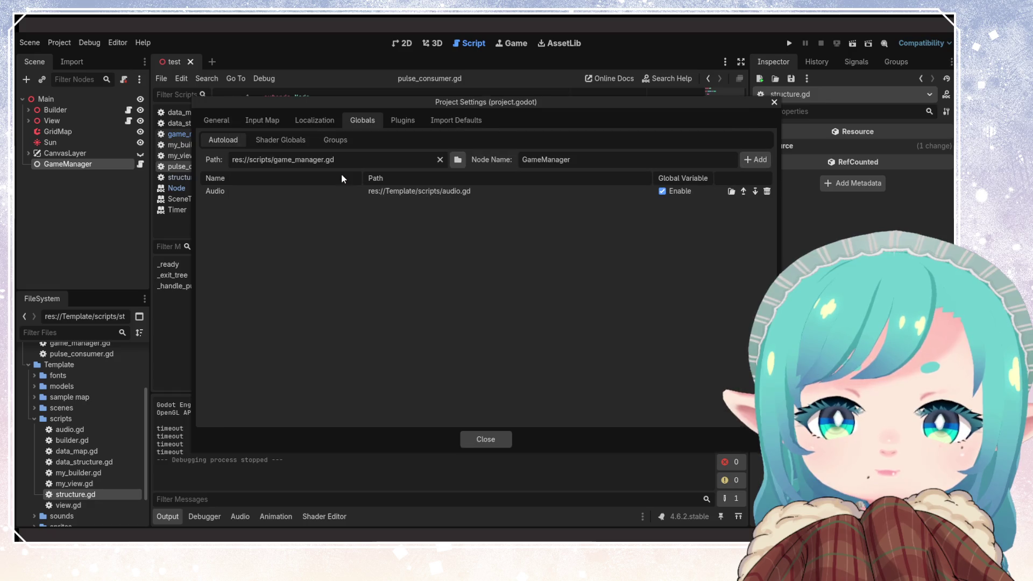
{"action": "left_click", "coordinate": [597, 160]}
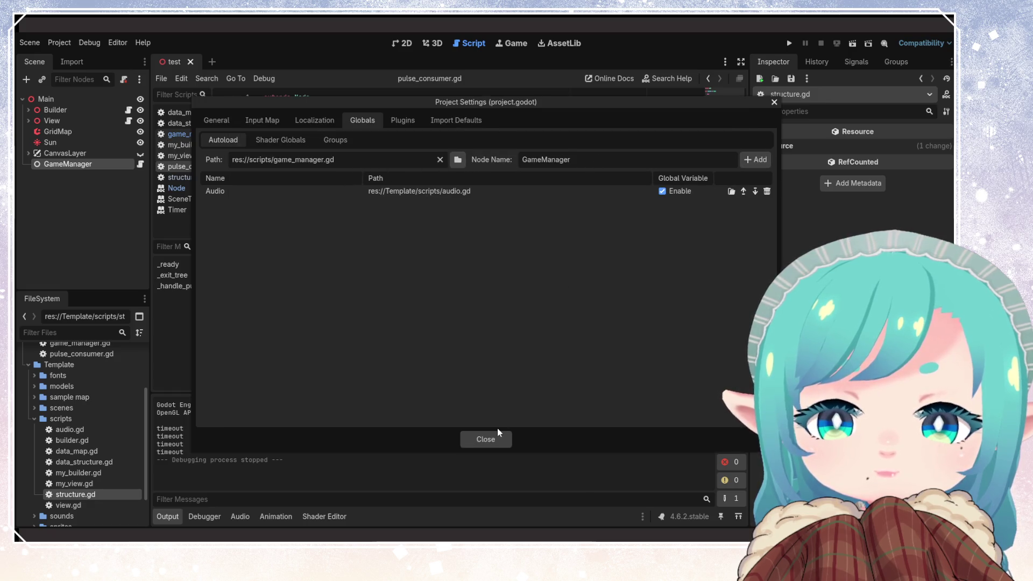
{"action": "left_click", "coordinate": [758, 161]}
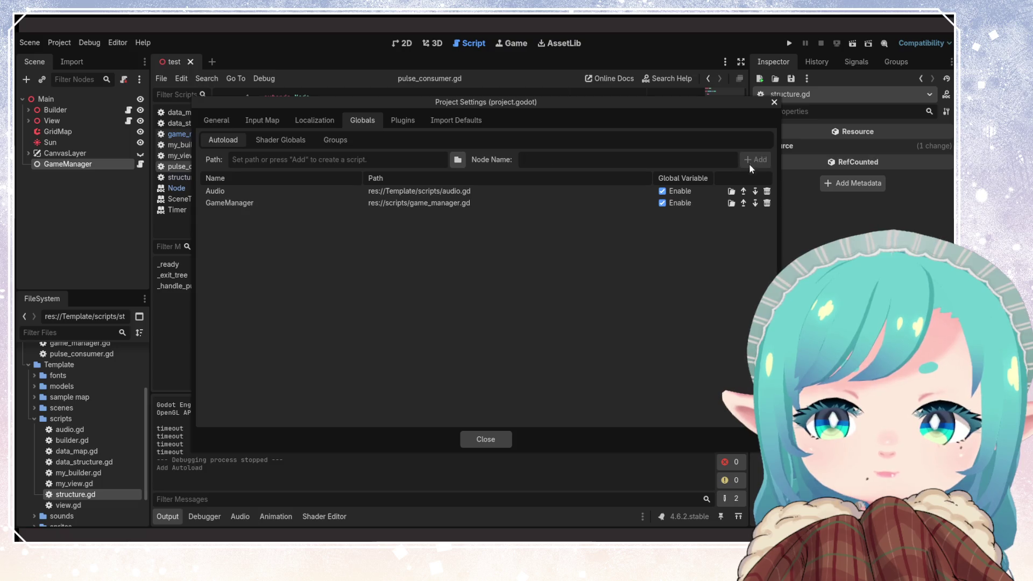
{"action": "left_click", "coordinate": [468, 439]}
Delete the GameManager node from the scene.
{"action": "right_click", "coordinate": [81, 164]}
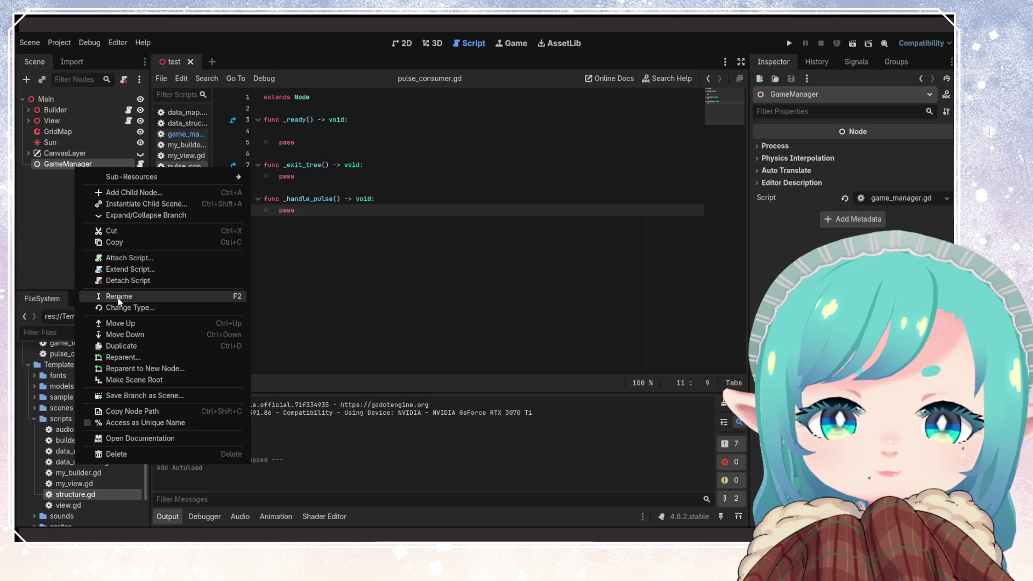
{"action": "left_click", "coordinate": [126, 454]}
{"action": "left_click", "coordinate": [468, 291]}
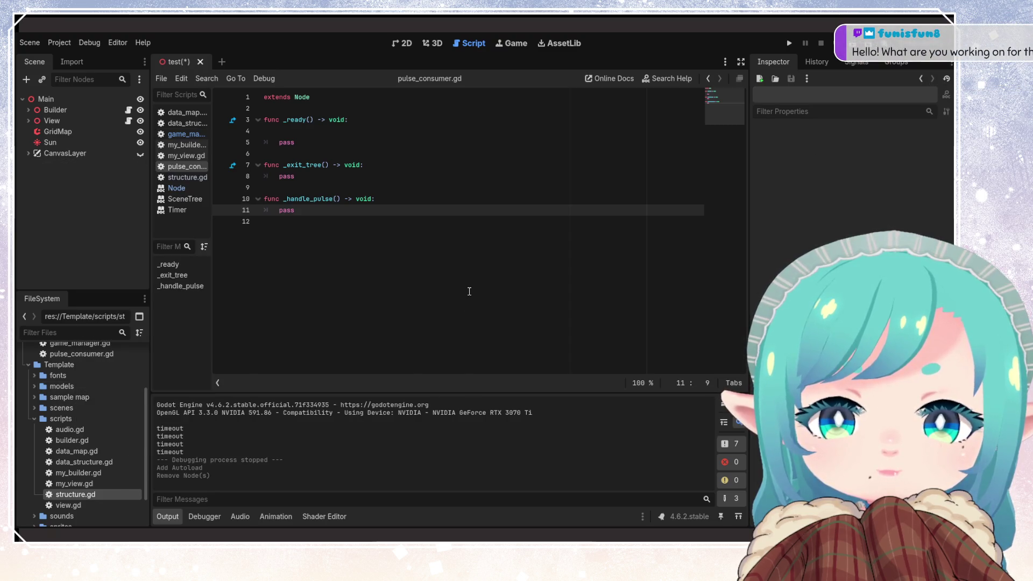
In _ready, write GameManager.register_pulse_consumer(_handle_pulse).
{"action": "left_click", "coordinate": [461, 176]}
{"action": "left_click", "coordinate": [376, 187]}
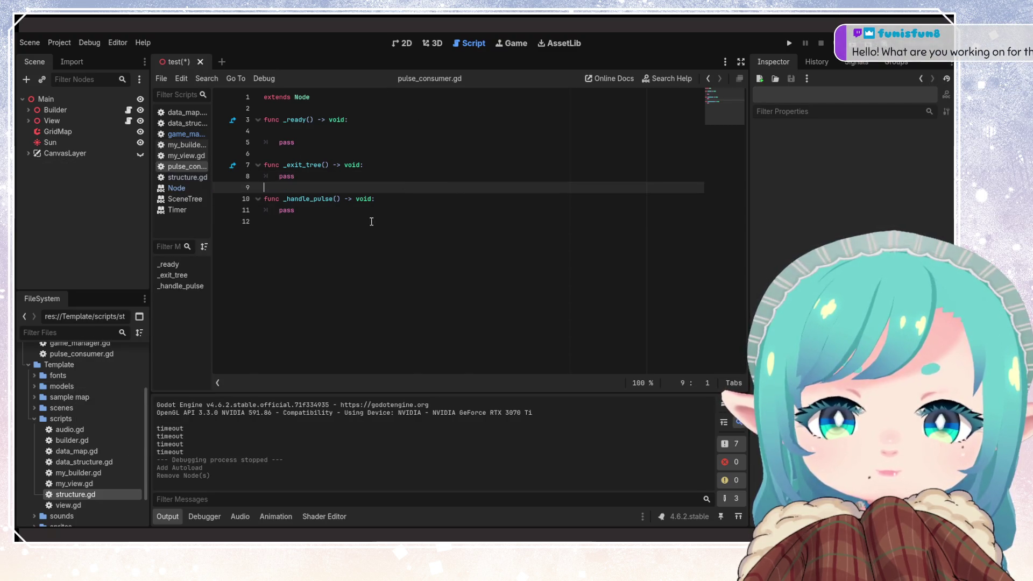
{"action": "left_click", "coordinate": [372, 221]}
{"action": "left_click", "coordinate": [344, 130]}
{"action": "key", "text": "Tab"}
{"action": "type", "text": "Game"}
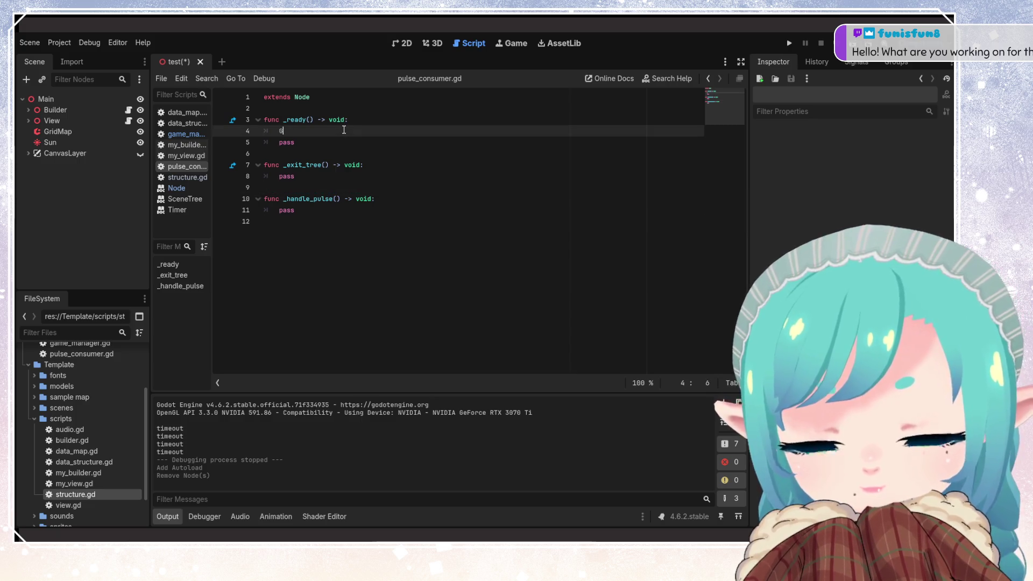
{"action": "type", "text": "Manager."}
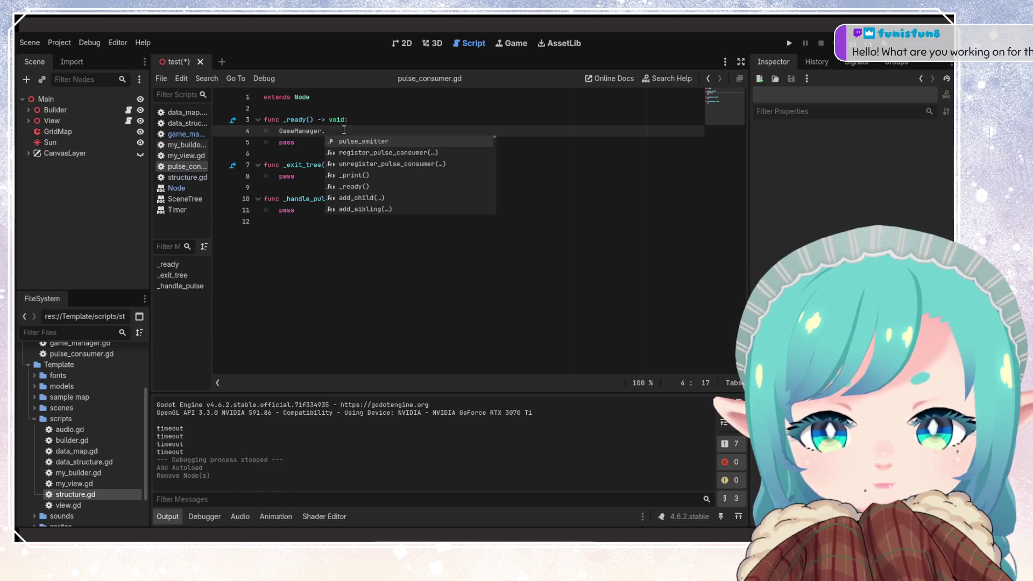
{"action": "key", "text": "Down"}
{"action": "key", "text": "Down"}
{"action": "key", "text": "Down"}
{"action": "key", "text": "Up"}
{"action": "key", "text": "Up"}
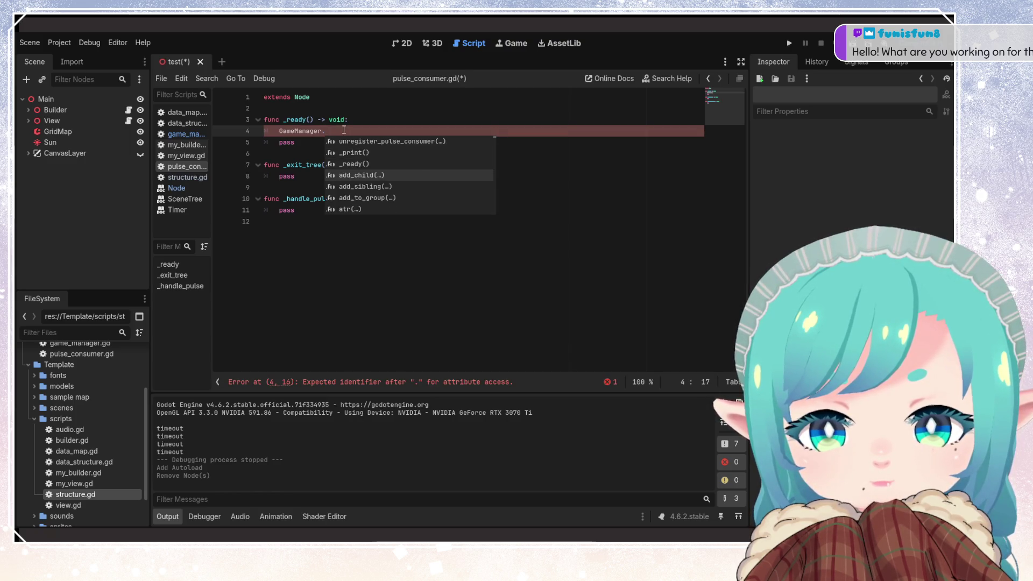
{"action": "key", "text": "Return"}
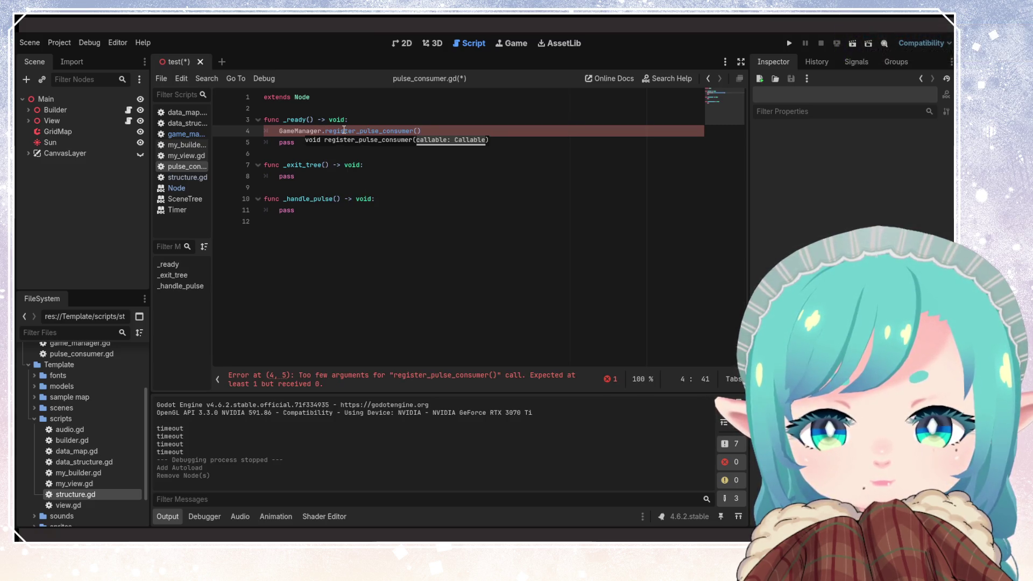
{"action": "type", "text": "_handle_pulse"}
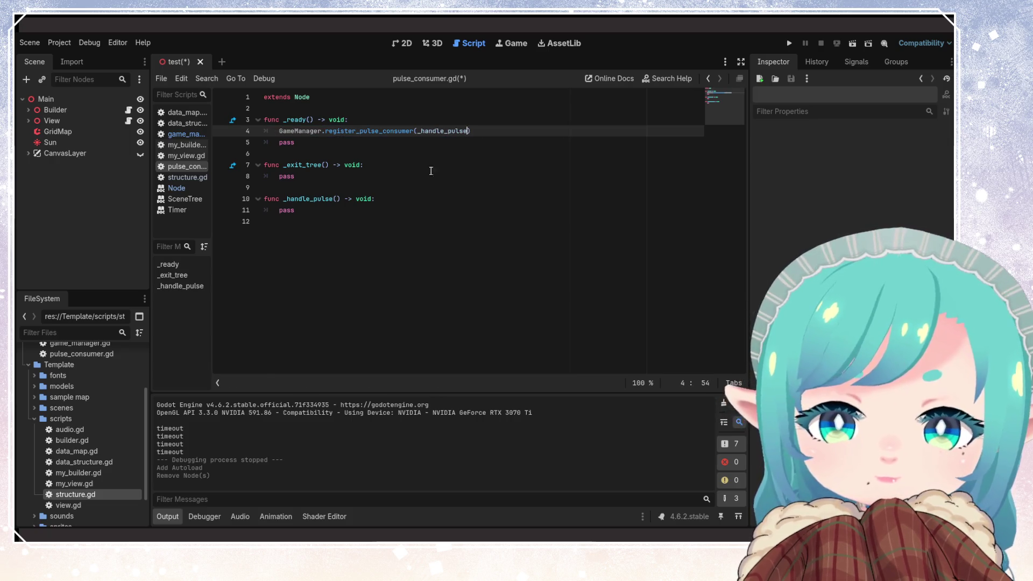
Add GameManager.unregister_pulse_consumer(_handle_pulse) to _exit_tree and save the script.
{"action": "key", "text": "Down"}
{"action": "key", "text": "Down"}
{"action": "key", "text": "Down"}
{"action": "left_click_drag", "start_coordinate": [489, 132], "coordinate": [278, 133]}
{"action": "key", "text": "ctrl+c"}
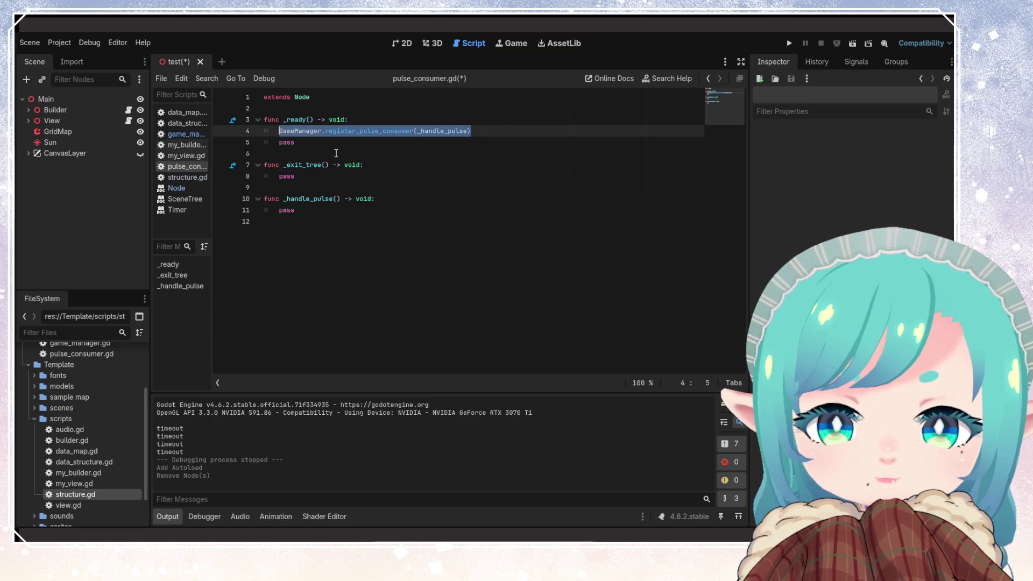
{"action": "left_click", "coordinate": [390, 165]}
{"action": "key", "text": "Return"}
{"action": "key", "text": "ctrl+v"}
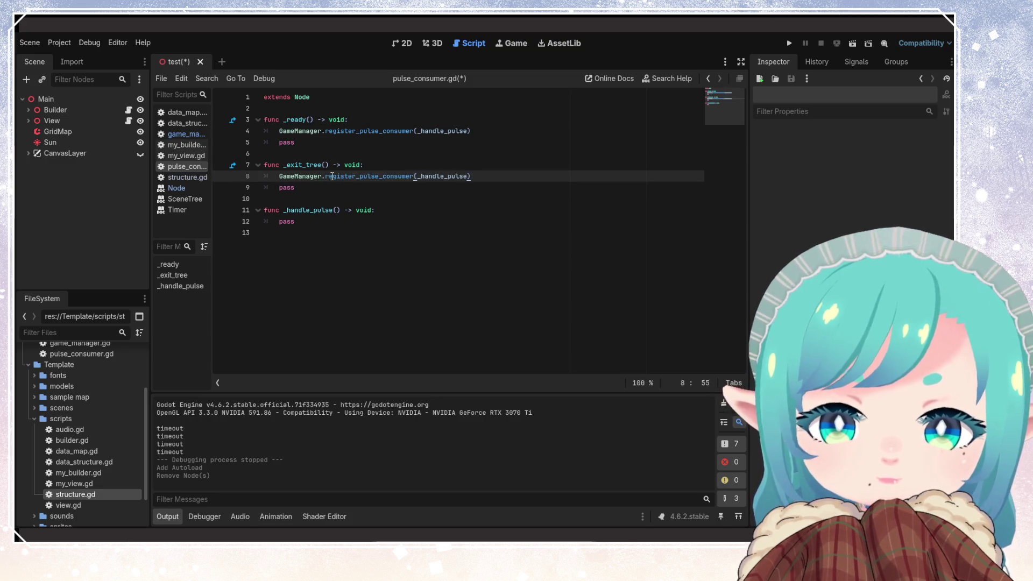
{"action": "left_click", "coordinate": [326, 176]}
{"action": "type", "text": "un"}
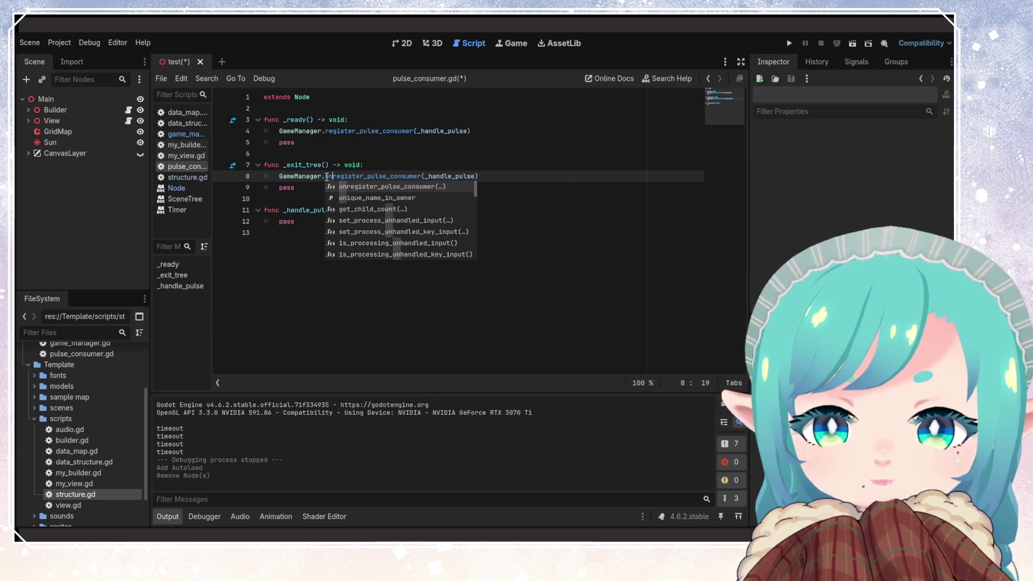
{"action": "left_click", "coordinate": [409, 187]}
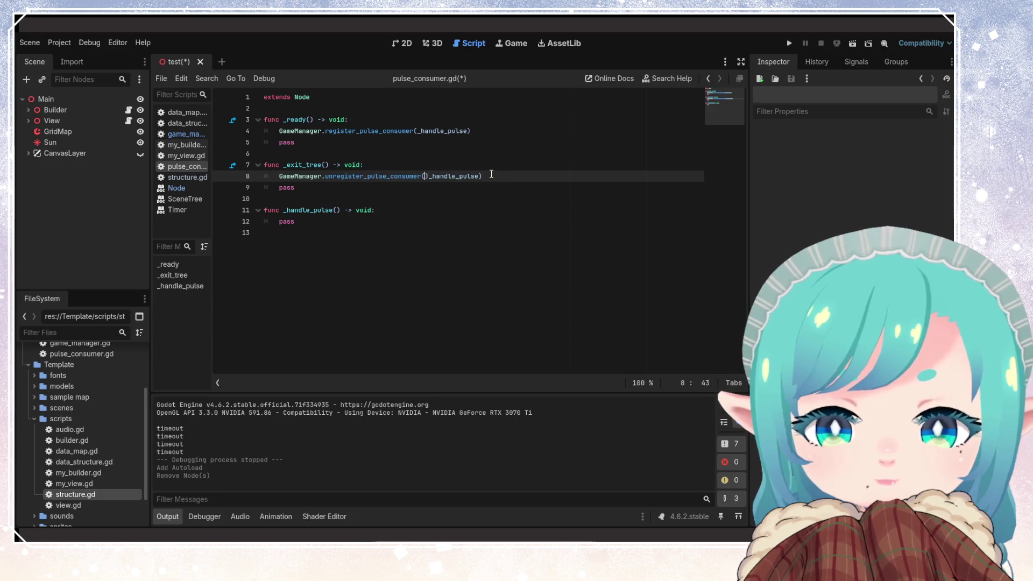
{"action": "key", "text": "Delete"}
{"action": "key", "text": "ctrl+s"}
{"action": "left_click", "coordinate": [492, 142]}
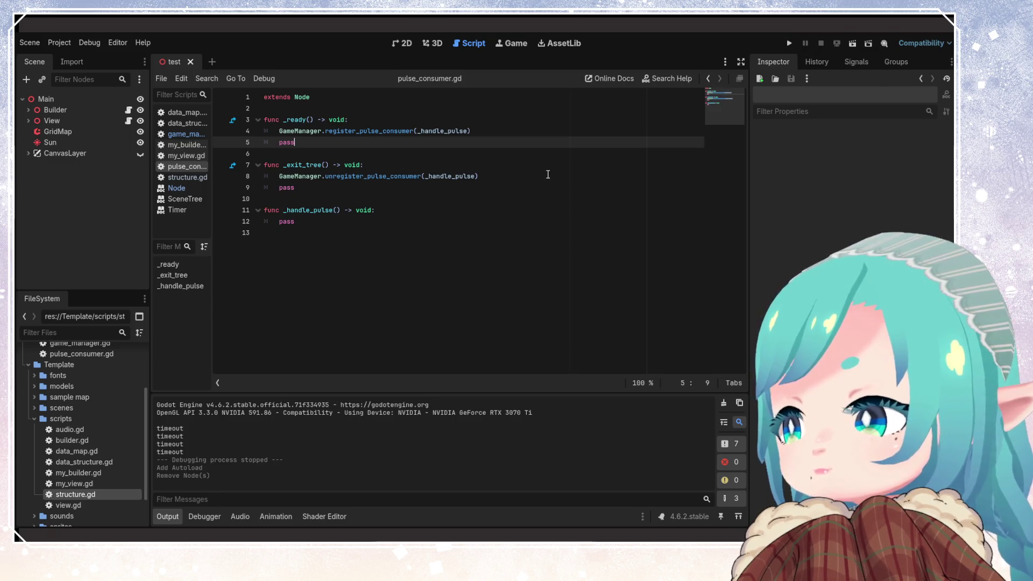
Add print("timeout") as the first line of _handle_pulse.
{"action": "left_click", "coordinate": [402, 188]}
{"action": "left_click", "coordinate": [394, 210]}
{"action": "key", "text": "Return"}
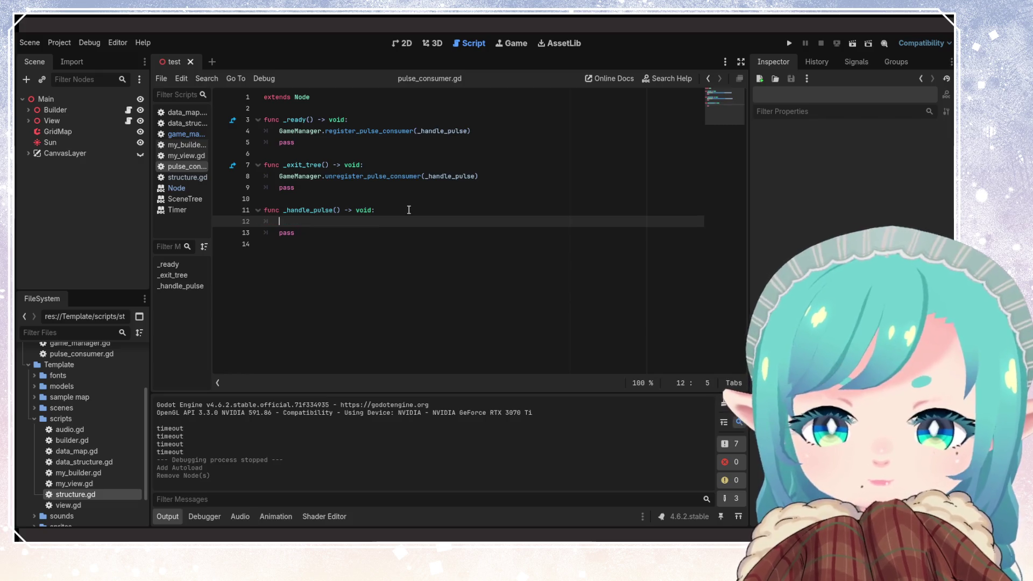
{"action": "type", "text": "tim"}
{"action": "key", "text": "BackSpace"}
{"action": "key", "text": "BackSpace"}
{"action": "key", "text": "BackSpace"}
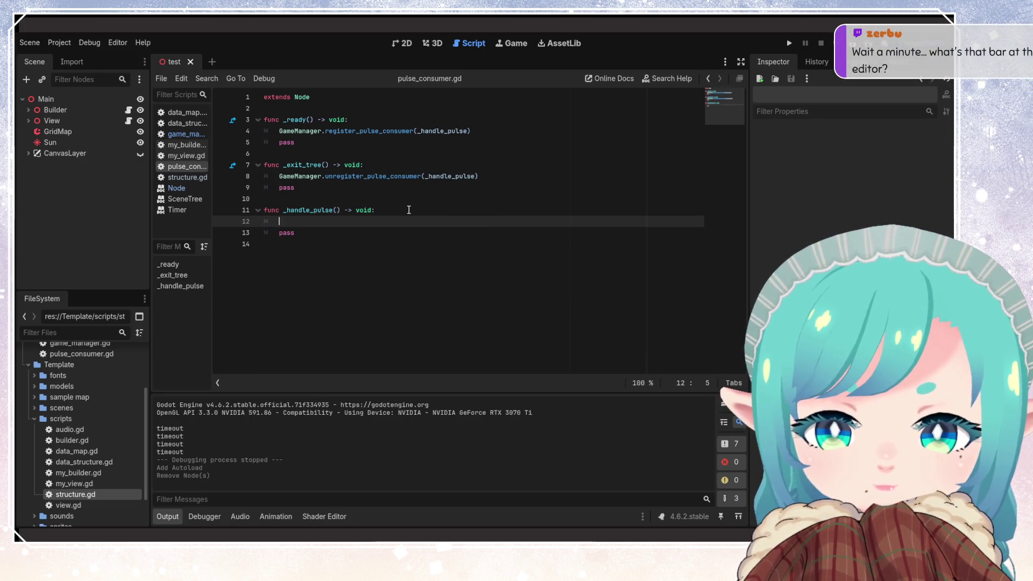
{"action": "type", "text": "print"}
{"action": "key", "text": "Return"}
{"action": "type", "text": "\"timeout"}
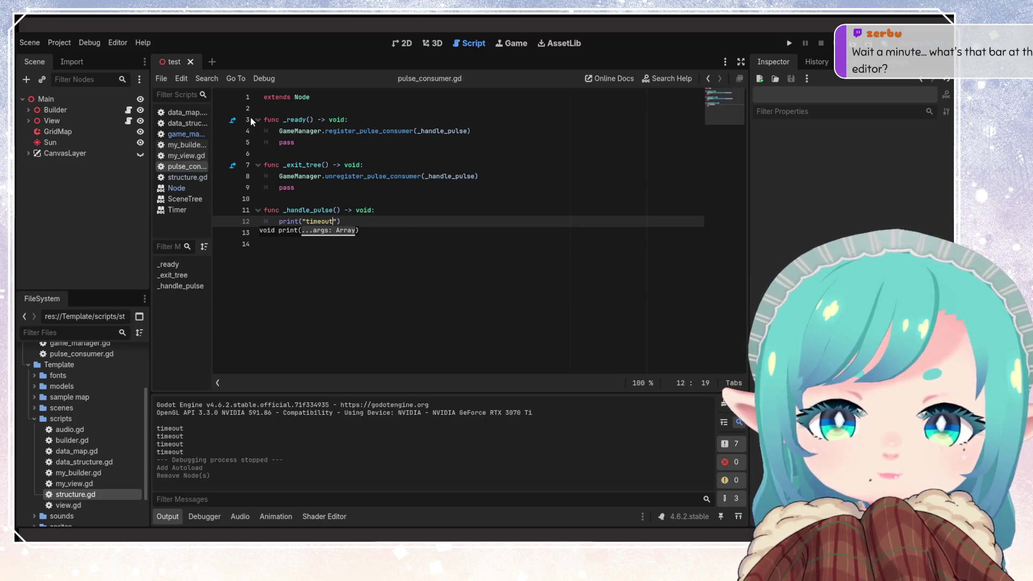
In game_manager.gd, delete the register_pulse_consumer(_print) line and the _print function.
{"action": "left_click", "coordinate": [180, 134]}
{"action": "left_click", "coordinate": [413, 224]}
{"action": "triple_click", "coordinate": [413, 225]}
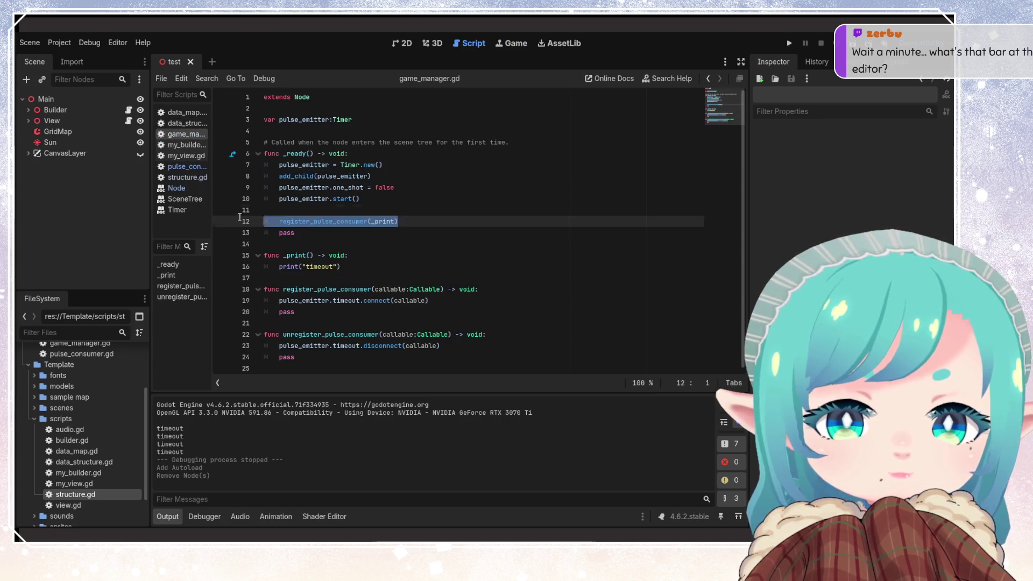
{"action": "key", "text": "BackSpace"}
{"action": "left_click_drag", "start_coordinate": [358, 255], "coordinate": [259, 246]}
{"action": "key", "text": "BackSpace"}
{"action": "key", "text": "BackSpace"}
{"action": "key", "text": "BackSpace"}
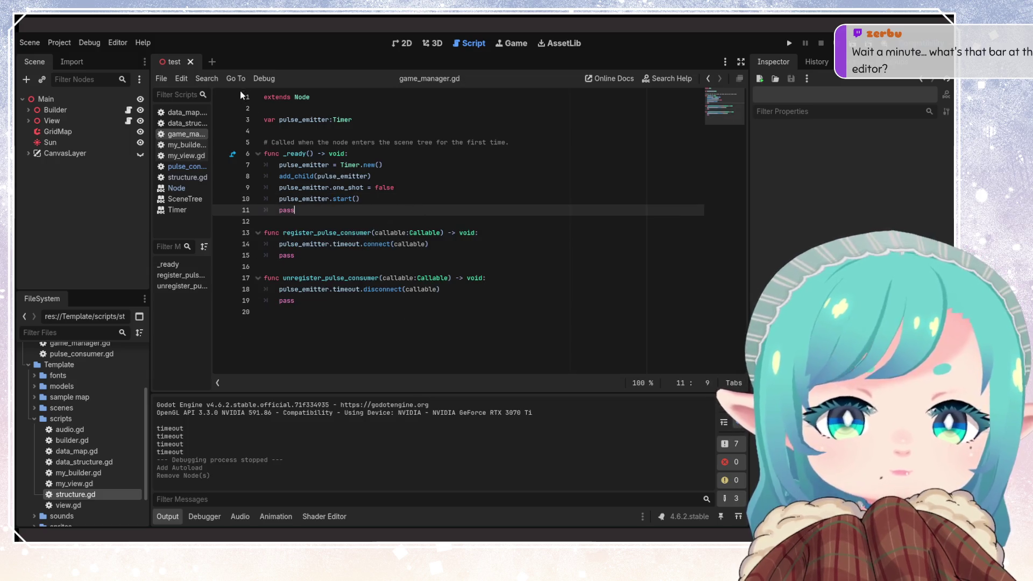
{"action": "left_click", "coordinate": [185, 166]}
Review pulse_consumer.gd and check the register_pulse_consumer documentation.
{"action": "left_click", "coordinate": [333, 187]}
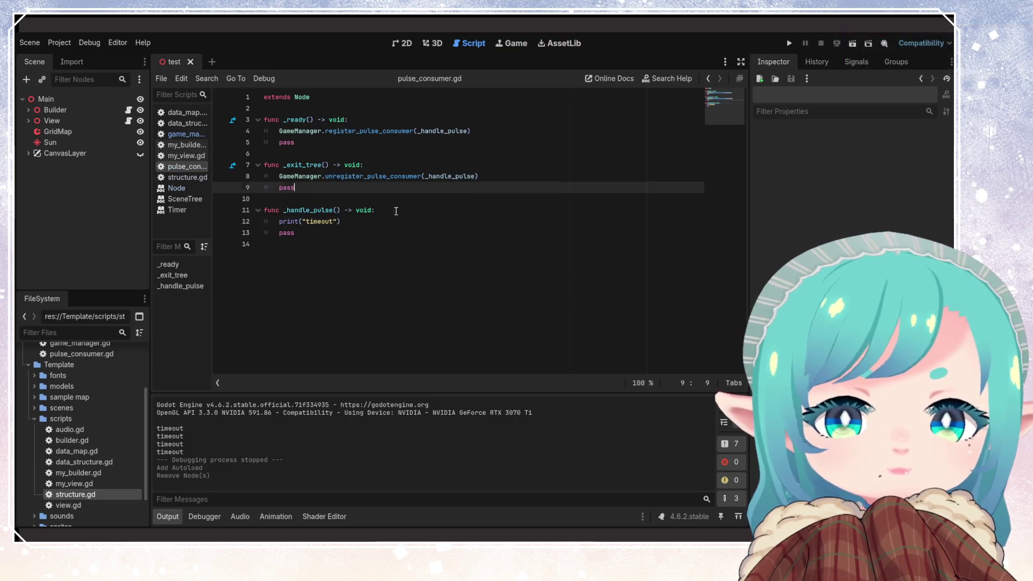
{"action": "left_click", "coordinate": [380, 210]}
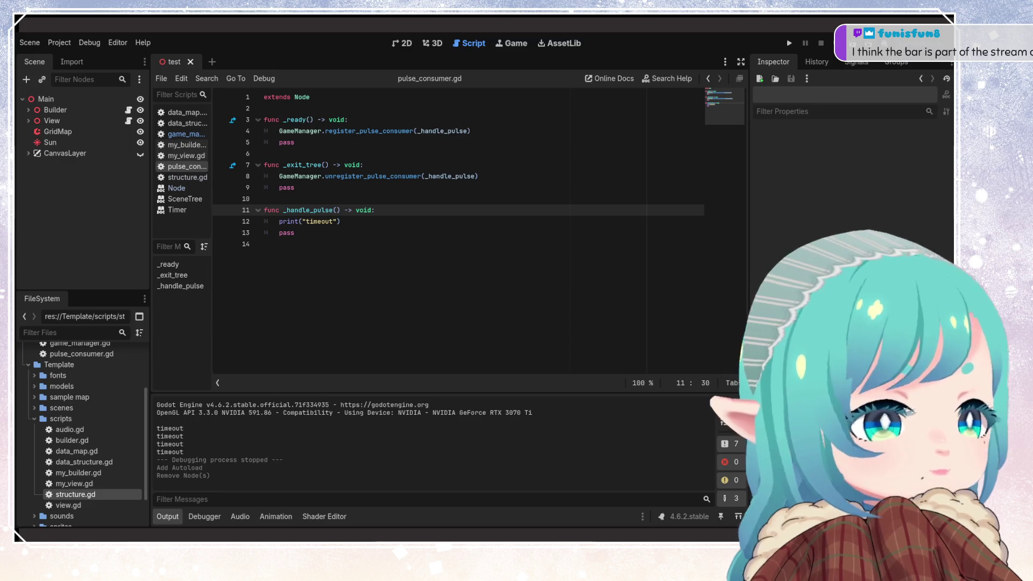
{"action": "left_click", "coordinate": [463, 255]}
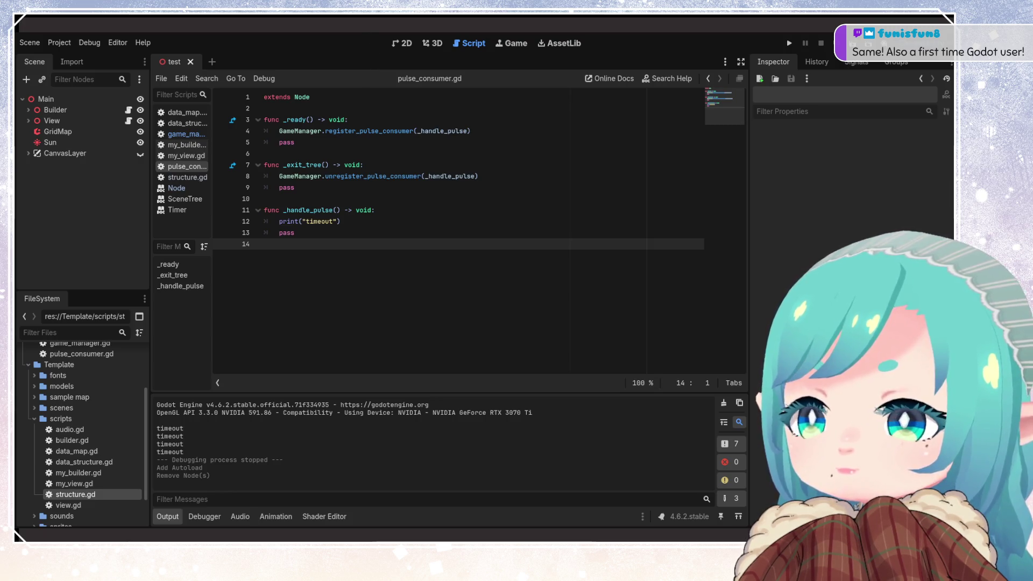
{"action": "left_click", "coordinate": [501, 188]}
{"action": "left_click", "coordinate": [500, 209]}
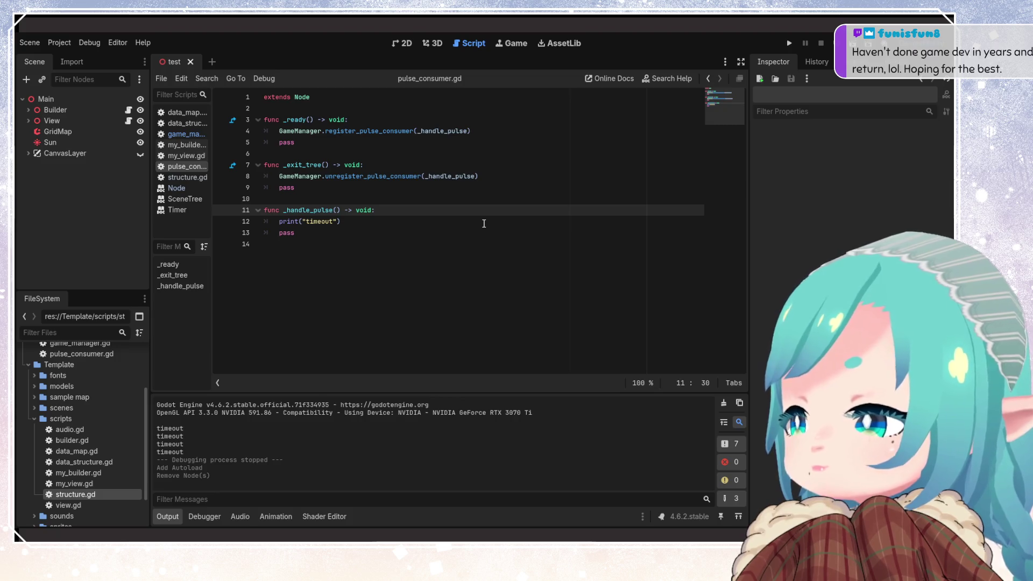
{"action": "left_click", "coordinate": [463, 224]}
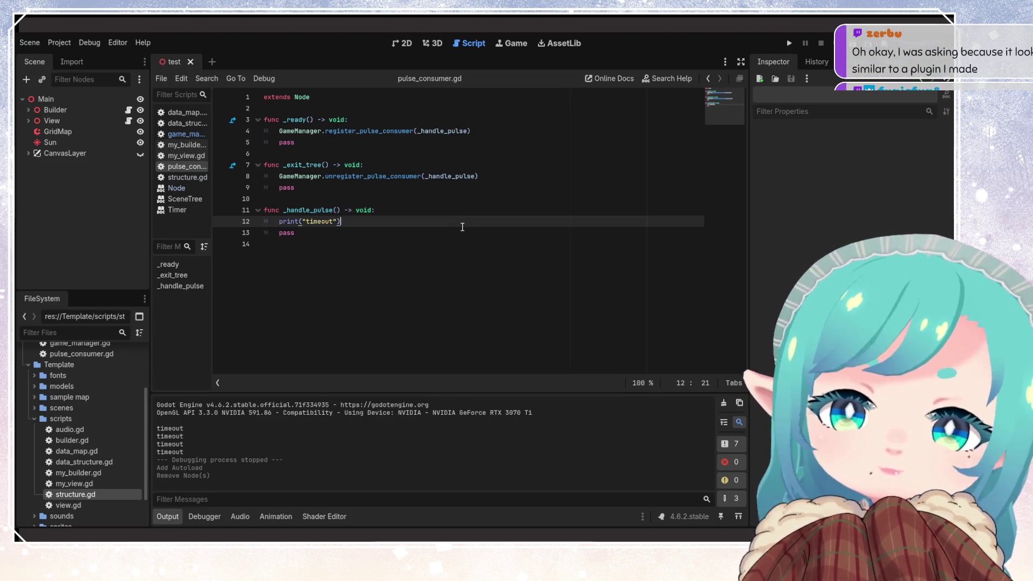
{"action": "left_click", "coordinate": [435, 247]}
{"action": "left_click", "coordinate": [417, 204]}
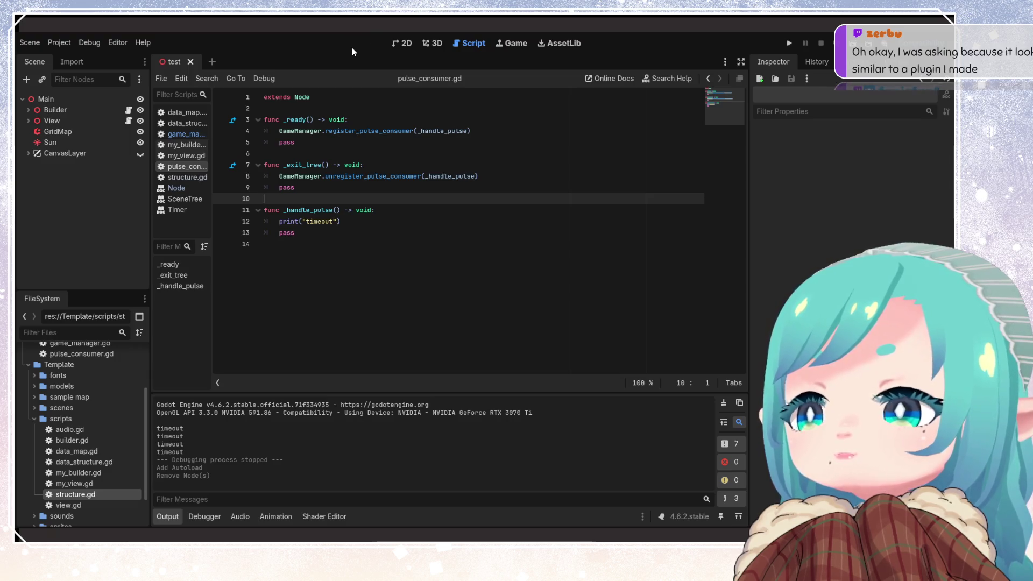
{"action": "left_click", "coordinate": [450, 131]}
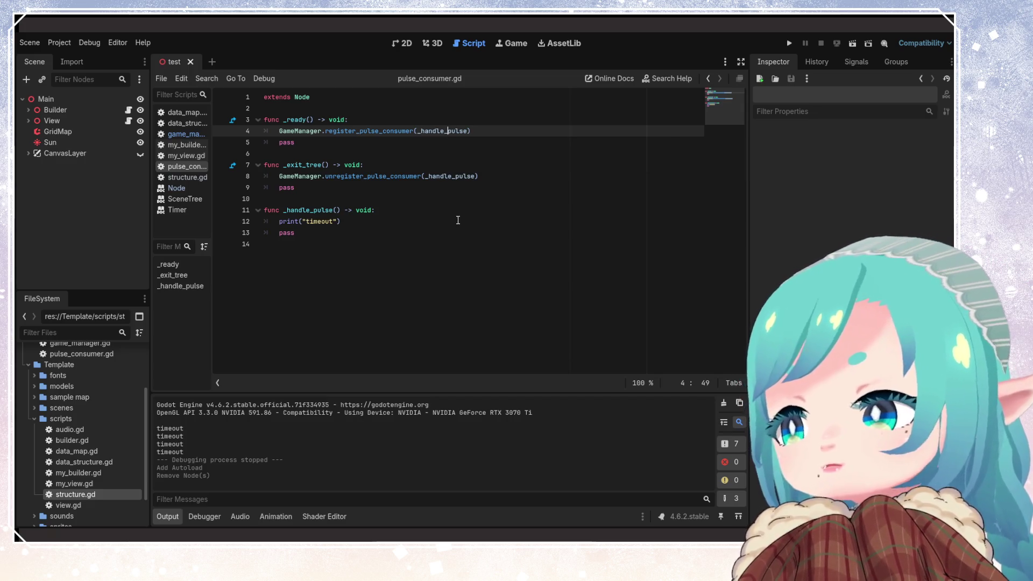
{"action": "left_click", "coordinate": [458, 219]}
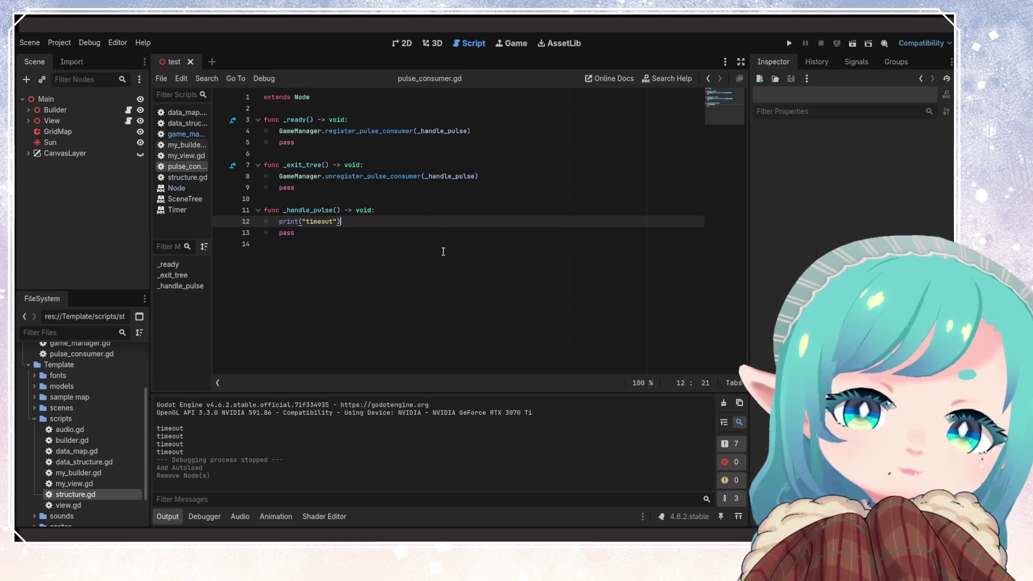
{"action": "key", "text": "Down"}
{"action": "key", "text": "Down"}
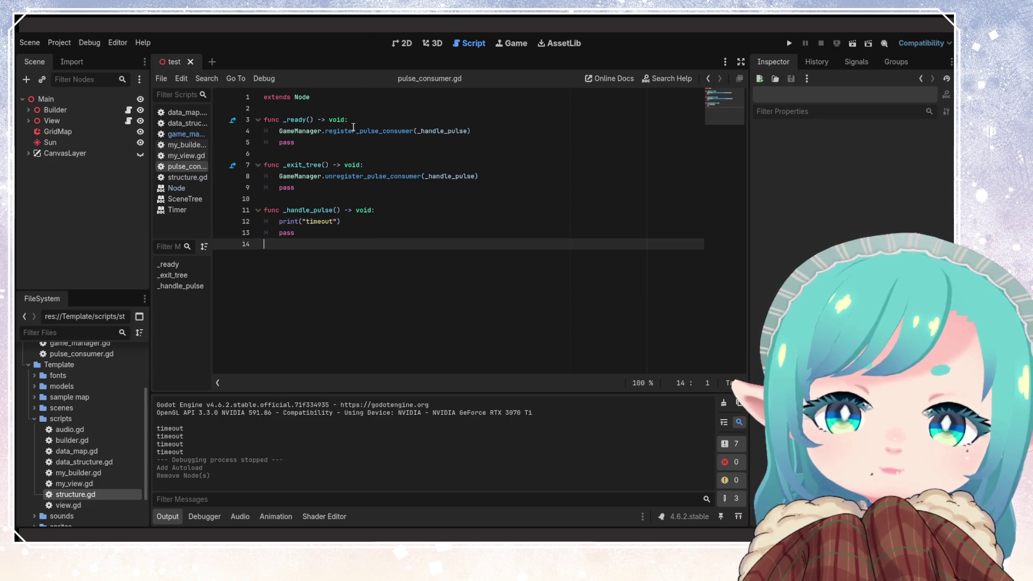
{"action": "left_click", "coordinate": [326, 176]}
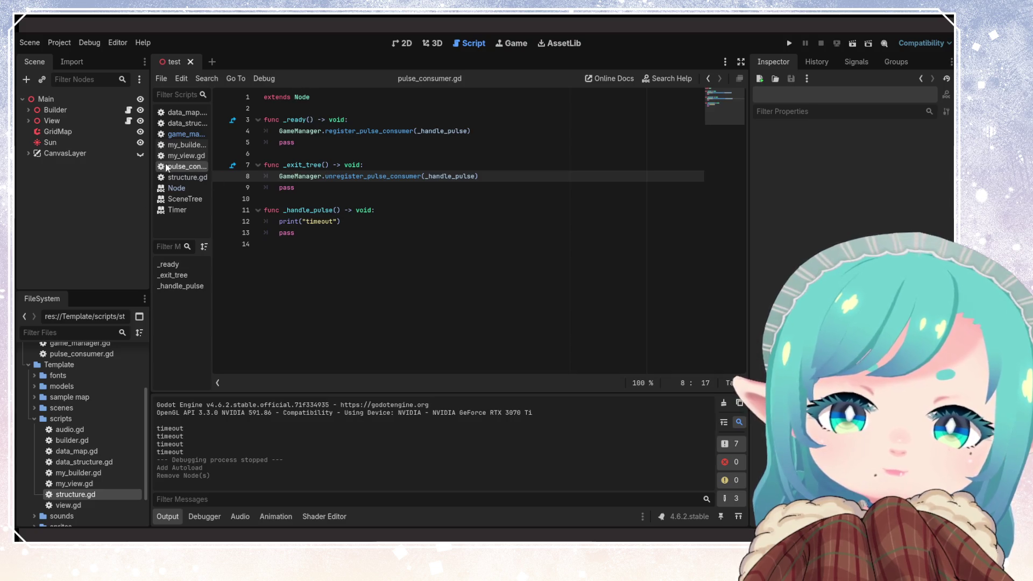
Try dragging pulse_consumer.gd into the Scene dock, then bring up the add-child options.
{"action": "scroll", "coordinate": [86, 419], "scroll_direction": "up", "scroll_amount": 3}
{"action": "mouse_move", "coordinate": [82, 428]}
{"action": "left_mouse_down"}
{"action": "mouse_move", "coordinate": [80, 221]}
{"action": "mouse_move", "coordinate": [70, 195]}
{"action": "left_mouse_up"}
{"action": "left_click", "coordinate": [375, 110]}
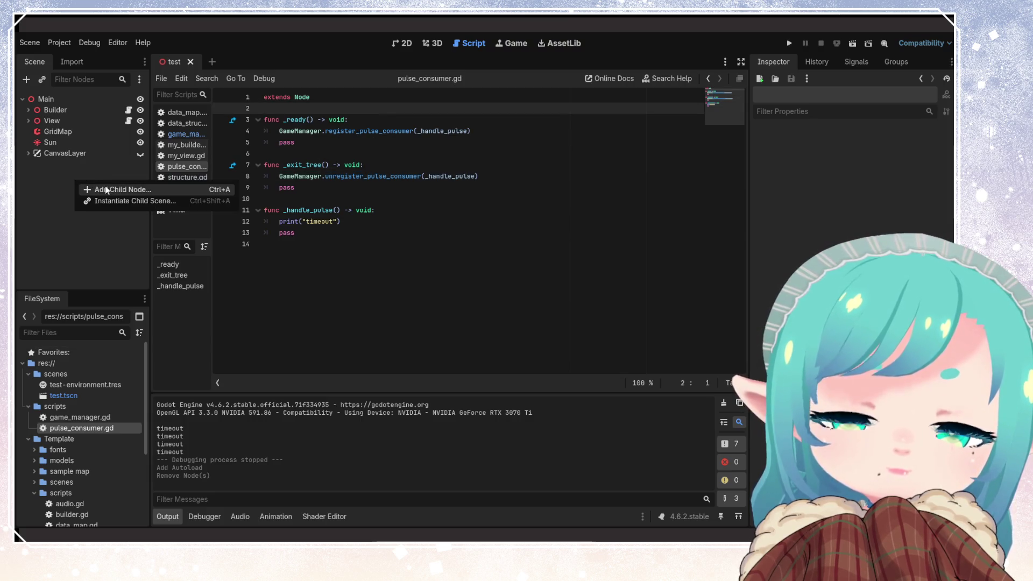
Create a plain Node as a child of Main.
{"action": "left_click", "coordinate": [104, 187]}
{"action": "type", "text": "Pulse"}
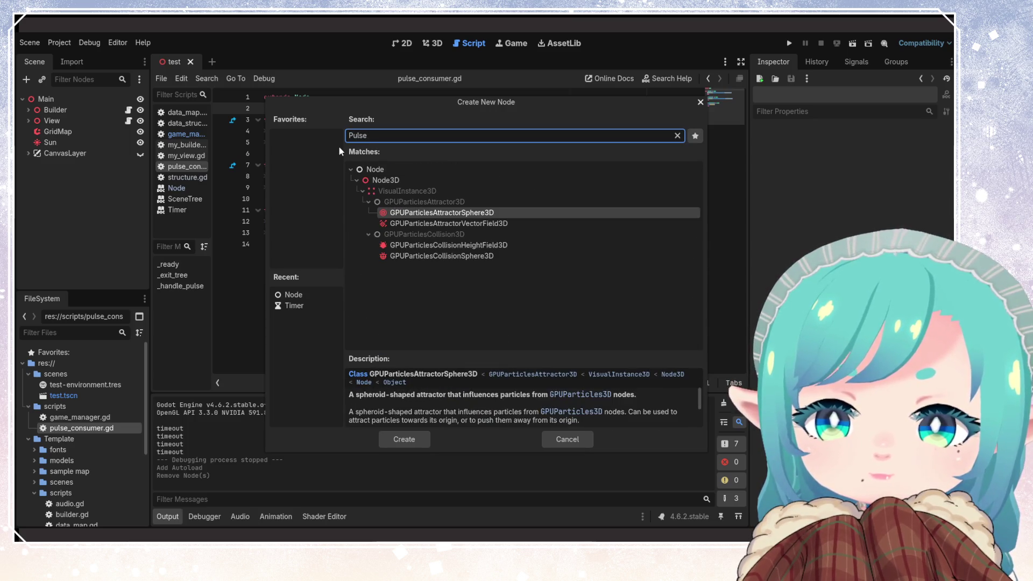
{"action": "key", "text": "ctrl+a"}
{"action": "key", "text": "BackSpace"}
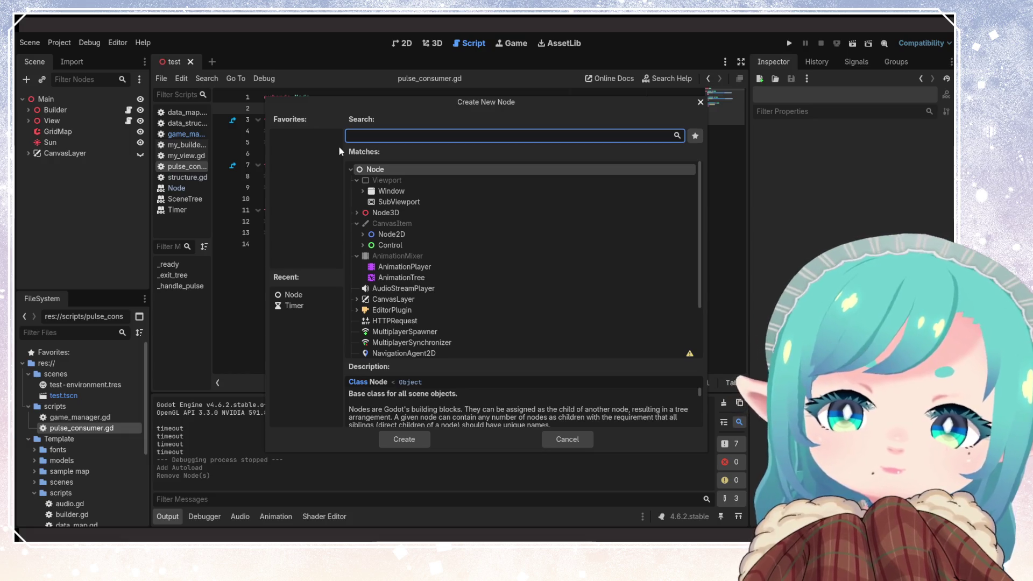
{"action": "left_click", "coordinate": [309, 294]}
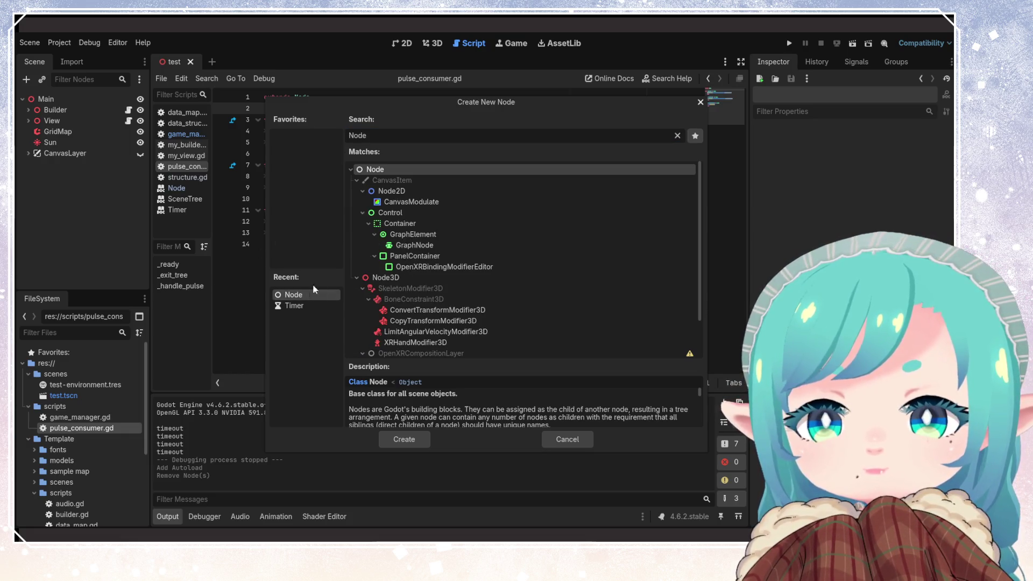
{"action": "left_click", "coordinate": [419, 439]}
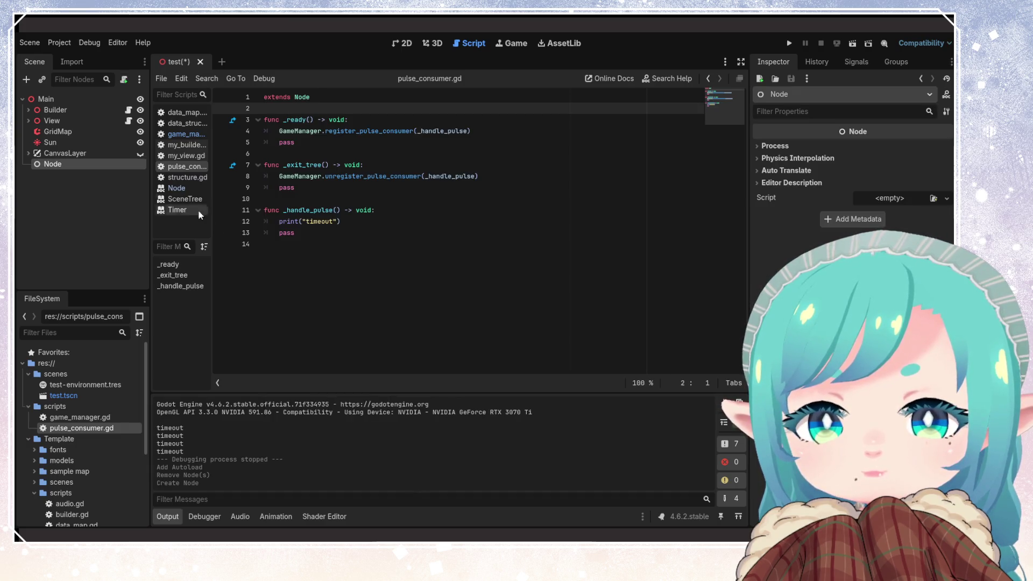
Attach scripts/pulse_consumer.gd to the new Node through Quick Load and save the scene.
{"action": "left_click", "coordinate": [946, 198]}
{"action": "left_click", "coordinate": [910, 246]}
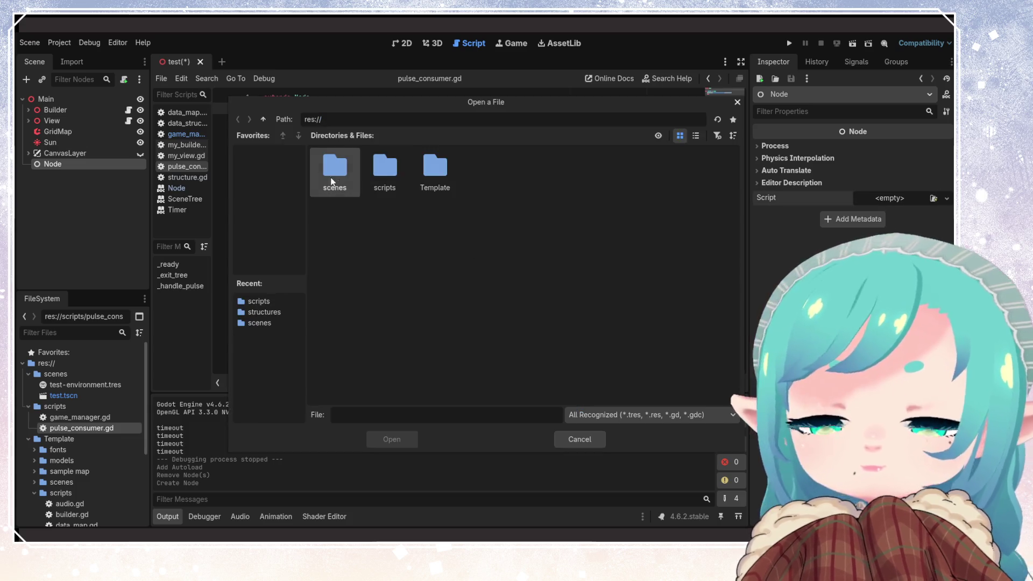
{"action": "double_click", "coordinate": [364, 168]}
{"action": "left_click", "coordinate": [386, 170]}
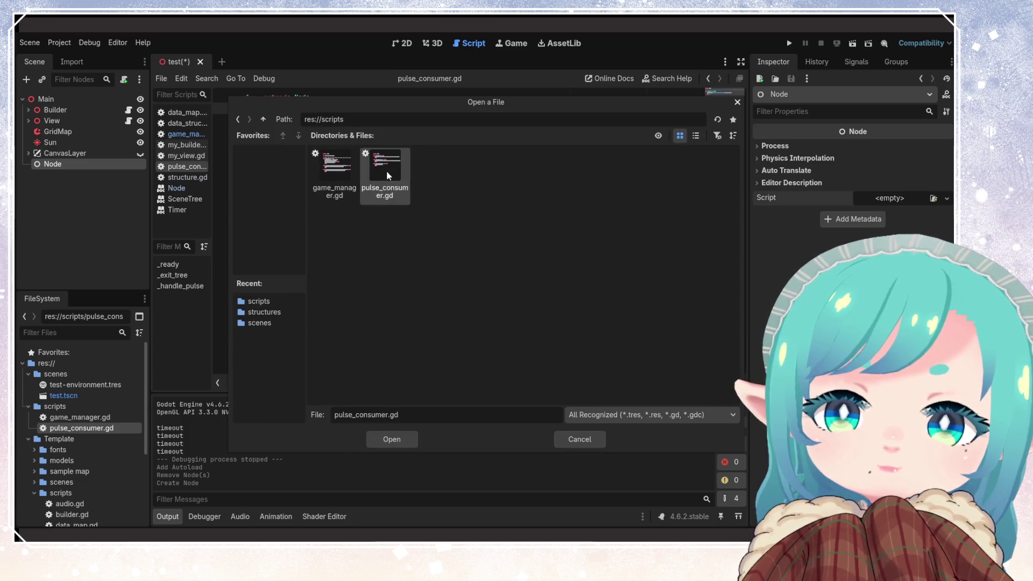
{"action": "left_click", "coordinate": [392, 437]}
{"action": "key", "text": "ctrl+s"}
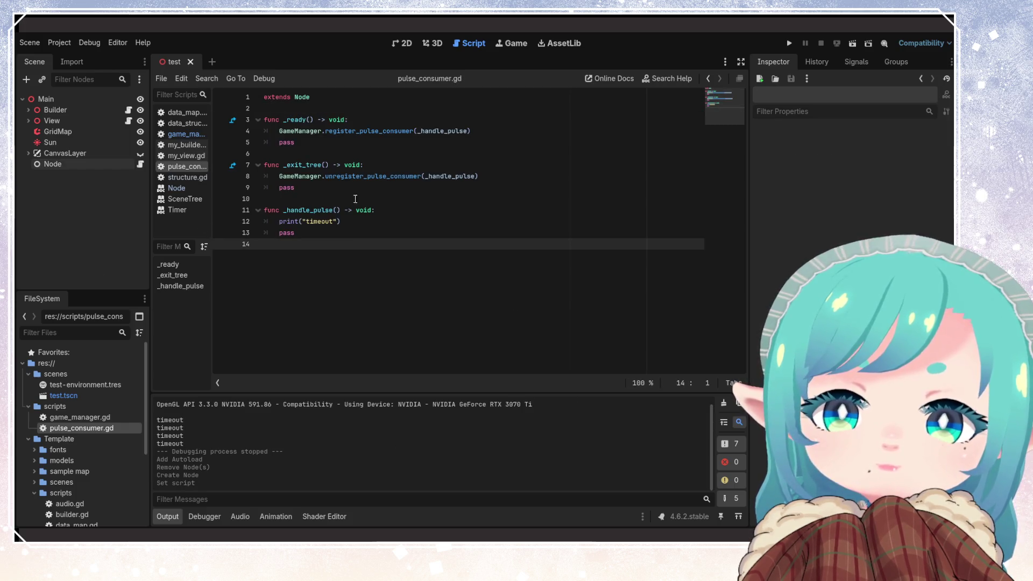
{"action": "left_click", "coordinate": [592, 198]}
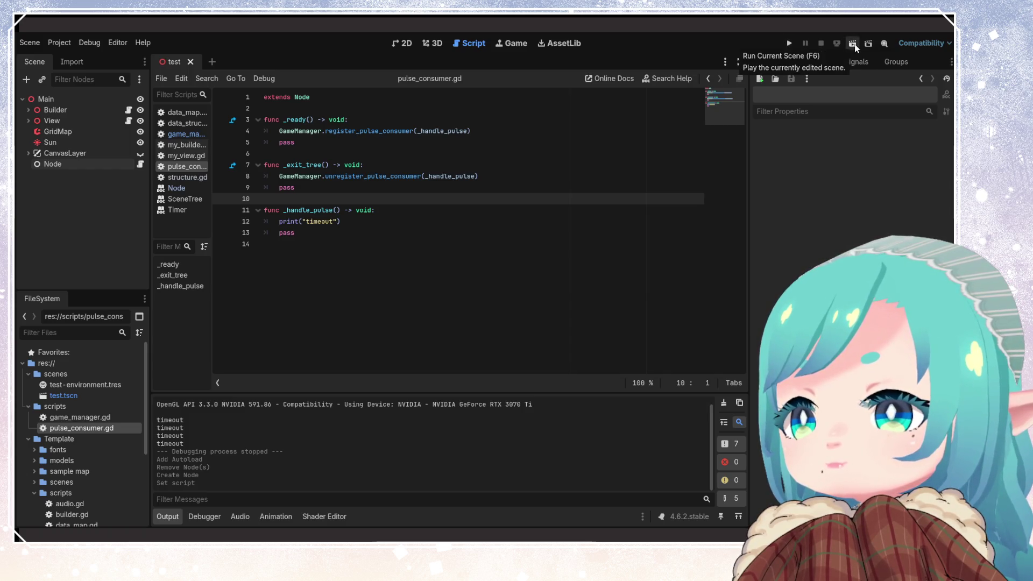
Run the current scene to test the pulses, then stop it with F8.
{"action": "left_click", "coordinate": [790, 43]}
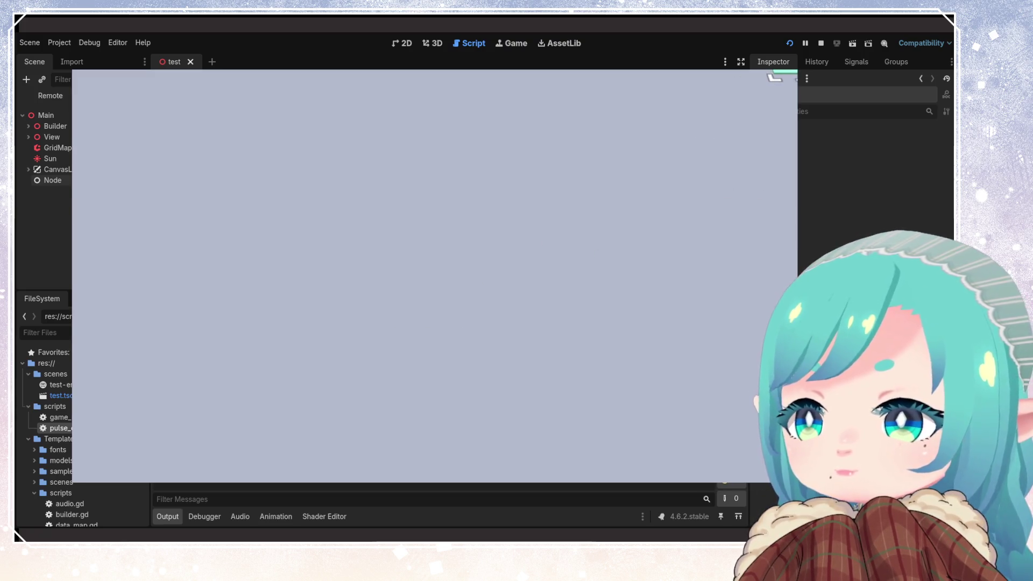
{"action": "key", "text": "F8"}
{"action": "key", "text": "alt+Left"}
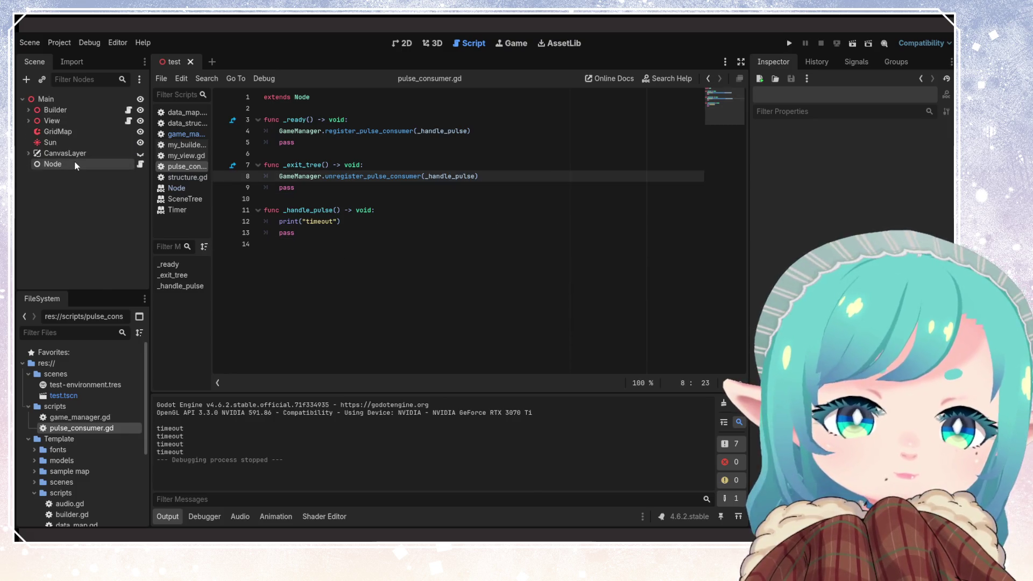
Delete the Node from the test scene and save the scene.
{"action": "right_click", "coordinate": [75, 164]}
{"action": "left_click", "coordinate": [131, 449]}
{"action": "left_click", "coordinate": [458, 289]}
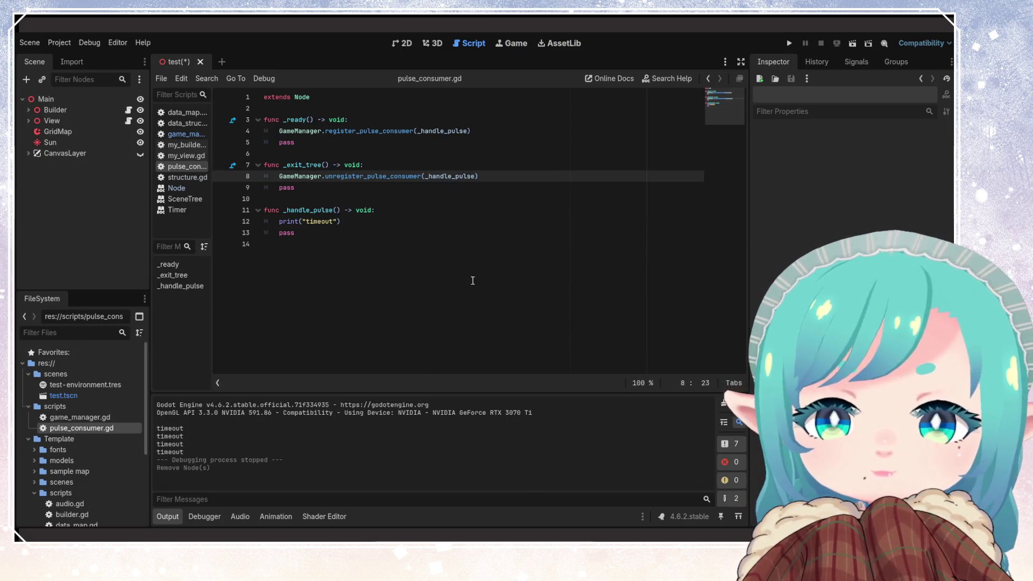
{"action": "key", "text": "ctrl+s"}
Move the caret through _handle_pulse, ending after the print line.
{"action": "left_click", "coordinate": [412, 200]}
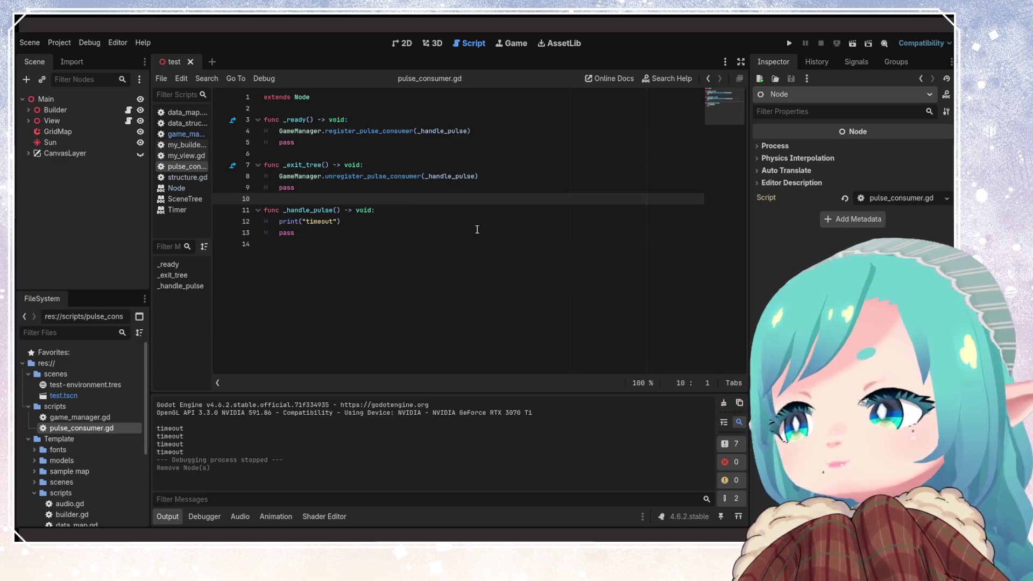
{"action": "left_click", "coordinate": [477, 251]}
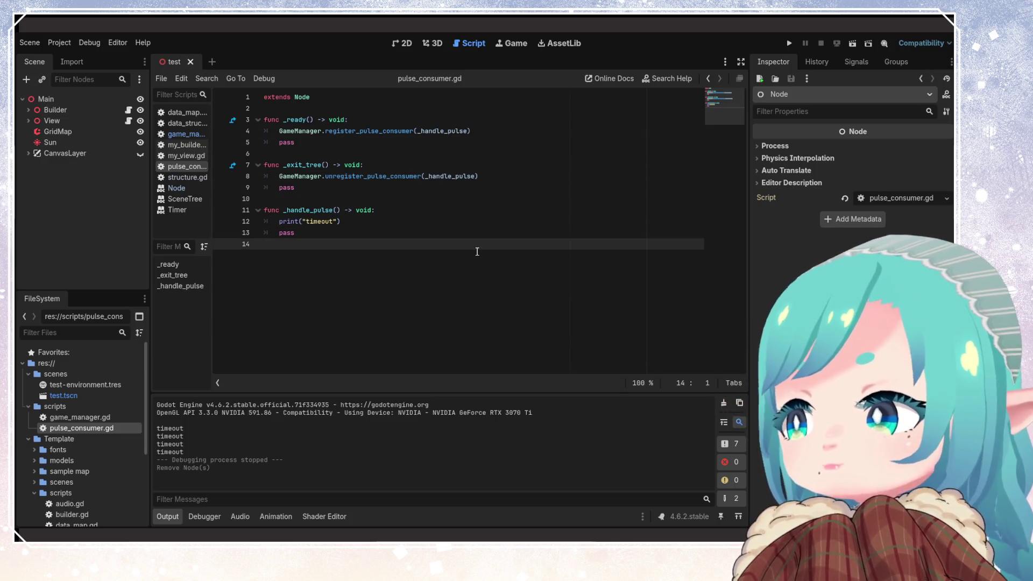
{"action": "left_click", "coordinate": [489, 232]}
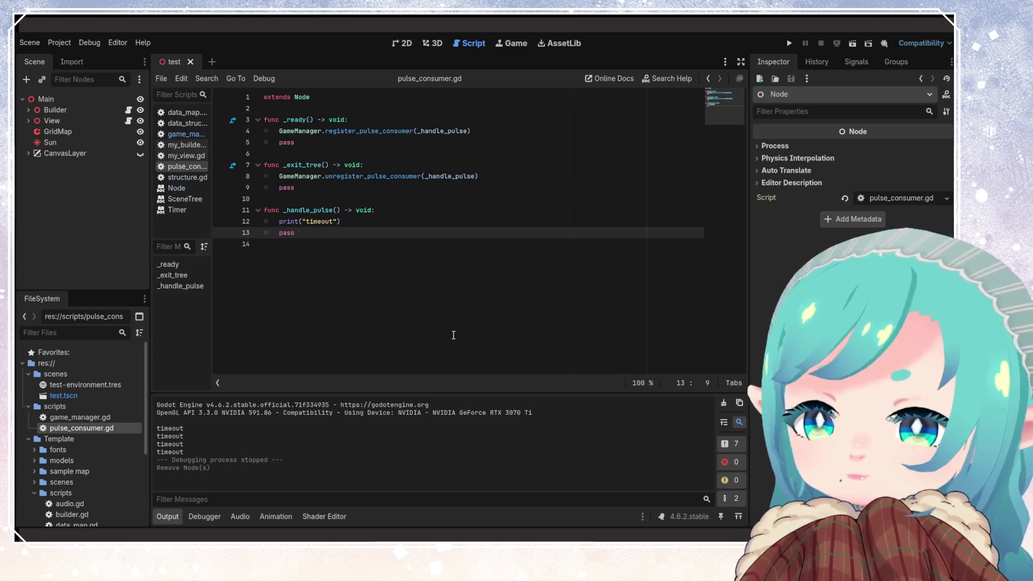
{"action": "left_click", "coordinate": [422, 219]}
{"action": "left_click", "coordinate": [325, 210]}
{"action": "left_click", "coordinate": [343, 221]}
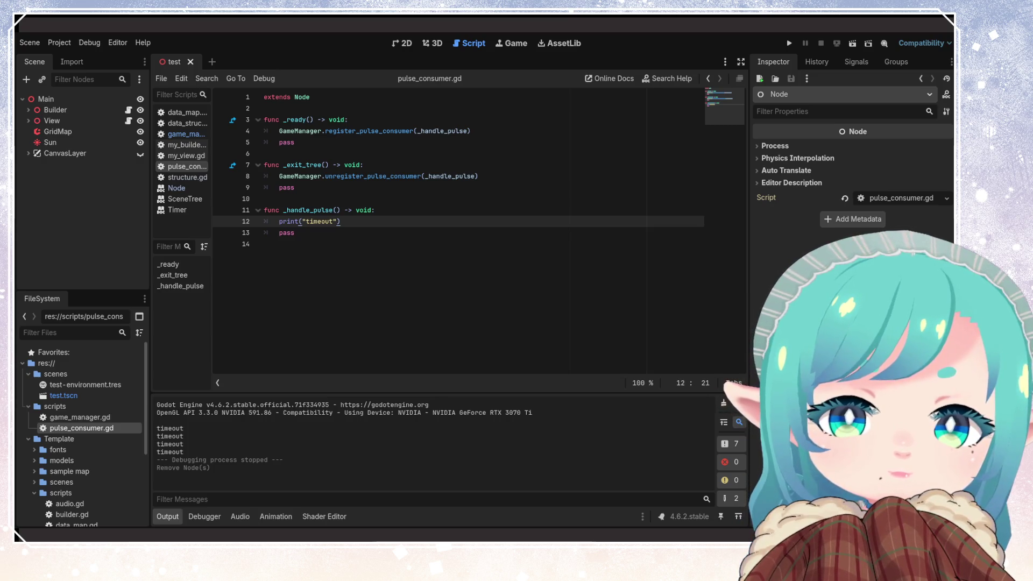
{"action": "left_click", "coordinate": [264, 210]}
{"action": "type", "text": "virtual"}
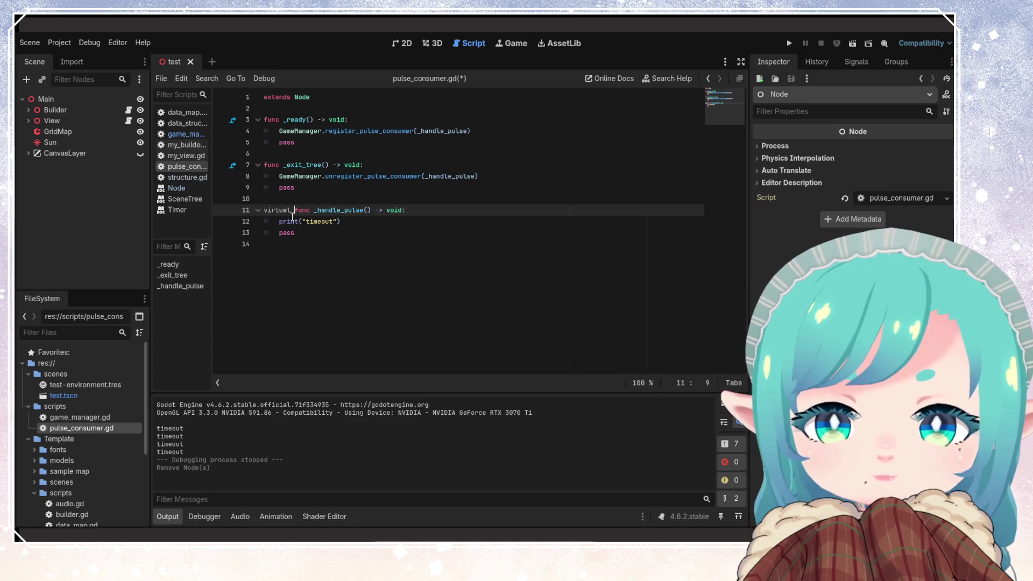
{"action": "key", "text": "BackSpace"}
{"action": "key", "text": "BackSpace"}
{"action": "key", "text": "BackSpace"}
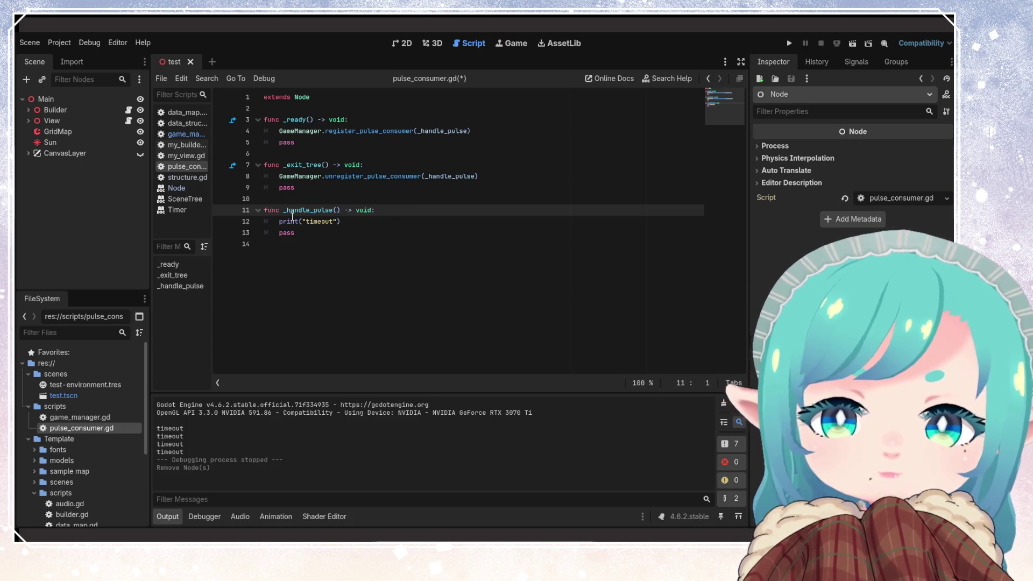
{"action": "left_click", "coordinate": [363, 210]}
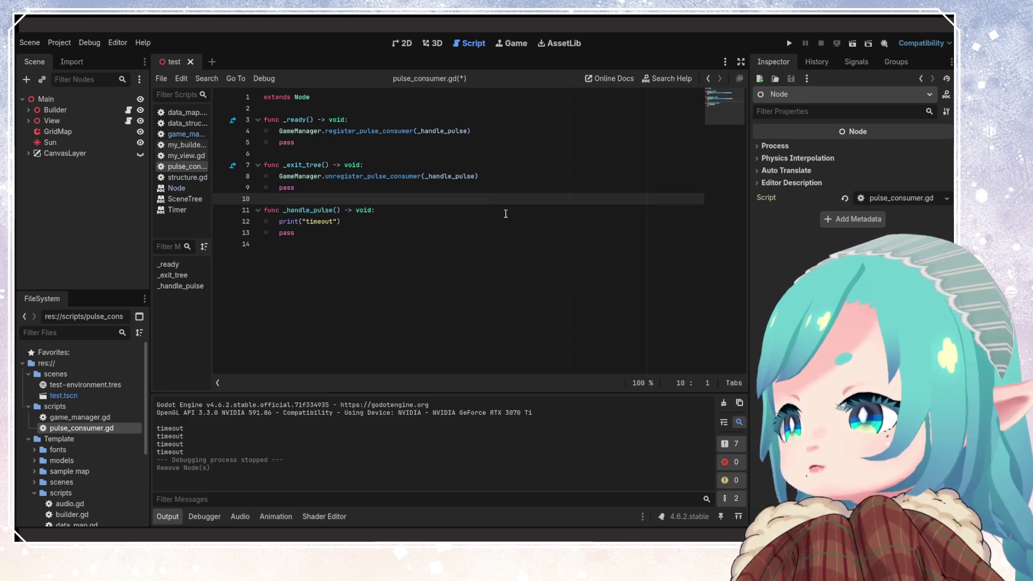
{"action": "left_click", "coordinate": [492, 223]}
{"action": "key", "text": "ctrl+s"}
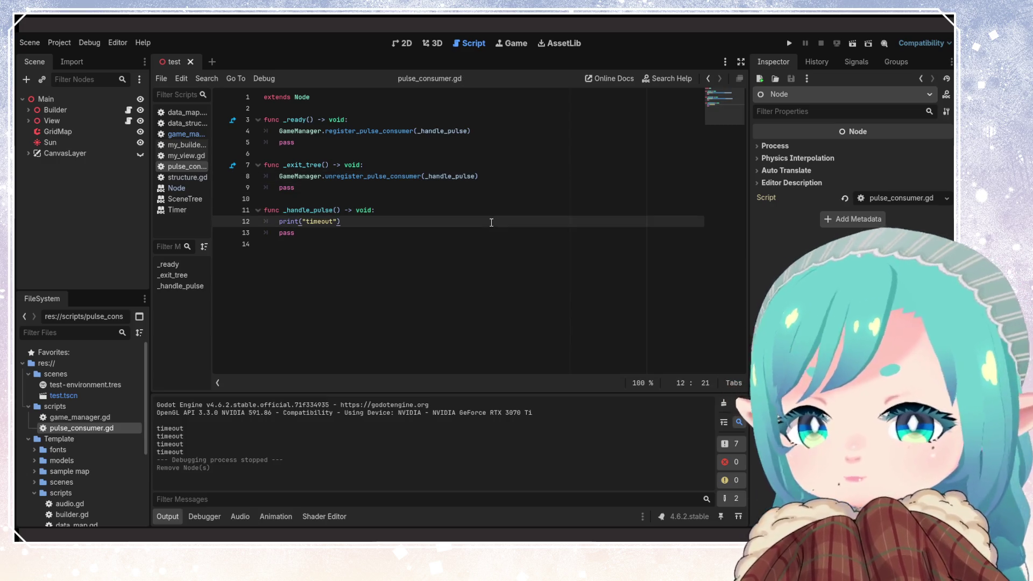
{"action": "left_click", "coordinate": [409, 199]}
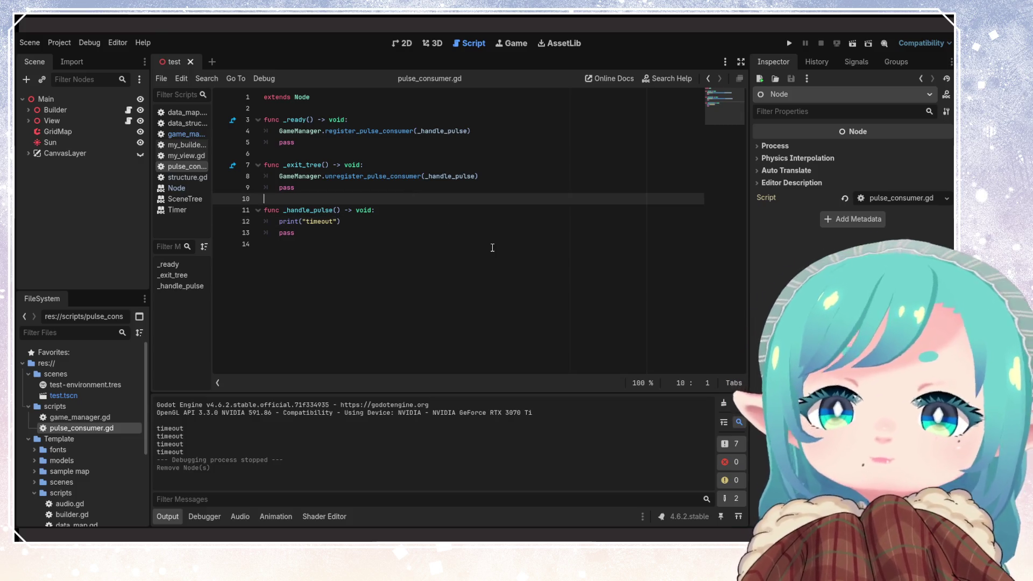
{"action": "left_click", "coordinate": [491, 245]}
{"action": "left_click", "coordinate": [473, 187]}
{"action": "left_click", "coordinate": [495, 234]}
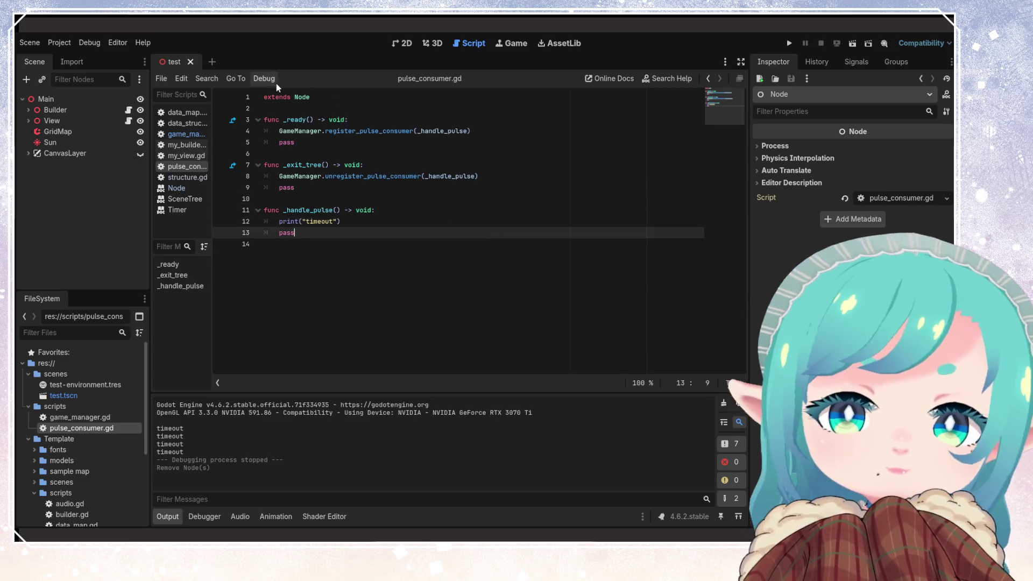
{"action": "left_click", "coordinate": [438, 187]}
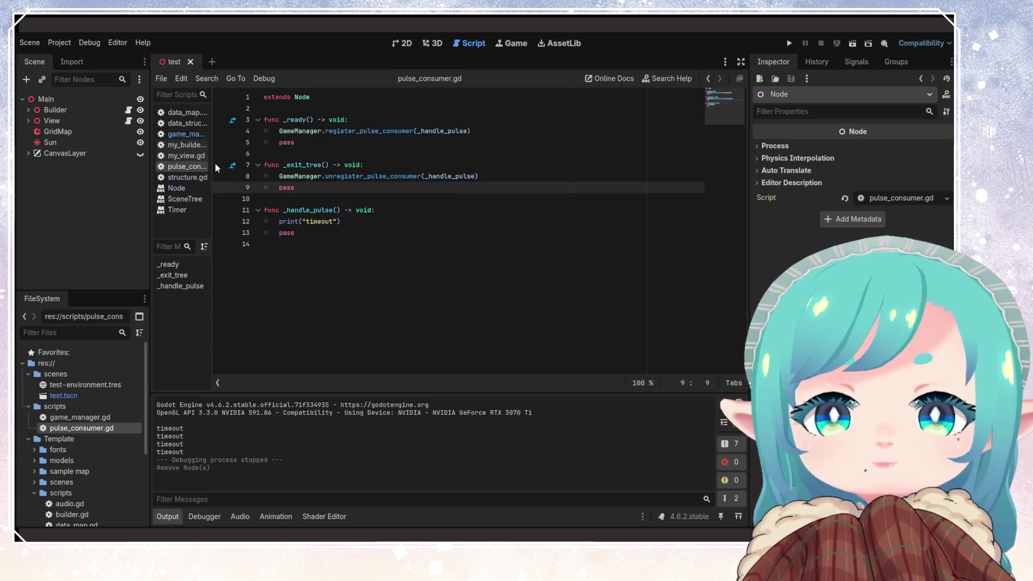
{"action": "left_click_drag", "start_coordinate": [215, 167], "coordinate": [237, 166]}
{"action": "left_click", "coordinate": [380, 165]}
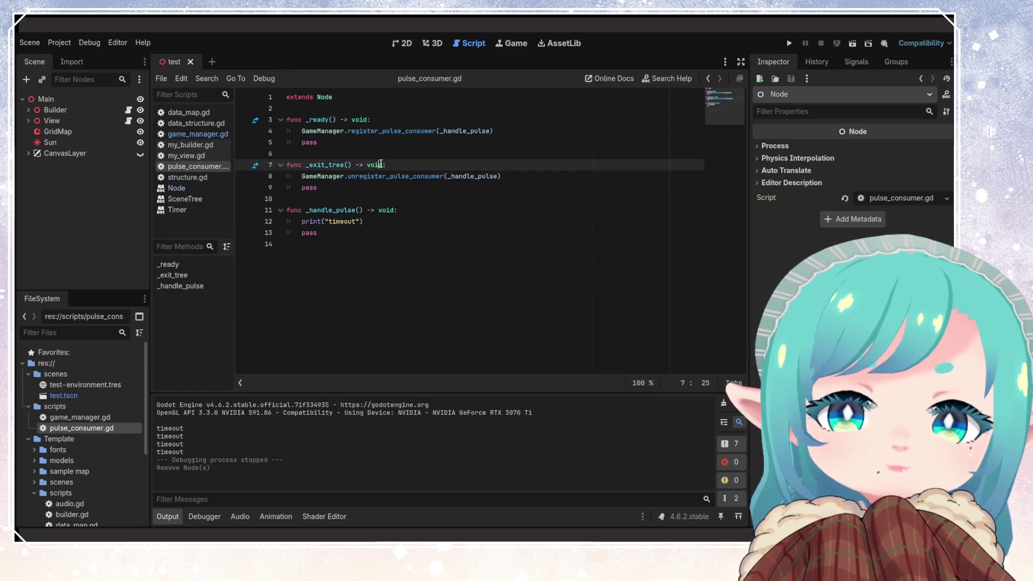
{"action": "left_click", "coordinate": [384, 142]}
{"action": "left_click", "coordinate": [390, 187]}
{"action": "left_click", "coordinate": [398, 234]}
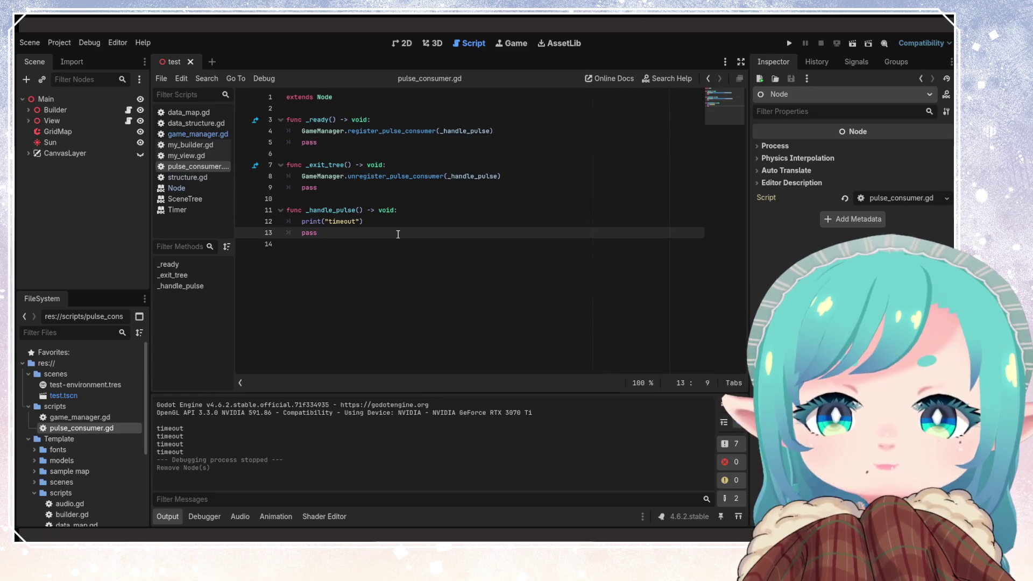
{"action": "left_click", "coordinate": [346, 209]}
{"action": "double_click", "coordinate": [334, 221]}
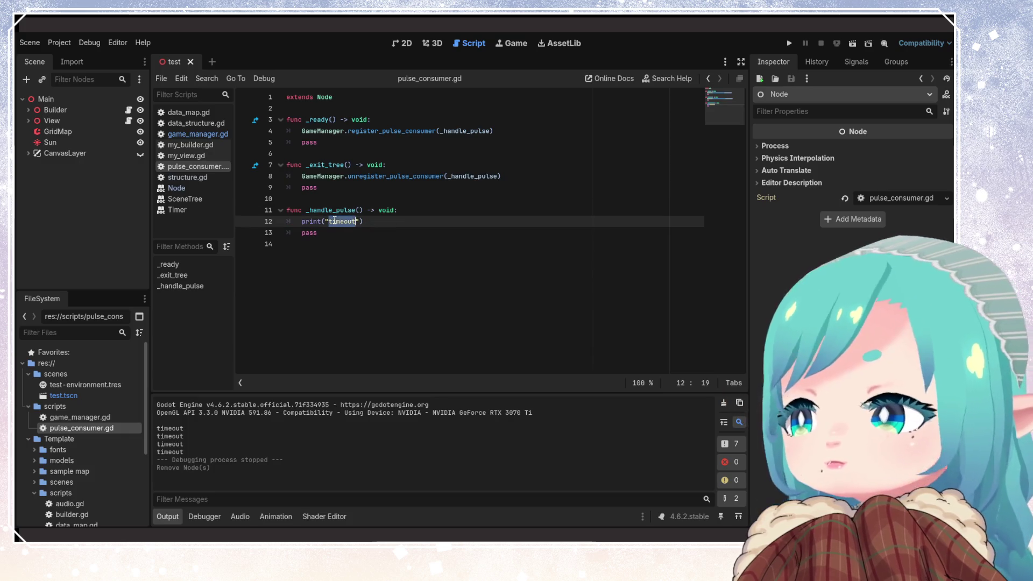
{"action": "left_click", "coordinate": [437, 230]}
{"action": "left_click", "coordinate": [408, 245]}
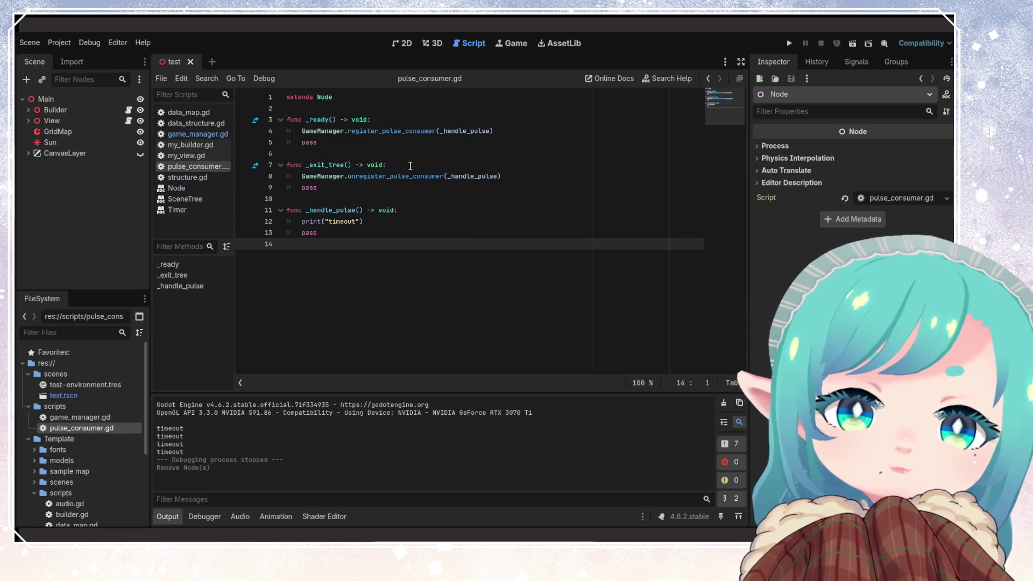
{"action": "left_click", "coordinate": [506, 177]}
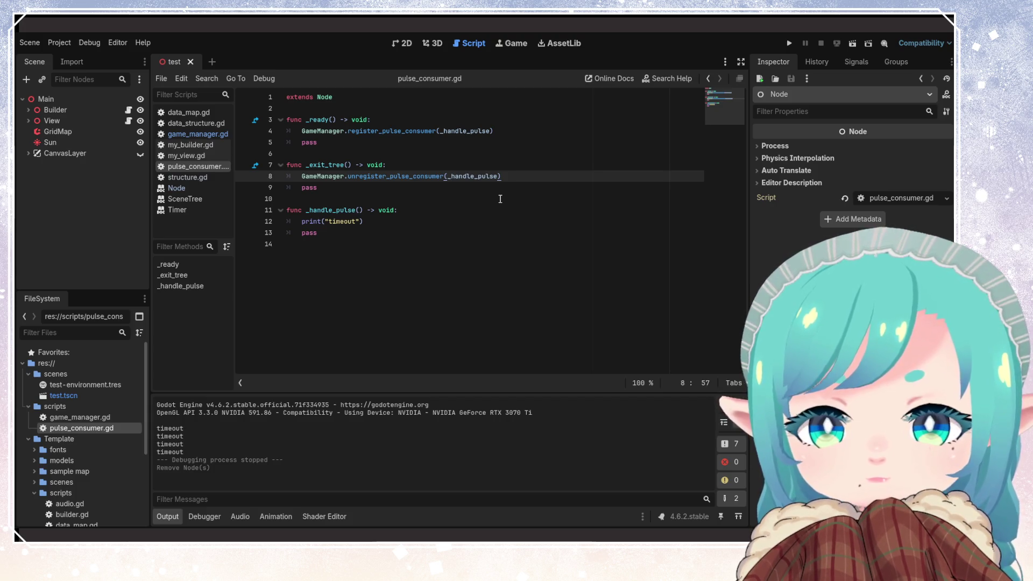
Add a _connect_signal() -> void function holding the register_pulse_consumer(_handle_pulse) call and save.
{"action": "left_click", "coordinate": [407, 189]}
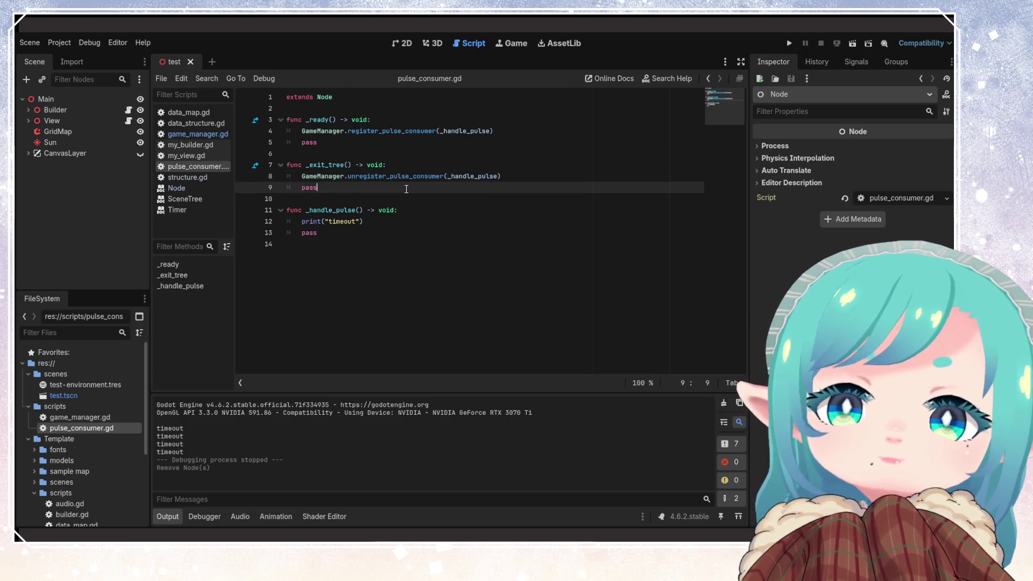
{"action": "key", "text": "Return"}
{"action": "key", "text": "Return"}
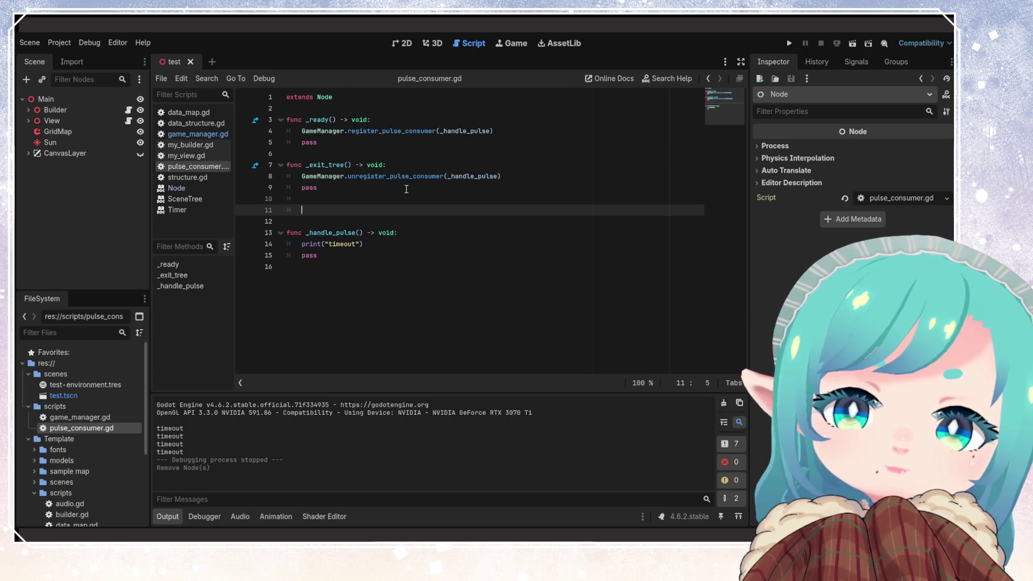
{"action": "type", "text": "func "}
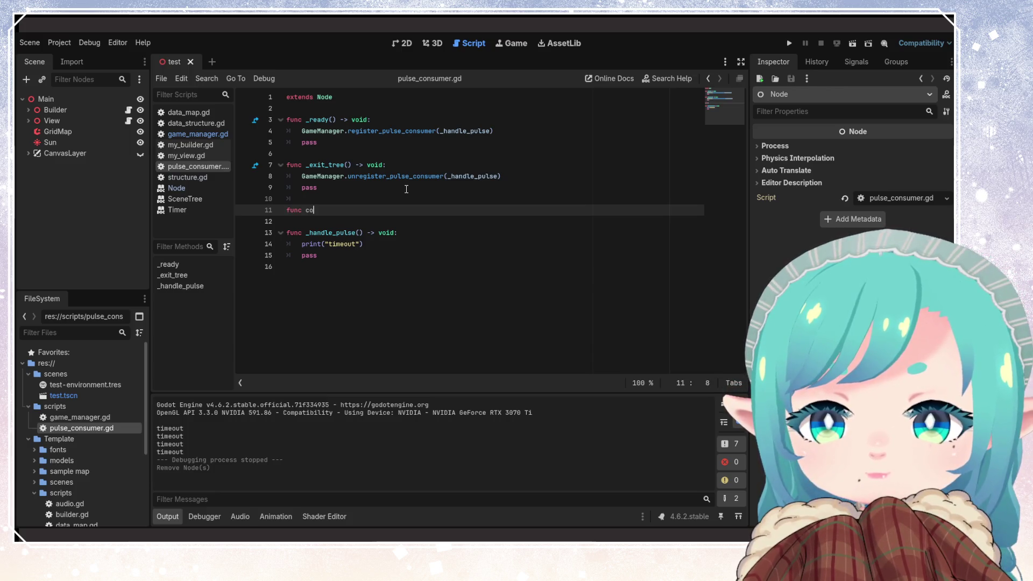
{"action": "type", "text": "_connect_p"}
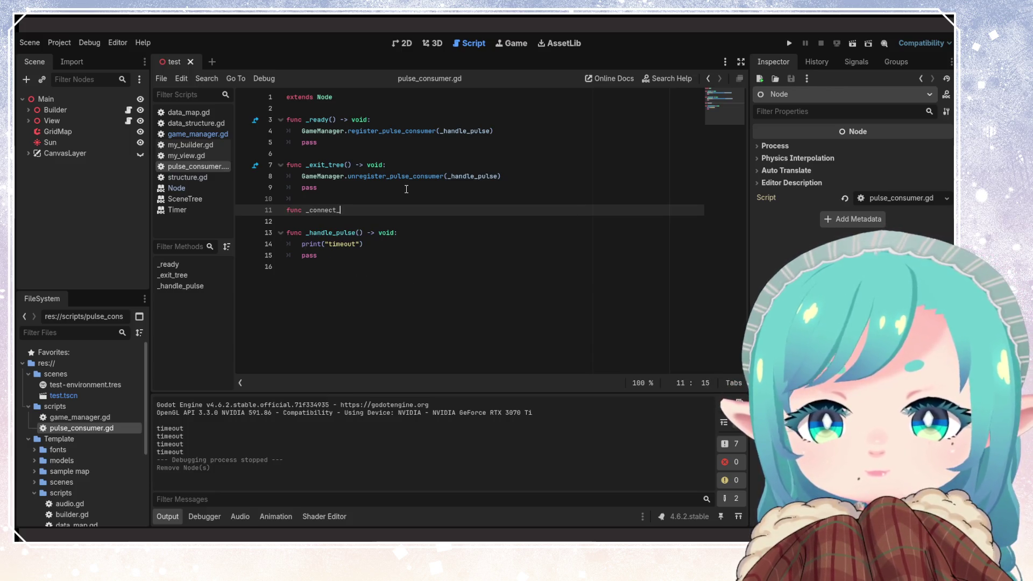
{"action": "type", "text": "signal() -"}
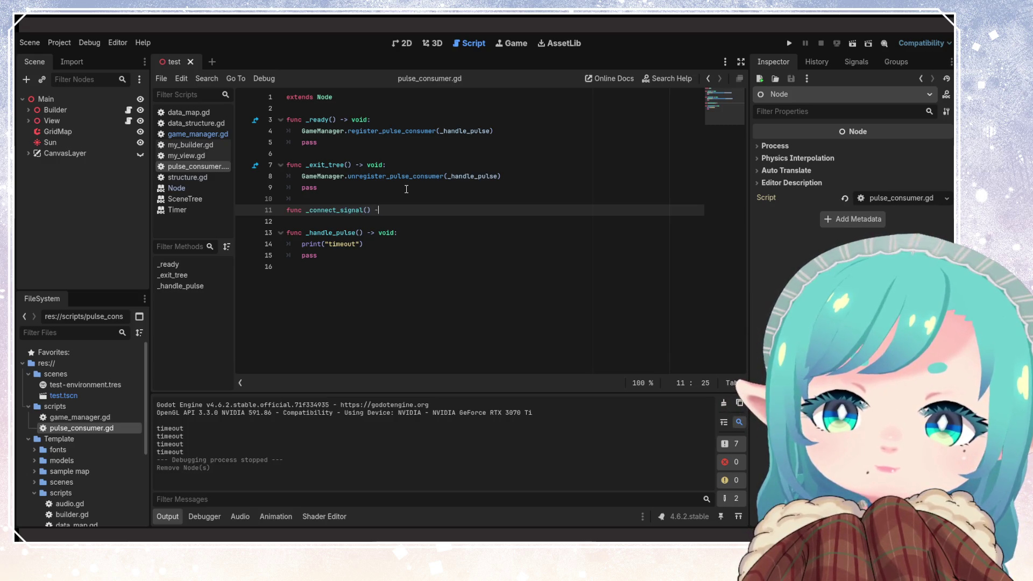
{"action": "type", "text": "> void:"}
{"action": "key", "text": "Return"}
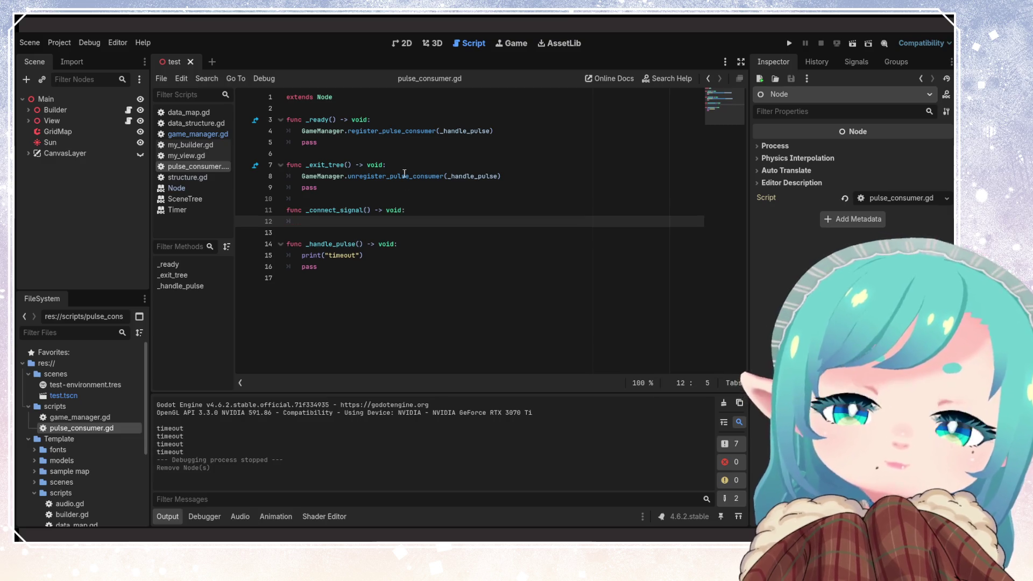
{"action": "left_click_drag", "start_coordinate": [302, 131], "coordinate": [494, 131]}
{"action": "key", "text": "ctrl+c"}
{"action": "left_click", "coordinate": [393, 222]}
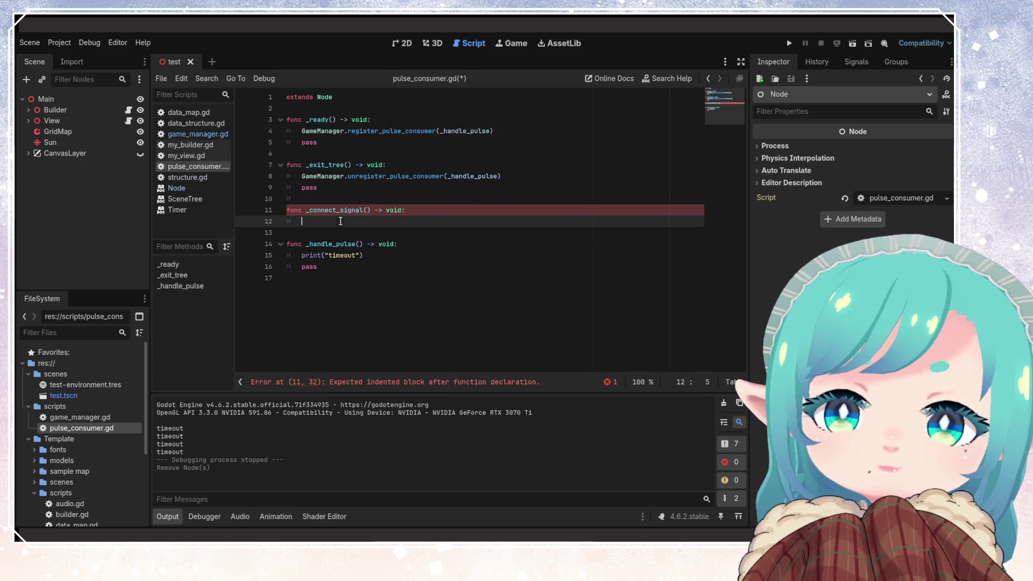
{"action": "key", "text": "ctrl+v"}
{"action": "key", "text": "ctrl+s"}
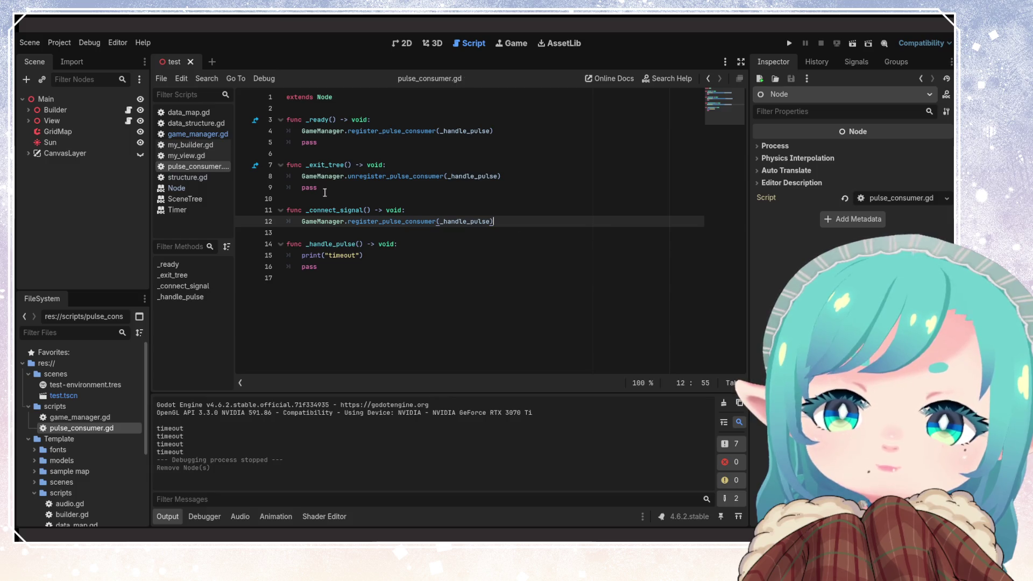
Add a _disconnect_signal() -> void function holding the unregister_pulse_consumer(_handle_pulse) call and save.
{"action": "key", "text": "Return"}
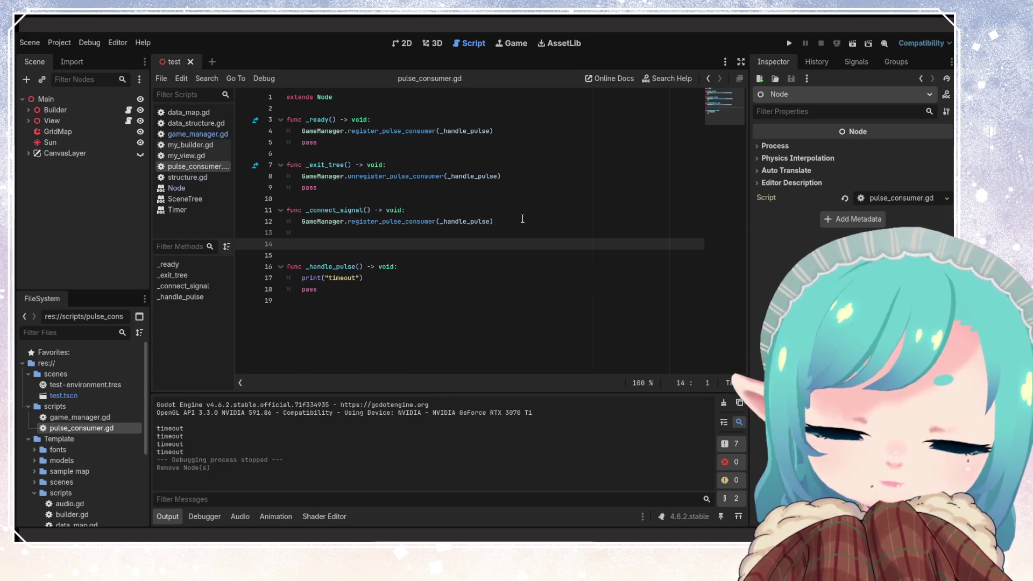
{"action": "type", "text": "func _disco"}
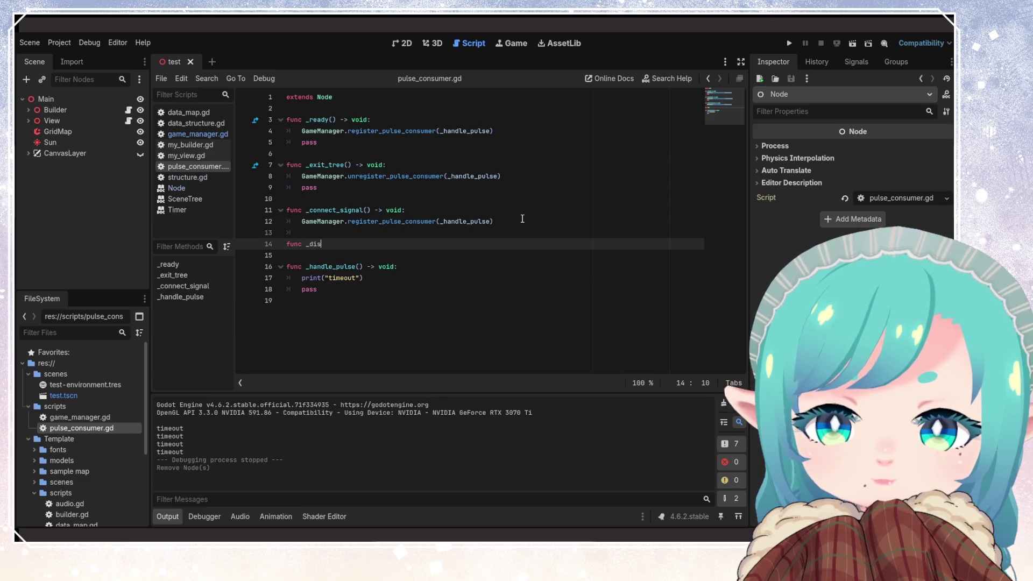
{"action": "type", "text": "nnect_signal"}
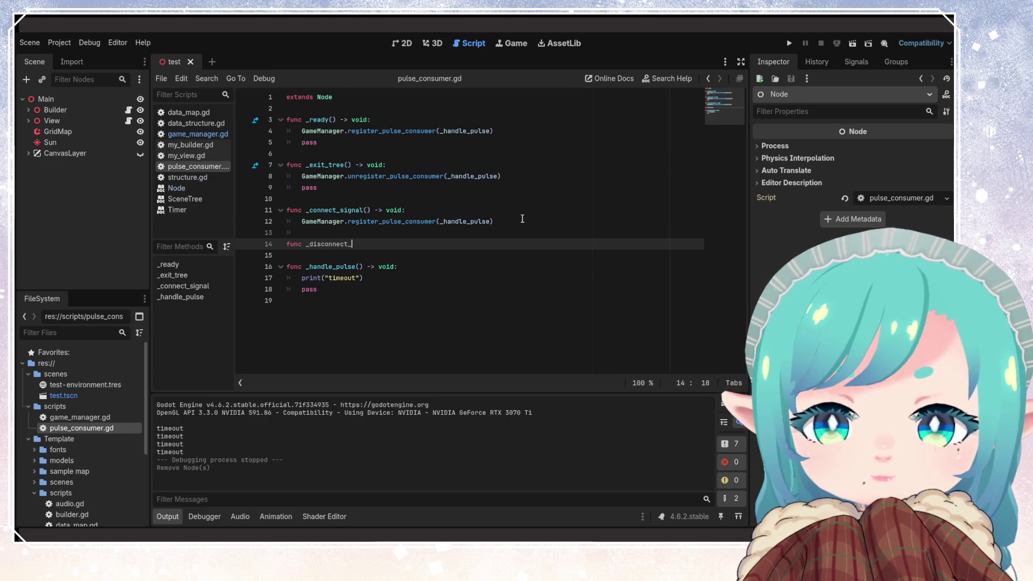
{"action": "type", "text": "() "}
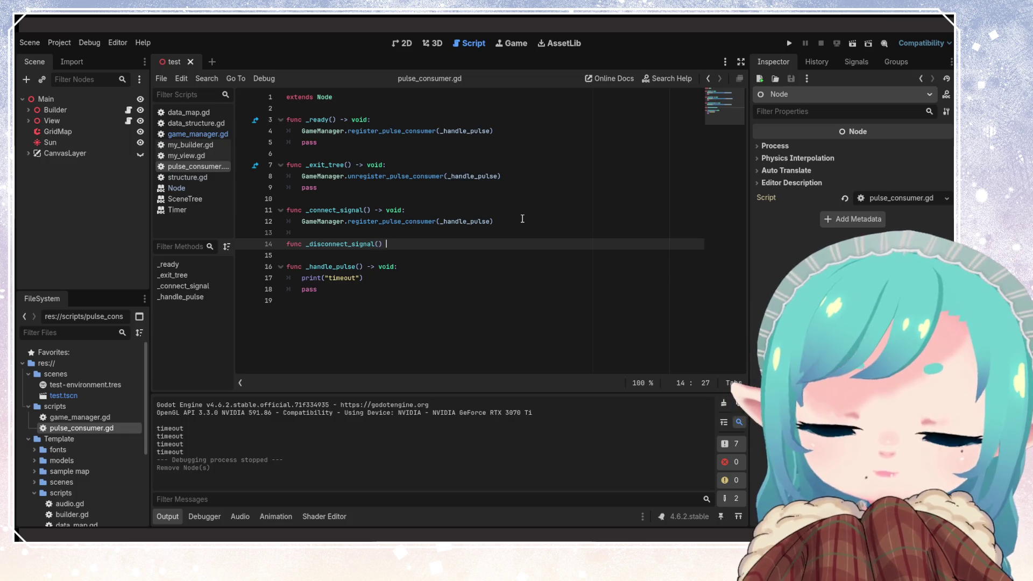
{"action": "type", "text": "-> void:"}
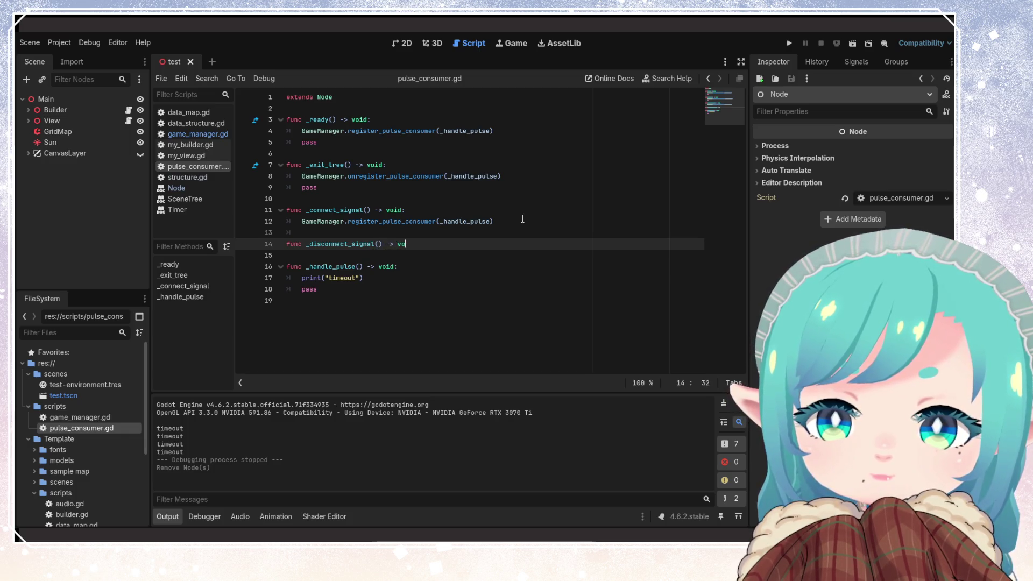
{"action": "left_click_drag", "start_coordinate": [502, 176], "coordinate": [301, 176]}
{"action": "key", "text": "ctrl+c"}
{"action": "left_click", "coordinate": [452, 244]}
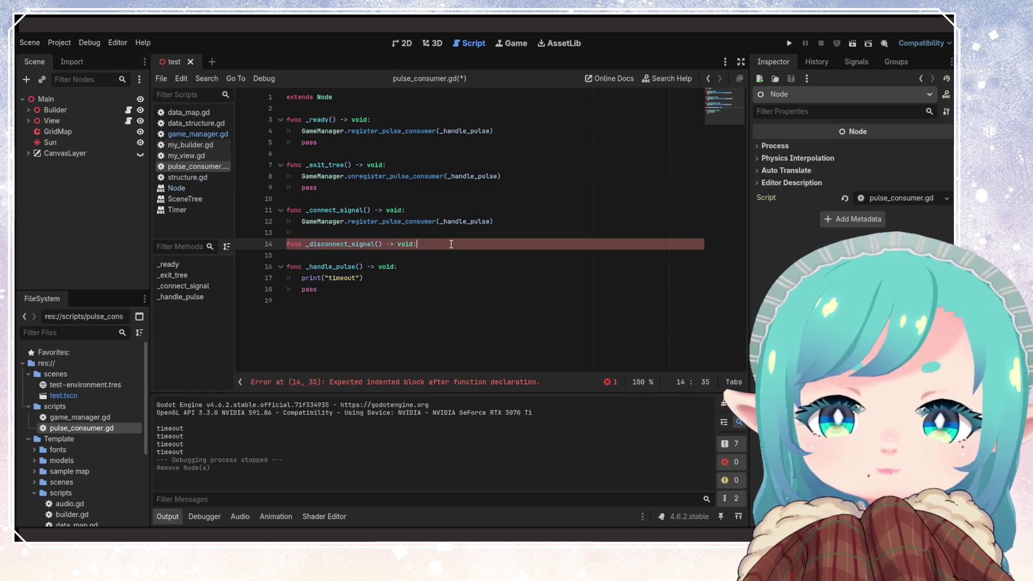
{"action": "key", "text": "Return"}
{"action": "key", "text": "ctrl+v"}
{"action": "key", "text": "ctrl+s"}
Copy the _connect_signal function name from line 11.
{"action": "left_click", "coordinate": [420, 187]}
{"action": "double_click", "coordinate": [333, 209]}
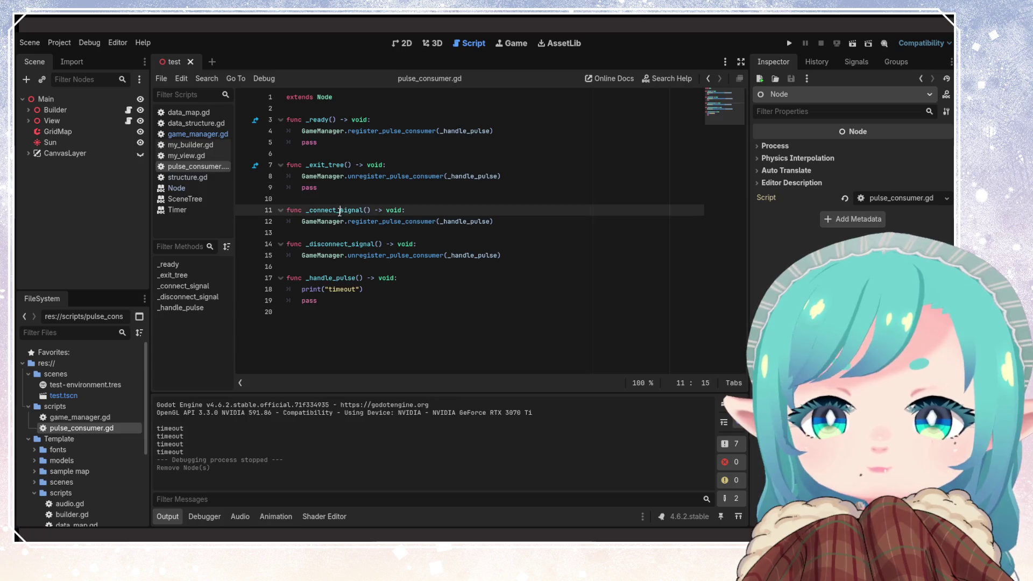
{"action": "key", "text": "ctrl+c"}
Replace the GameManager register call in _ready with _connect_signal().
{"action": "left_click_drag", "start_coordinate": [302, 131], "coordinate": [518, 133]}
{"action": "key", "text": "ctrl+v"}
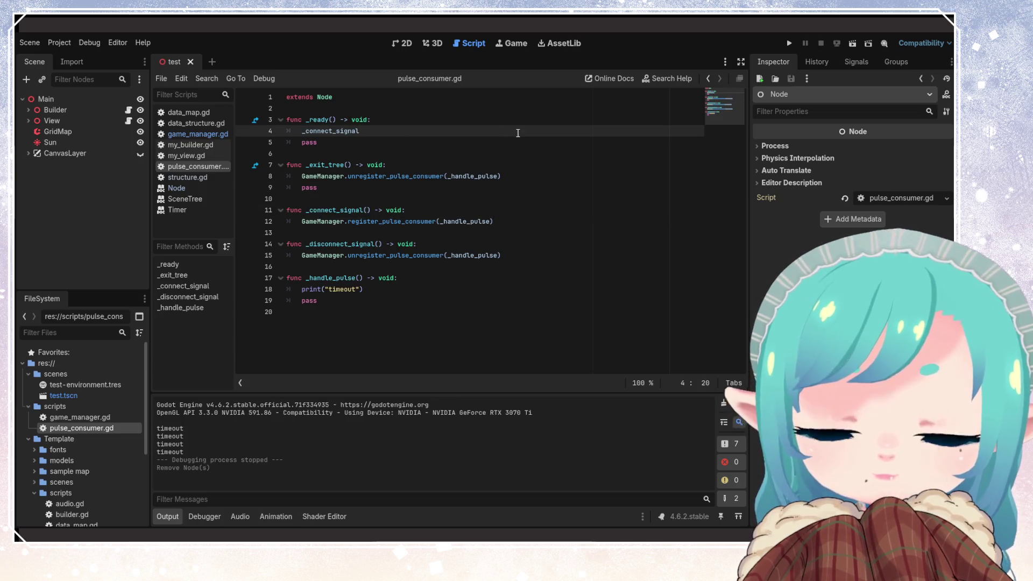
{"action": "type", "text": "()"}
Replace the unregister call in _exit_tree with _disconnect_signal() and save the script.
{"action": "left_click", "coordinate": [403, 177]}
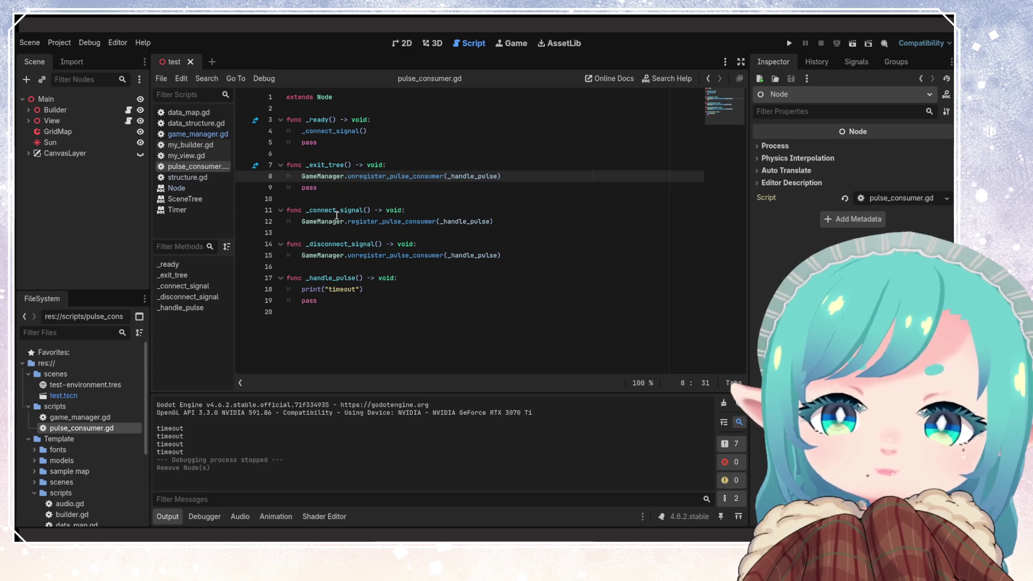
{"action": "double_click", "coordinate": [334, 244]}
{"action": "key", "text": "ctrl+c"}
{"action": "left_click_drag", "start_coordinate": [302, 176], "coordinate": [524, 177]}
{"action": "key", "text": "ctrl+v"}
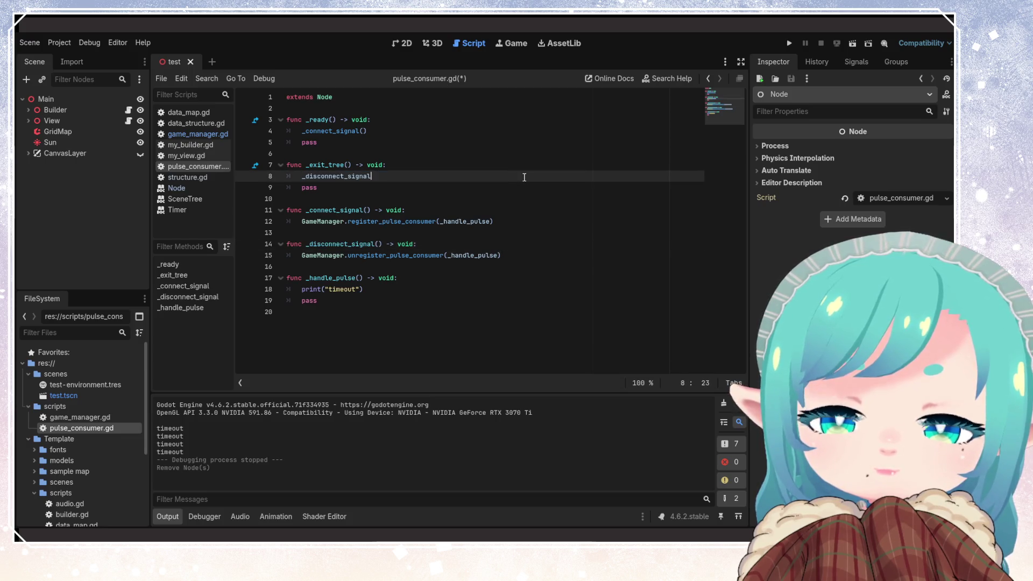
{"action": "type", "text": "()"}
{"action": "key", "text": "ctrl+s"}
{"action": "left_click", "coordinate": [505, 238]}
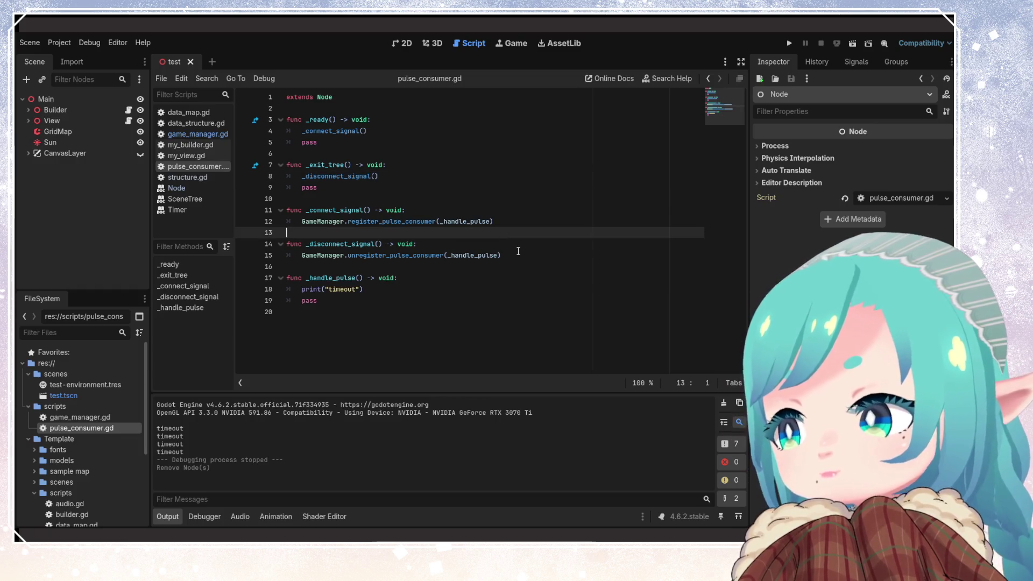
{"action": "left_click", "coordinate": [416, 177]}
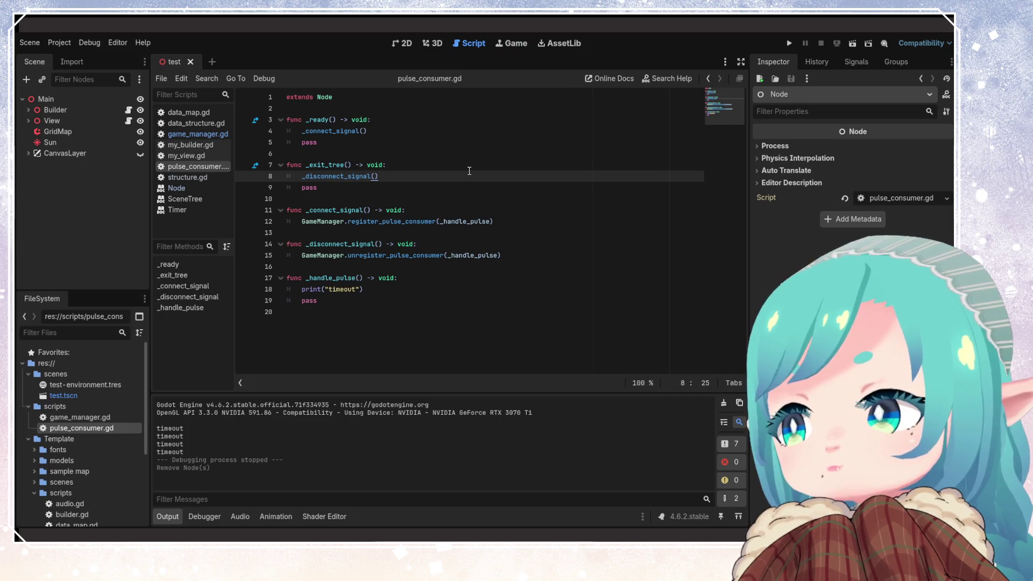
{"action": "left_click", "coordinate": [403, 110]}
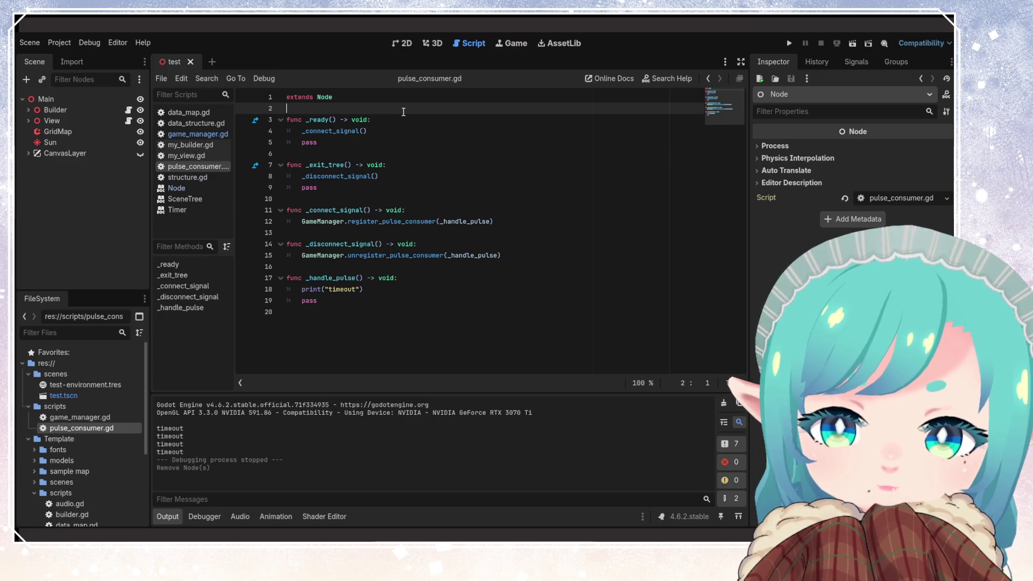
{"action": "left_click", "coordinate": [470, 277]}
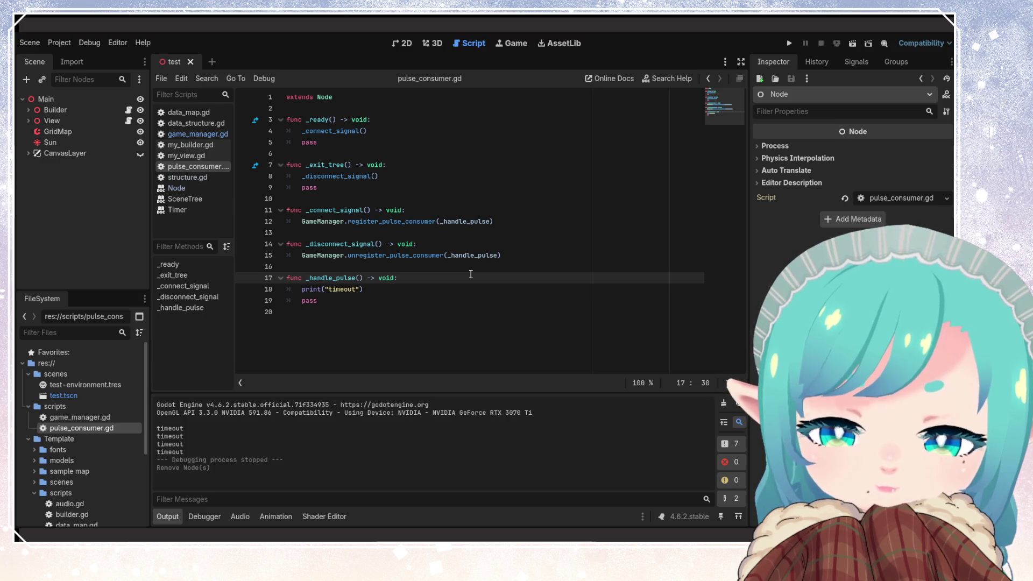
Below extends Node, declare 'var incoming_connections:int' and 'var outgoing_connections:int'.
{"action": "left_click", "coordinate": [478, 136]}
{"action": "left_click", "coordinate": [466, 109]}
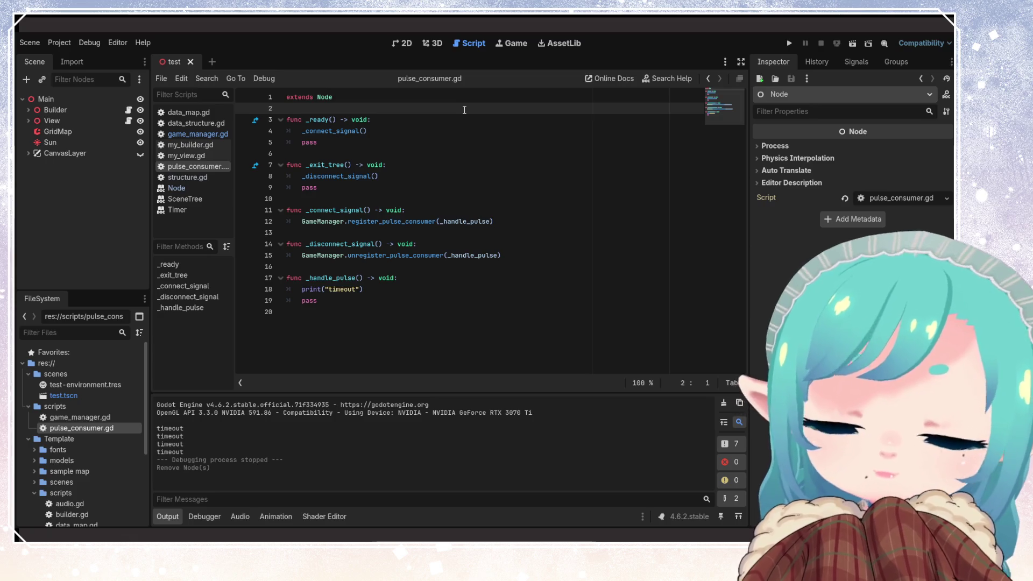
{"action": "key", "text": "ctrl+shift+Return"}
{"action": "key", "text": "Return"}
{"action": "type", "text": "var "}
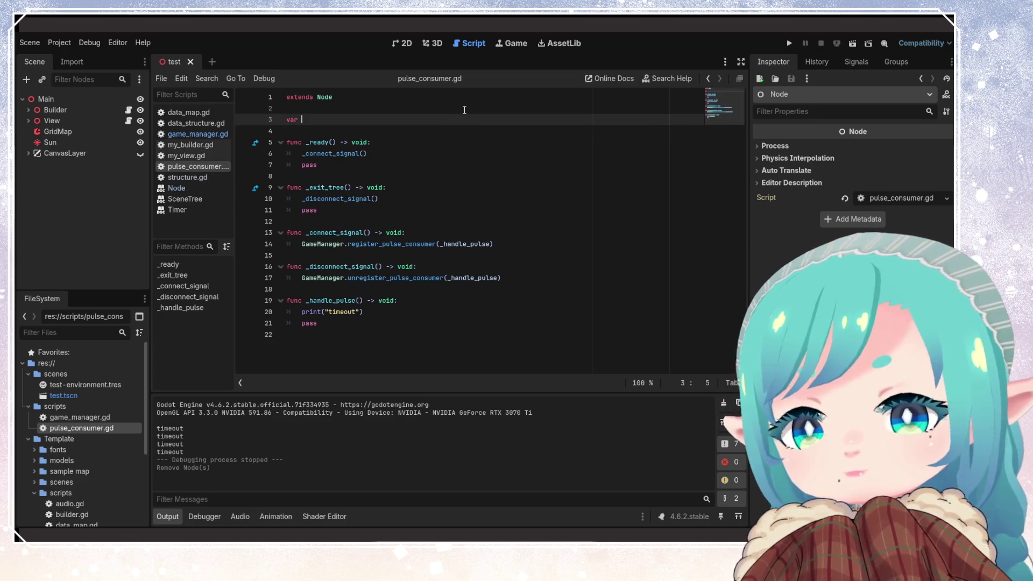
{"action": "type", "text": "incoming_c"}
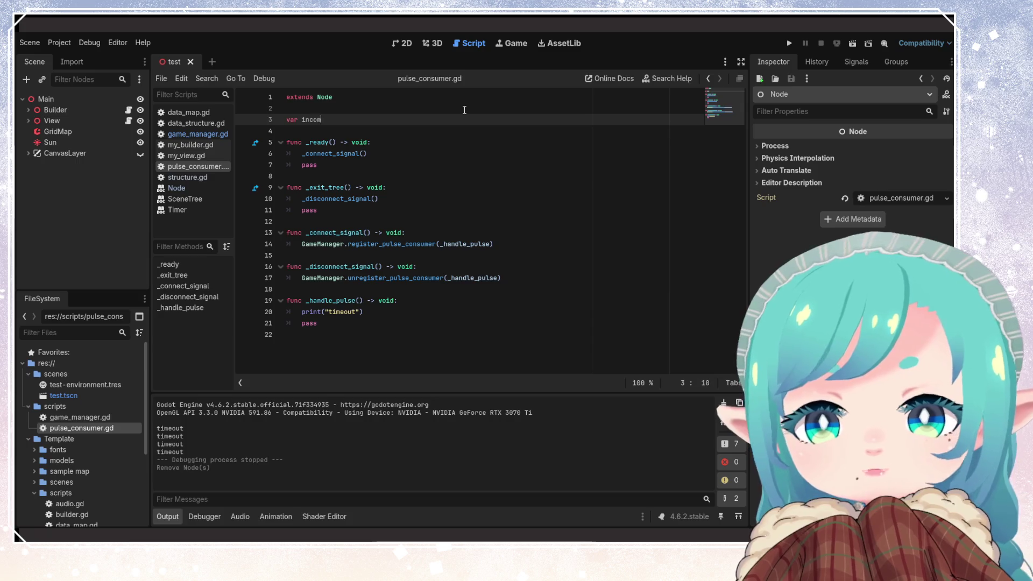
{"action": "type", "text": "onnections:"}
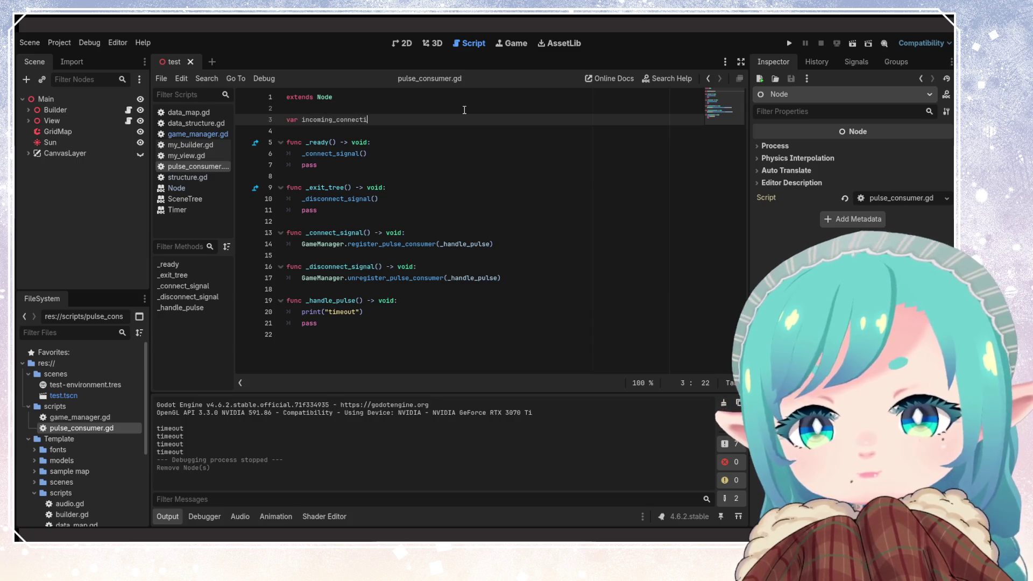
{"action": "type", "text": "int;"}
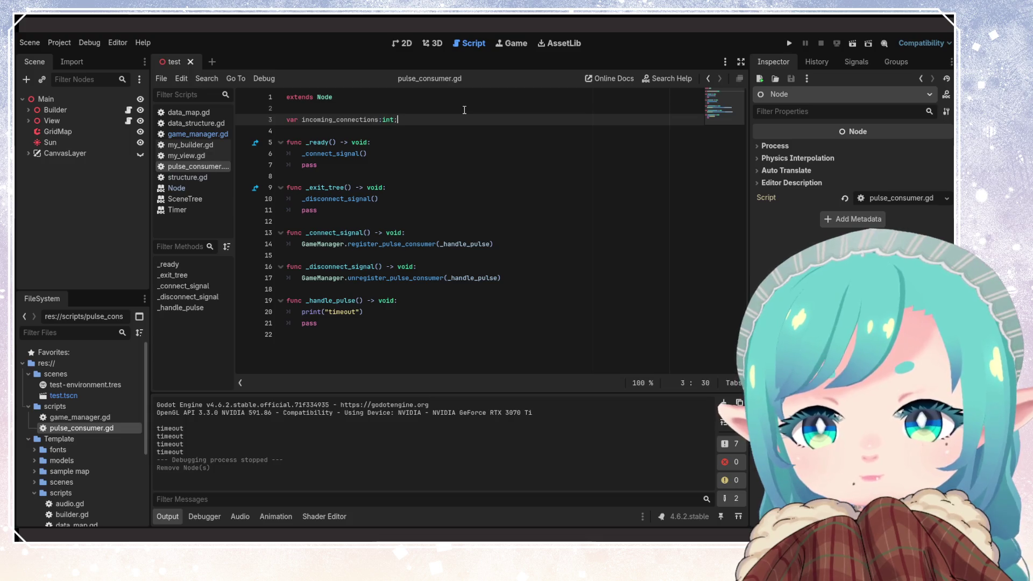
{"action": "key", "text": "Return"}
{"action": "type", "text": "var "}
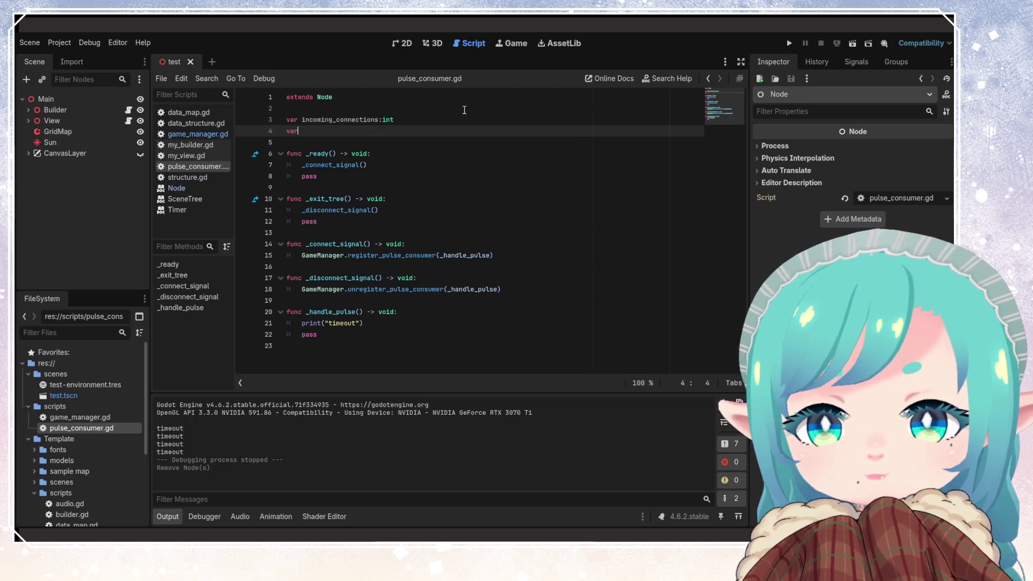
{"action": "type", "text": "outgoing_co"}
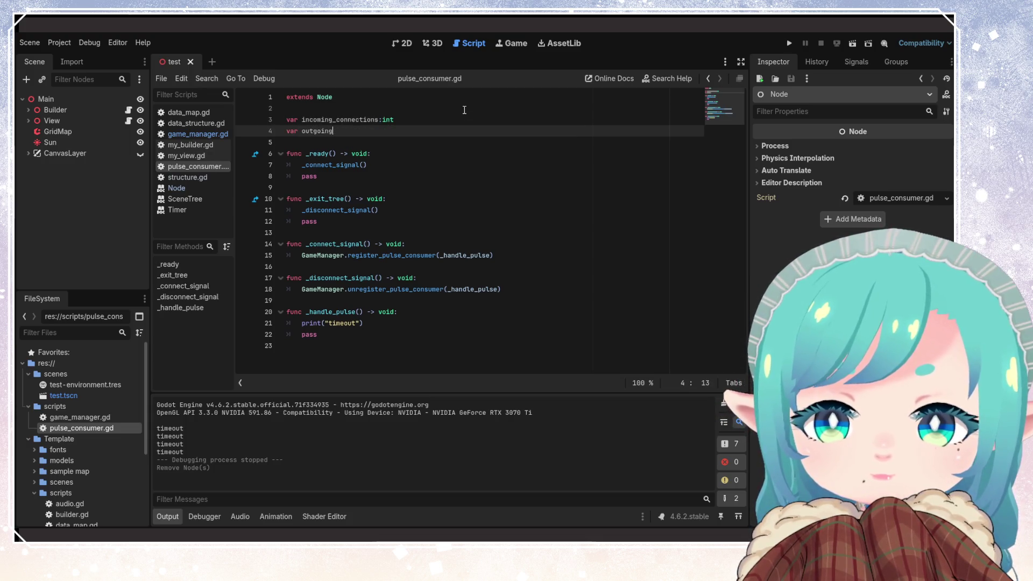
{"action": "type", "text": "nnections:in"}
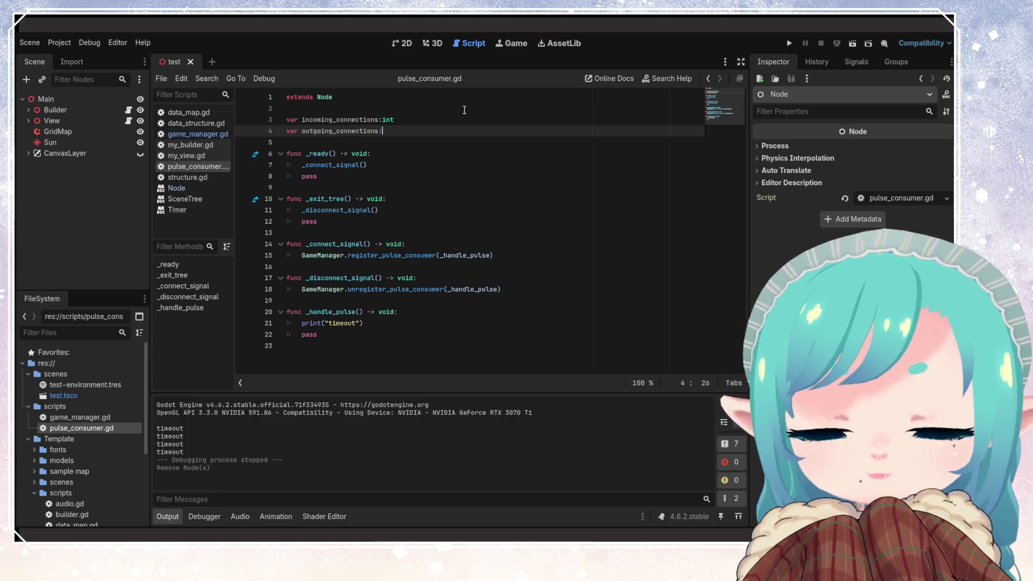
{"action": "type", "text": "t"}
Prefix both names with an underscore, making _incoming_connections and _outgoing_connections, and save.
{"action": "left_click", "coordinate": [302, 119]}
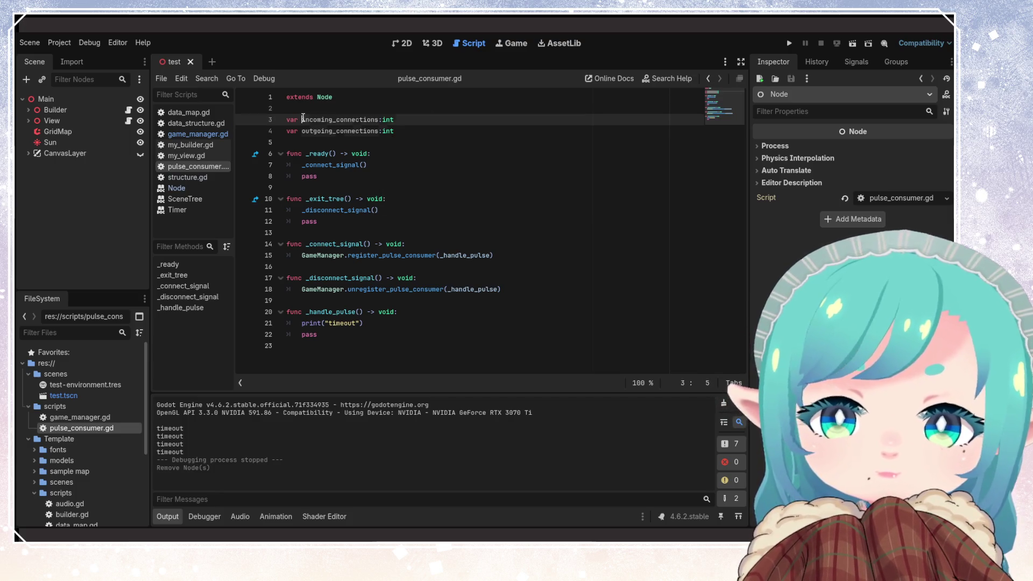
{"action": "type", "text": "_"}
{"action": "left_click", "coordinate": [302, 131]}
{"action": "type", "text": "_"}
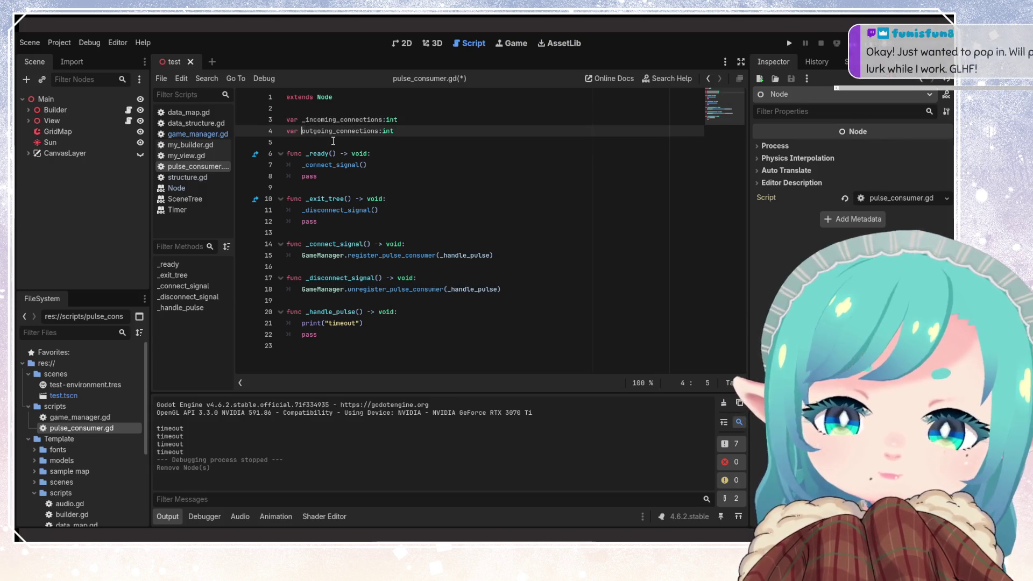
{"action": "key", "text": "ctrl+s"}
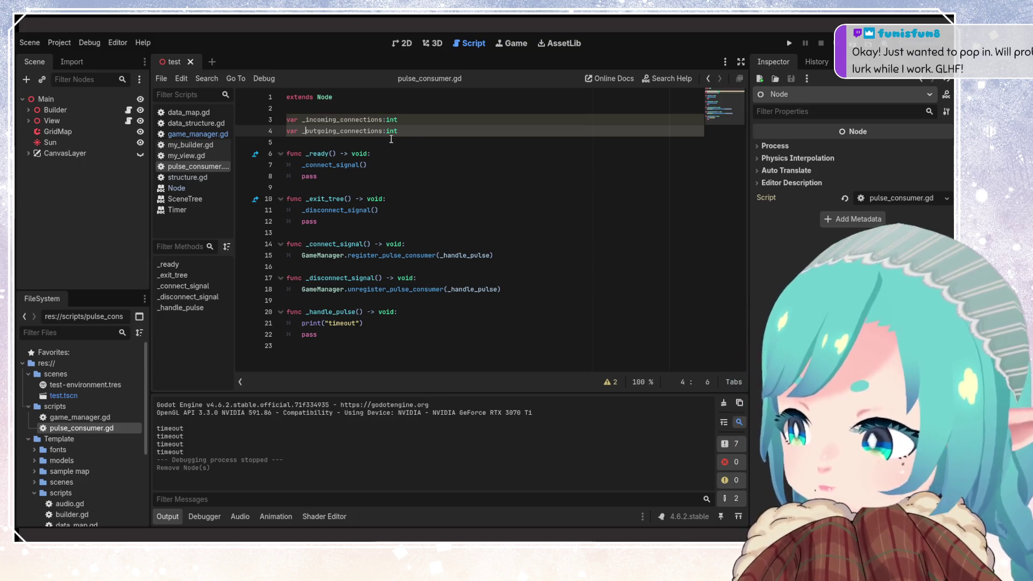
{"action": "key", "text": "Down"}
{"action": "key", "text": "Down"}
{"action": "key", "text": "Down"}
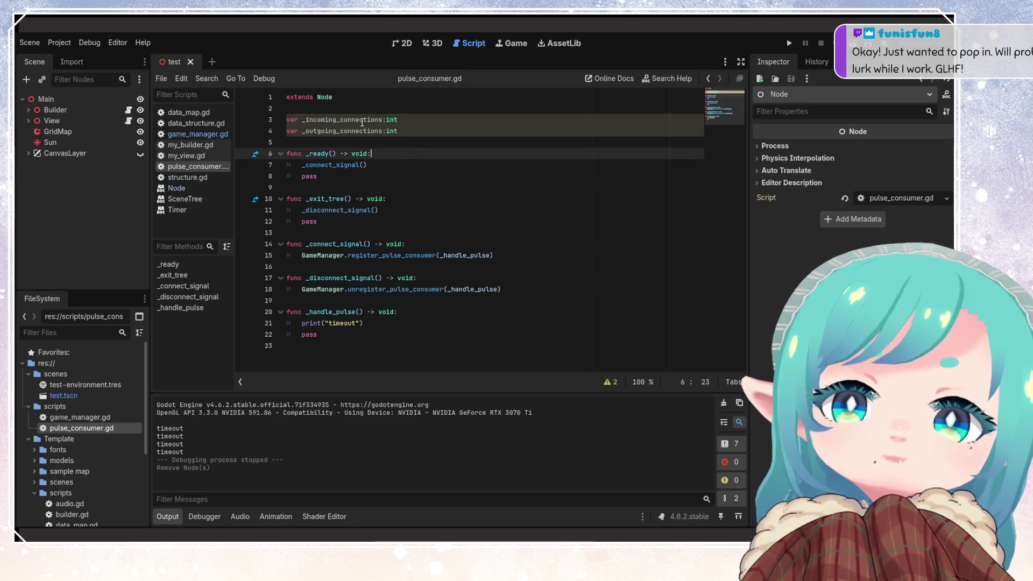
{"action": "key", "text": "End"}
{"action": "double_click", "coordinate": [381, 133]}
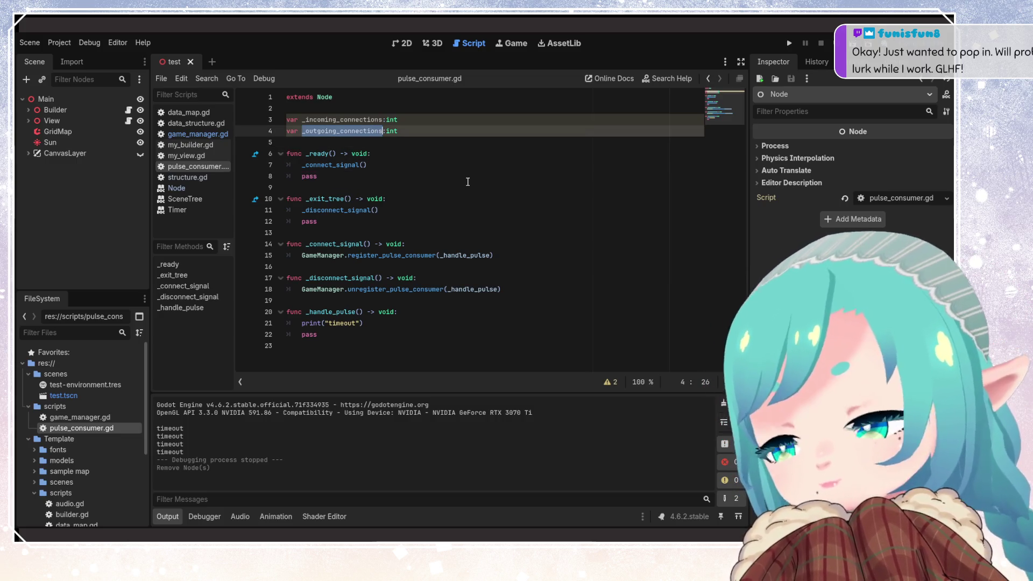
{"action": "key", "text": "Down"}
{"action": "key", "text": "Down"}
{"action": "key", "text": "Down"}
{"action": "key", "text": "End"}
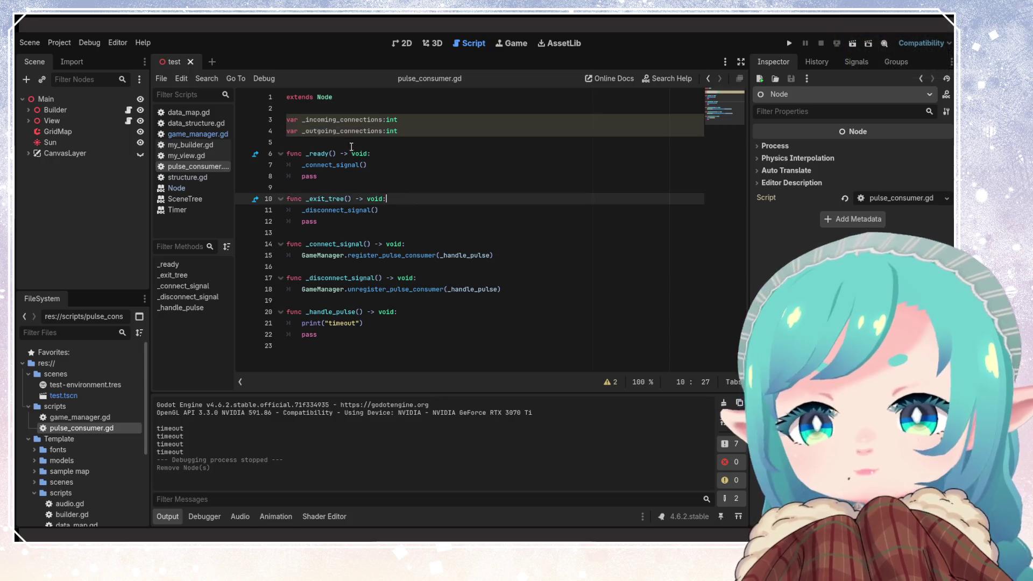
{"action": "left_click", "coordinate": [419, 121]}
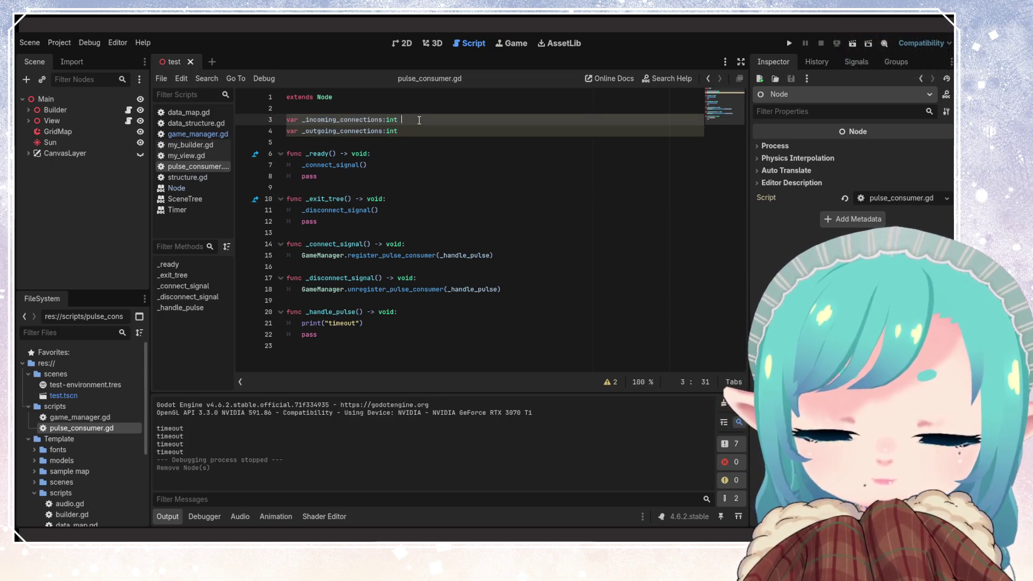
Comment _incoming_connections with '# Number of pulse consumers that can connect'.
{"action": "type", "text": "# "}
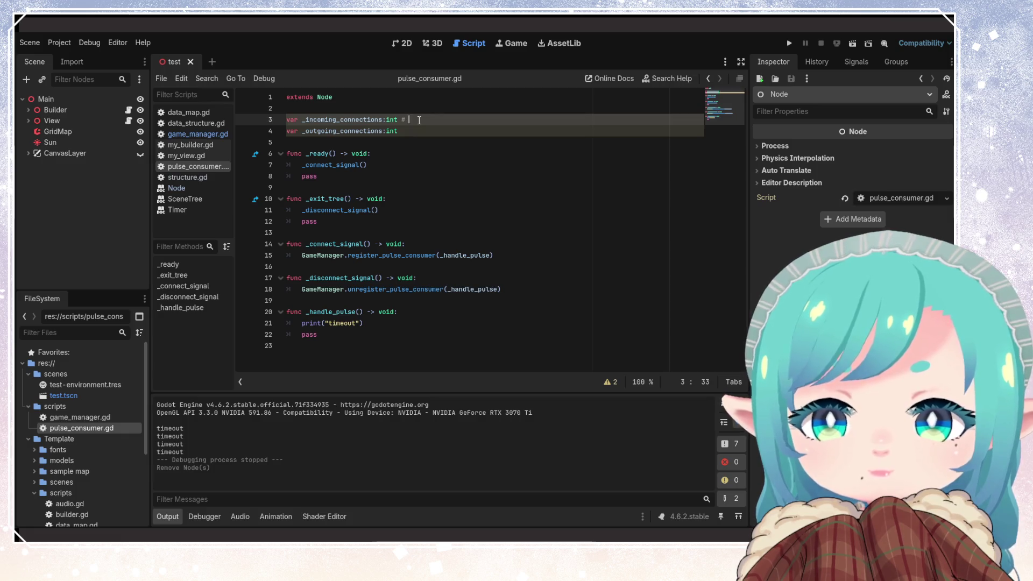
{"action": "type", "text": "Number "}
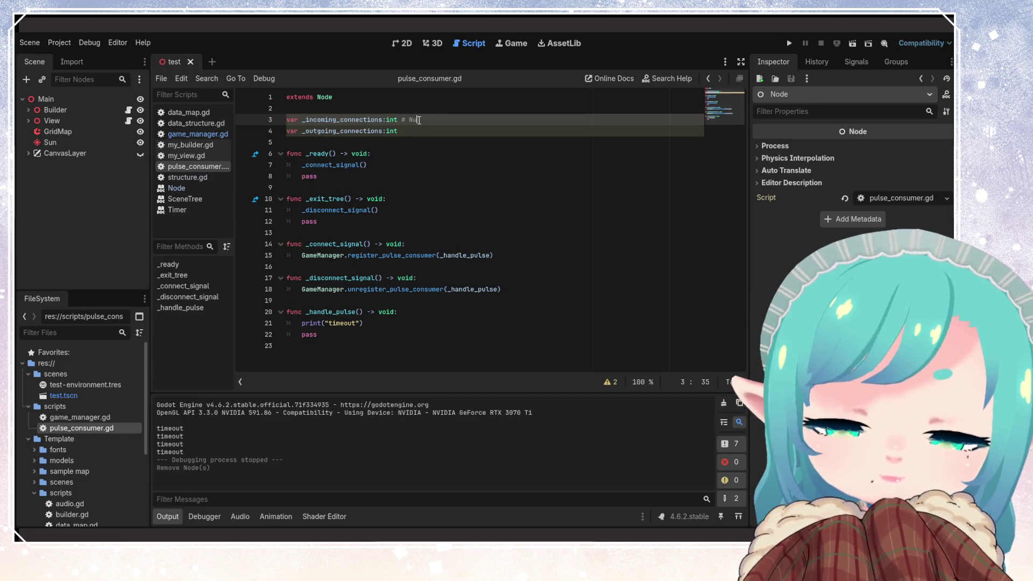
{"action": "type", "text": "of pulse"}
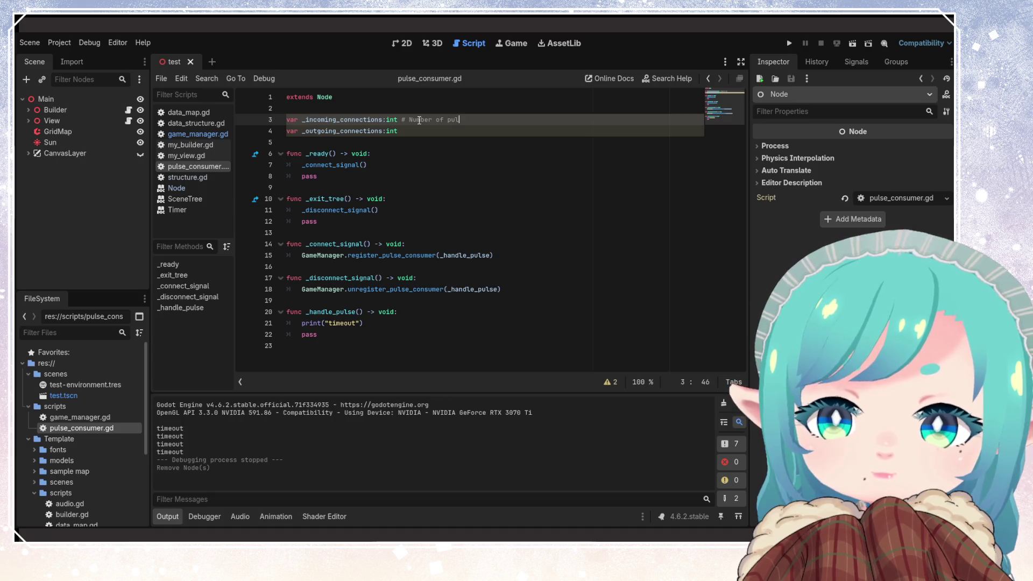
{"action": "type", "text": " consumers that"}
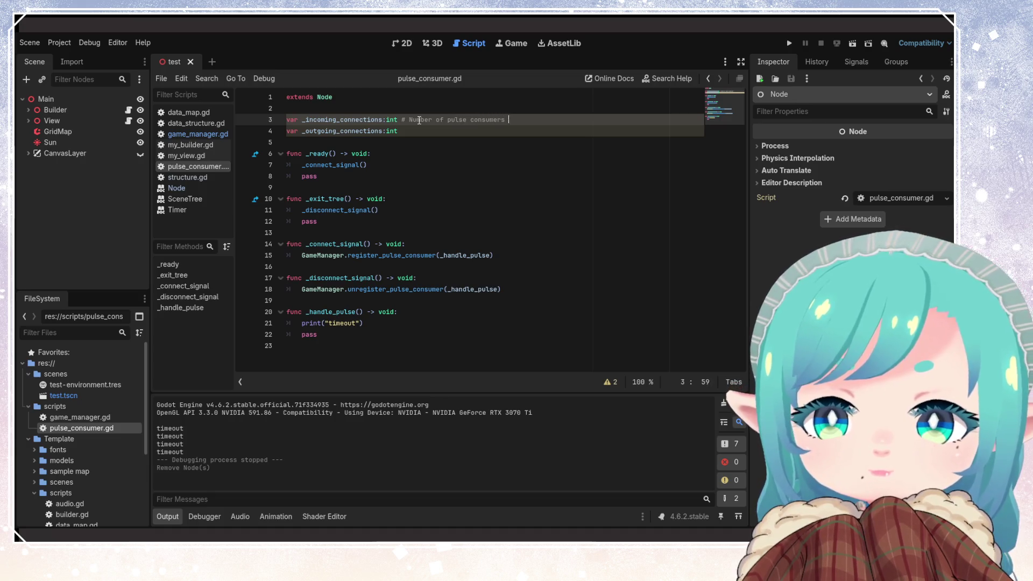
{"action": "type", "text": " can connect"}
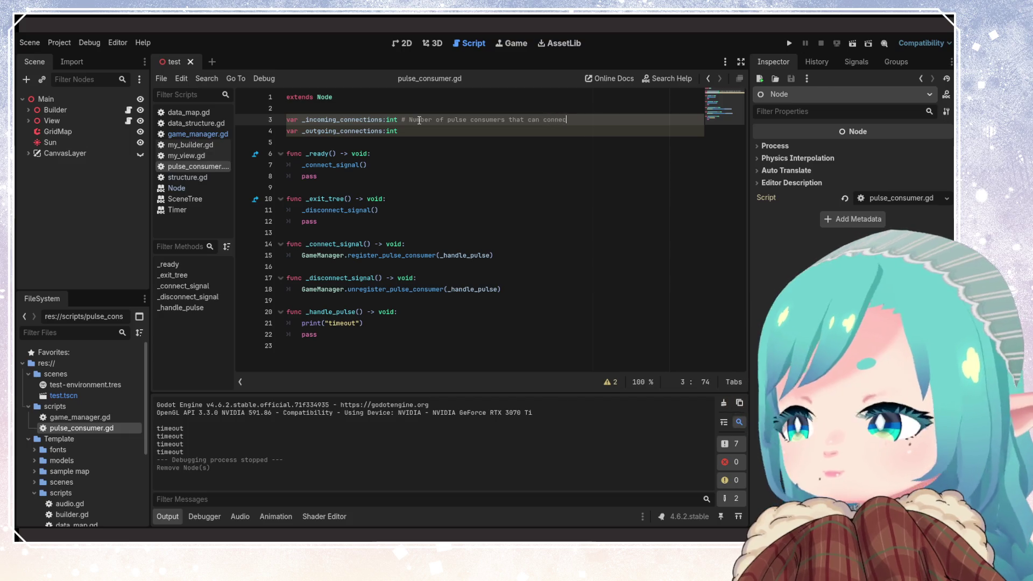
{"action": "left_click", "coordinate": [445, 128]}
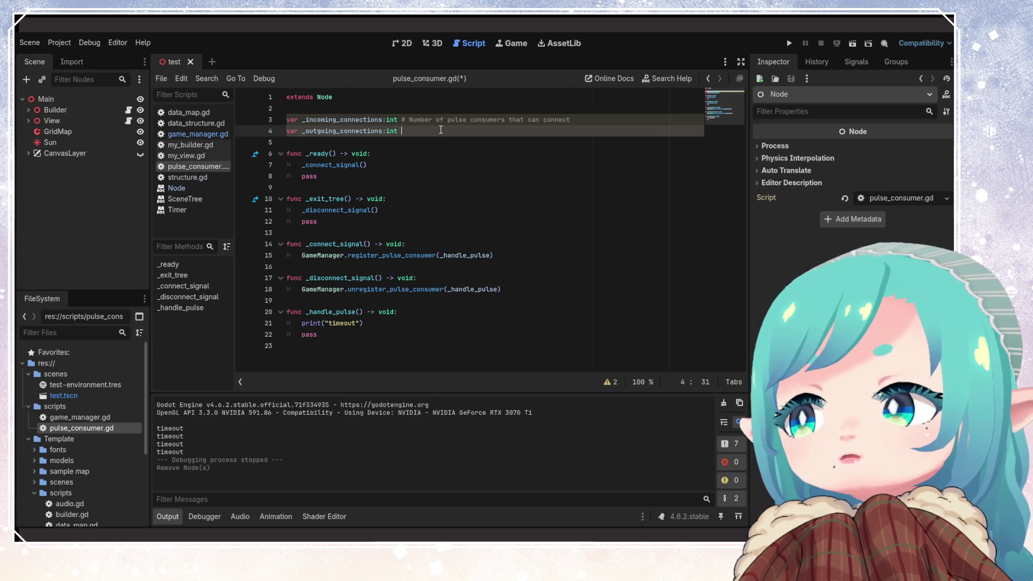
{"action": "key", "text": "Up"}
{"action": "key", "text": "ctrl+Left"}
{"action": "key", "text": "ctrl+Left"}
{"action": "key", "text": "ctrl+Left"}
{"action": "key", "text": "ctrl+shift+Right"}
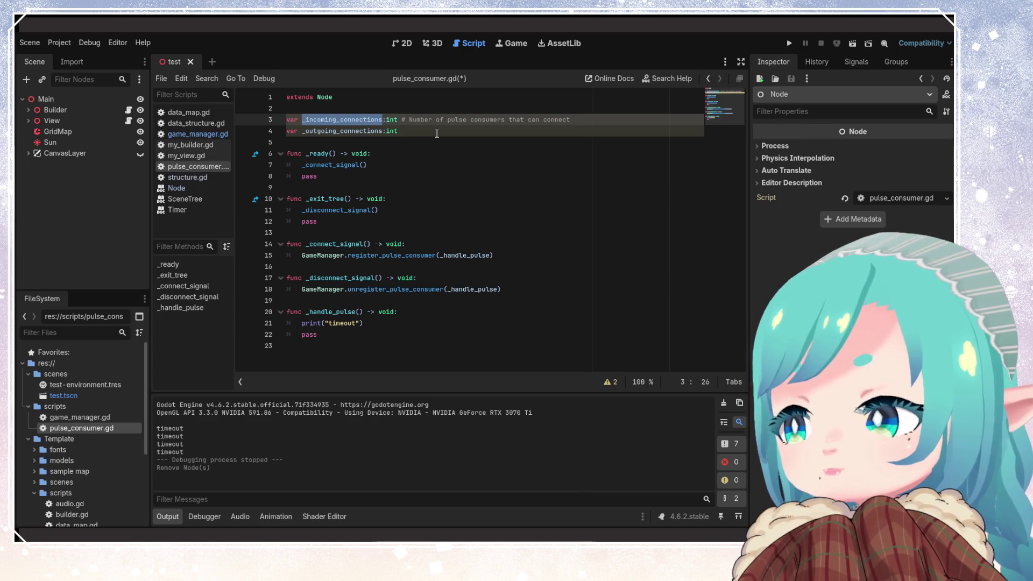
Copy that comment onto the end of the _outgoing_connections line.
{"action": "left_click", "coordinate": [434, 131]}
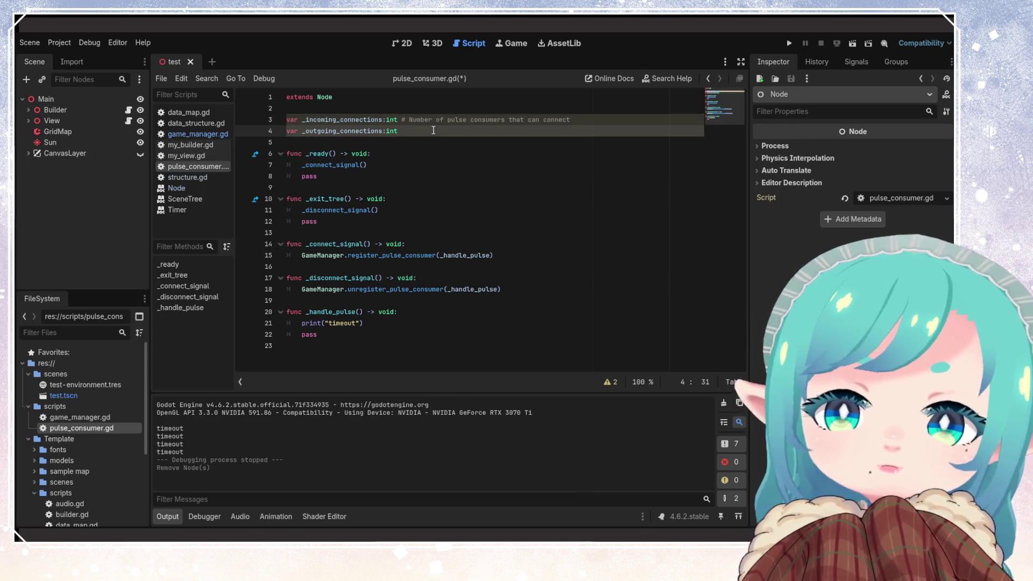
{"action": "left_click_drag", "start_coordinate": [401, 119], "coordinate": [573, 121]}
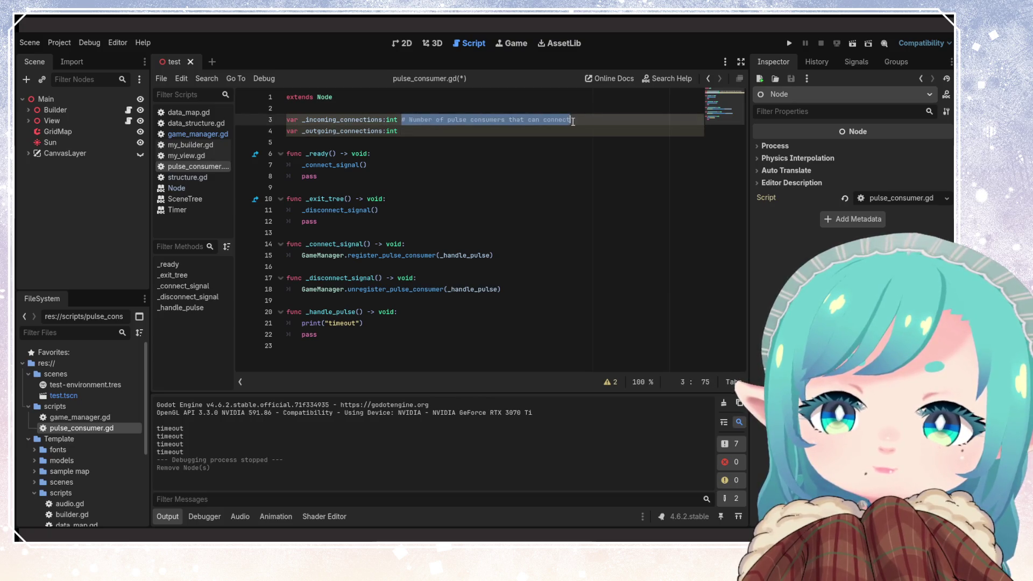
{"action": "key", "text": "ctrl+c"}
{"action": "left_click", "coordinate": [561, 133]}
{"action": "key", "text": "ctrl+v"}
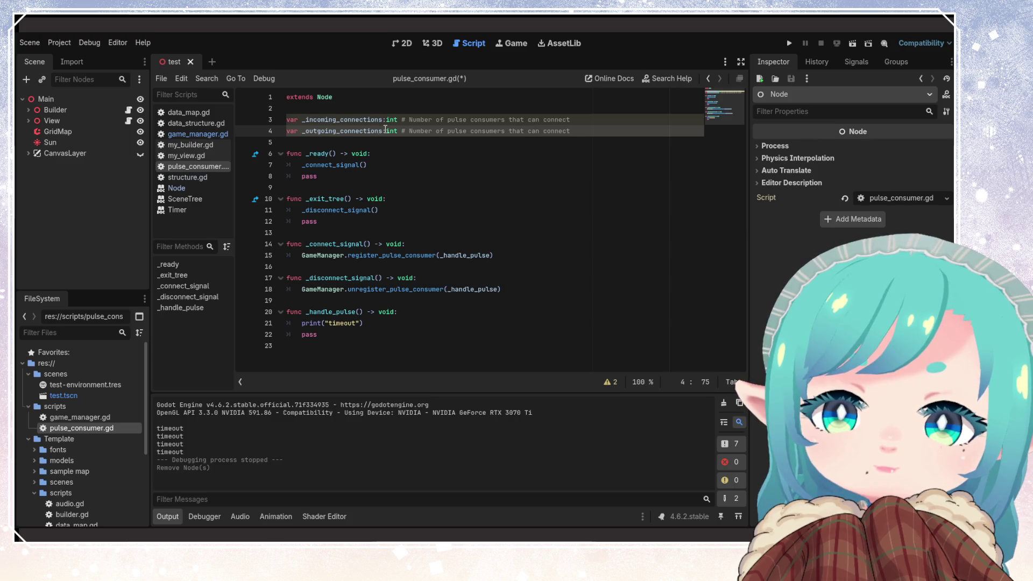
{"action": "double_click", "coordinate": [351, 132]}
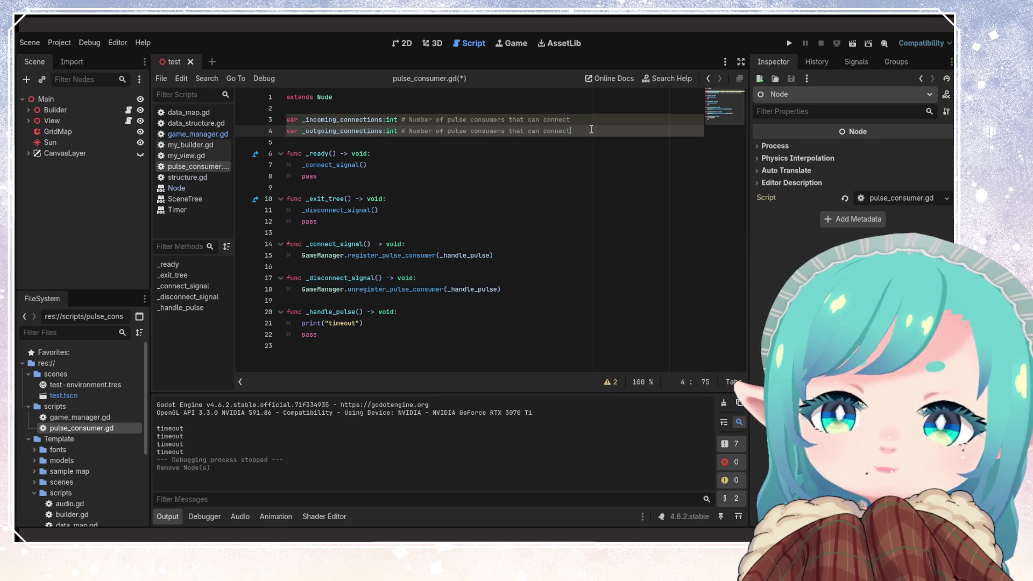
{"action": "left_click_drag", "start_coordinate": [592, 120], "coordinate": [280, 116]}
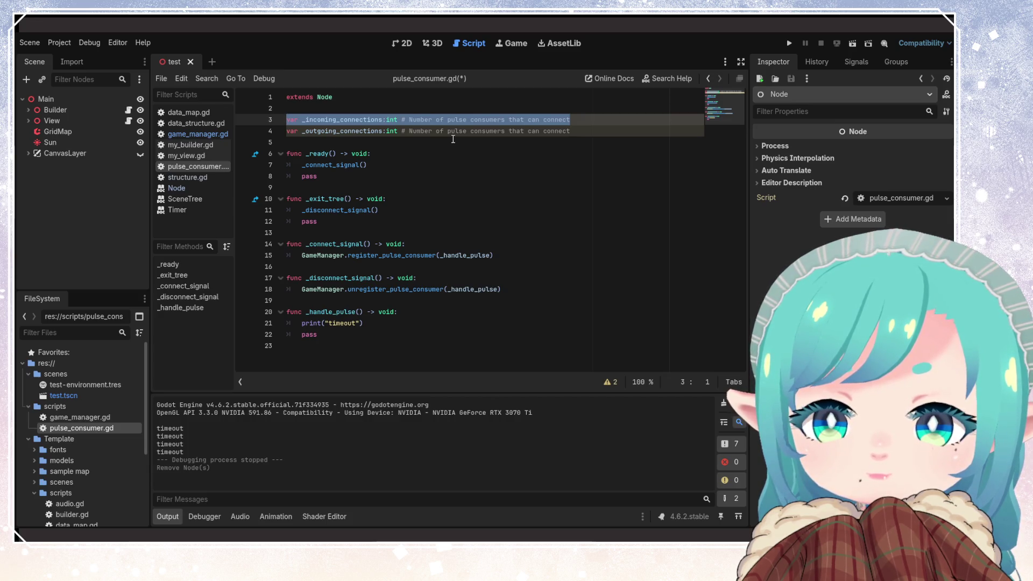
Delete the _incoming_connections line and save the script.
{"action": "key", "text": "BackSpace"}
{"action": "key", "text": "BackSpace"}
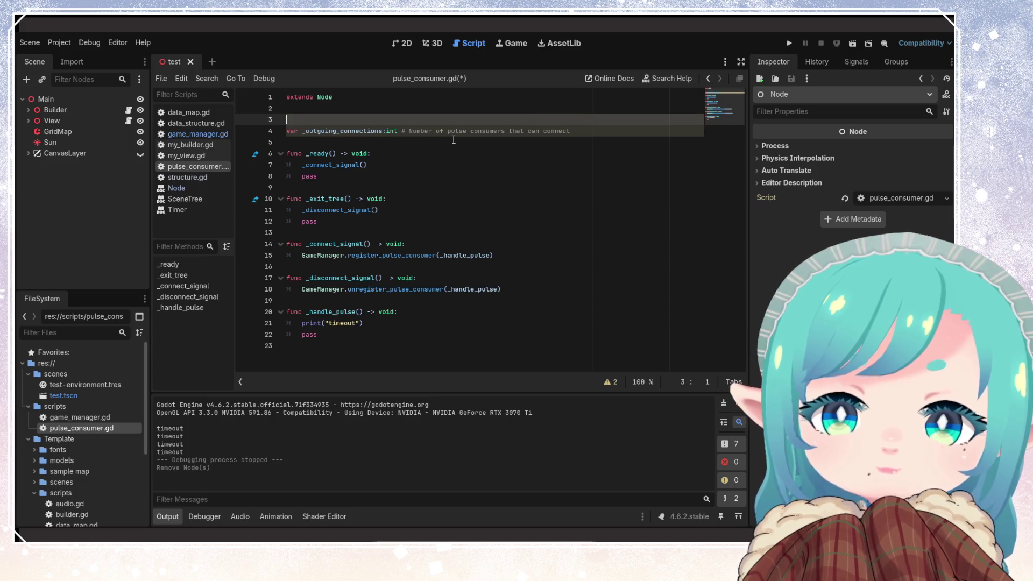
{"action": "key", "text": "ctrl+s"}
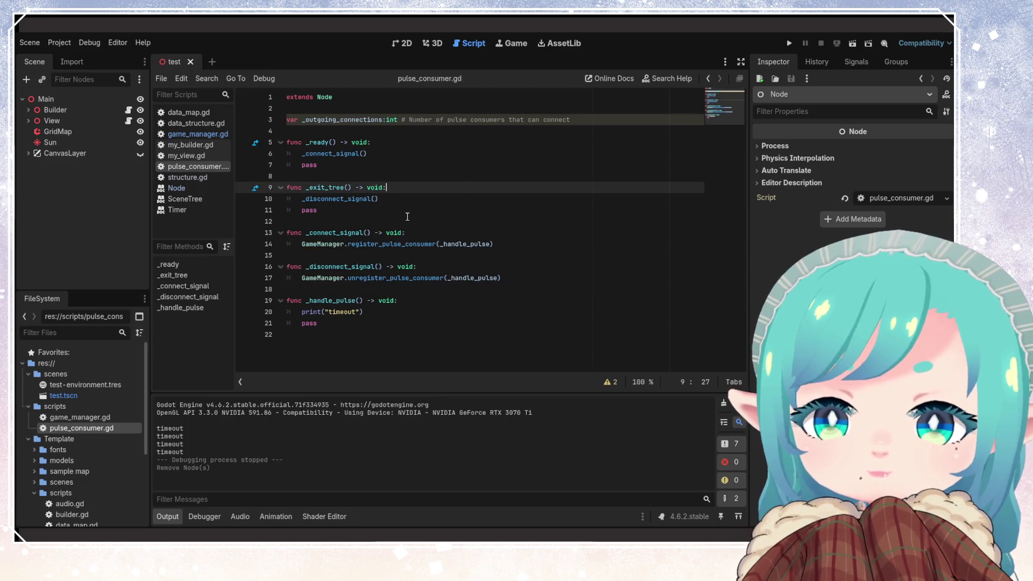
{"action": "double_click", "coordinate": [334, 233]}
{"action": "left_click", "coordinate": [429, 255]}
{"action": "double_click", "coordinate": [393, 244]}
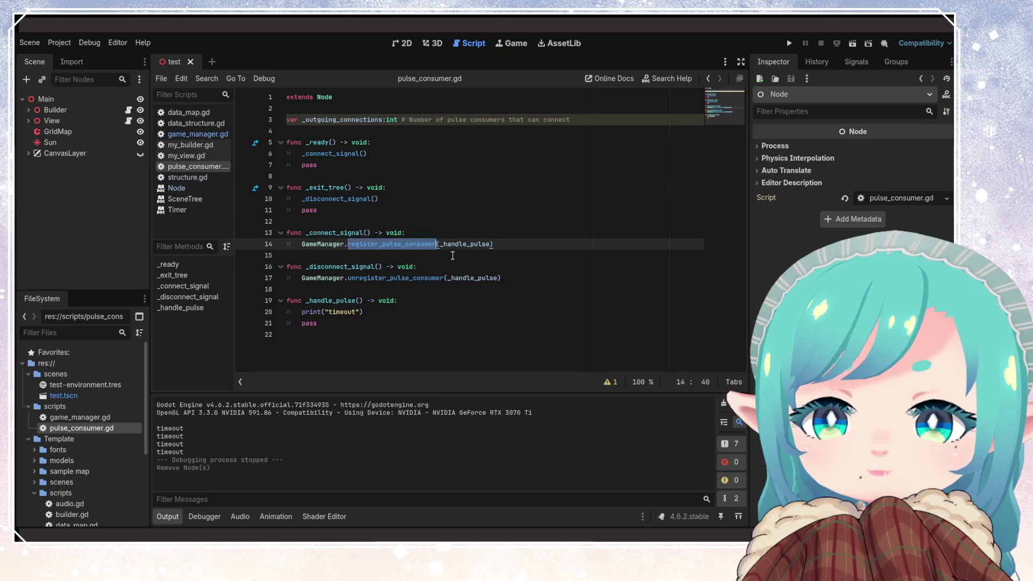
{"action": "left_click", "coordinate": [452, 267]}
Open the Template's data_structure.gd from the FileSystem dock.
{"action": "double_click", "coordinate": [377, 120]}
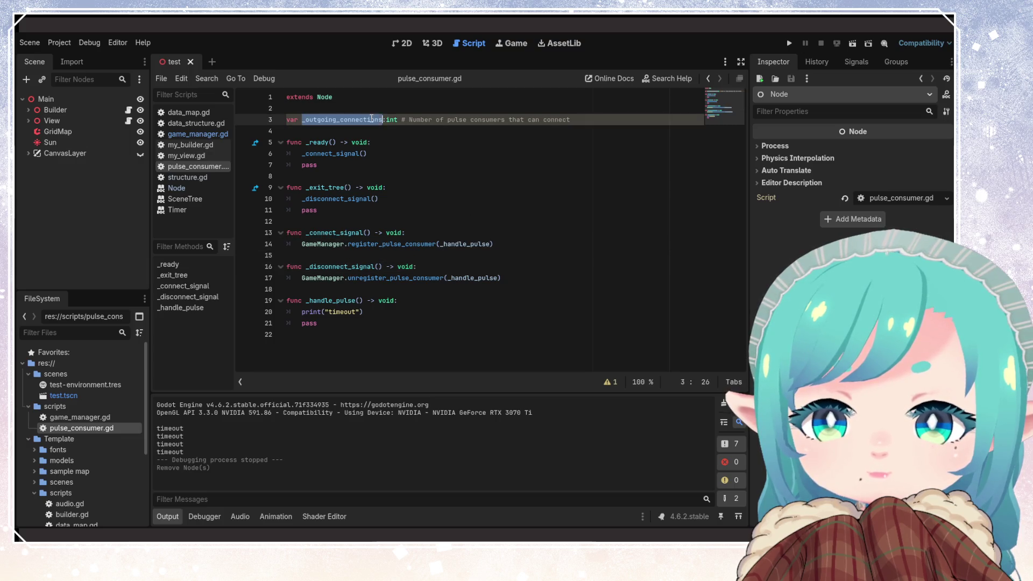
{"action": "double_click", "coordinate": [479, 120]}
{"action": "left_click", "coordinate": [519, 133]}
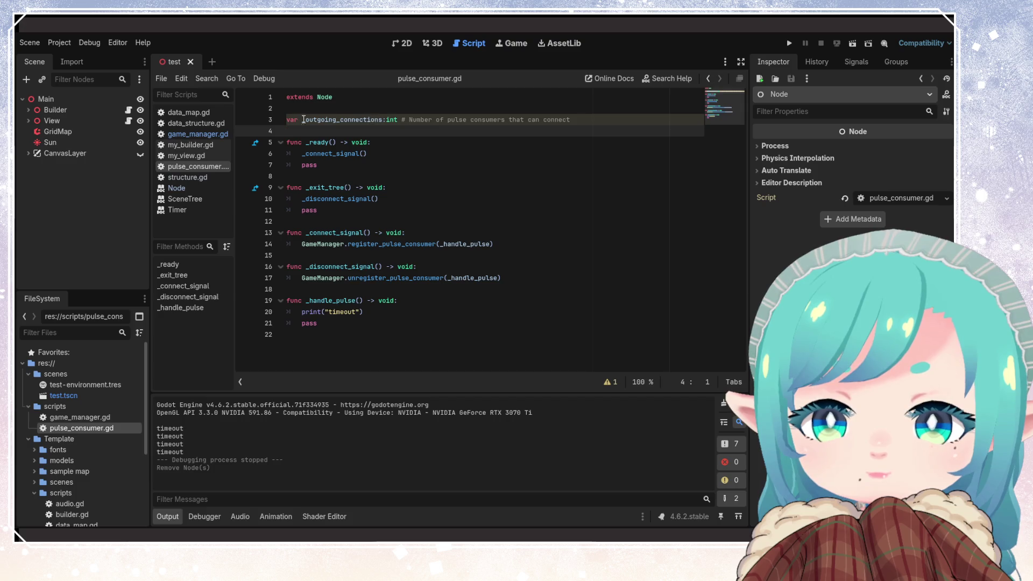
{"action": "double_click", "coordinate": [337, 119]}
{"action": "left_click", "coordinate": [377, 142]}
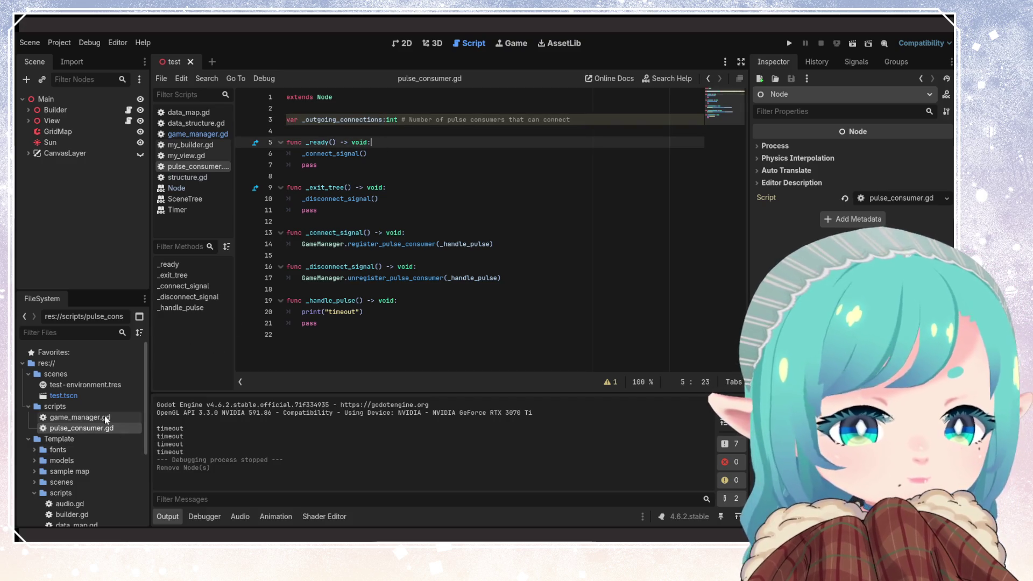
{"action": "scroll", "coordinate": [104, 416], "scroll_direction": "down", "scroll_amount": 3}
{"action": "double_click", "coordinate": [97, 450]}
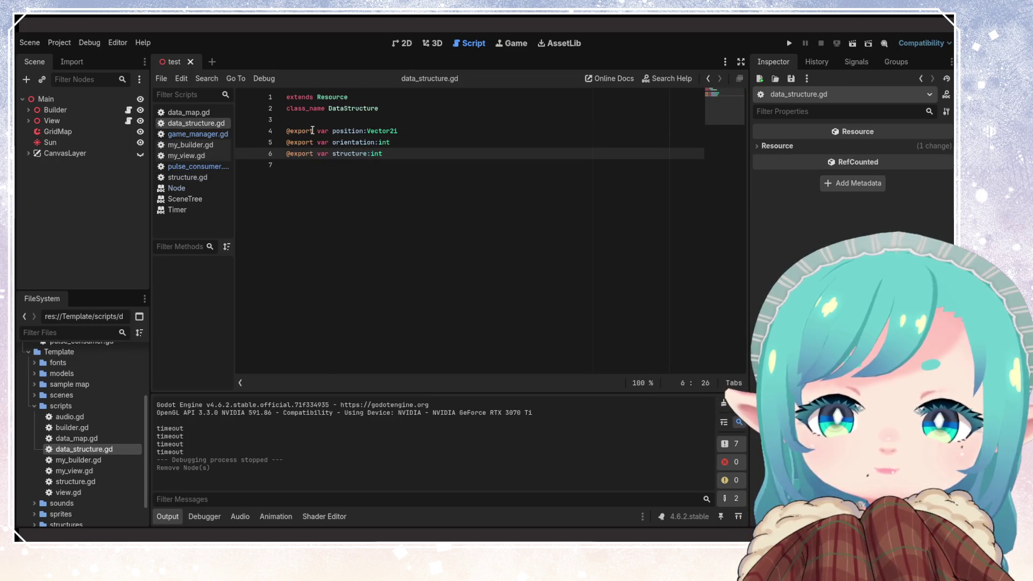
{"action": "left_click", "coordinate": [279, 133]}
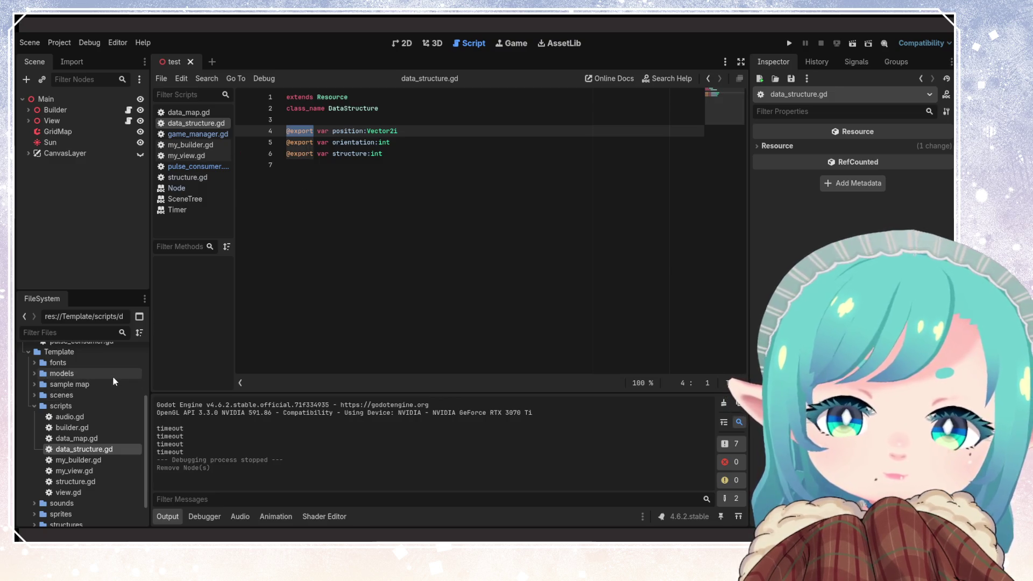
{"action": "double_click", "coordinate": [79, 481]}
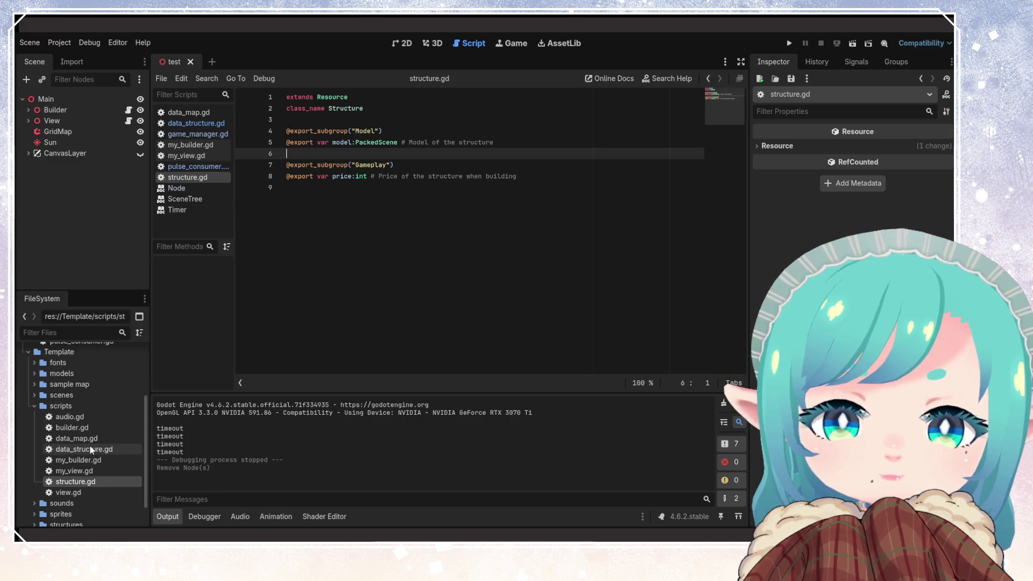
{"action": "scroll", "coordinate": [89, 404], "scroll_direction": "up", "scroll_amount": 4}
{"action": "double_click", "coordinate": [87, 429]}
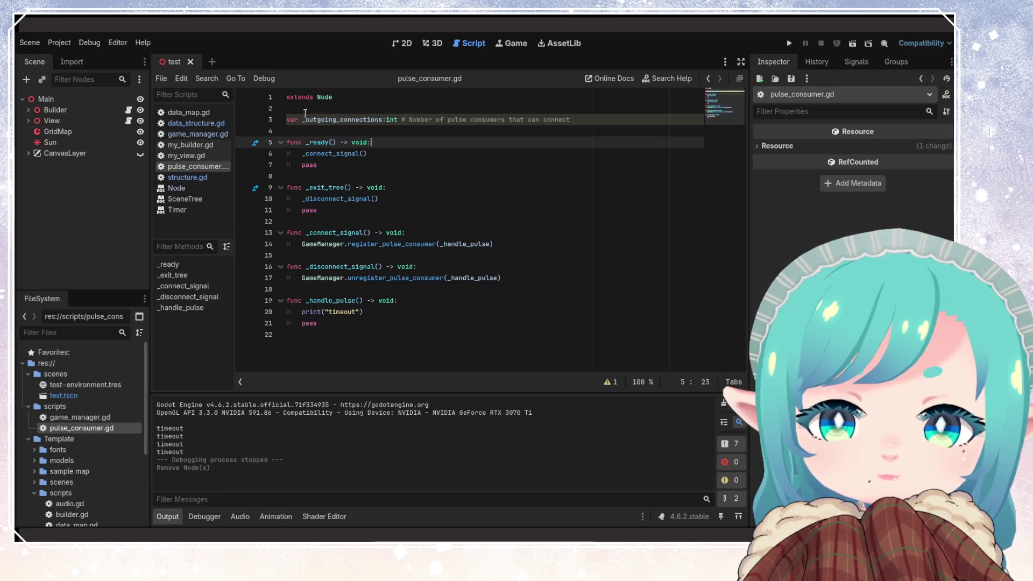
{"action": "key", "text": "Right"}
{"action": "key", "text": "Right"}
{"action": "key", "text": "Right"}
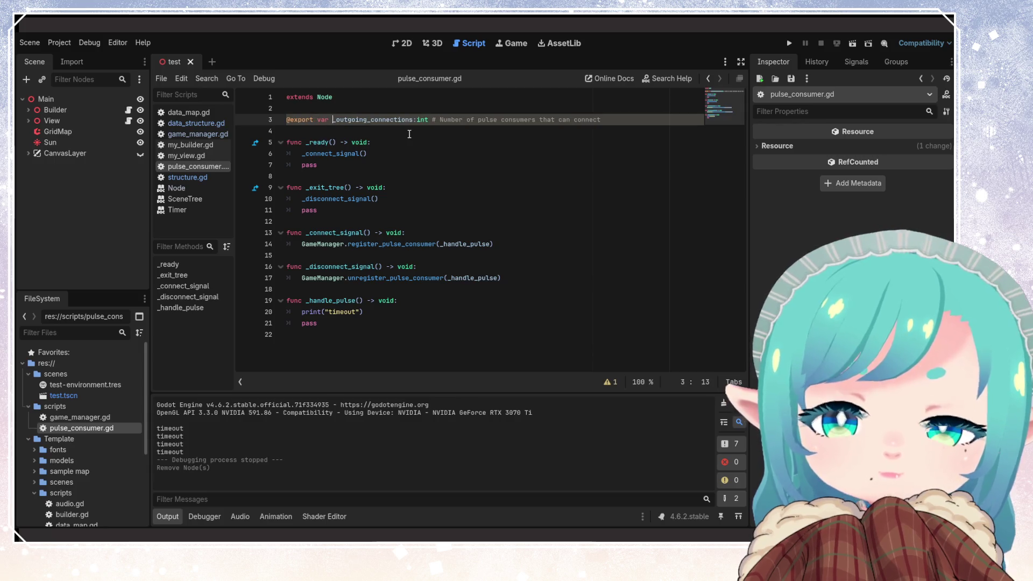
{"action": "key", "text": "Delete"}
{"action": "left_click", "coordinate": [399, 142]}
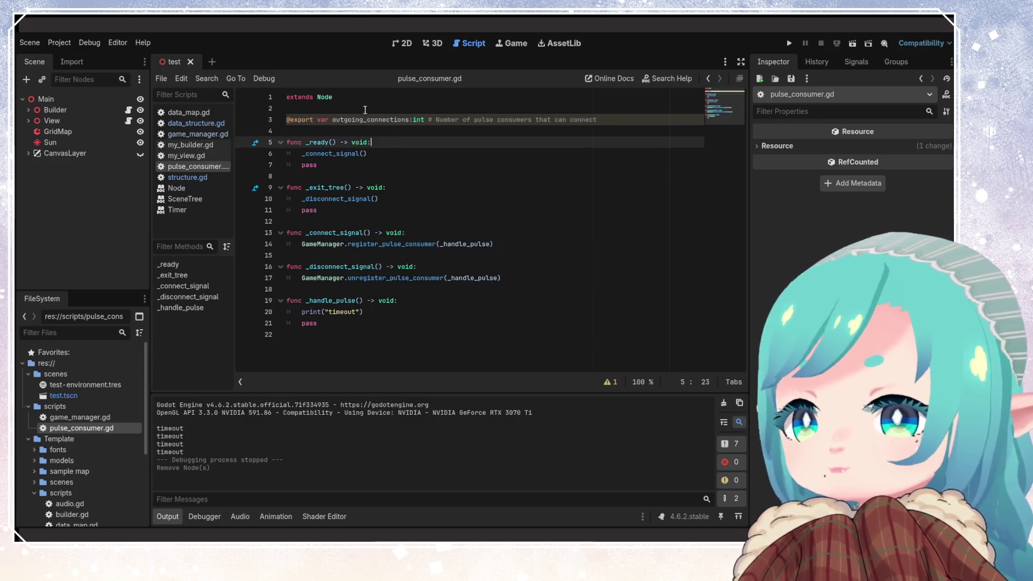
{"action": "left_click_drag", "start_coordinate": [368, 119], "coordinate": [333, 120]}
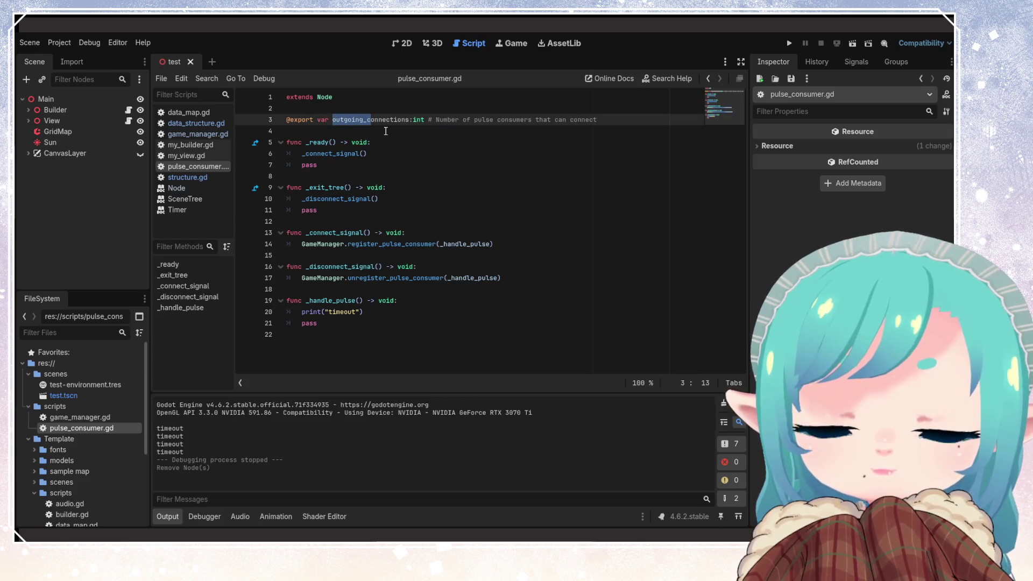
{"action": "key", "text": "BackSpace"}
{"action": "key", "text": "ctrl+s"}
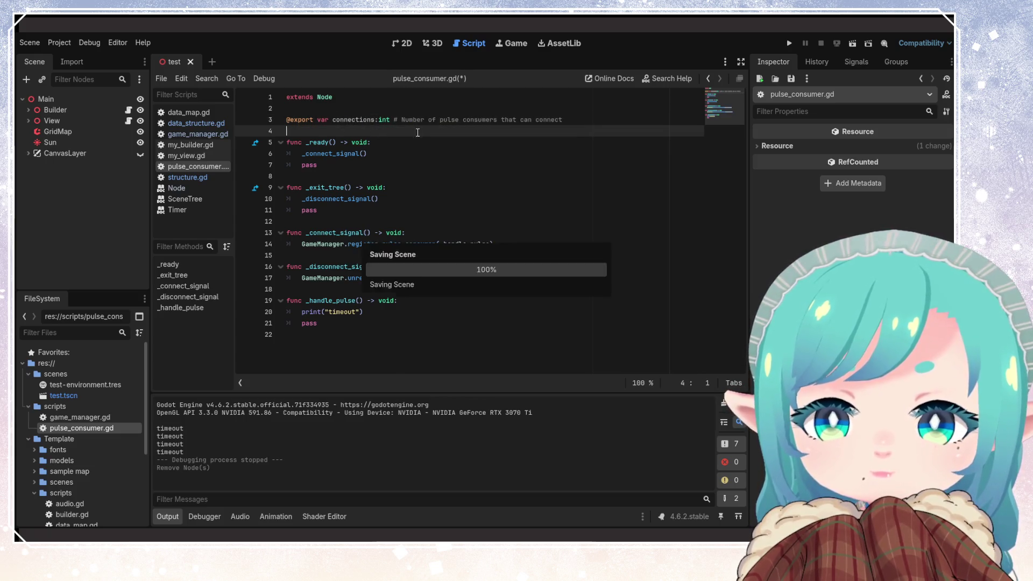
Extend the variable's comment with 'to this one'.
{"action": "left_click", "coordinate": [413, 119]}
{"action": "double_click", "coordinate": [544, 120]}
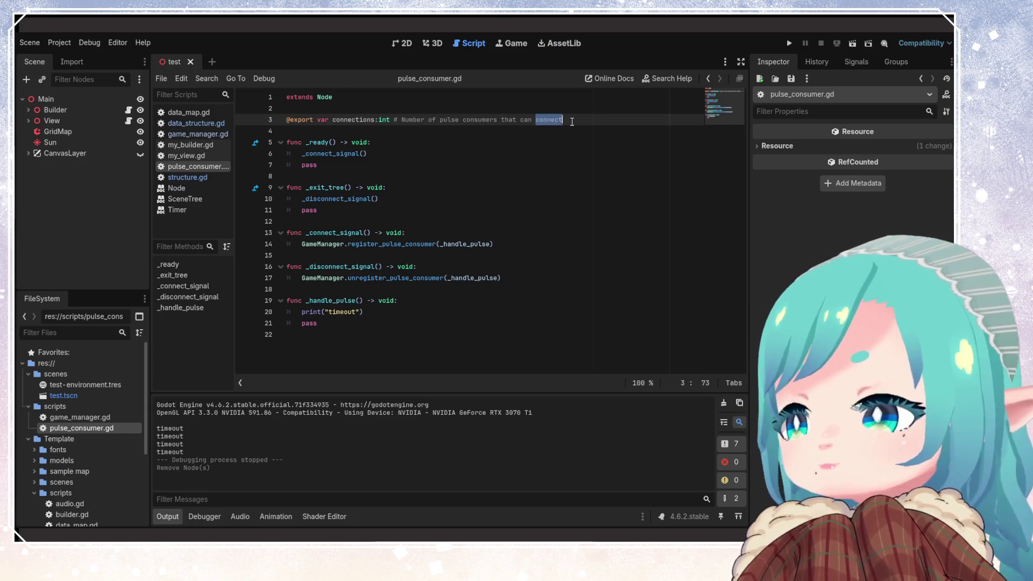
{"action": "left_click", "coordinate": [541, 132]}
{"action": "left_click", "coordinate": [575, 122]}
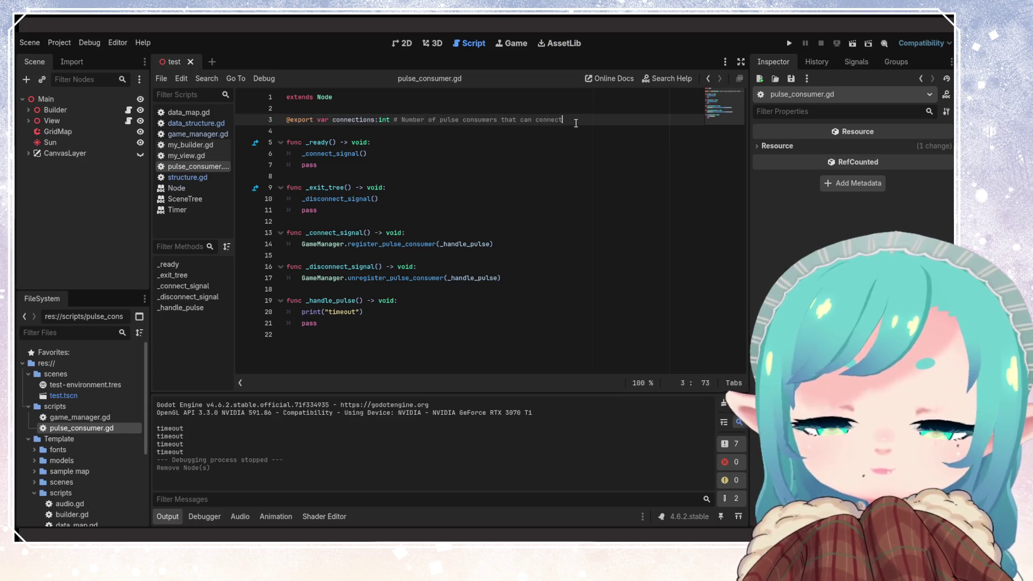
{"action": "type", "text": "to this one"}
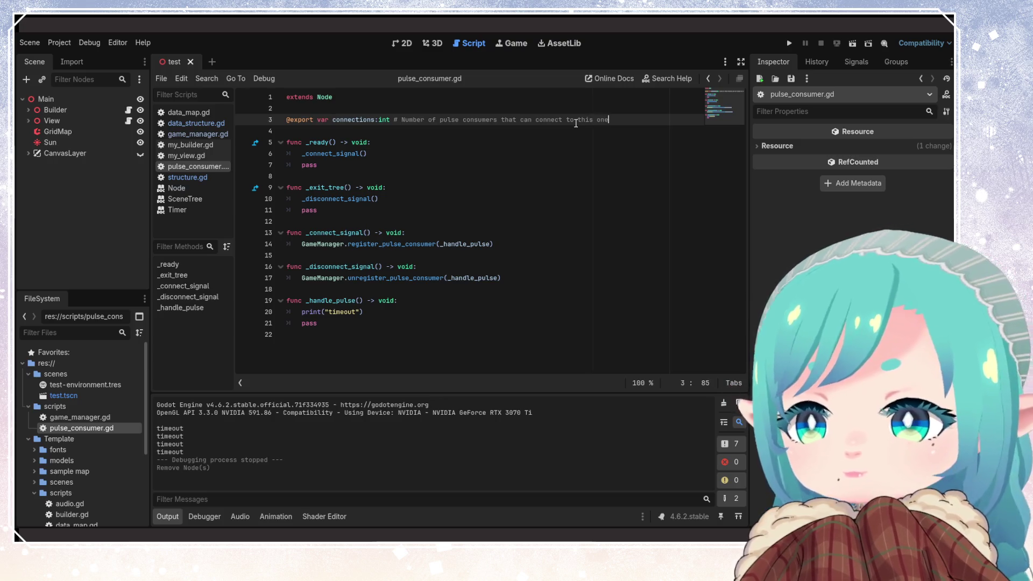
{"action": "left_click", "coordinate": [560, 131]}
Review the _connect_signal call in _ready and the end of _exit_tree.
{"action": "left_click", "coordinate": [499, 164]}
{"action": "left_click", "coordinate": [503, 155]}
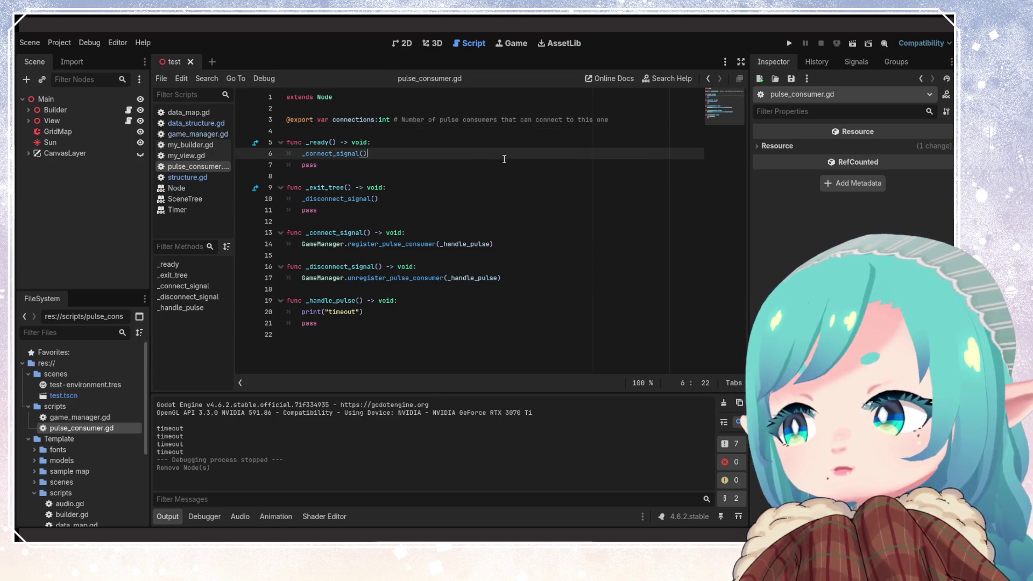
{"action": "left_click", "coordinate": [434, 144]}
{"action": "left_click", "coordinate": [360, 133]}
{"action": "left_click", "coordinate": [419, 155]}
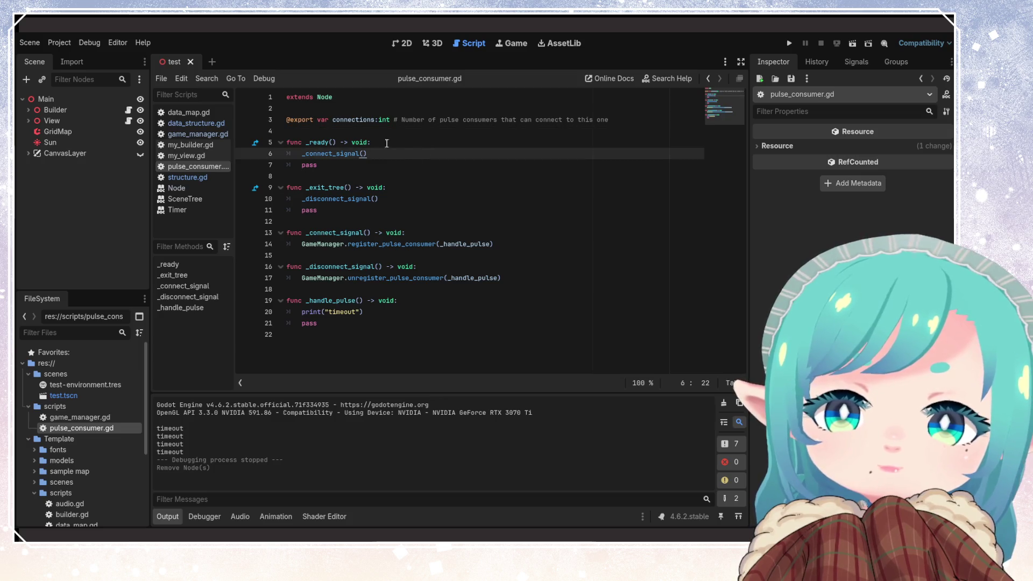
{"action": "left_click", "coordinate": [453, 192]}
{"action": "left_click", "coordinate": [413, 207]}
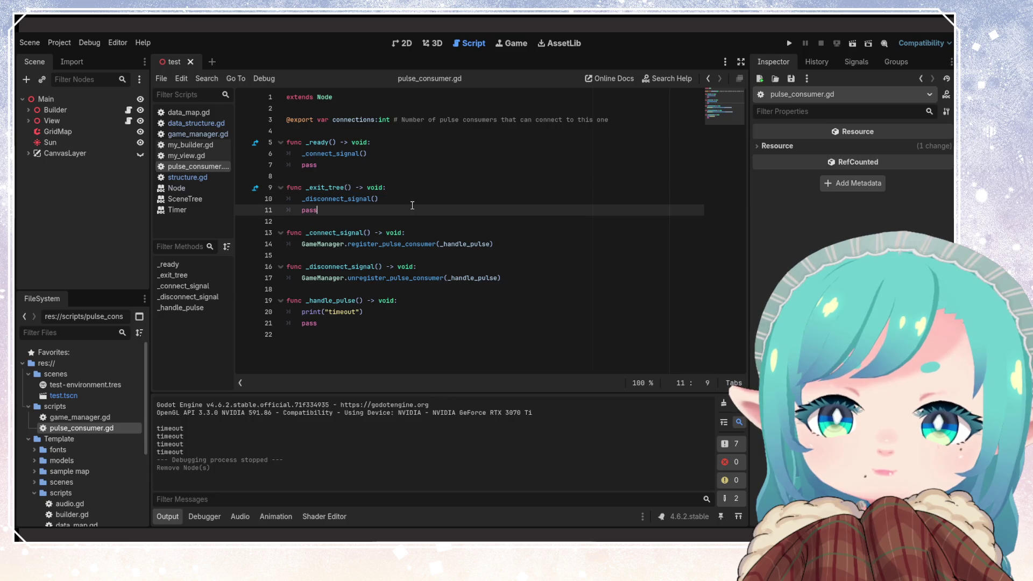
{"action": "left_click", "coordinate": [536, 175]}
{"action": "left_click", "coordinate": [631, 120]}
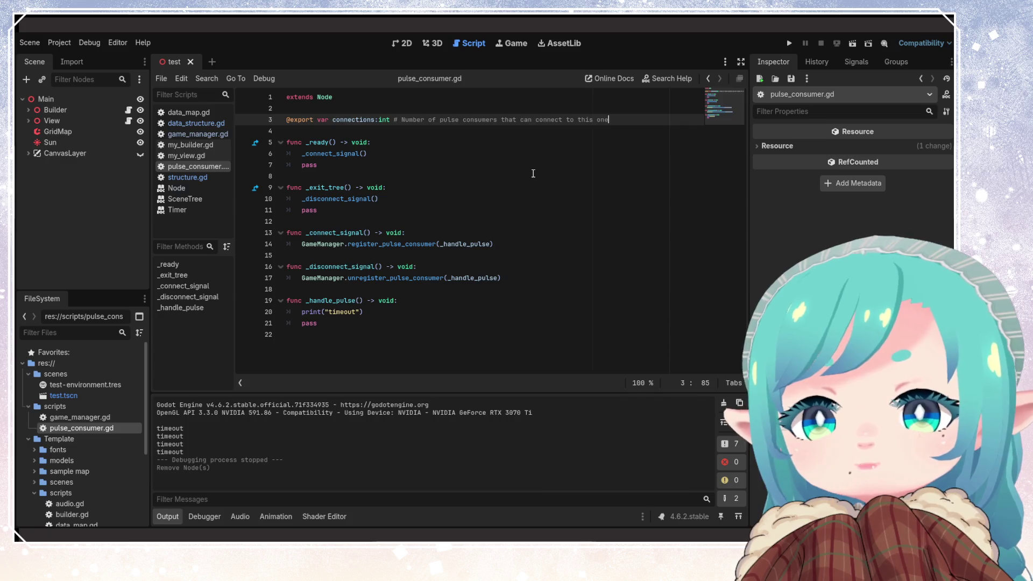
{"action": "key", "text": "Return"}
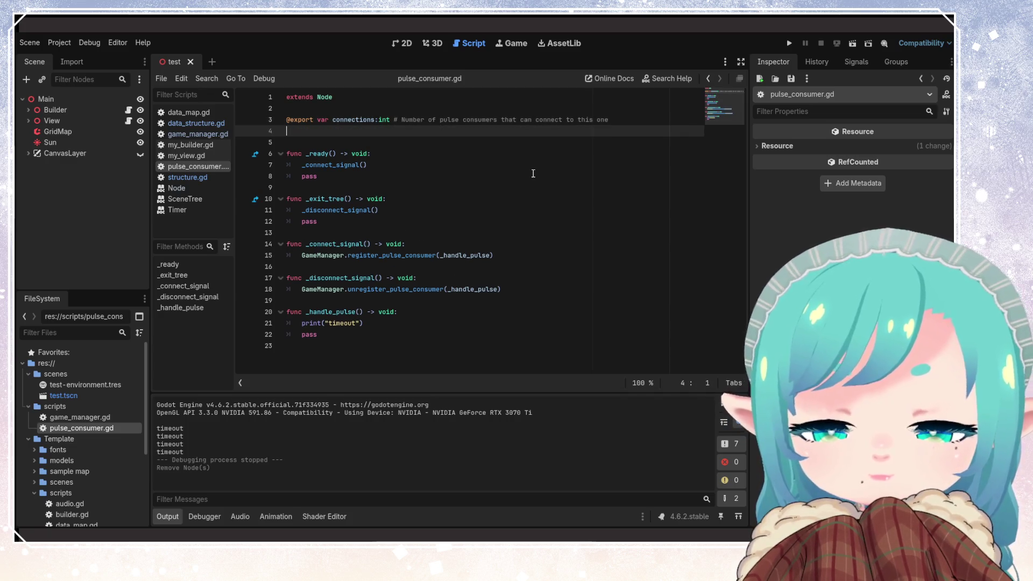
{"action": "type", "text": "@expo"}
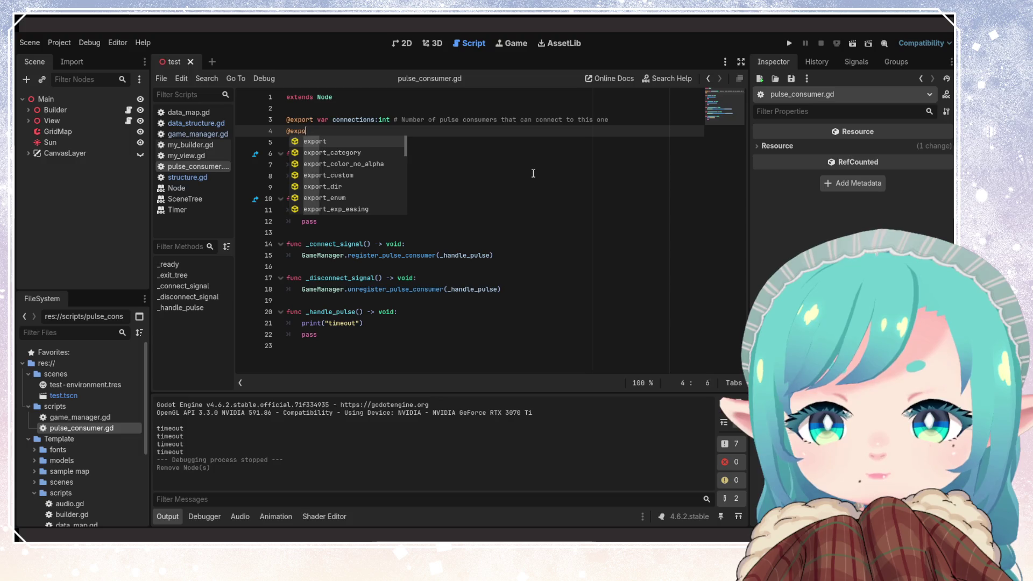
{"action": "type", "text": "rt var c"}
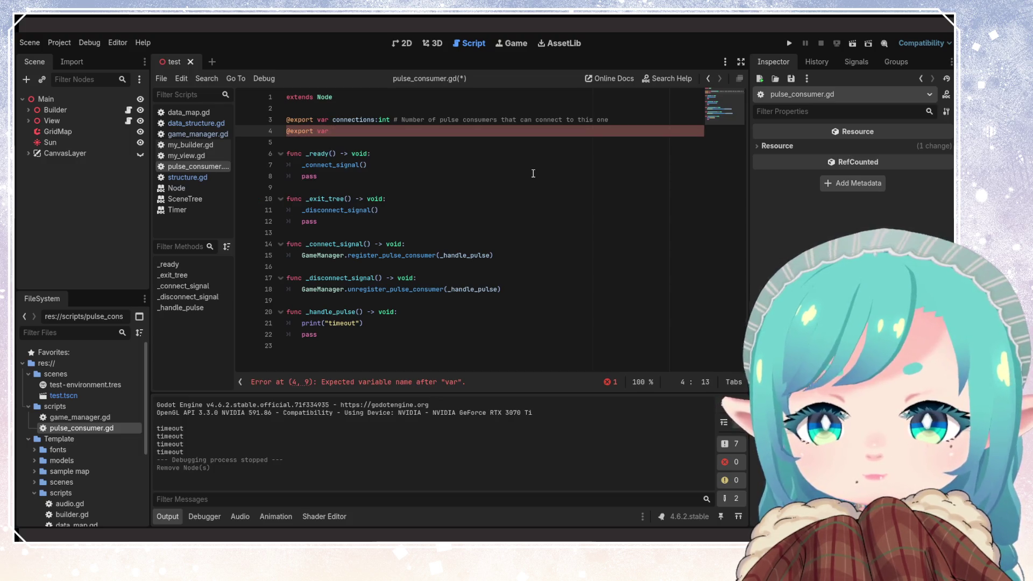
{"action": "type", "text": "onnect_to"}
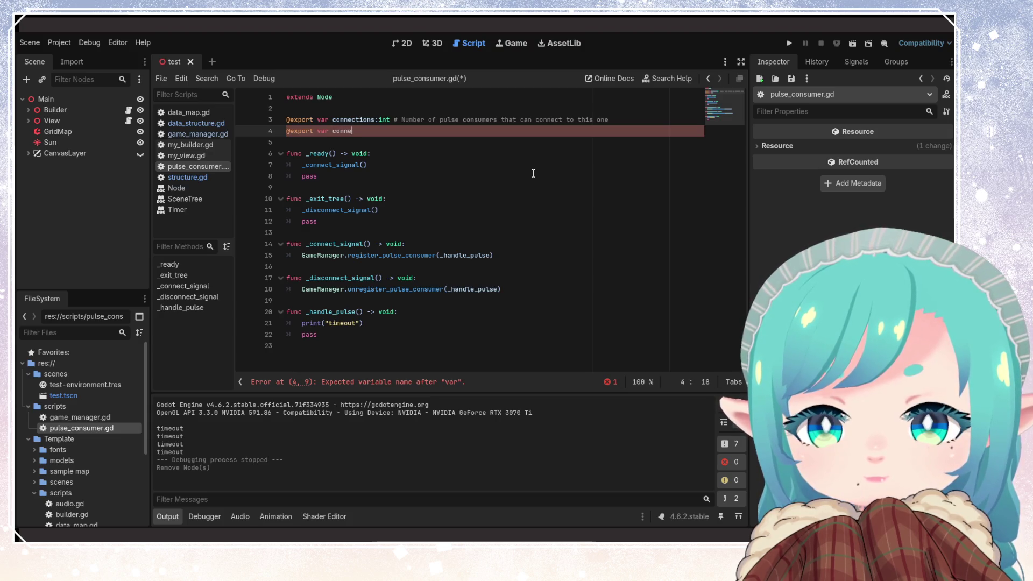
{"action": "type", "text": "_"}
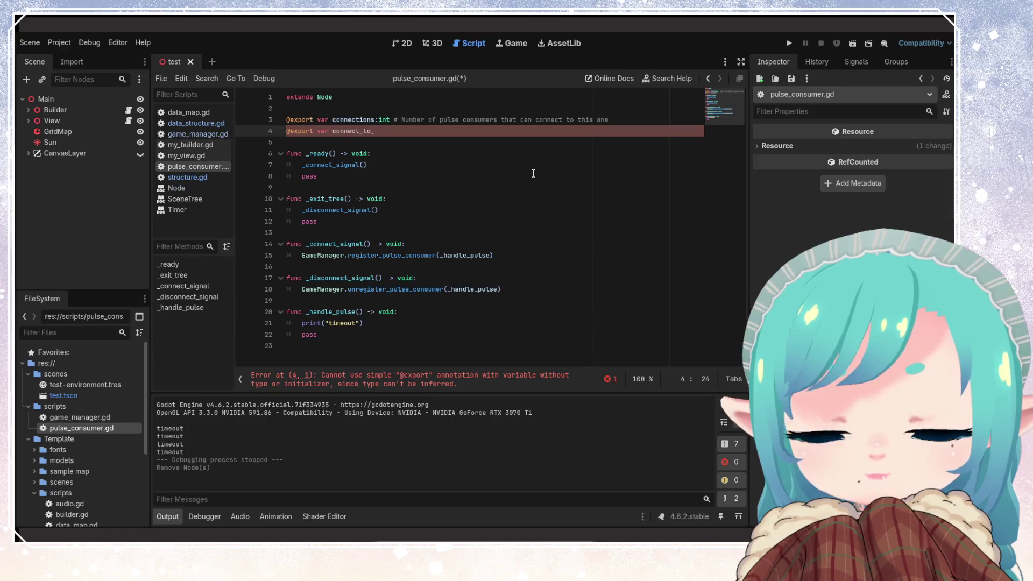
{"action": "type", "text": "emitter"}
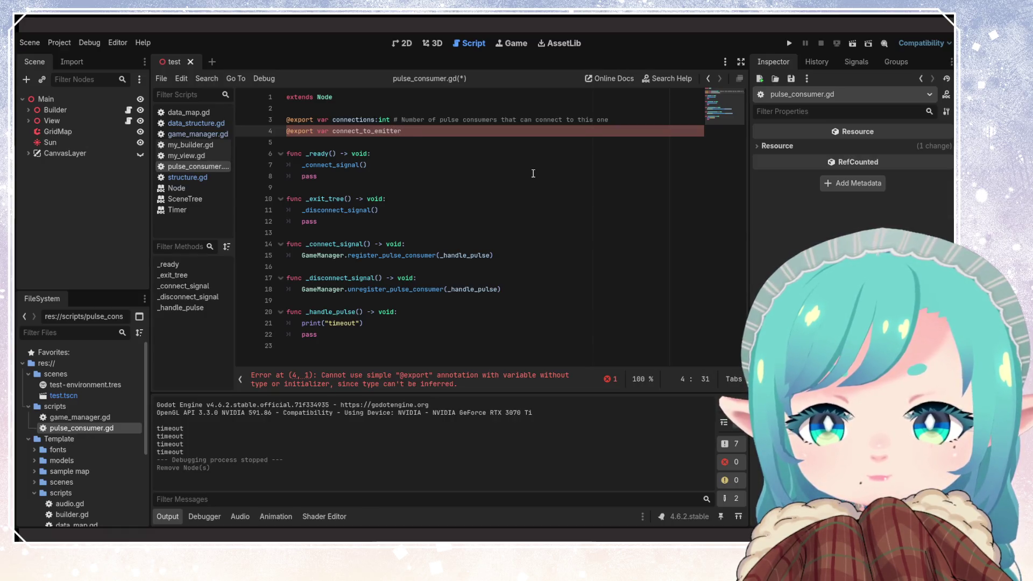
{"action": "type", "text": ":bool "}
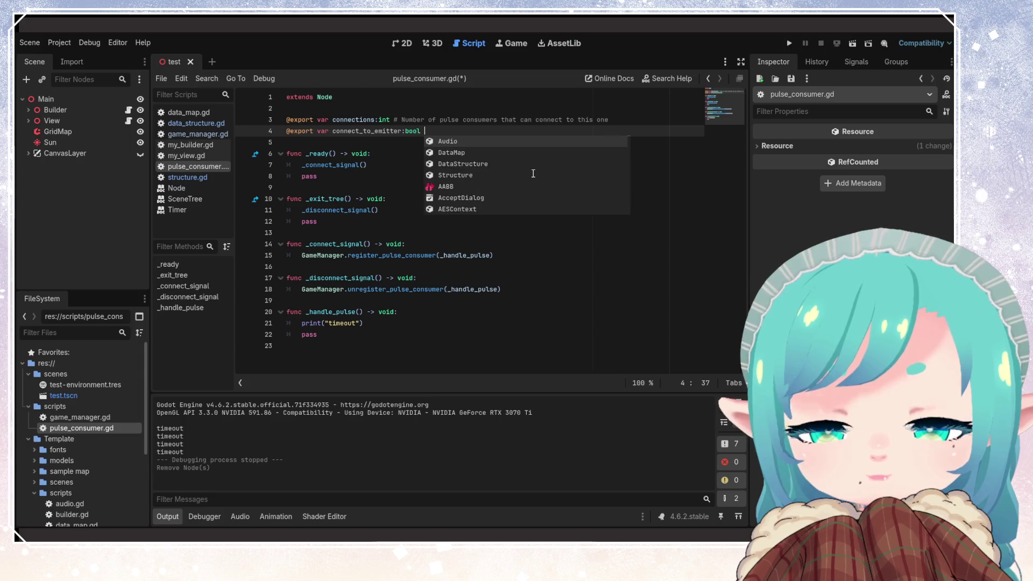
{"action": "type", "text": "#Whether to connec"}
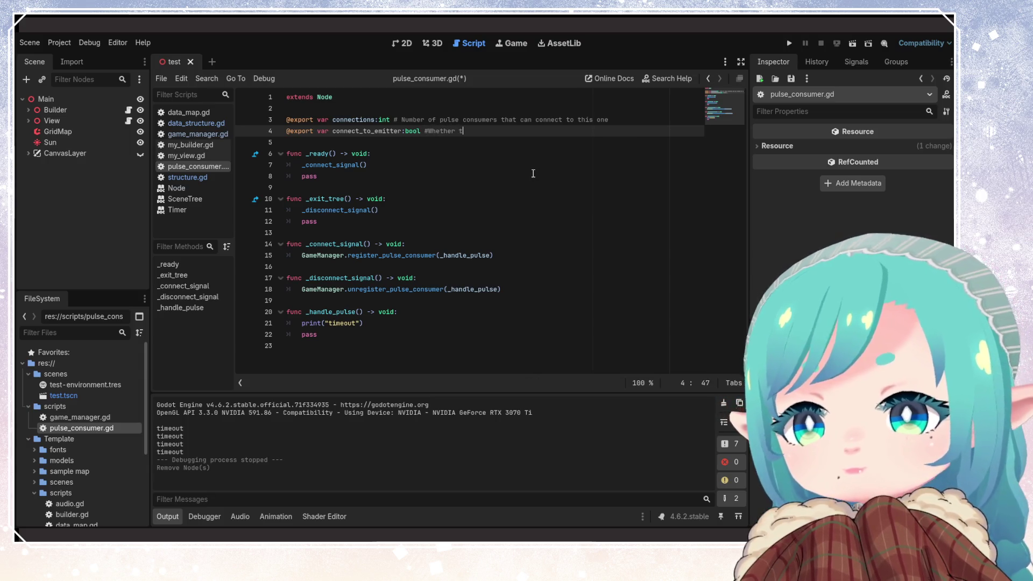
{"action": "type", "text": "t to the global "}
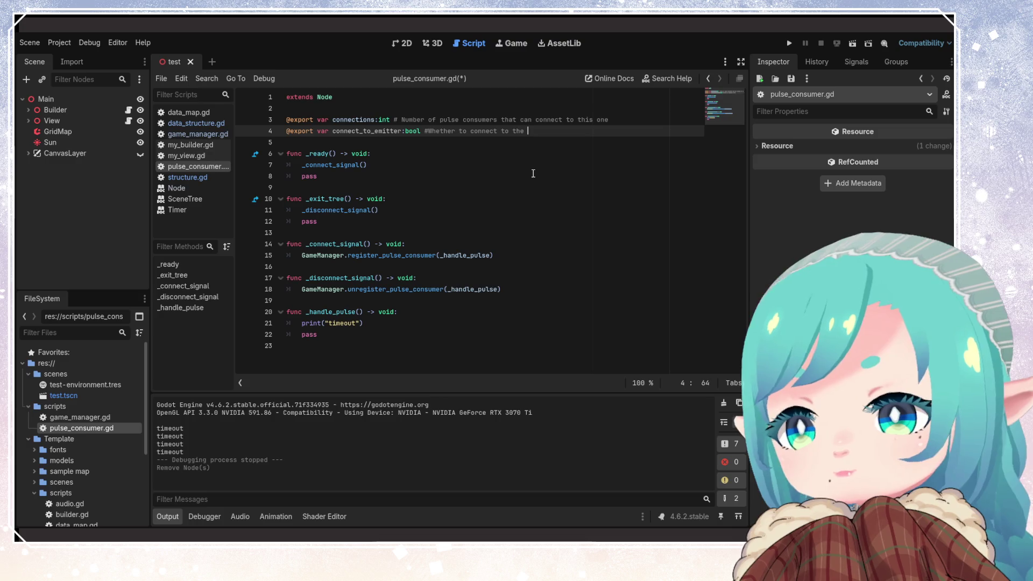
{"action": "type", "text": "emitter or not"}
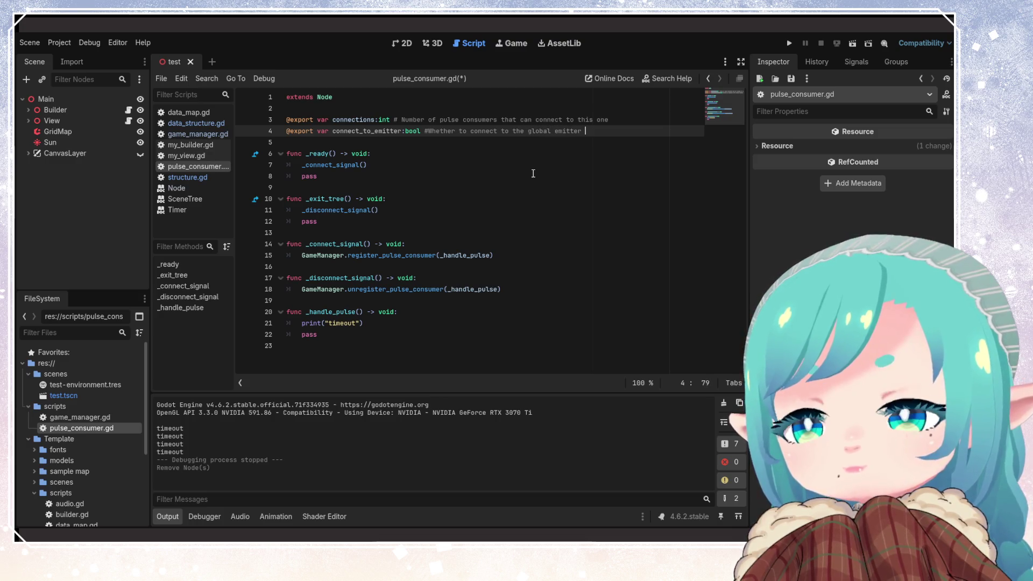
{"action": "left_click", "coordinate": [396, 119]}
{"action": "type", "text": "= 1"}
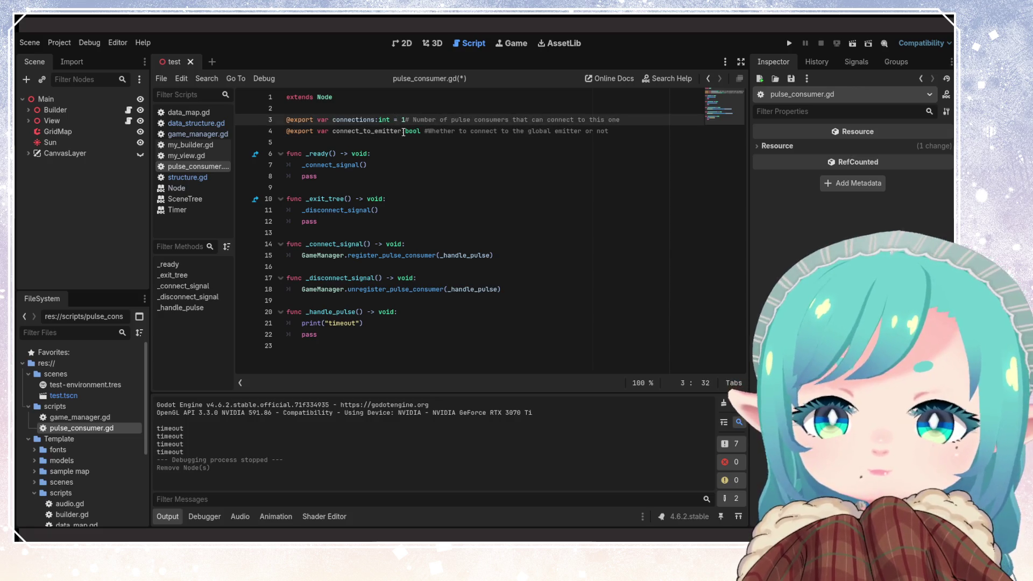
{"action": "left_click", "coordinate": [420, 131]}
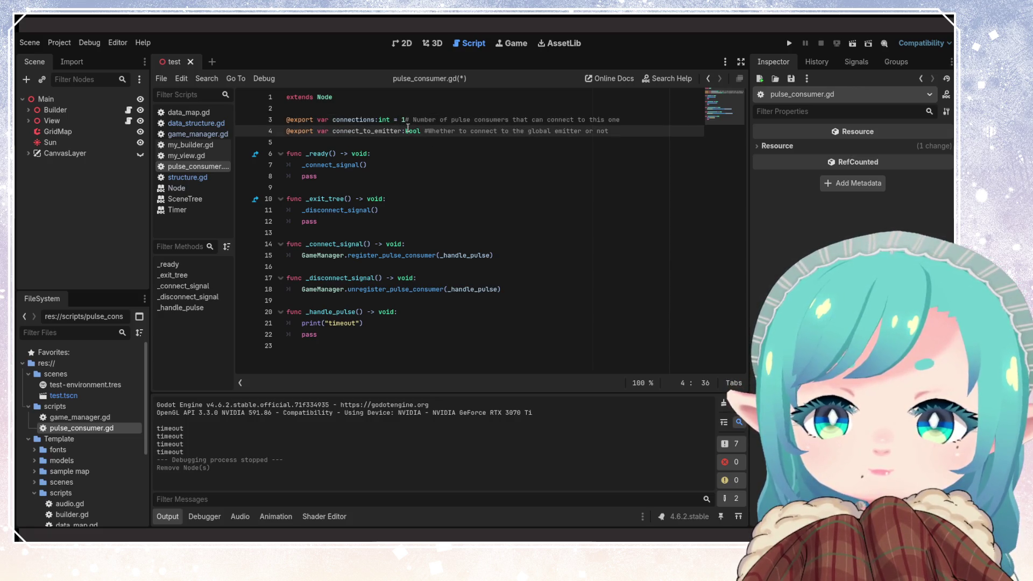
{"action": "left_click", "coordinate": [404, 120]}
{"action": "key", "text": "BackSpace"}
{"action": "key", "text": "BackSpace"}
{"action": "key", "text": "BackSpace"}
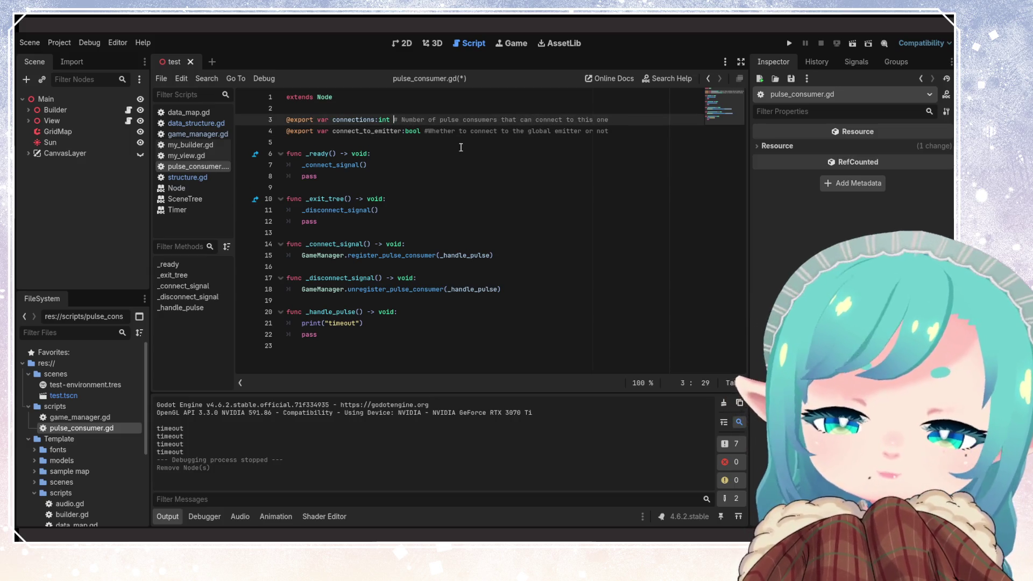
{"action": "type", "text": "= 0"}
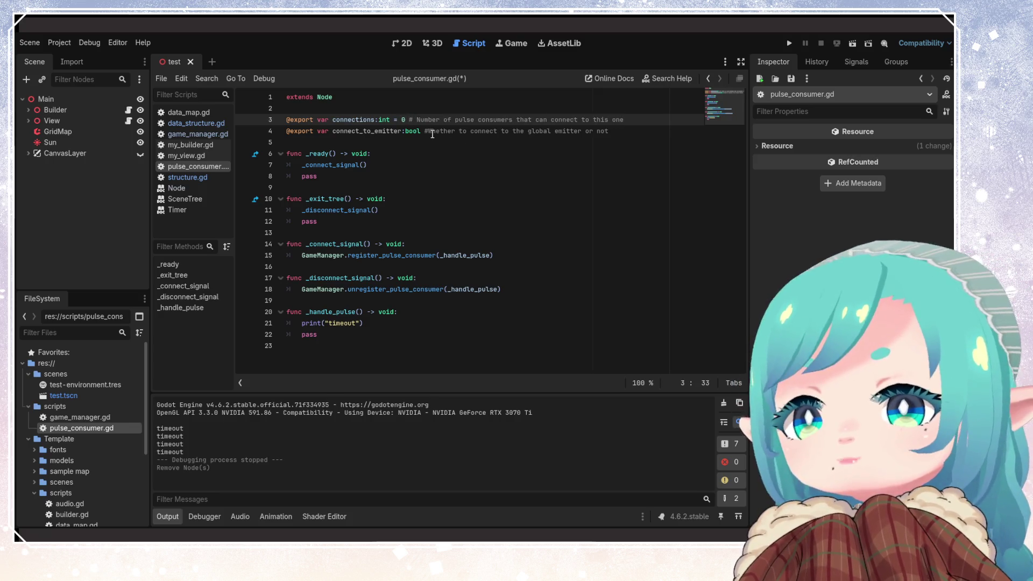
Default connect_to_emitter to false and save the script.
{"action": "left_click", "coordinate": [431, 133]}
{"action": "key", "text": "Right"}
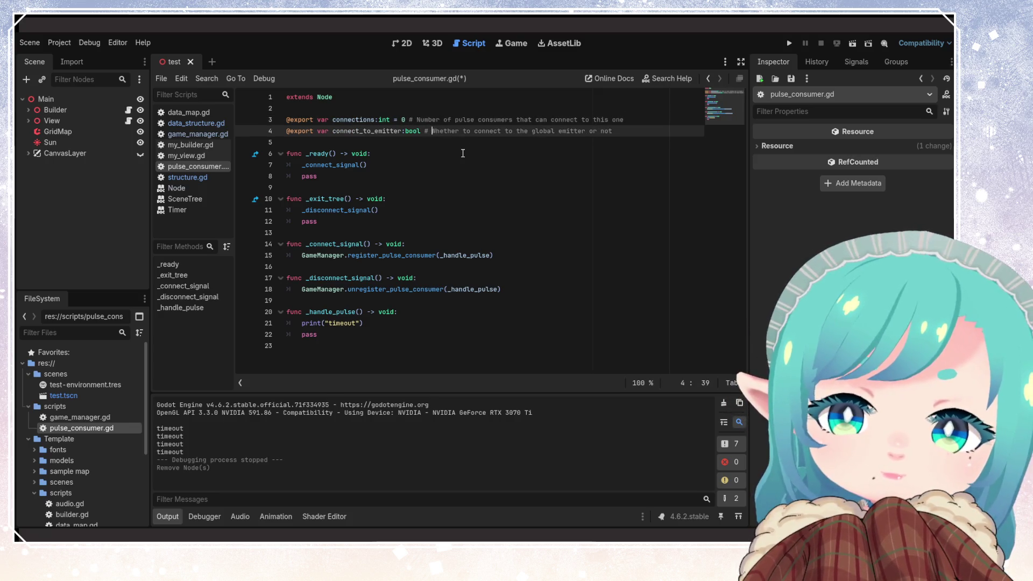
{"action": "type", "text": "= false"}
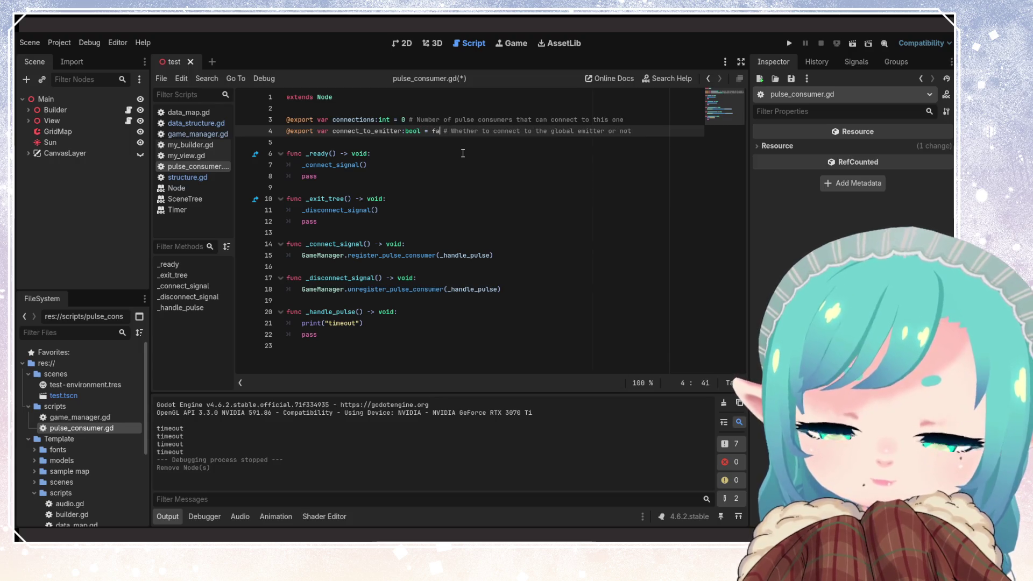
{"action": "key", "text": "ctrl+s"}
{"action": "left_click", "coordinate": [377, 164]}
{"action": "left_click", "coordinate": [381, 153]}
Start an 'if (connect_to_emitter)' line at the top of _ready.
{"action": "left_click", "coordinate": [336, 176]}
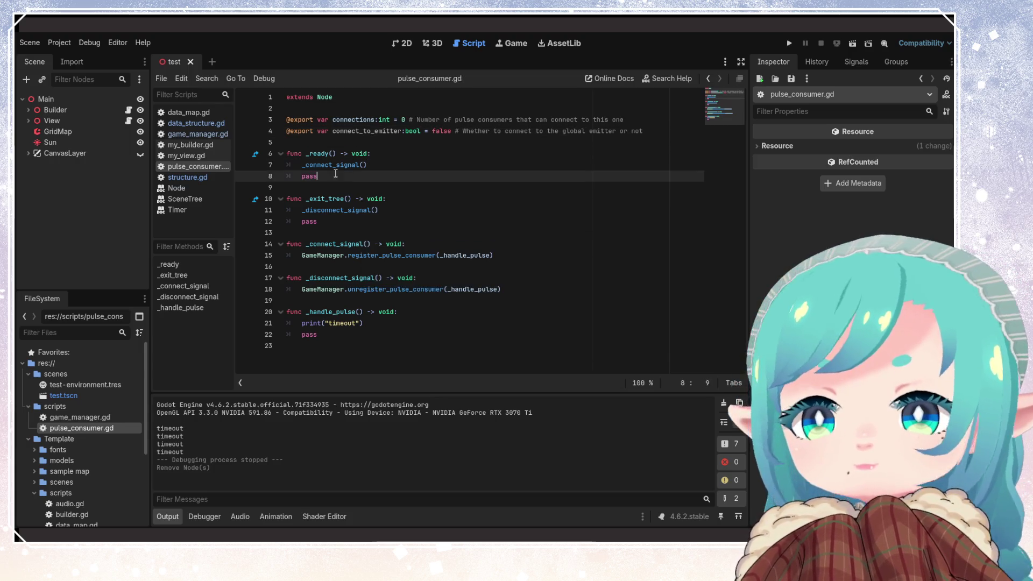
{"action": "left_click", "coordinate": [319, 154]}
{"action": "left_click", "coordinate": [353, 165]}
{"action": "left_click", "coordinate": [396, 154]}
{"action": "key", "text": "Return"}
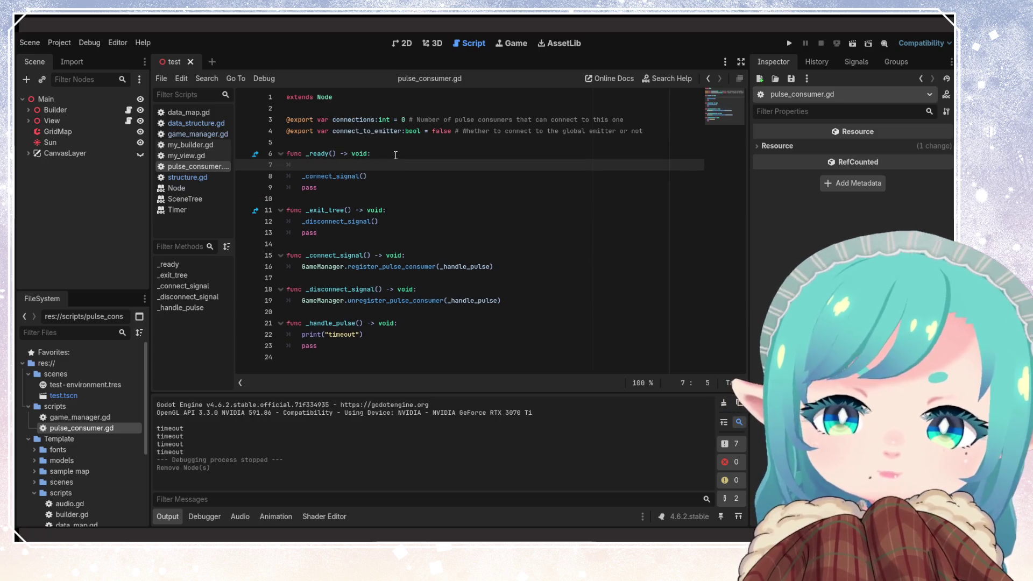
{"action": "type", "text": "if ("}
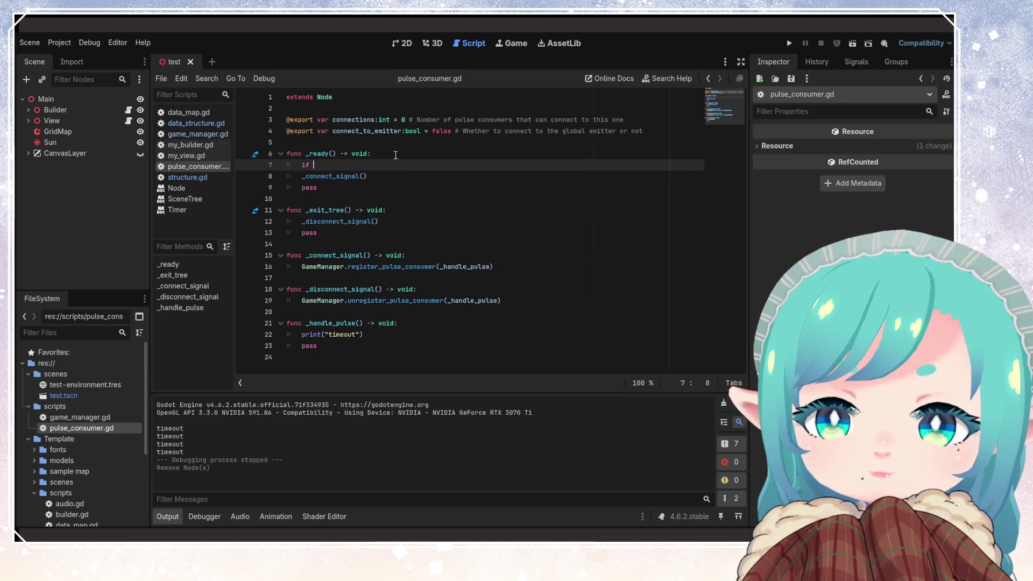
{"action": "double_click", "coordinate": [382, 136]}
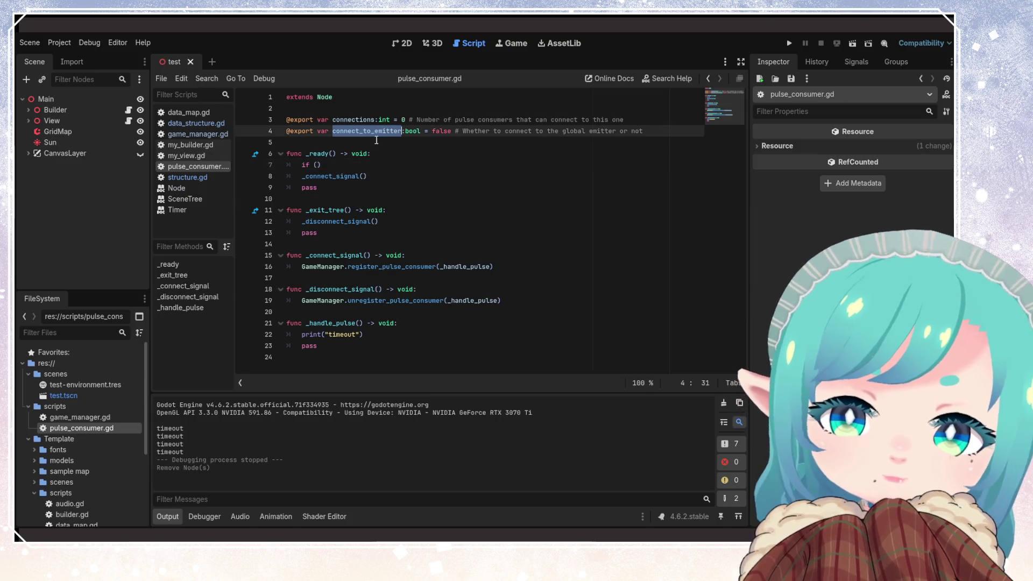
{"action": "key", "text": "ctrl+c"}
{"action": "left_click", "coordinate": [318, 165]}
{"action": "key", "text": "ctrl+v"}
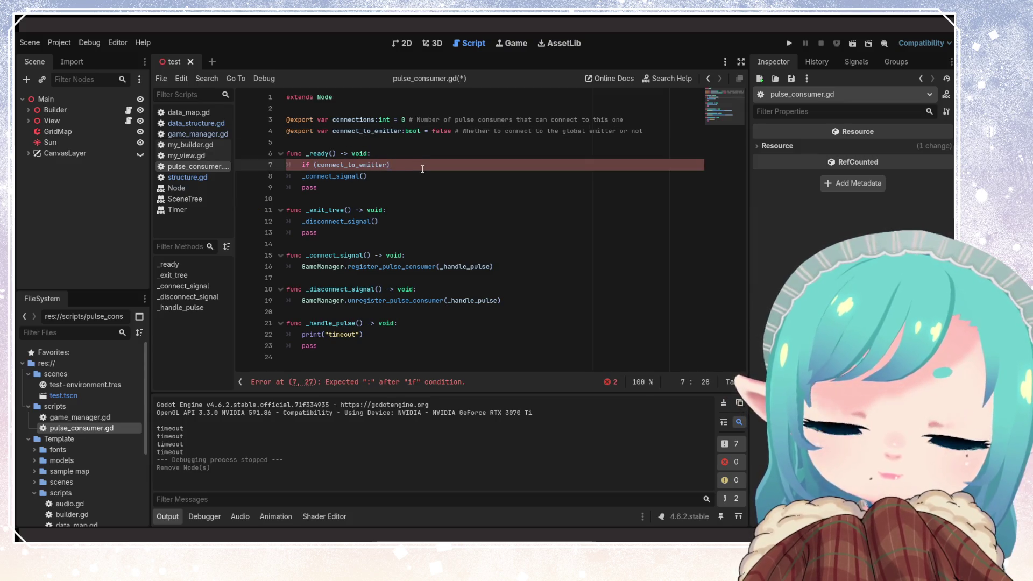
Remove the stray braces and indent the next line under the if.
{"action": "type", "text": "{"}
{"action": "key", "text": "Return"}
{"action": "left_click", "coordinate": [392, 165]}
{"action": "key", "text": "BackSpace"}
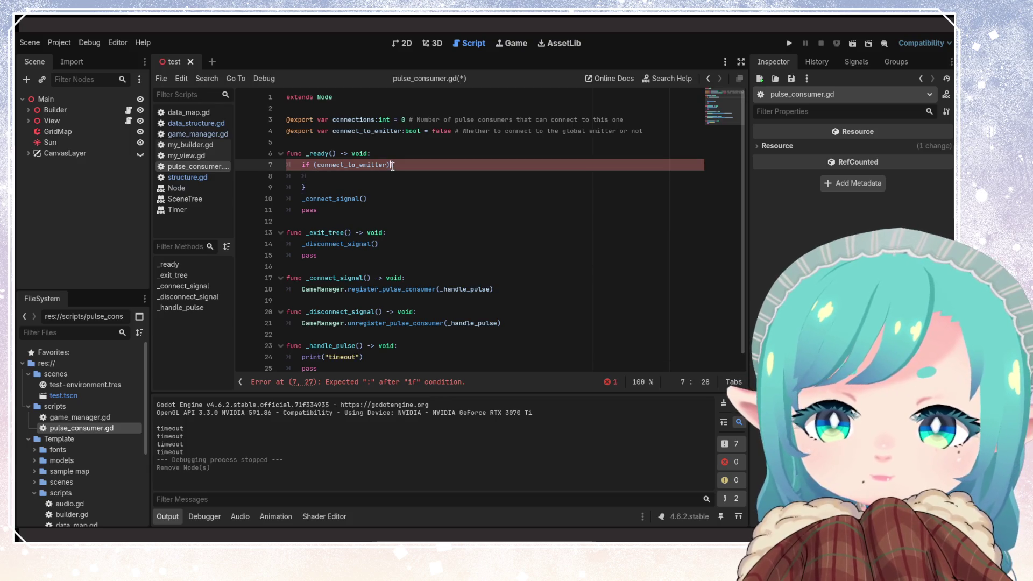
{"action": "key", "text": "Down"}
{"action": "left_click_drag", "start_coordinate": [362, 188], "coordinate": [287, 176]}
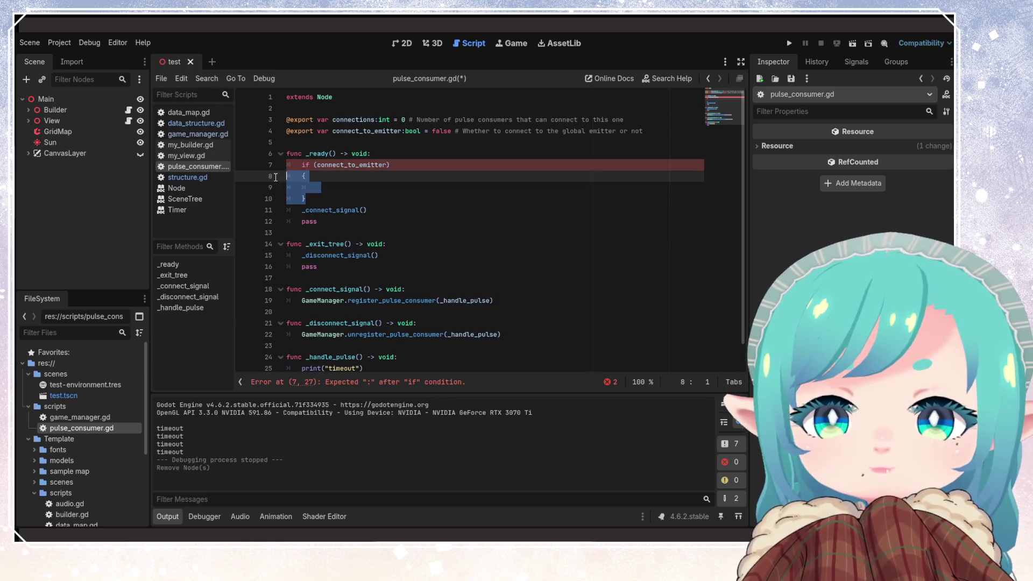
{"action": "key", "text": "BackSpace"}
{"action": "key", "text": "Tab"}
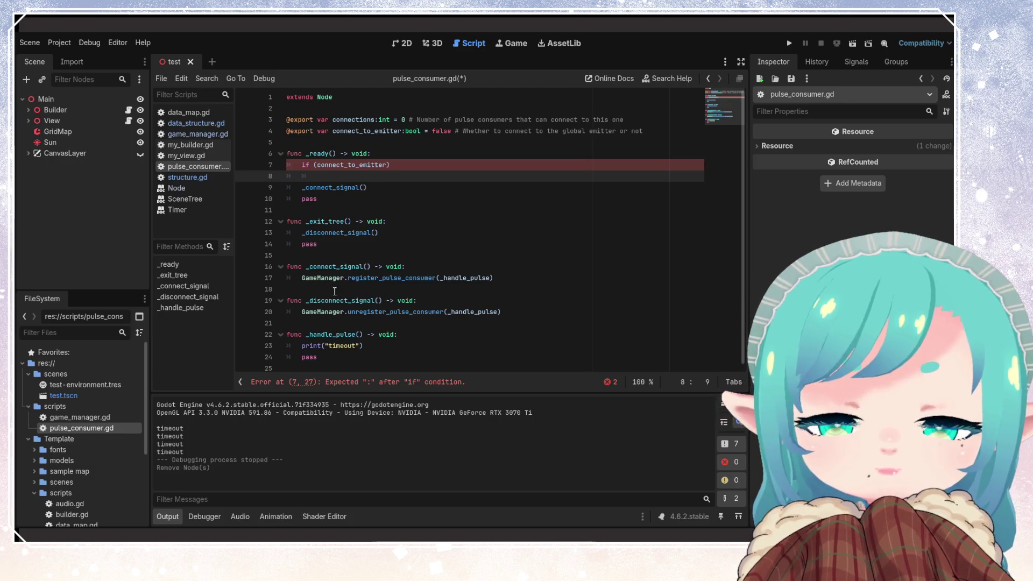
Move GameManager.register_pulse_consumer(_handle_pulse) into the if block and drop the _connect_signal() call.
{"action": "left_click_drag", "start_coordinate": [302, 277], "coordinate": [494, 277]}
{"action": "key", "text": "BackSpace"}
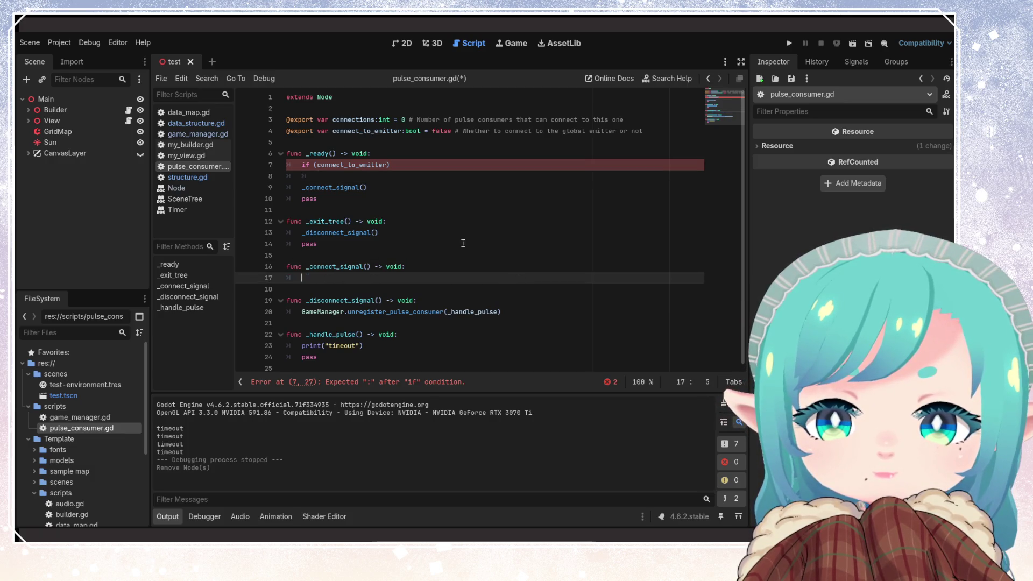
{"action": "left_click", "coordinate": [361, 179]}
{"action": "key", "text": "ctrl+v"}
{"action": "left_click_drag", "start_coordinate": [366, 187], "coordinate": [287, 187]}
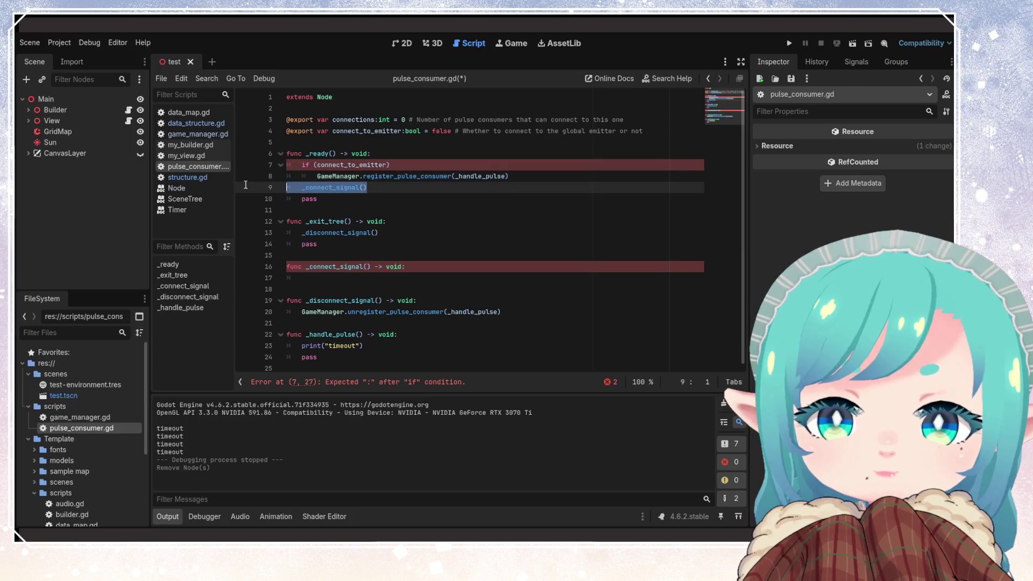
{"action": "key", "text": "BackSpace"}
{"action": "key", "text": "BackSpace"}
Give _connect_signal a body of just pass and save the script.
{"action": "left_click", "coordinate": [399, 255]}
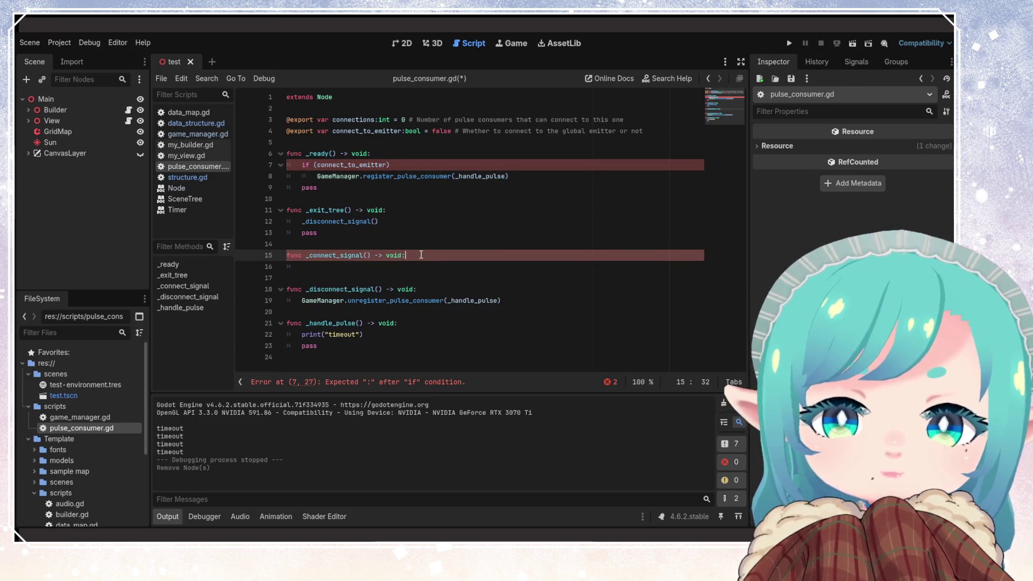
{"action": "key", "text": "Return"}
{"action": "type", "text": "pass"}
{"action": "key", "text": "ctrl+s"}
{"action": "key", "text": "Up"}
{"action": "key", "text": "Up"}
{"action": "key", "text": "Up"}
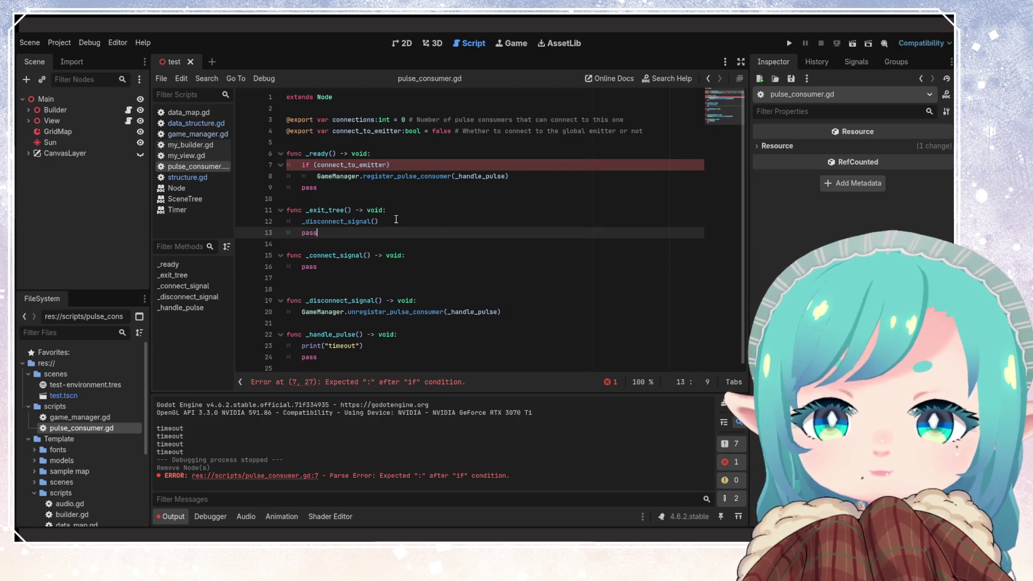
{"action": "key", "text": "Up"}
{"action": "key", "text": "Up"}
{"action": "key", "text": "Up"}
{"action": "mouse_move", "coordinate": [383, 165]}
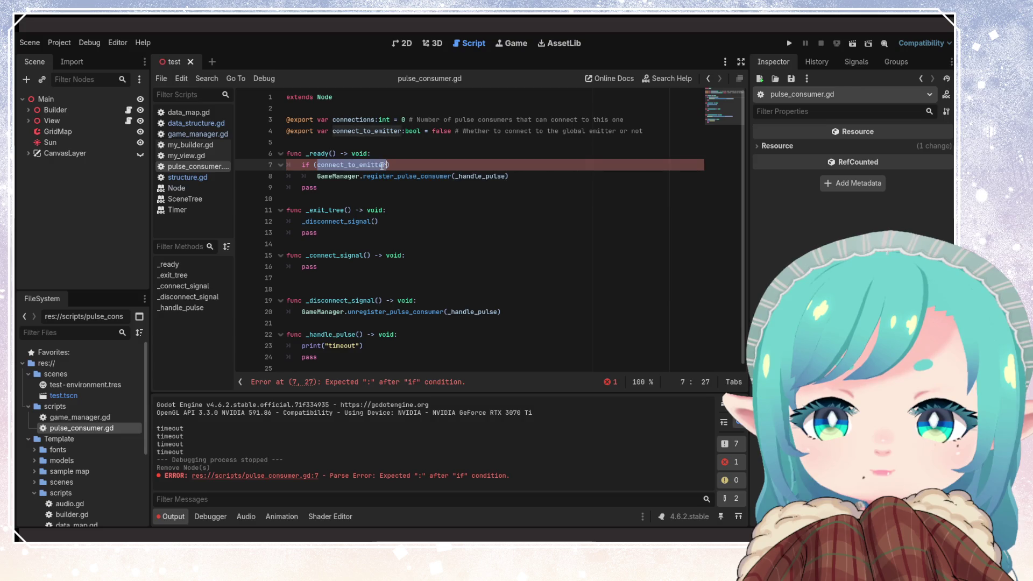
{"action": "left_click", "coordinate": [334, 190]}
{"action": "mouse_move", "coordinate": [324, 168]}
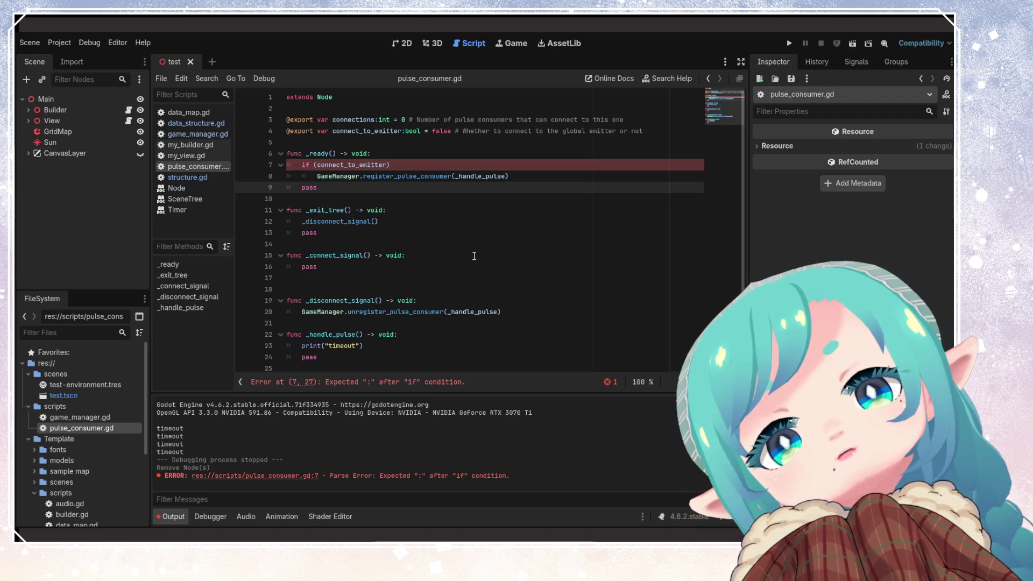
{"action": "left_click", "coordinate": [474, 256]}
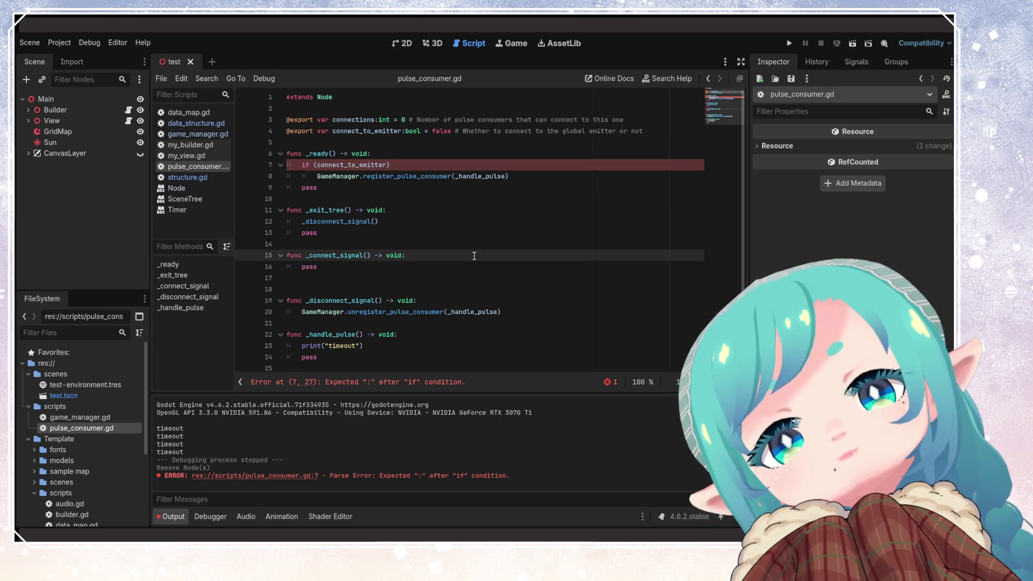
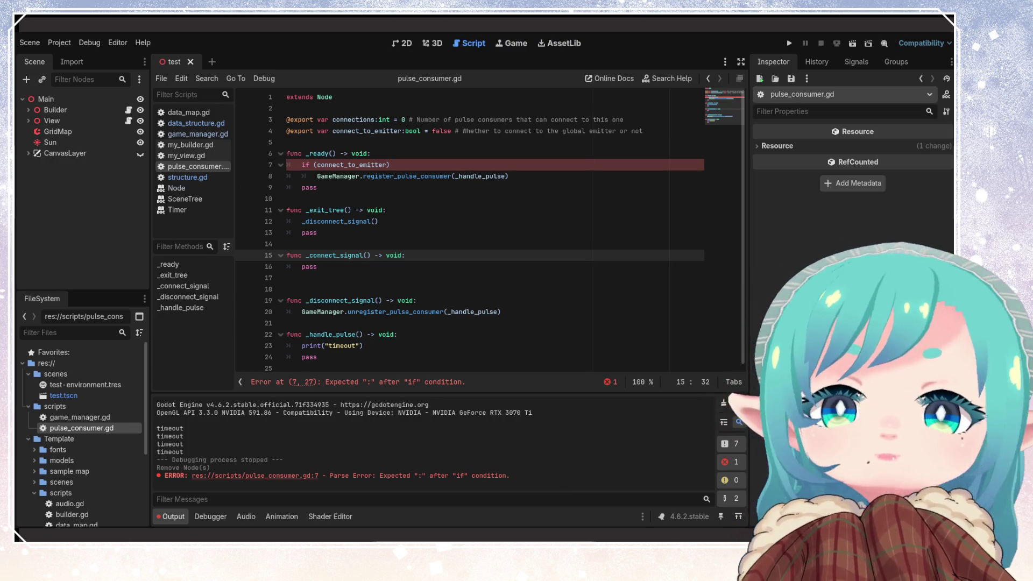
Fix the if condition on line 7 by removing its parentheses and adding a colon, then save.
{"action": "left_click", "coordinate": [314, 165]}
{"action": "key", "text": "Delete"}
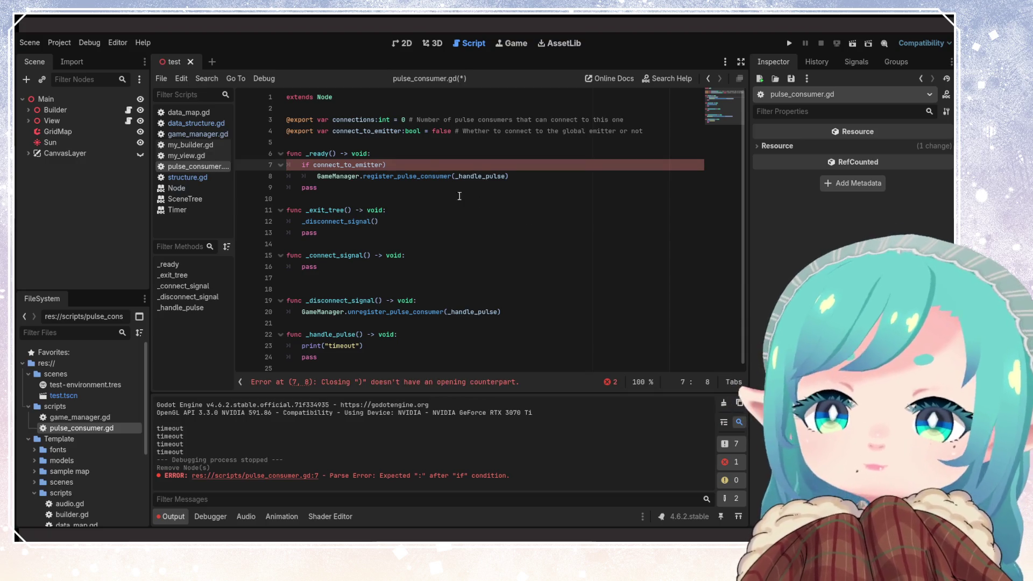
{"action": "left_click", "coordinate": [431, 165]}
{"action": "key", "text": "BackSpace"}
{"action": "type", "text": ":"}
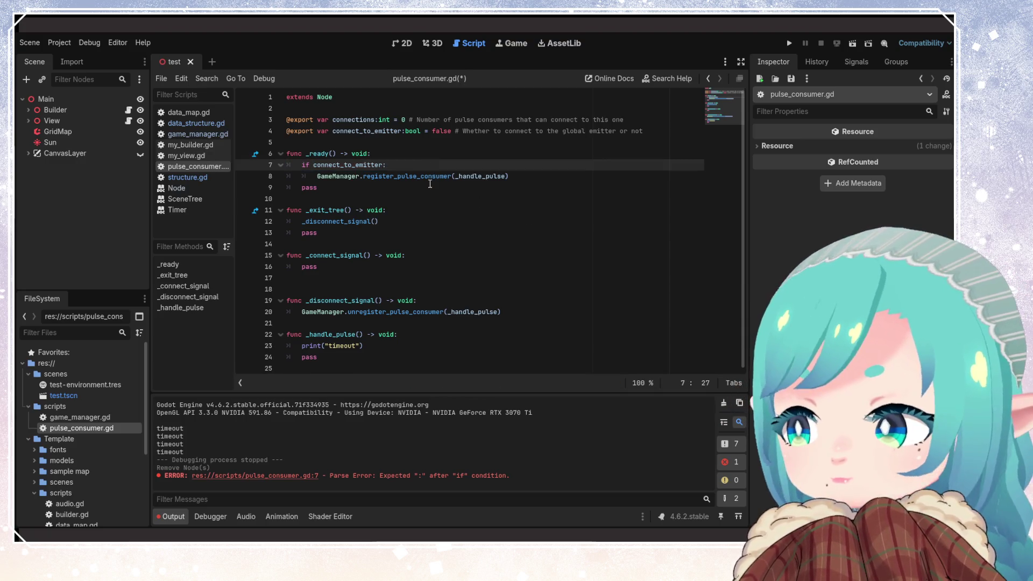
{"action": "left_click", "coordinate": [430, 184]}
{"action": "key", "text": "ctrl+s"}
Remove the extra blank line after the _connect_signal function.
{"action": "left_click", "coordinate": [432, 221]}
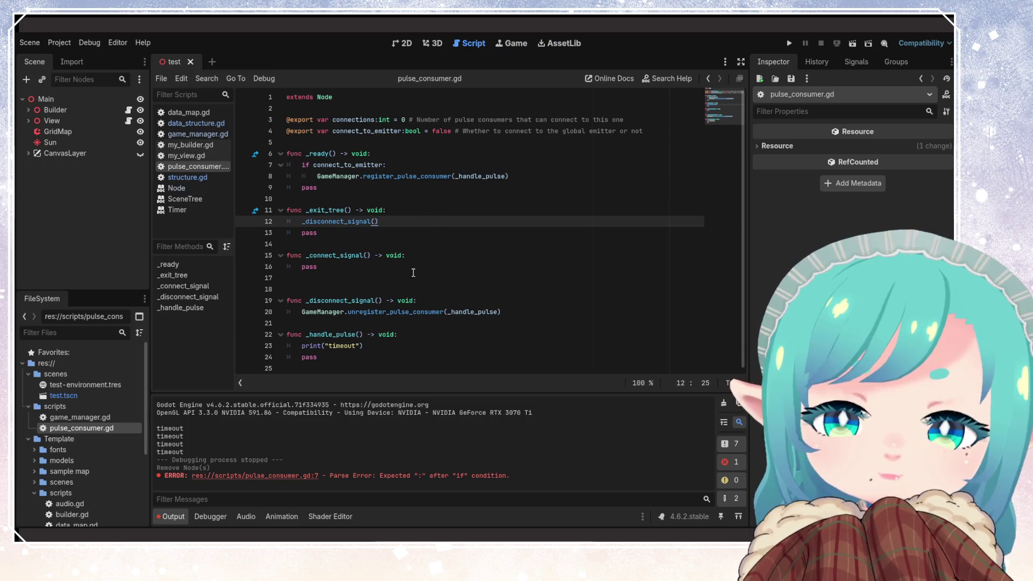
{"action": "left_click", "coordinate": [383, 267]}
{"action": "left_click", "coordinate": [377, 289]}
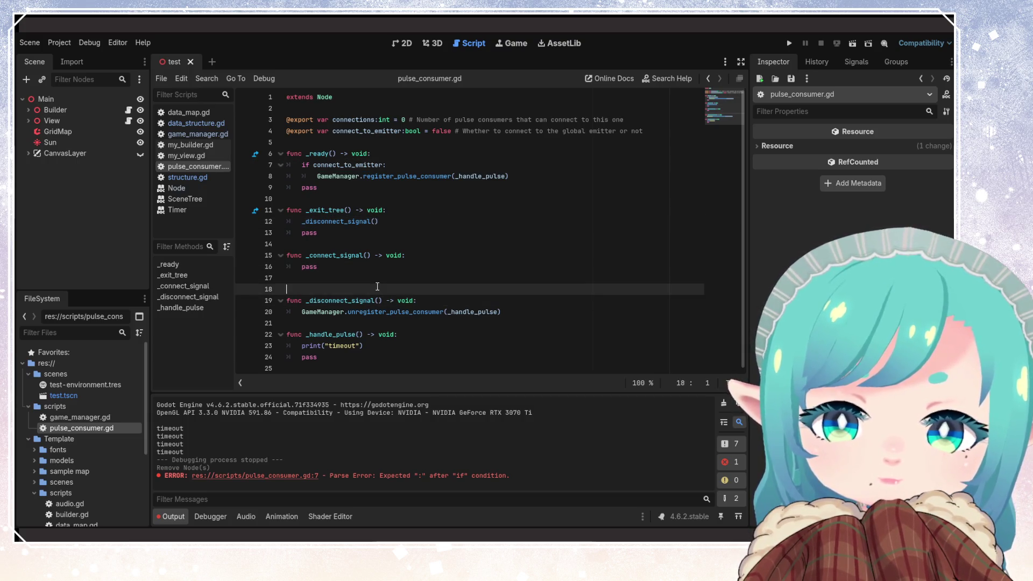
{"action": "key", "text": "BackSpace"}
{"action": "key", "text": "BackSpace"}
{"action": "key", "text": "Return"}
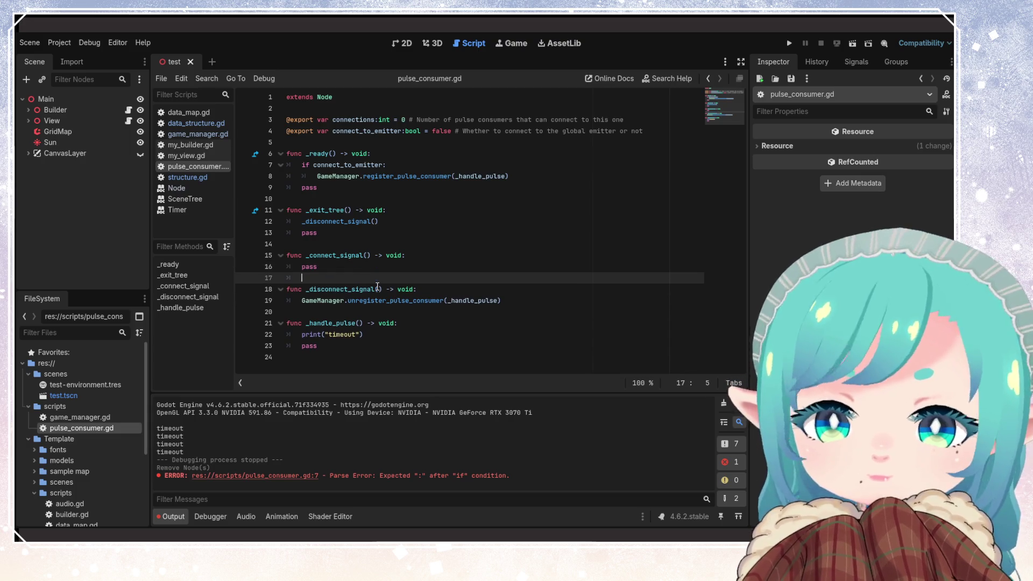
Replace _exit_tree's _disconnect_signal() call with the connect_to_emitter guard calling unregister_pulse_consumer, and save.
{"action": "left_click", "coordinate": [317, 263]}
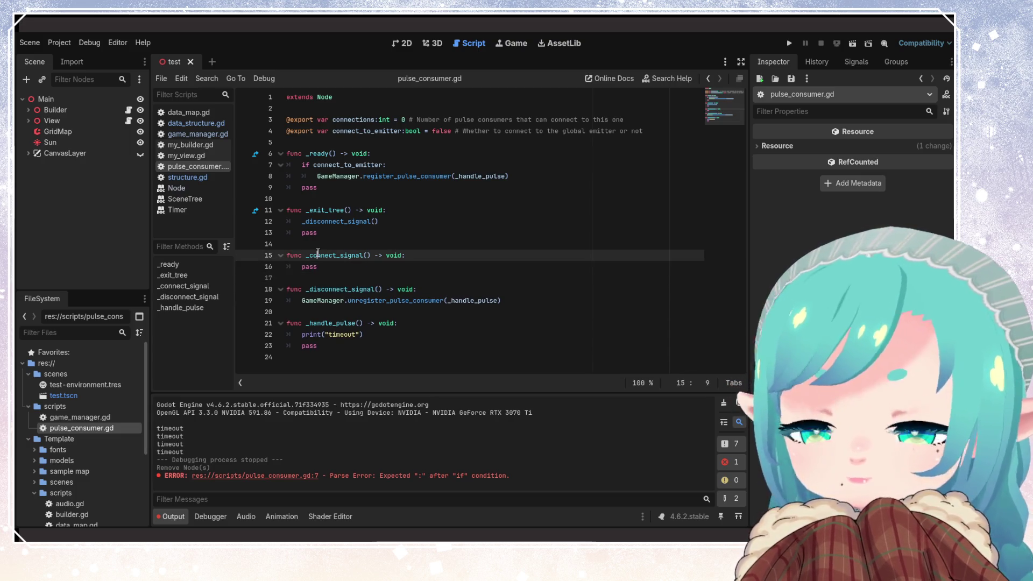
{"action": "left_click", "coordinate": [323, 210]}
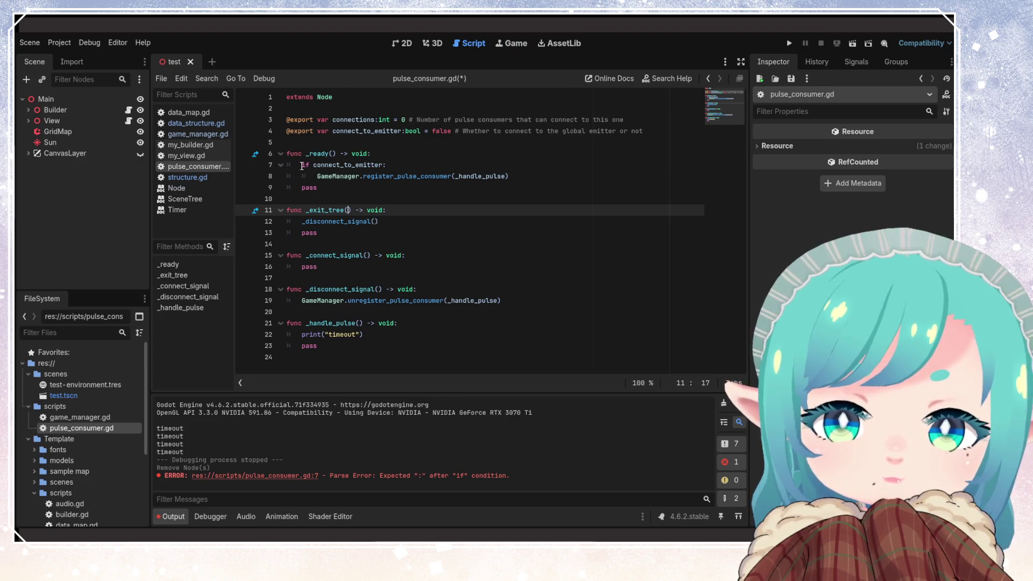
{"action": "left_click_drag", "start_coordinate": [300, 166], "coordinate": [515, 174]}
{"action": "key", "text": "ctrl+c"}
{"action": "left_click", "coordinate": [375, 222]}
{"action": "key", "text": "shift+Home"}
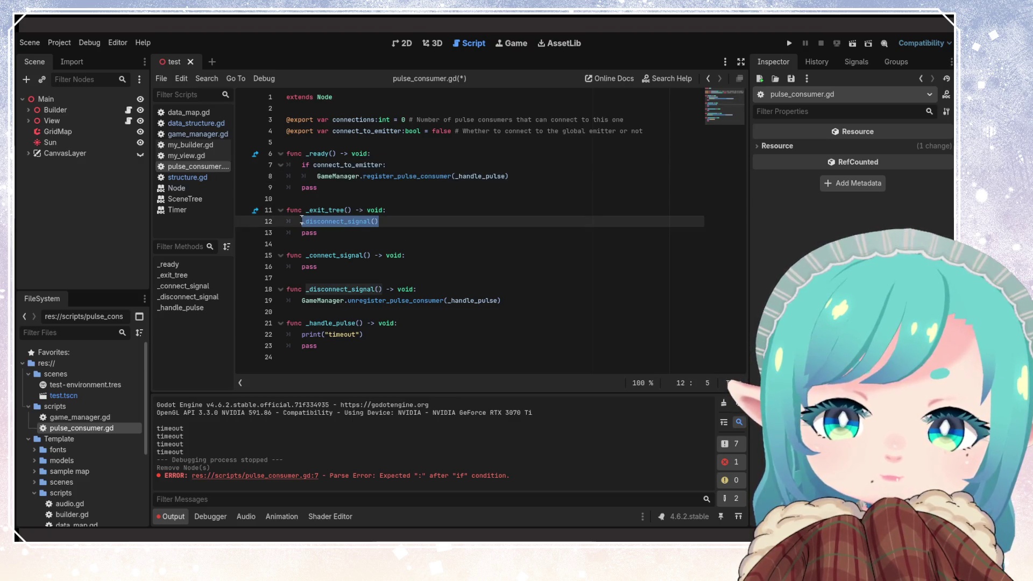
{"action": "key", "text": "ctrl+v"}
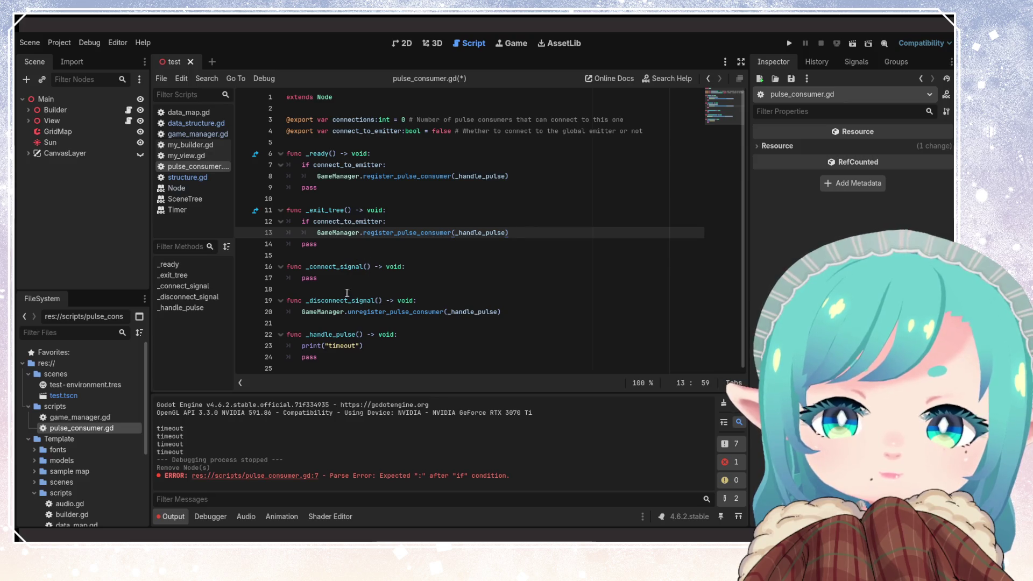
{"action": "double_click", "coordinate": [363, 312]}
{"action": "key", "text": "ctrl+c"}
{"action": "double_click", "coordinate": [391, 232]}
{"action": "key", "text": "ctrl+v"}
{"action": "key", "text": "ctrl+s"}
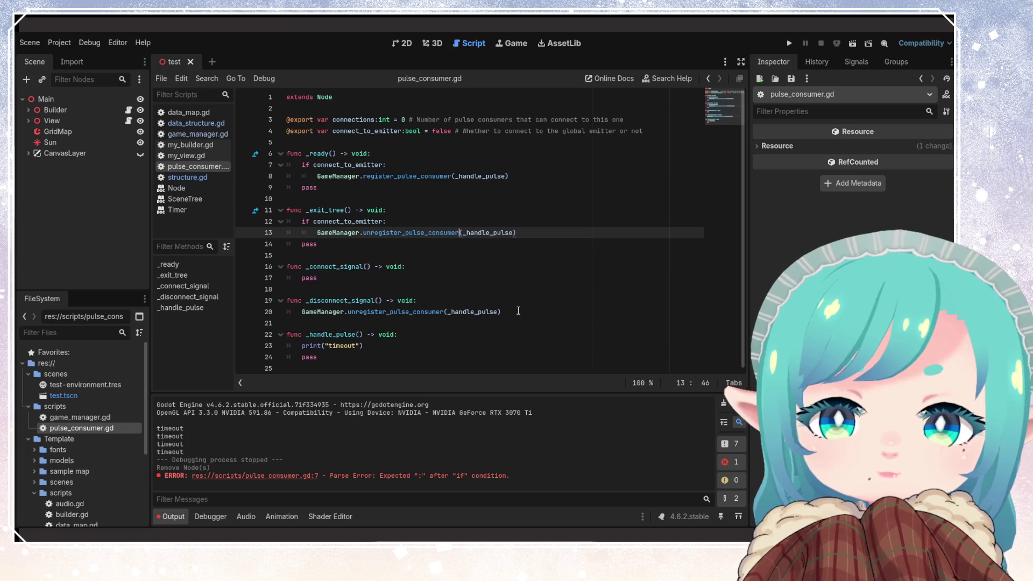
Replace the unregister call in _disconnect_signal's body with pass.
{"action": "left_click_drag", "start_coordinate": [515, 312], "coordinate": [304, 311]}
{"action": "type", "text": "pass"}
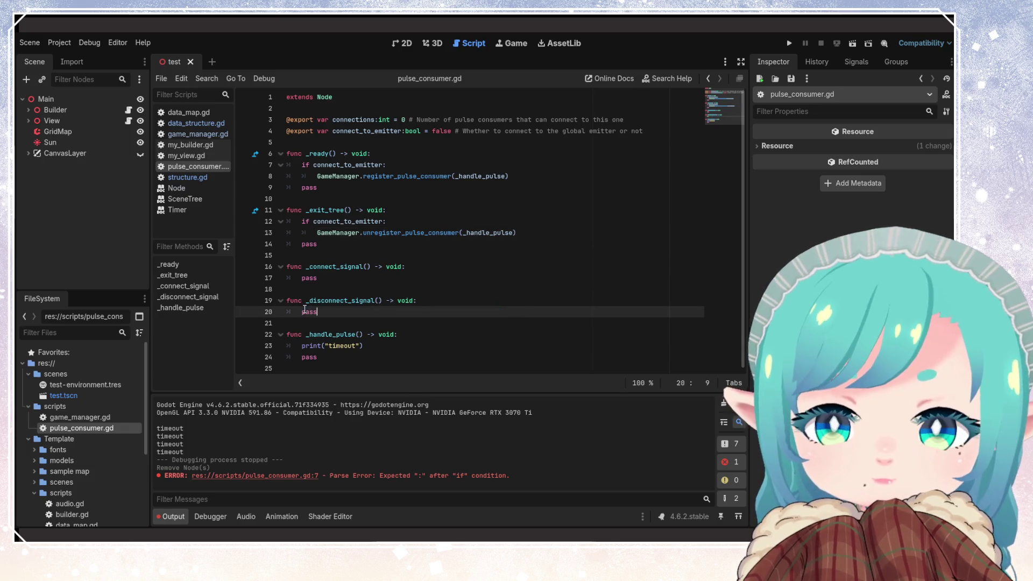
{"action": "key", "text": "Up"}
{"action": "key", "text": "Up"}
{"action": "key", "text": "Up"}
{"action": "key", "text": "Down"}
{"action": "key", "text": "Down"}
{"action": "key", "text": "Down"}
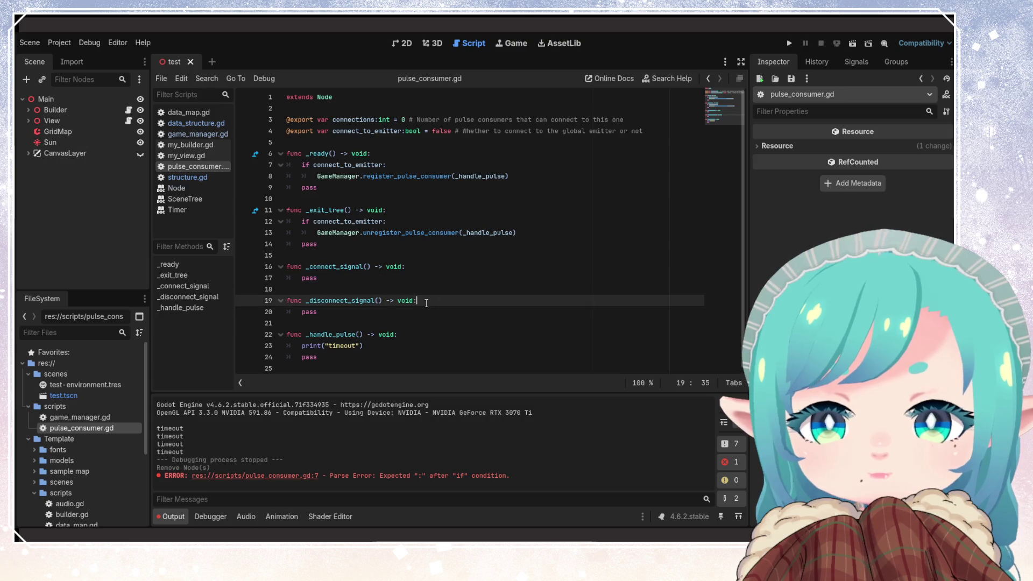
{"action": "left_click", "coordinate": [360, 267]}
{"action": "left_click", "coordinate": [393, 300]}
{"action": "left_click", "coordinate": [420, 323]}
{"action": "left_click", "coordinate": [426, 267]}
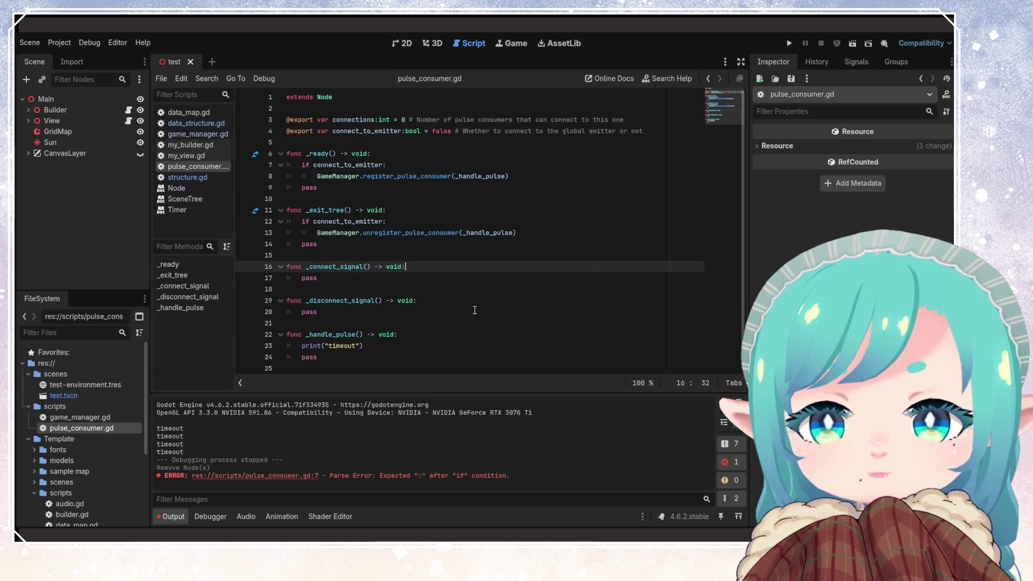
{"action": "left_click", "coordinate": [475, 310]}
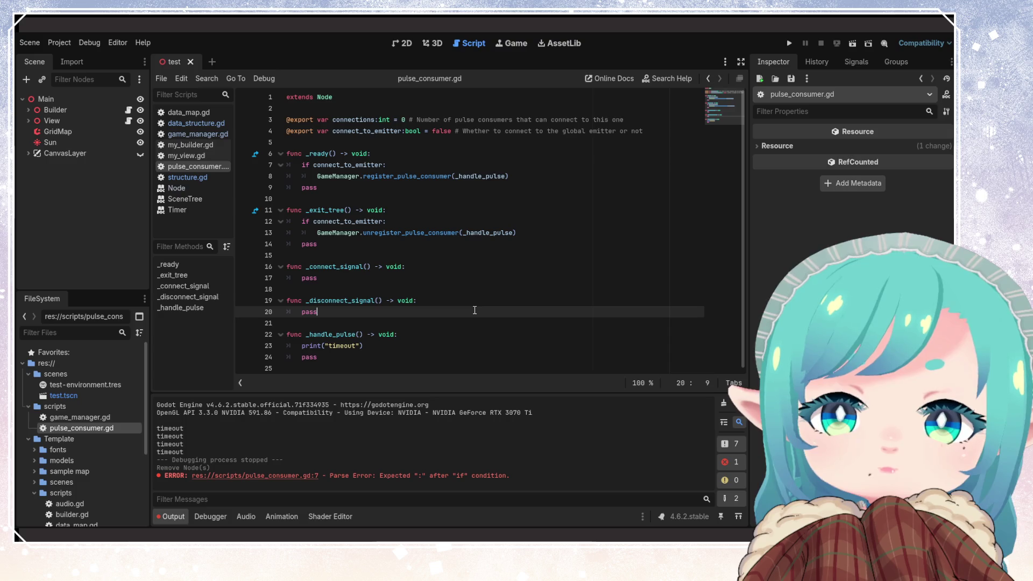
{"action": "left_click", "coordinate": [469, 250]}
{"action": "left_click", "coordinate": [455, 278]}
{"action": "double_click", "coordinate": [360, 119]}
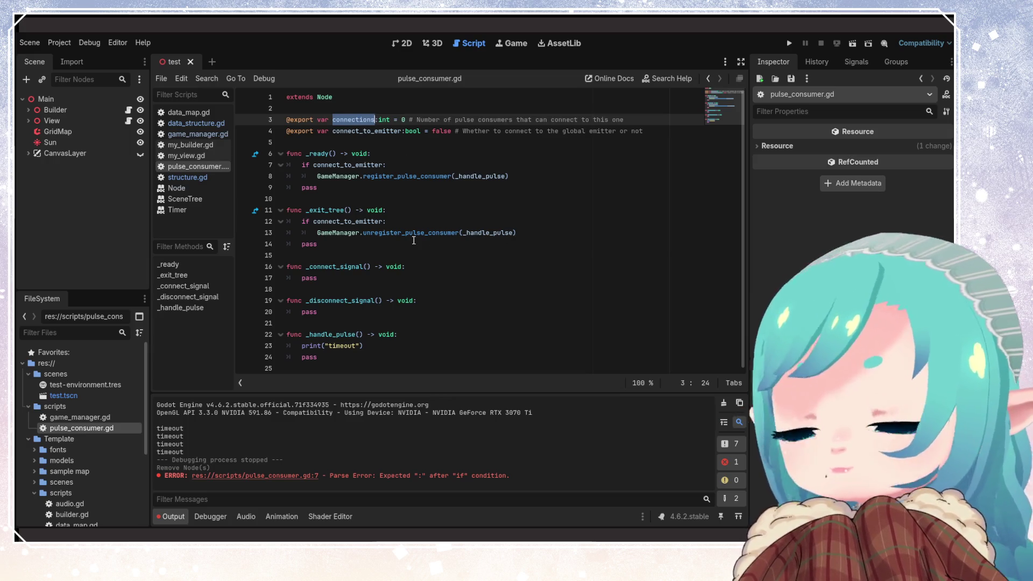
{"action": "left_click", "coordinate": [488, 243]}
{"action": "left_click", "coordinate": [367, 177]}
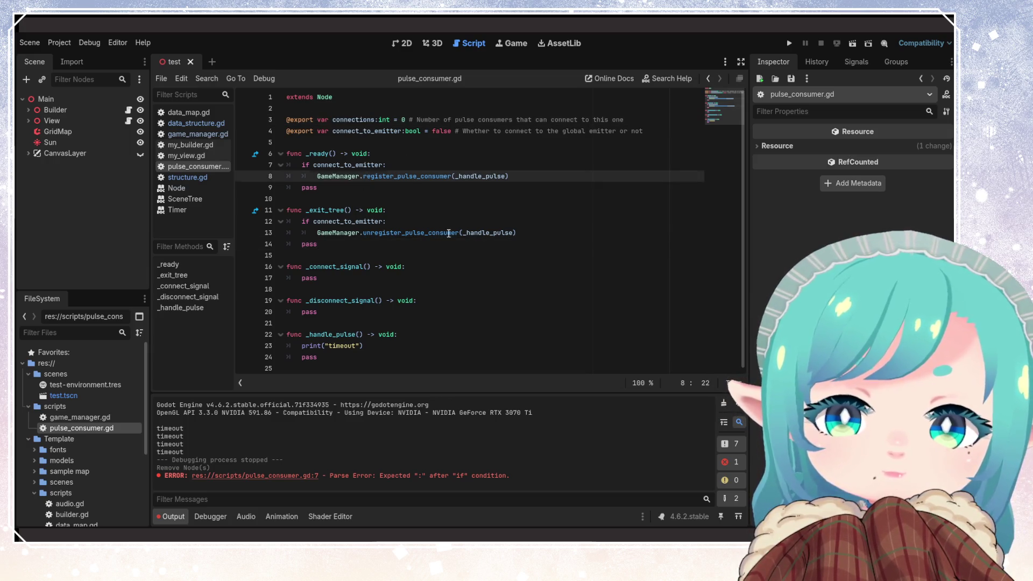
{"action": "left_click", "coordinate": [385, 232]}
{"action": "left_click", "coordinate": [388, 255]}
{"action": "left_click", "coordinate": [389, 242]}
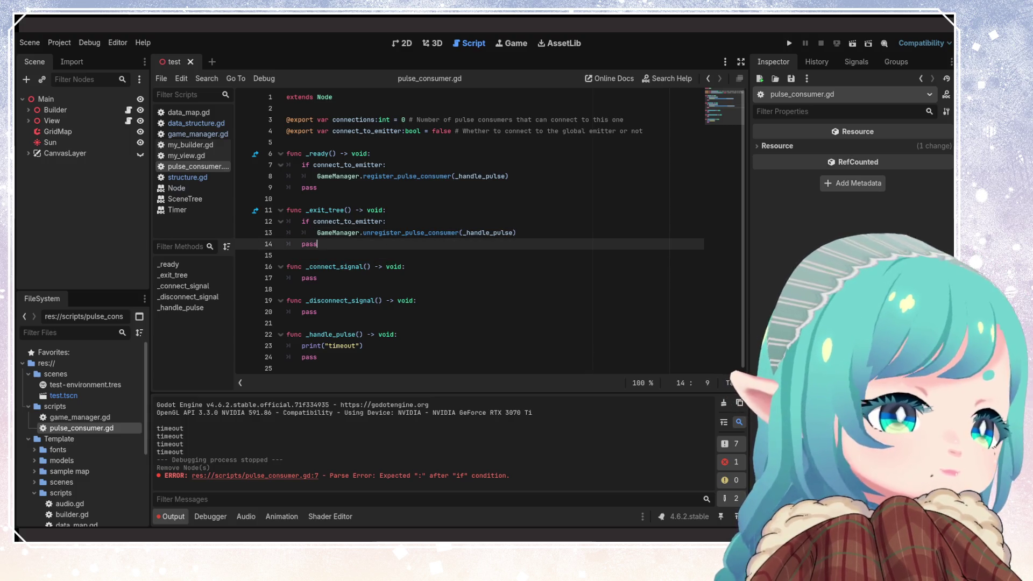
{"action": "left_click", "coordinate": [387, 312]}
{"action": "left_click", "coordinate": [360, 278]}
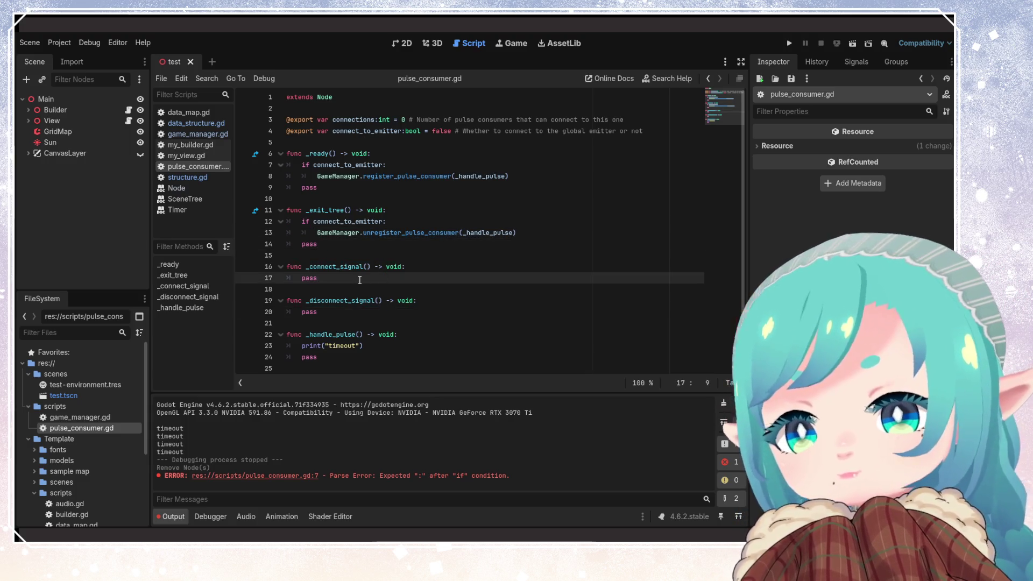
{"action": "left_click", "coordinate": [328, 209]}
{"action": "double_click", "coordinate": [320, 153]}
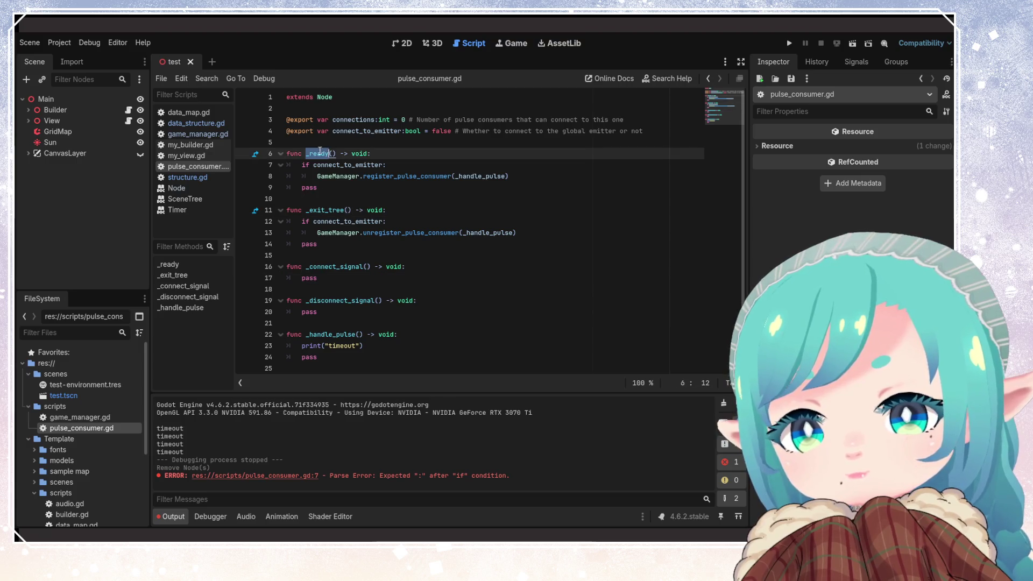
{"action": "left_click", "coordinate": [380, 245]}
{"action": "double_click", "coordinate": [348, 165]}
{"action": "left_click", "coordinate": [330, 198]}
{"action": "left_click", "coordinate": [339, 176]}
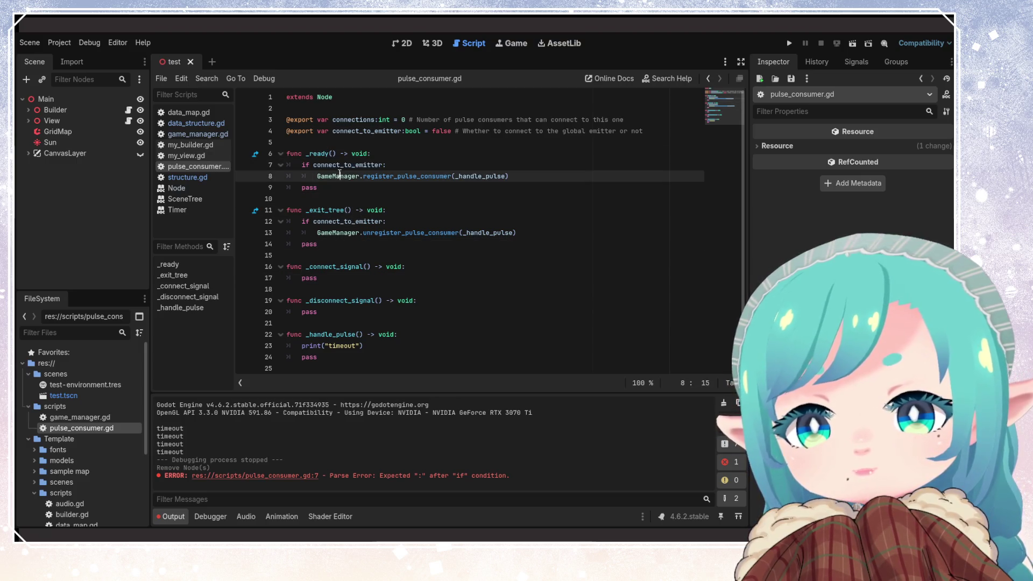
{"action": "double_click", "coordinate": [350, 164]}
{"action": "double_click", "coordinate": [402, 177]}
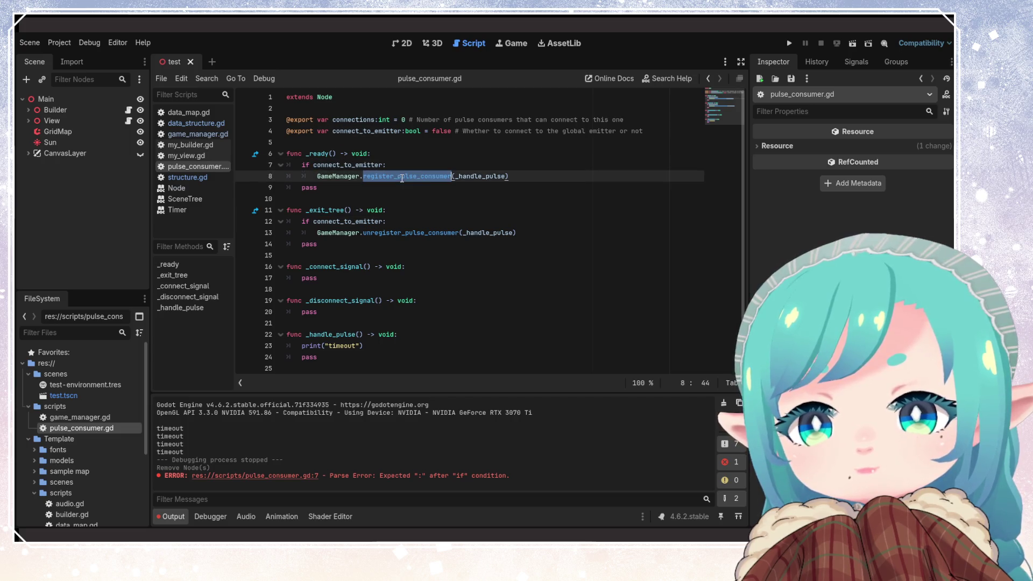
{"action": "double_click", "coordinate": [483, 176]}
{"action": "left_click", "coordinate": [394, 242]}
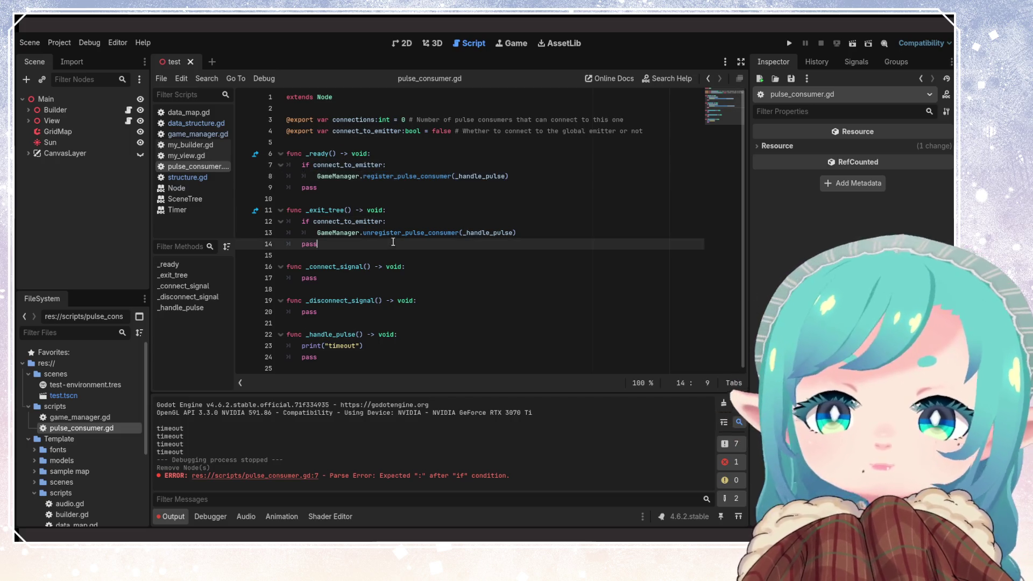
{"action": "double_click", "coordinate": [328, 210]}
{"action": "double_click", "coordinate": [379, 232]}
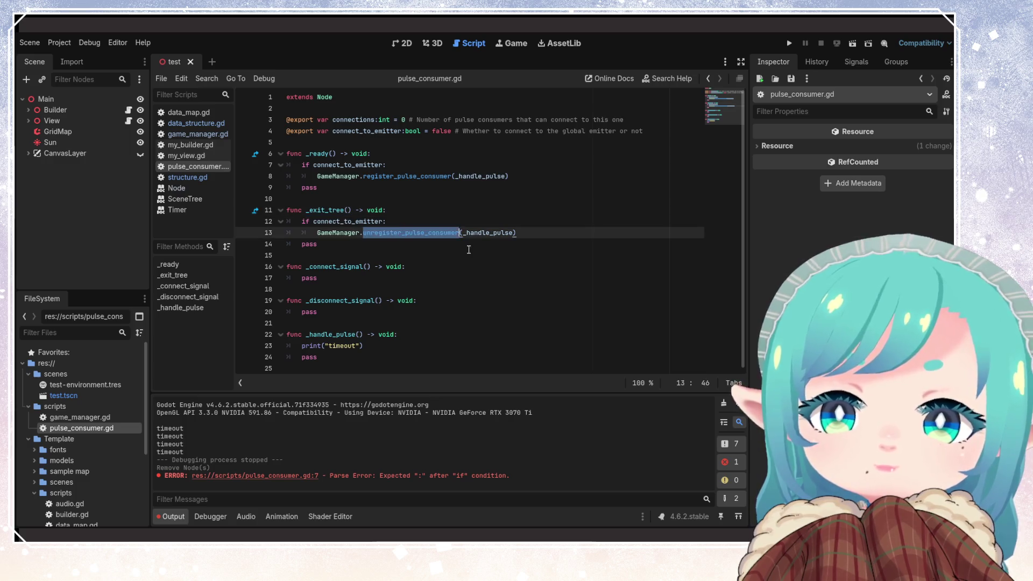
{"action": "left_click", "coordinate": [479, 253]}
{"action": "left_click", "coordinate": [412, 202]}
{"action": "left_click", "coordinate": [377, 244]}
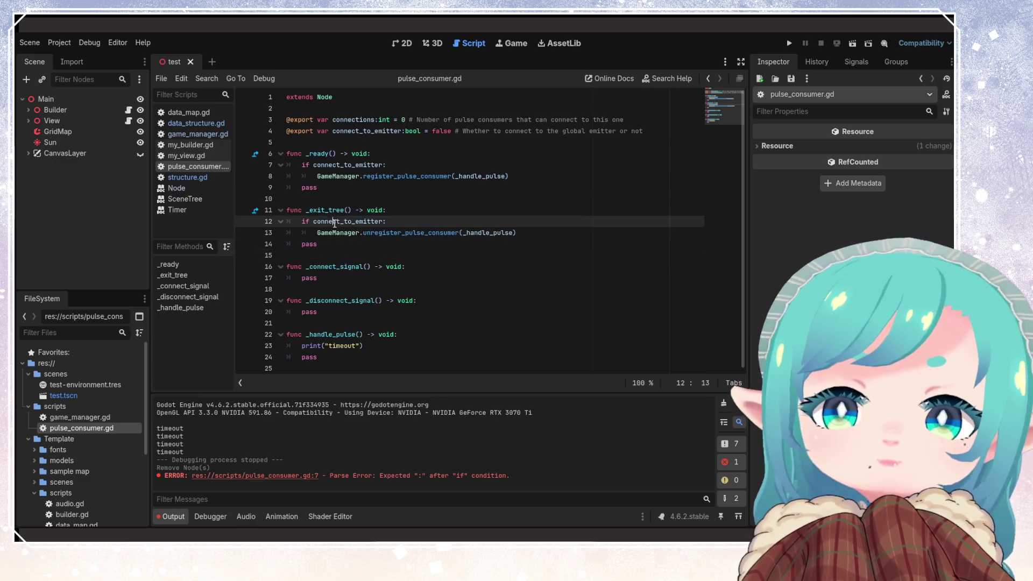
{"action": "double_click", "coordinate": [344, 221]}
{"action": "left_click", "coordinate": [368, 255]}
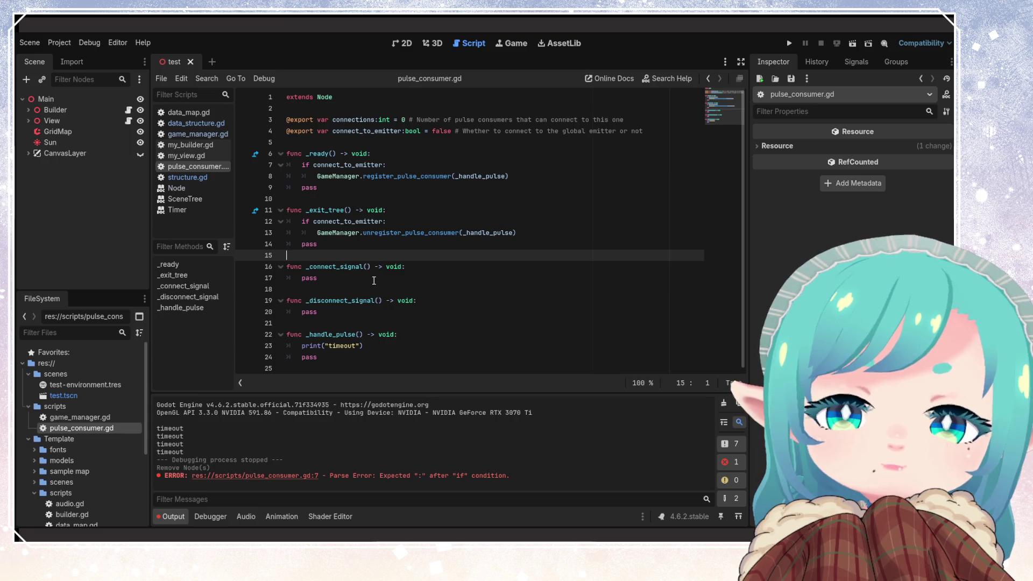
{"action": "double_click", "coordinate": [327, 267]}
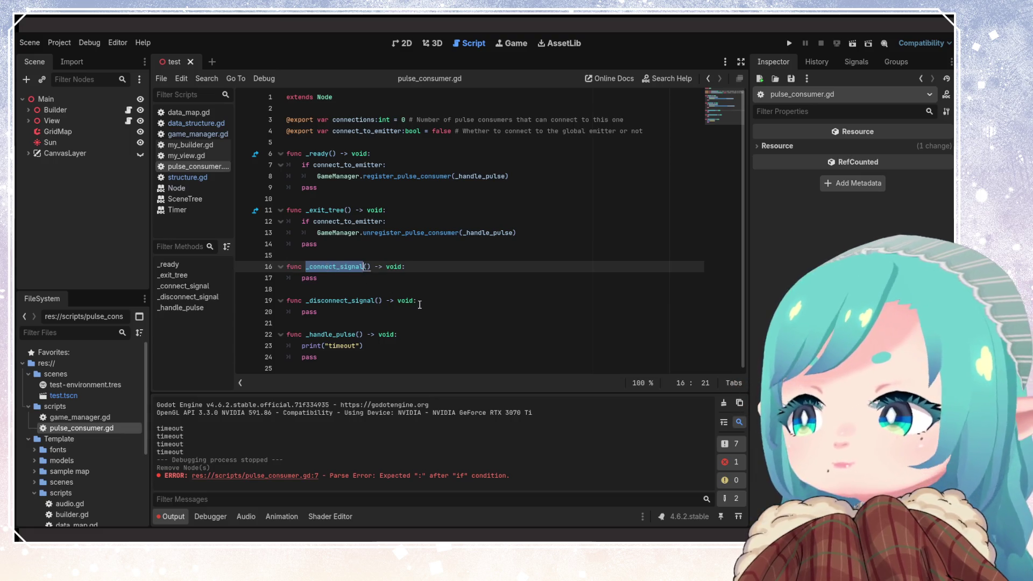
{"action": "left_click", "coordinate": [368, 268]}
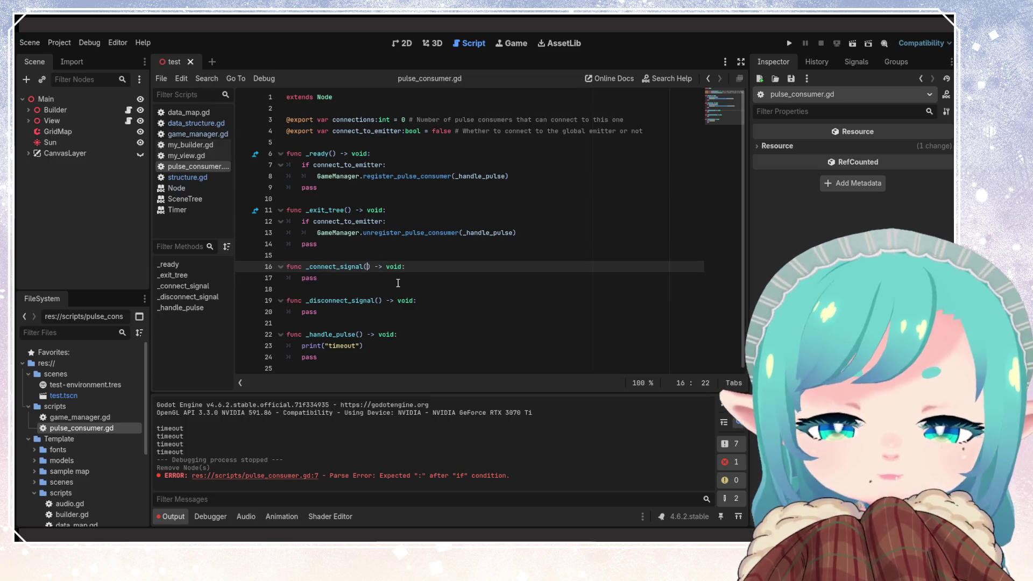
Give _connect_signal a callable:Callable parameter and select it for copying.
{"action": "type", "text": "calla"}
{"action": "type", "text": "ble:Callab"}
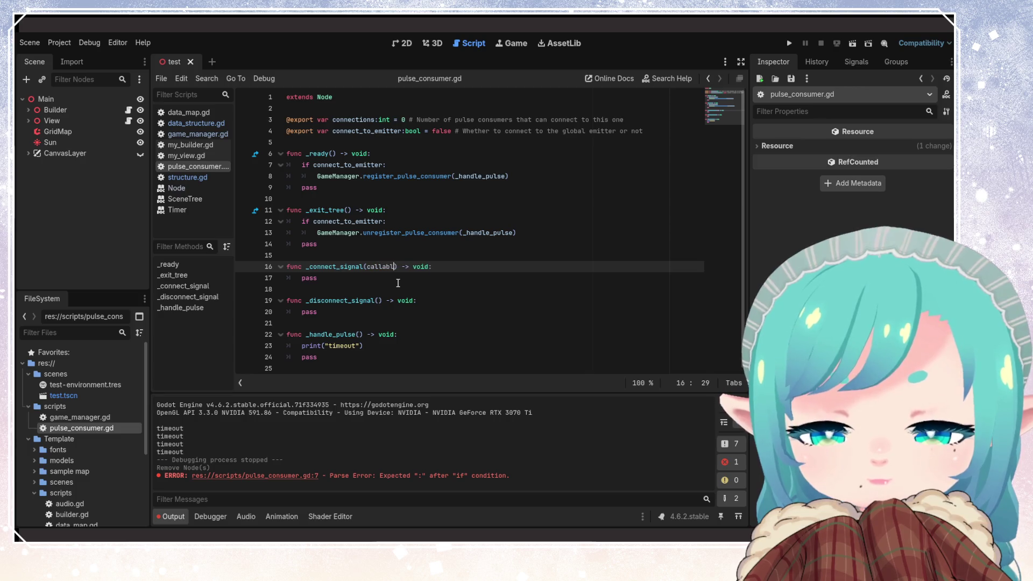
{"action": "type", "text": "le"}
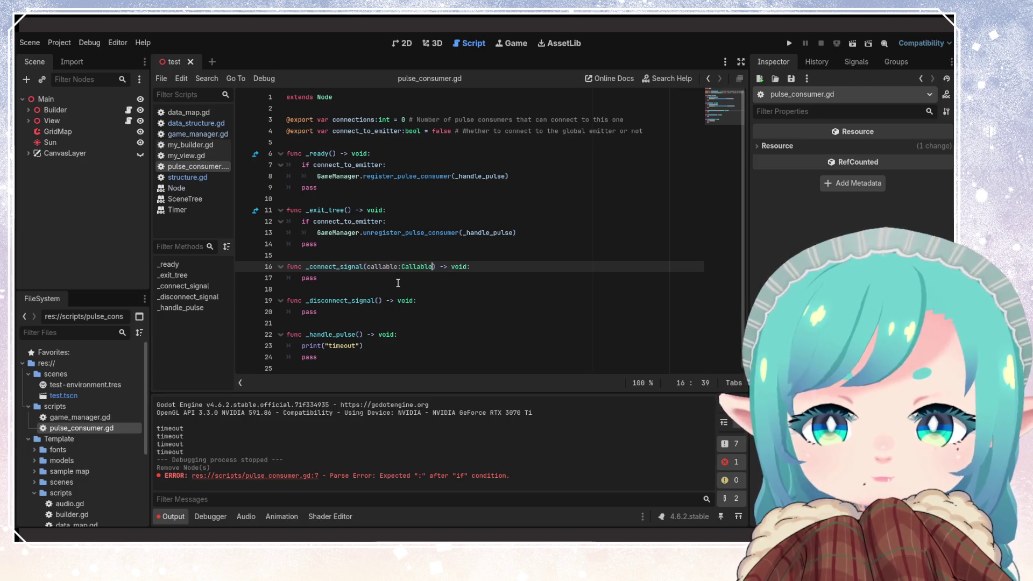
{"action": "left_click", "coordinate": [377, 310]}
{"action": "left_click", "coordinate": [367, 267]}
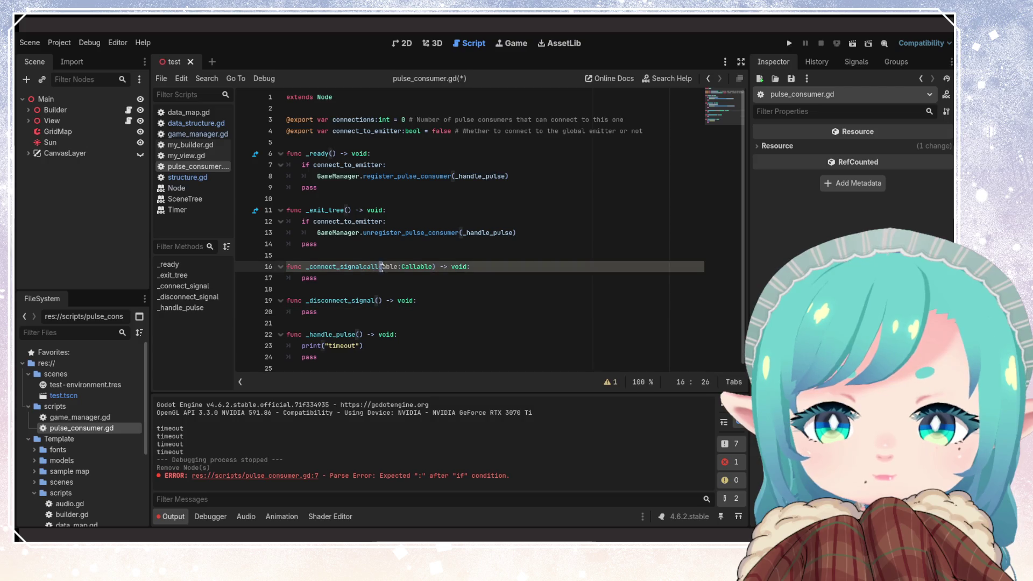
{"action": "left_click_drag", "start_coordinate": [369, 267], "coordinate": [433, 268]}
{"action": "key", "text": "ctrl+c"}
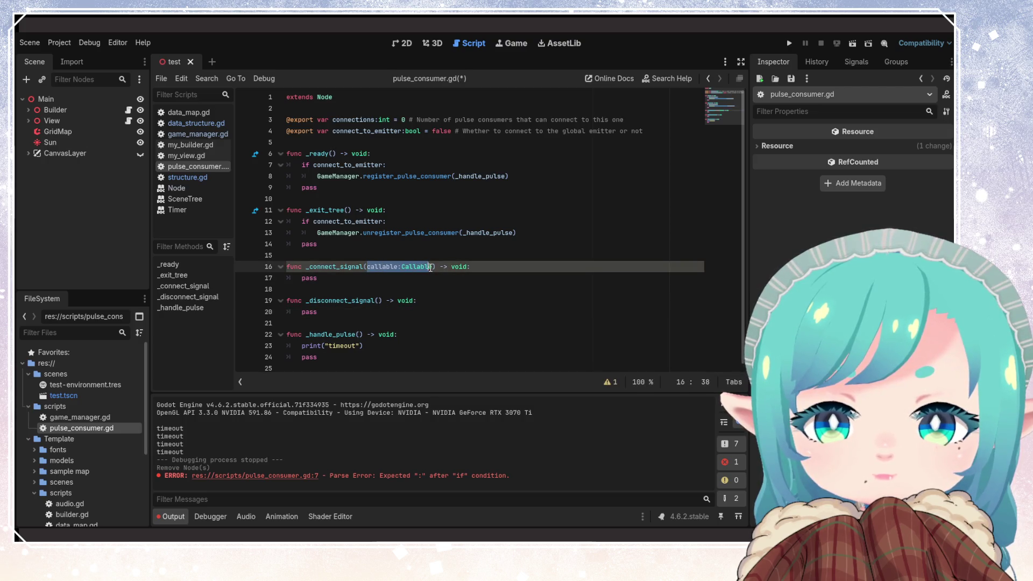
{"action": "key", "text": "ctrl+s"}
Paste callable:Callable into _disconnect_signal's parentheses and save the script.
{"action": "left_click", "coordinate": [381, 301]}
{"action": "key", "text": "ctrl+v"}
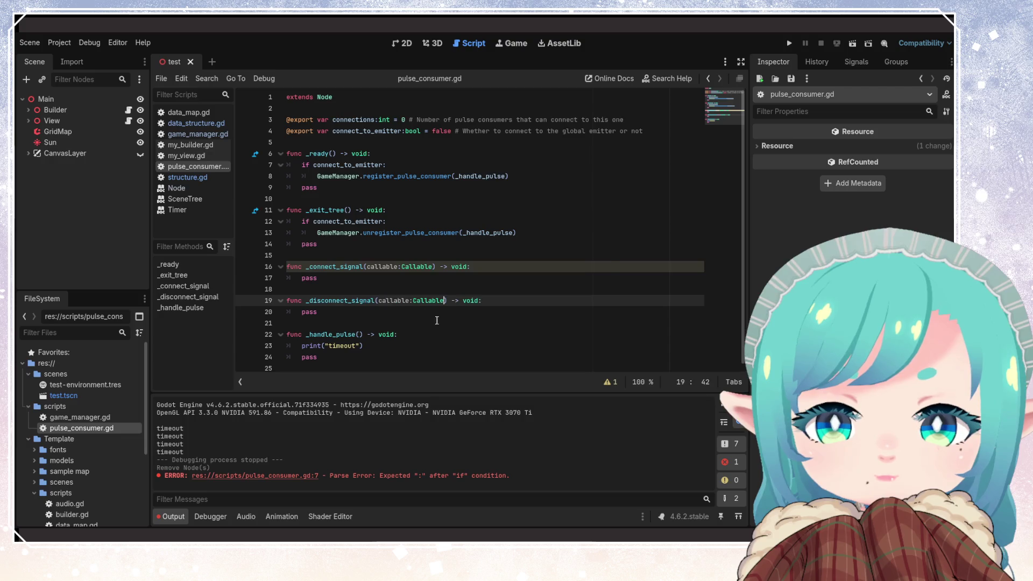
{"action": "left_click", "coordinate": [448, 326]}
{"action": "key", "text": "ctrl+s"}
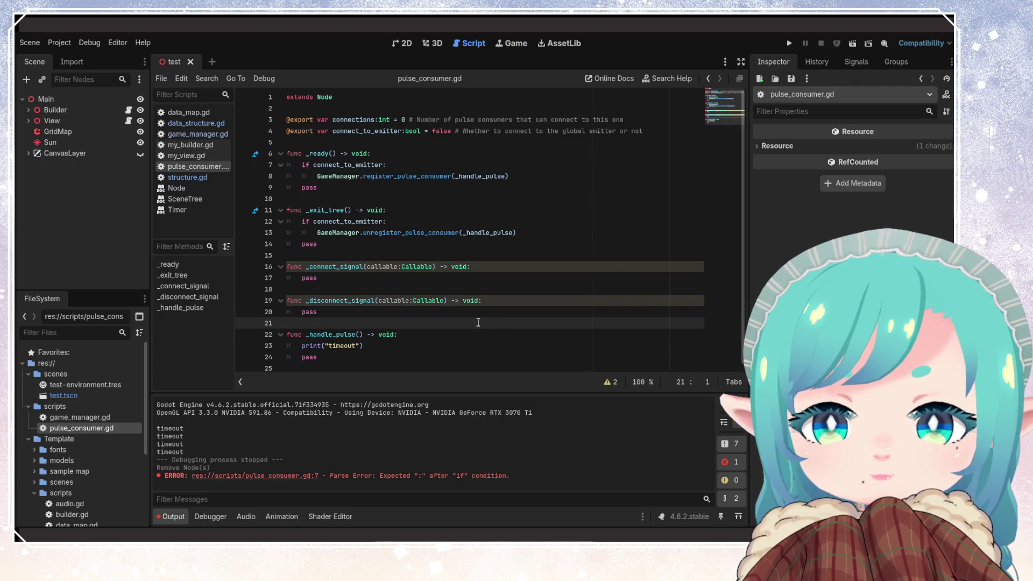
{"action": "left_click", "coordinate": [480, 307]}
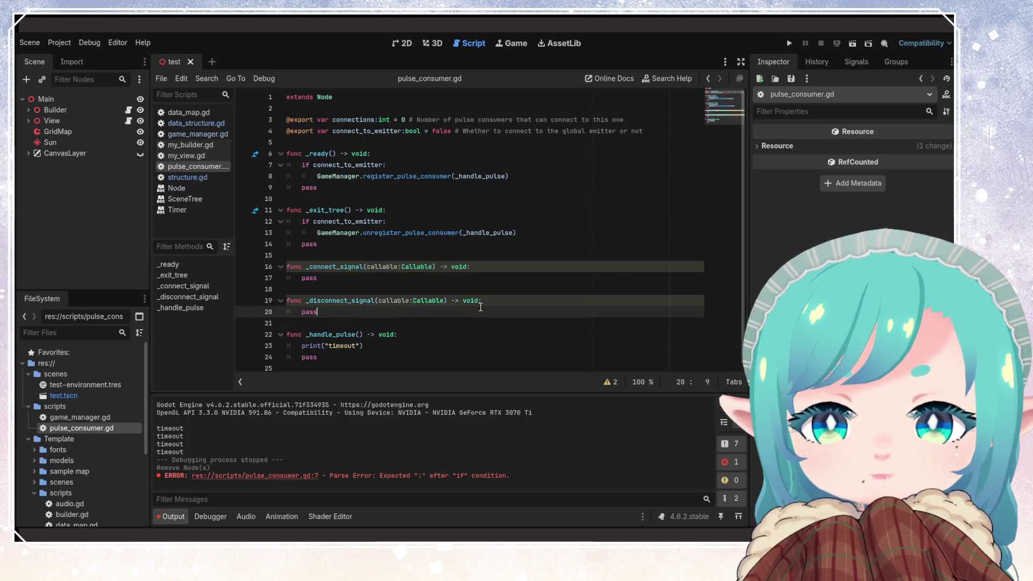
{"action": "left_click", "coordinate": [334, 267]}
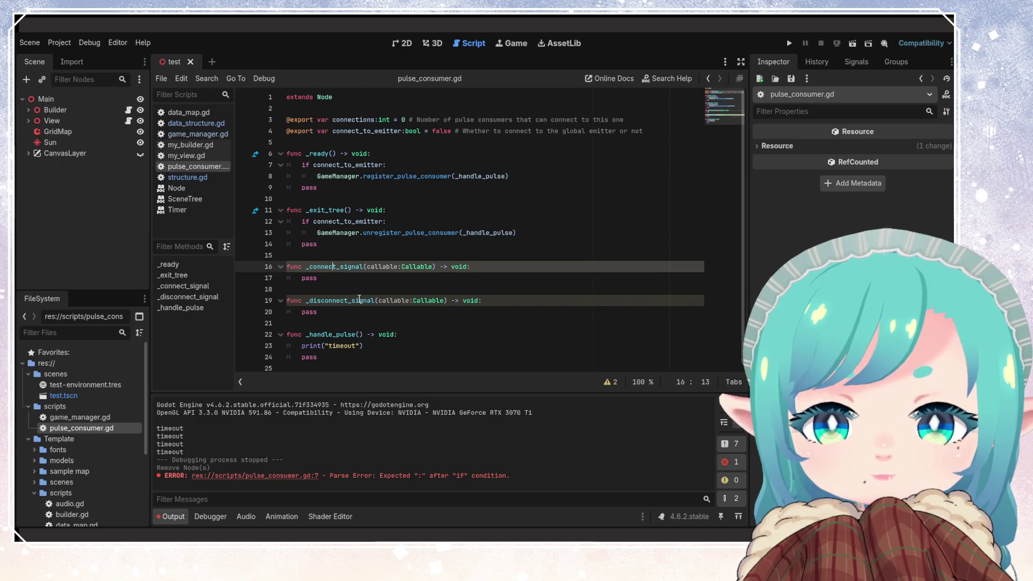
{"action": "left_click", "coordinate": [523, 292]}
{"action": "mouse_move", "coordinate": [434, 297]}
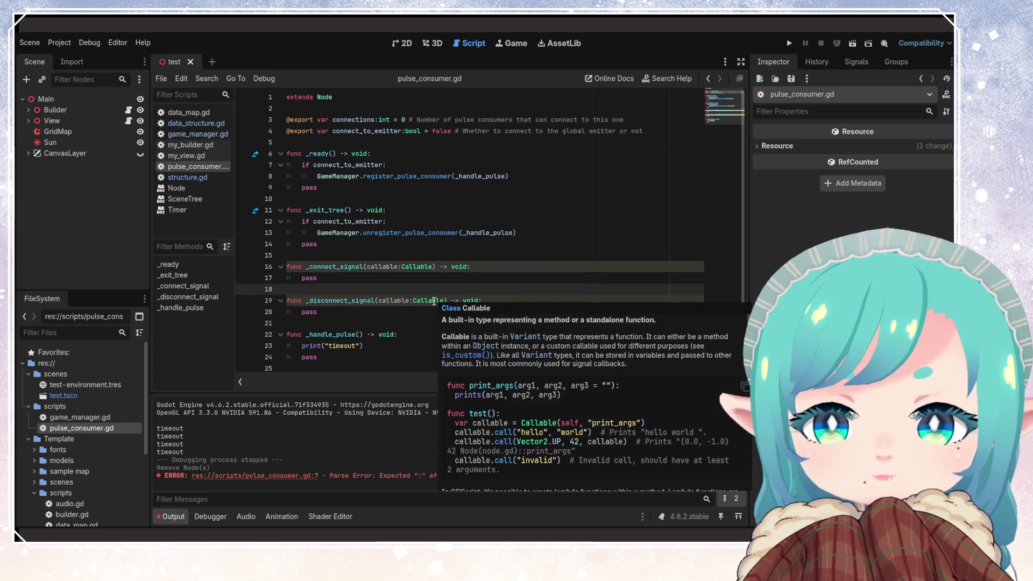
{"action": "left_click", "coordinate": [410, 279]}
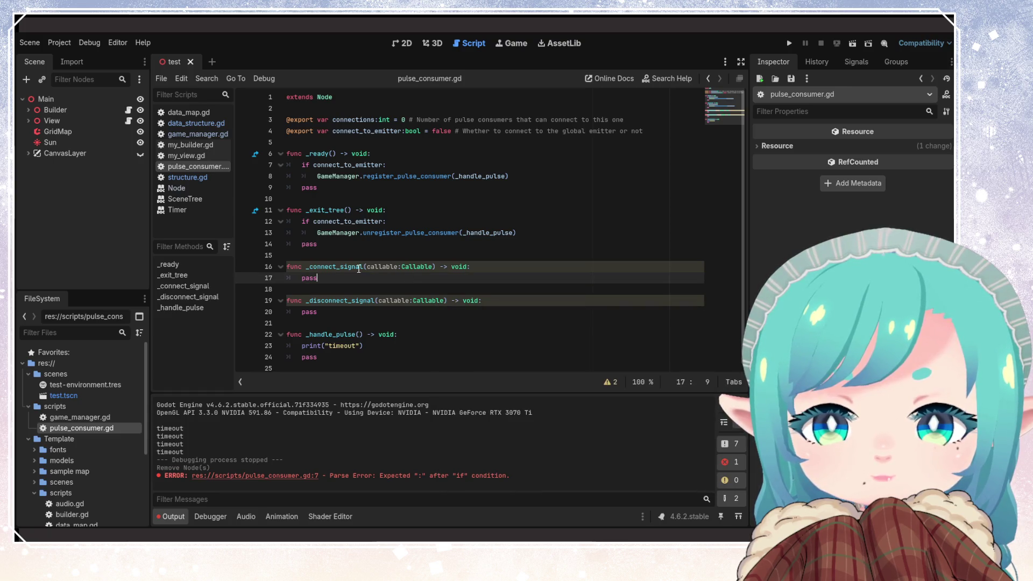
{"action": "left_click", "coordinate": [392, 257]}
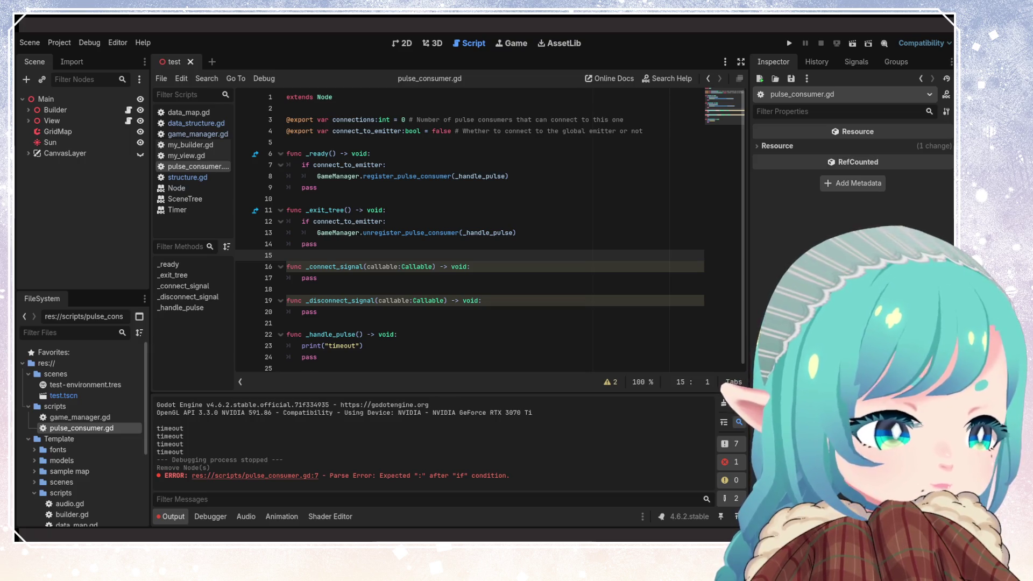
Declare 'signal _signal' on a new line 5, replacing the initial 'var _signal:Signal', and save.
{"action": "left_click", "coordinate": [657, 131]}
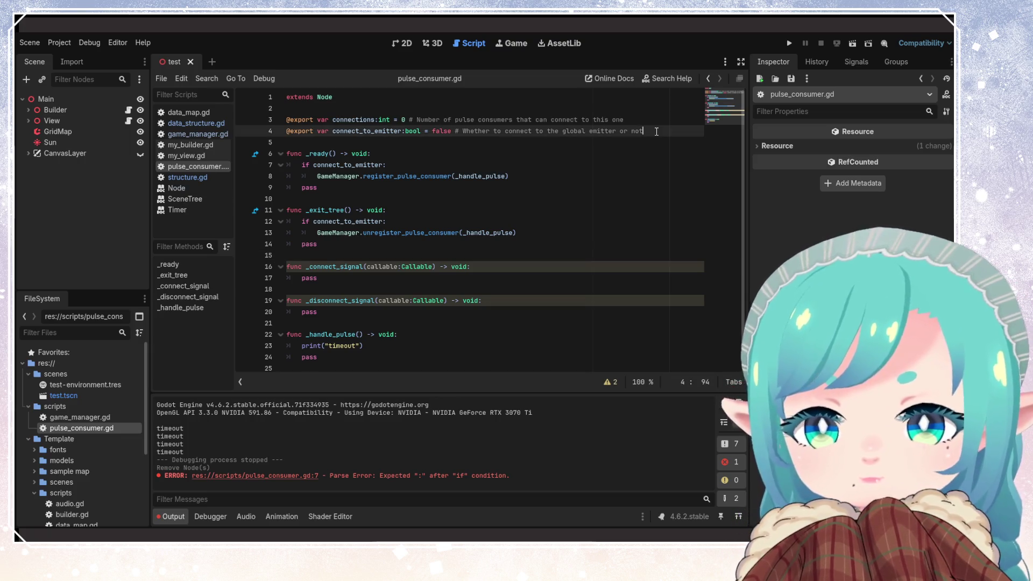
{"action": "key", "text": "Return"}
{"action": "type", "text": "var _"}
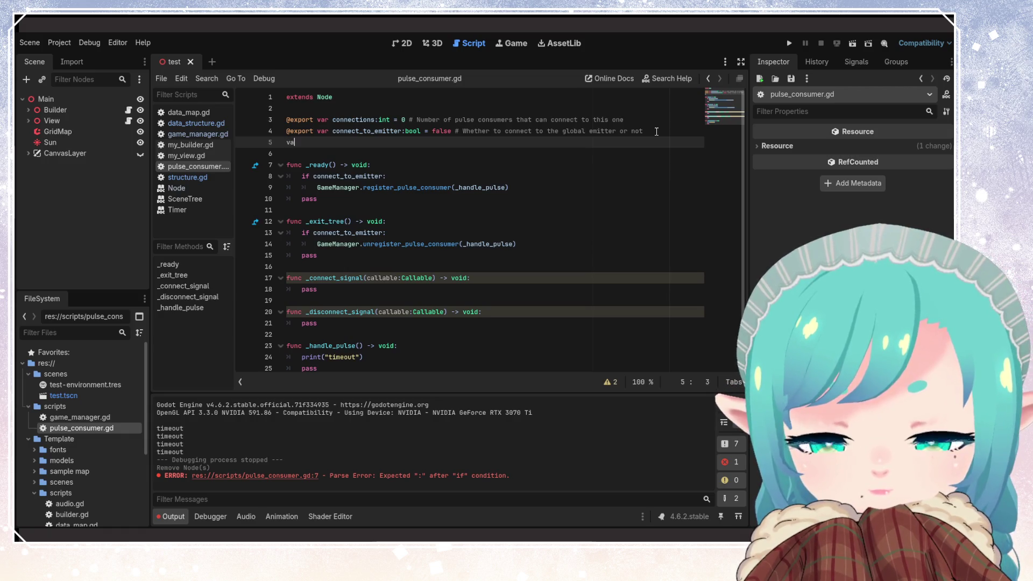
{"action": "type", "text": "signal:"}
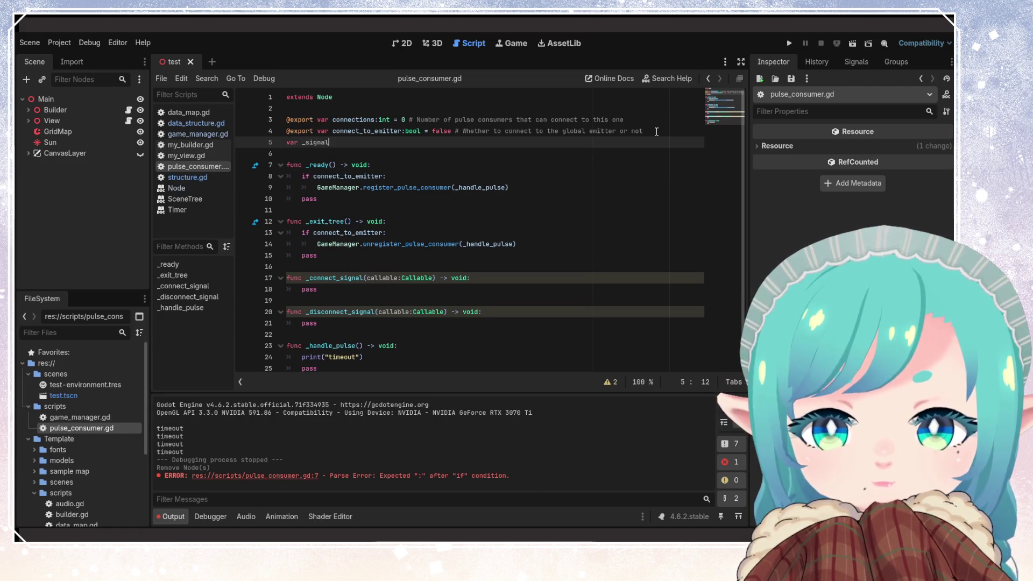
{"action": "type", "text": "Signal"}
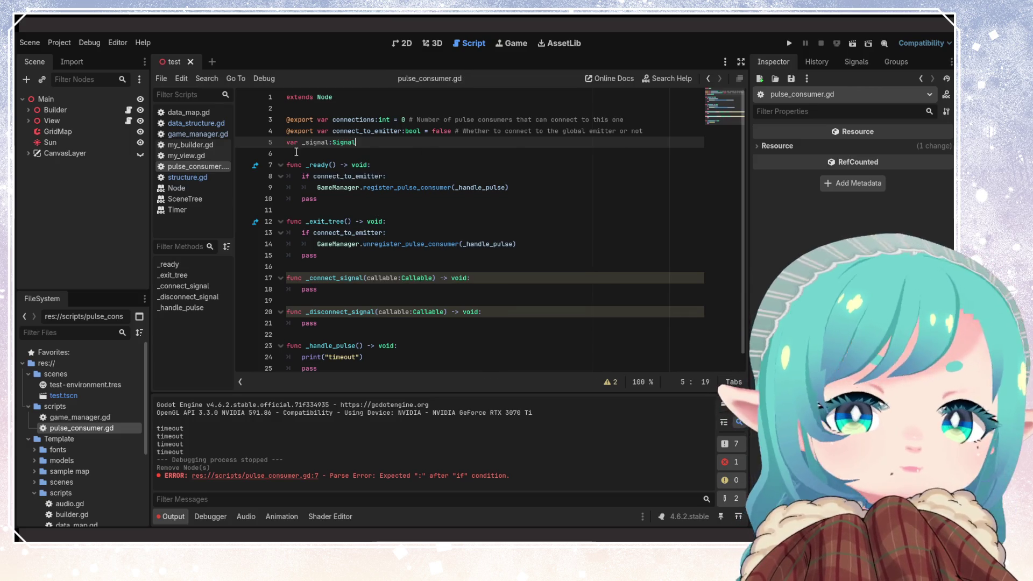
{"action": "double_click", "coordinate": [357, 142]}
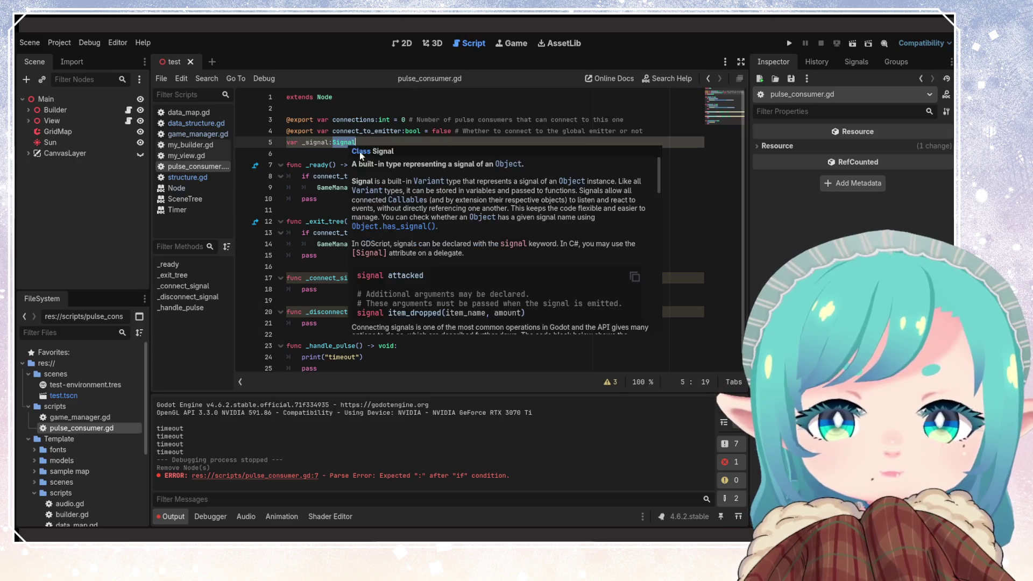
{"action": "left_click", "coordinate": [387, 176]}
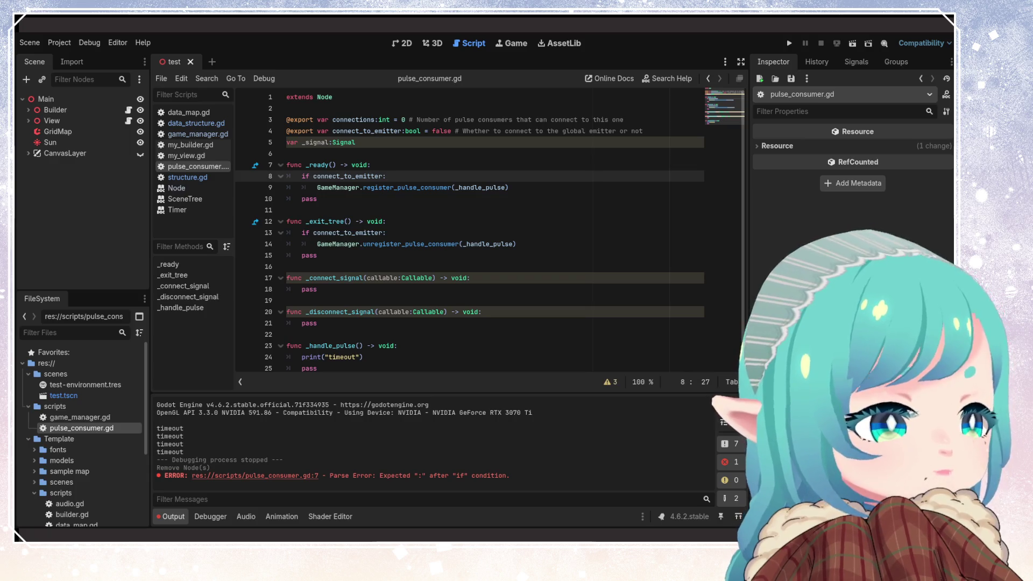
{"action": "left_click", "coordinate": [368, 186]}
{"action": "mouse_move", "coordinate": [338, 142]}
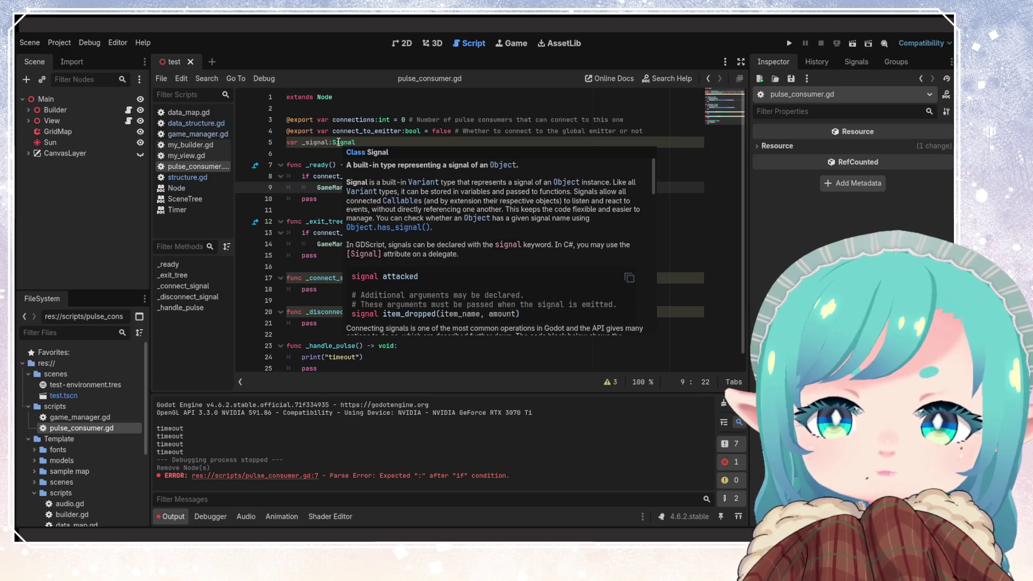
{"action": "double_click", "coordinate": [344, 142]}
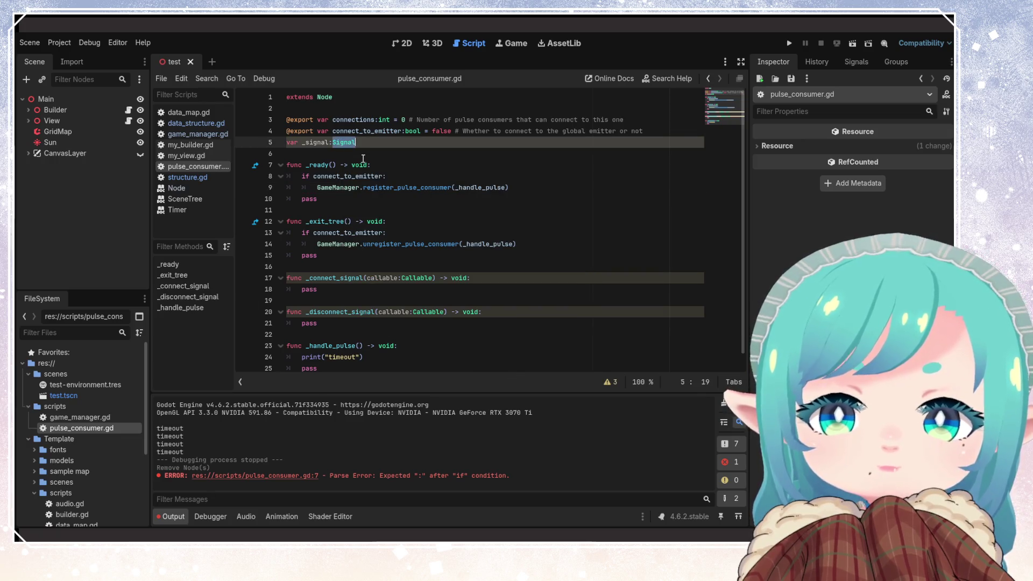
{"action": "key", "text": "BackSpace"}
{"action": "key", "text": "BackSpace"}
{"action": "left_click", "coordinate": [287, 142]}
{"action": "double_click", "coordinate": [287, 142]}
{"action": "type", "text": "signal"}
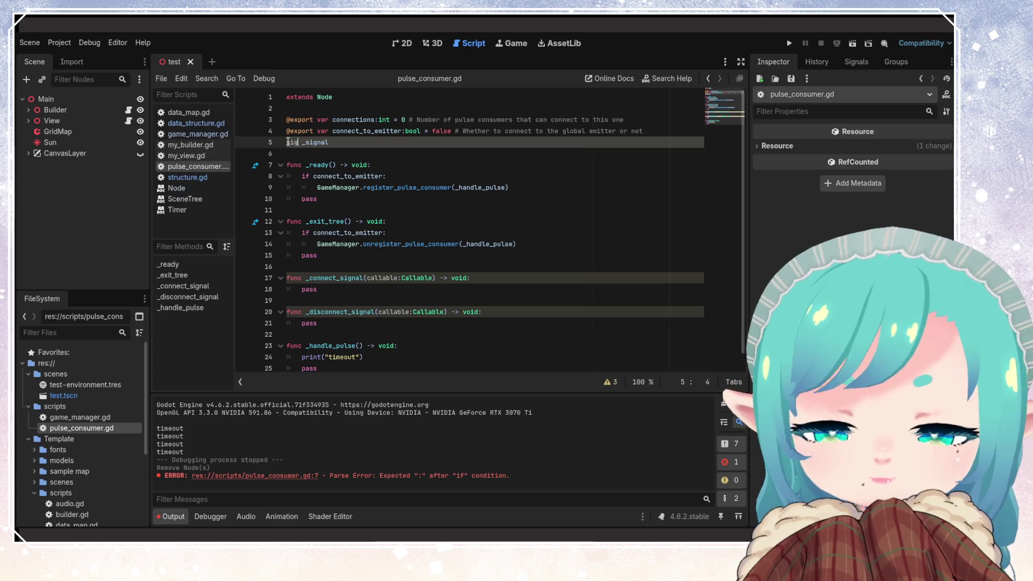
{"action": "key", "text": "Down"}
{"action": "key", "text": "ctrl+s"}
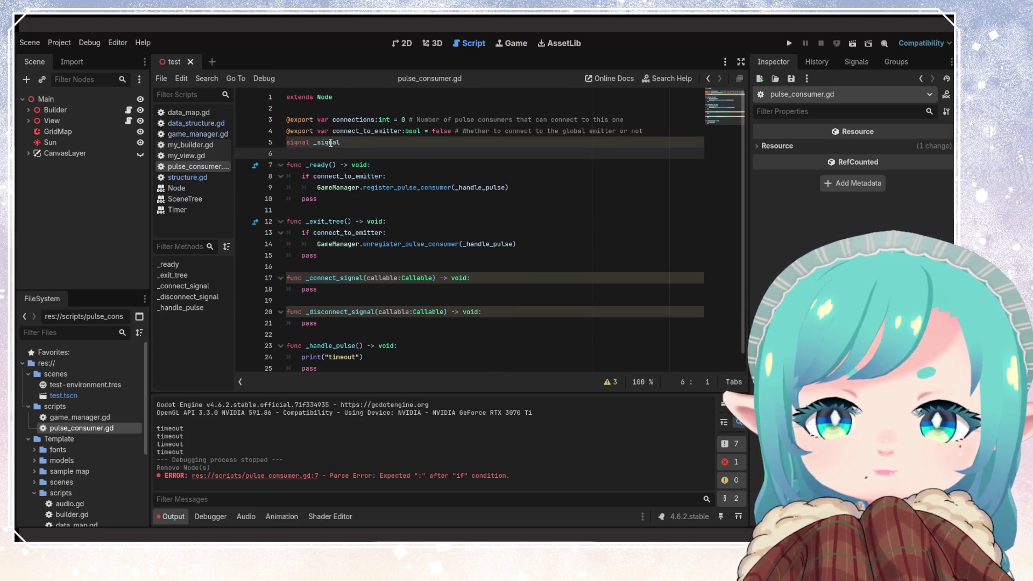
Append the comment '# Signal to daisy chain pulses' to the _signal declaration.
{"action": "left_click", "coordinate": [325, 142]}
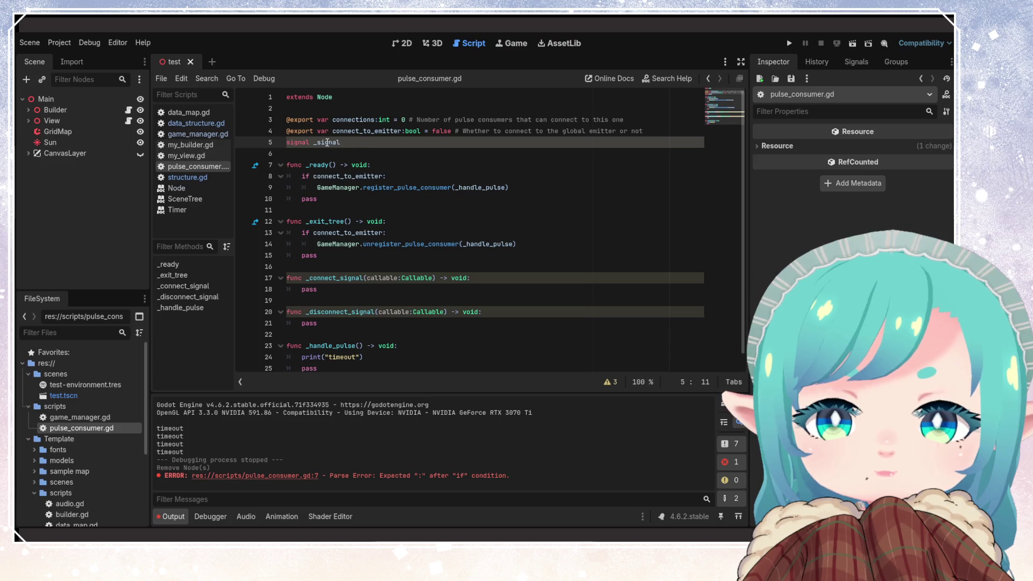
{"action": "left_click", "coordinate": [359, 142]}
{"action": "type", "text": "# "}
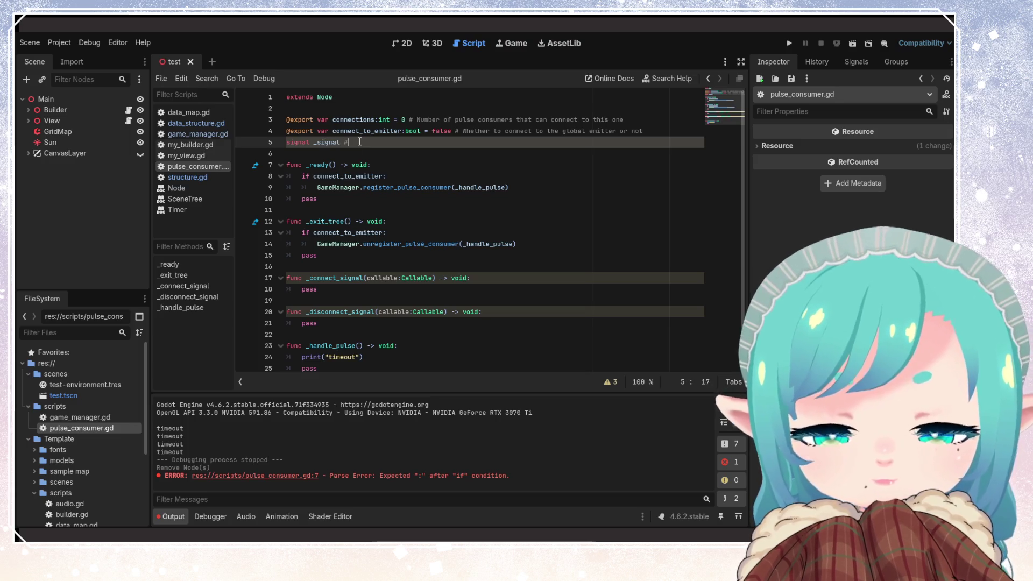
{"action": "type", "text": "Signal to "}
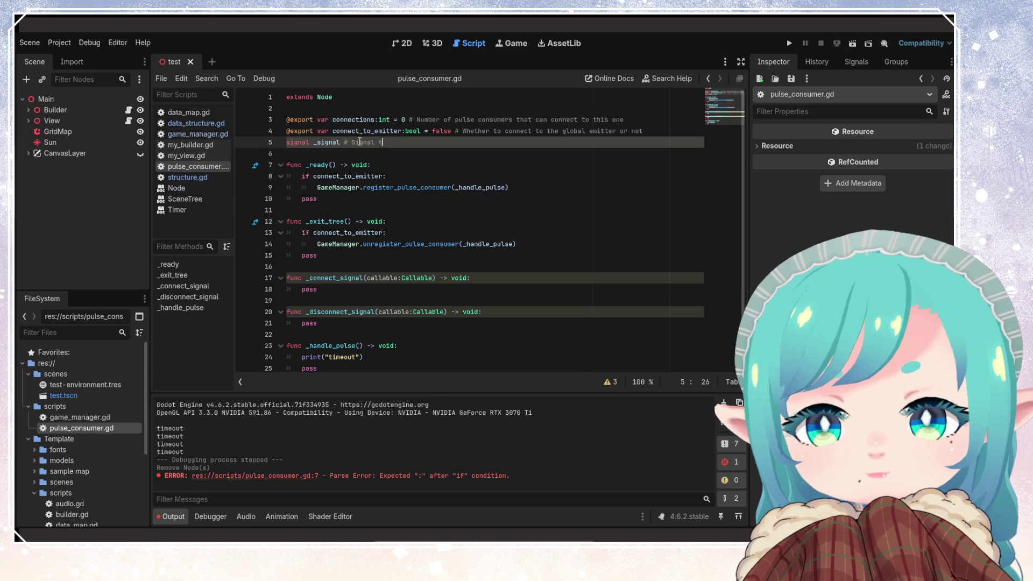
{"action": "type", "text": "daisy ch"}
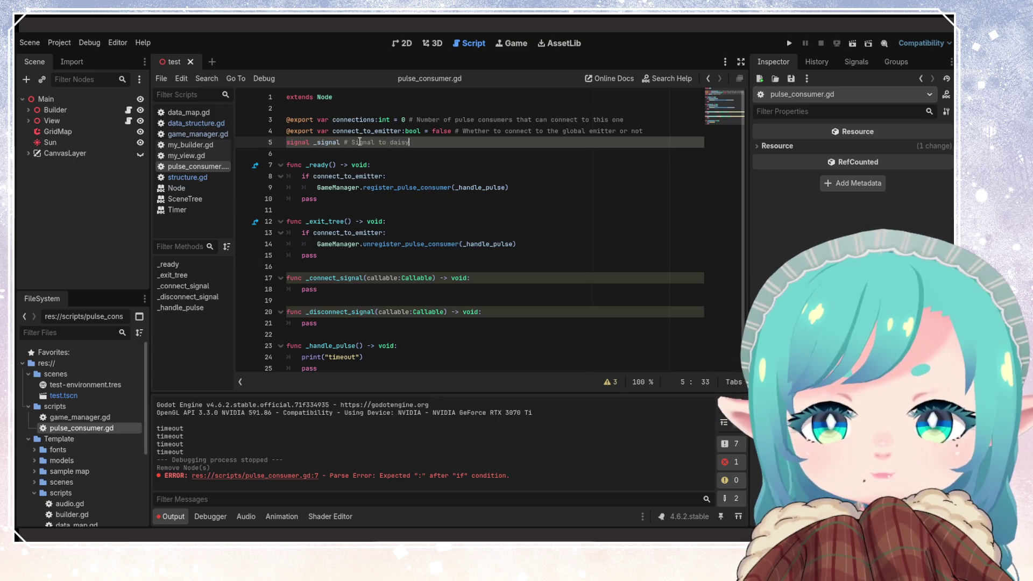
{"action": "type", "text": "ain pulses"}
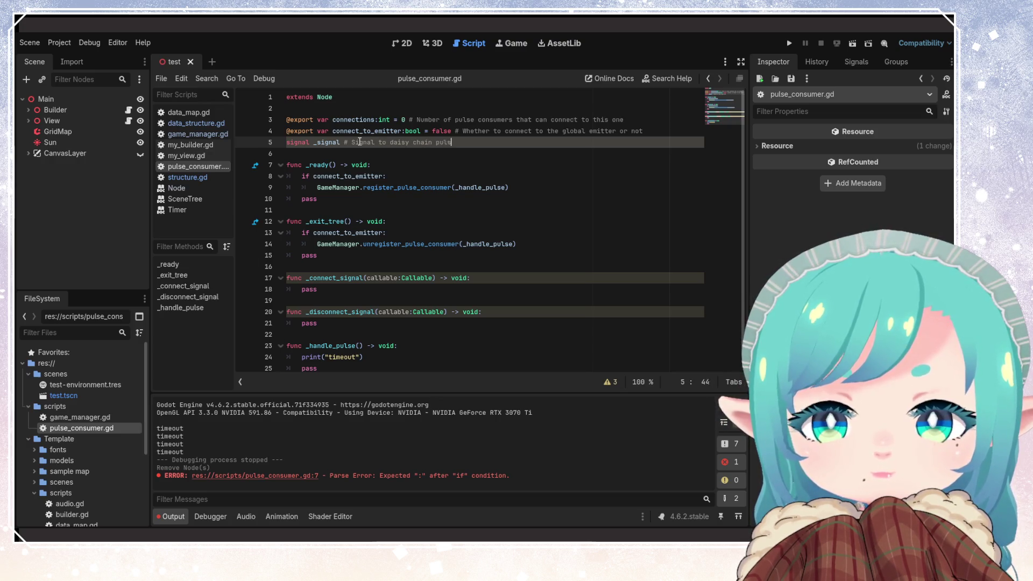
{"action": "left_click", "coordinate": [380, 165]}
{"action": "left_click", "coordinate": [417, 232]}
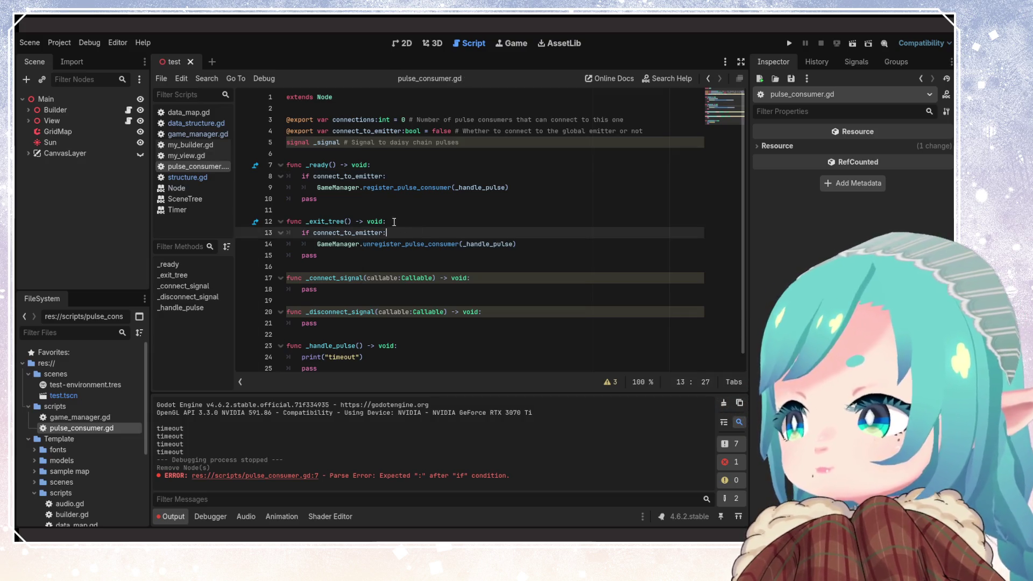
{"action": "scroll", "coordinate": [352, 200], "scroll_direction": "down", "scroll_amount": 1}
{"action": "left_click", "coordinate": [400, 164]}
{"action": "left_click", "coordinate": [436, 210]}
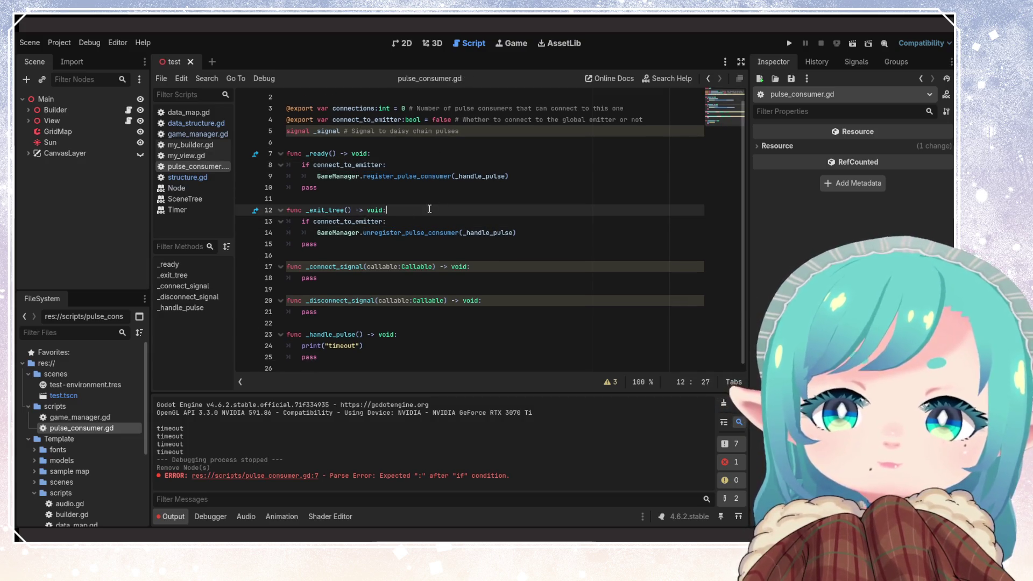
{"action": "left_click", "coordinate": [345, 321]}
{"action": "left_click", "coordinate": [441, 277]}
{"action": "left_click", "coordinate": [502, 267]}
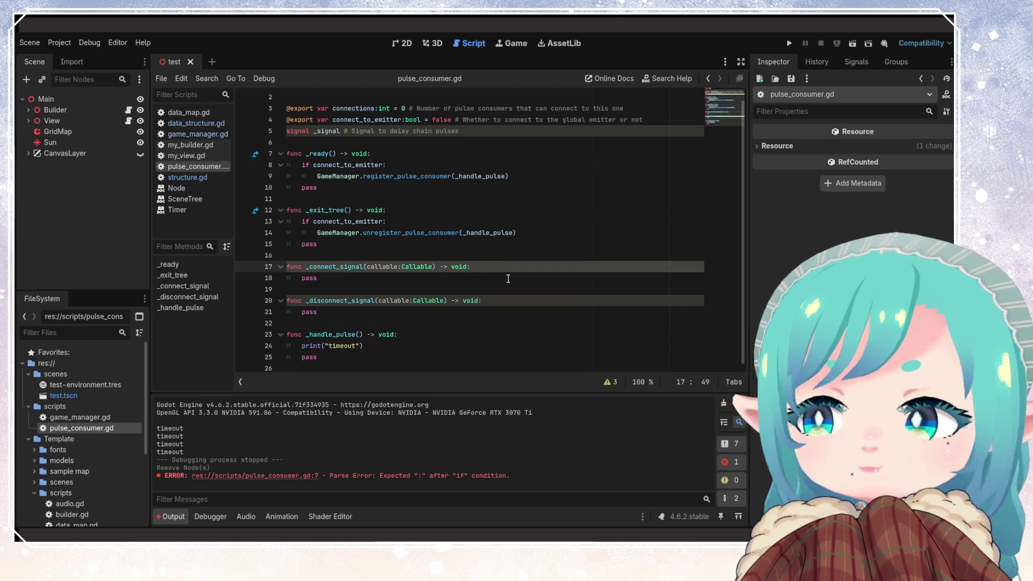
{"action": "double_click", "coordinate": [327, 131]}
{"action": "key", "text": "ctrl+c"}
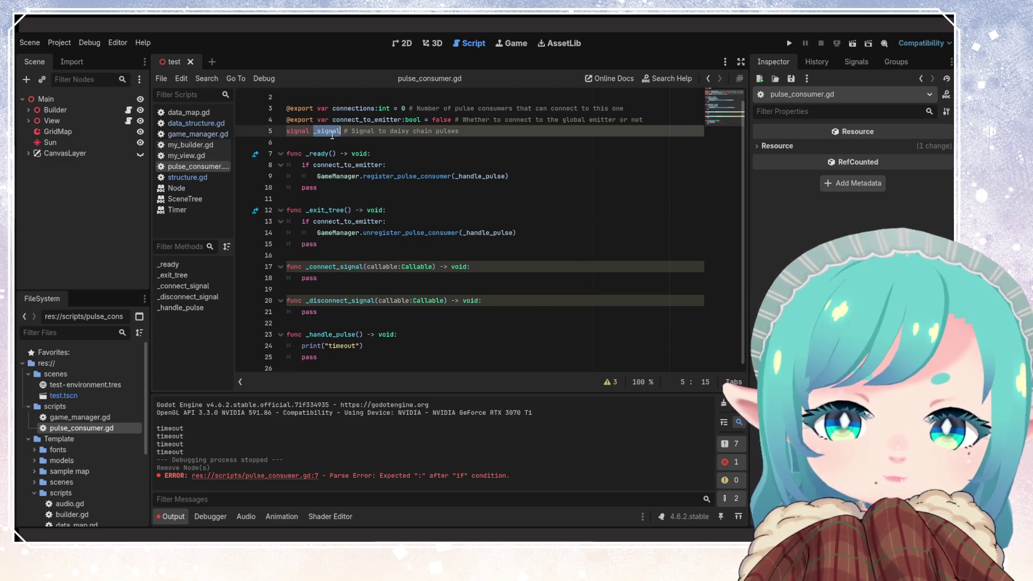
Make _connect_signal's body call _signal.connect(callable).
{"action": "left_click", "coordinate": [487, 268]}
{"action": "key", "text": "Return"}
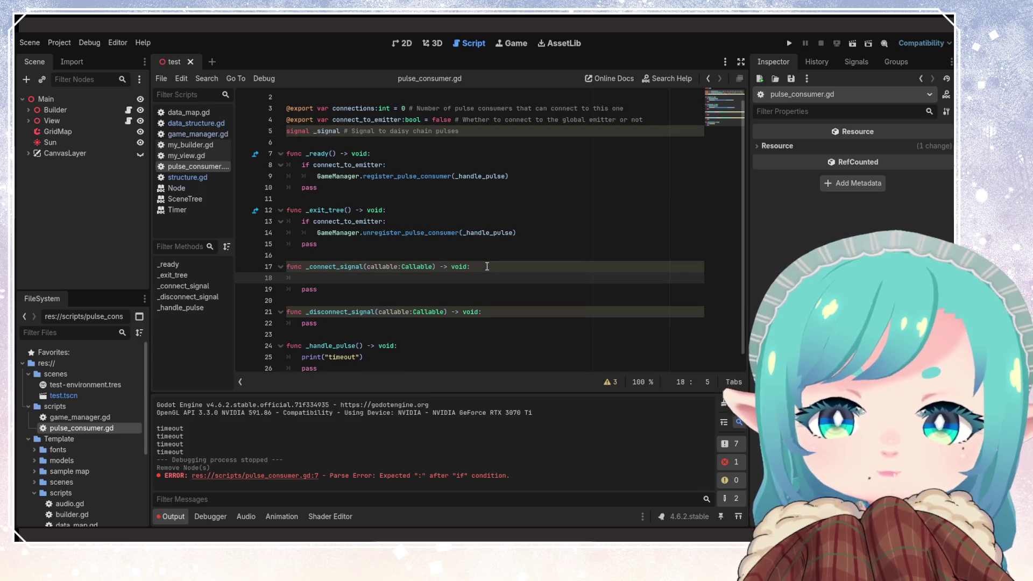
{"action": "key", "text": "ctrl+v"}
{"action": "type", "text": ".connect(call"}
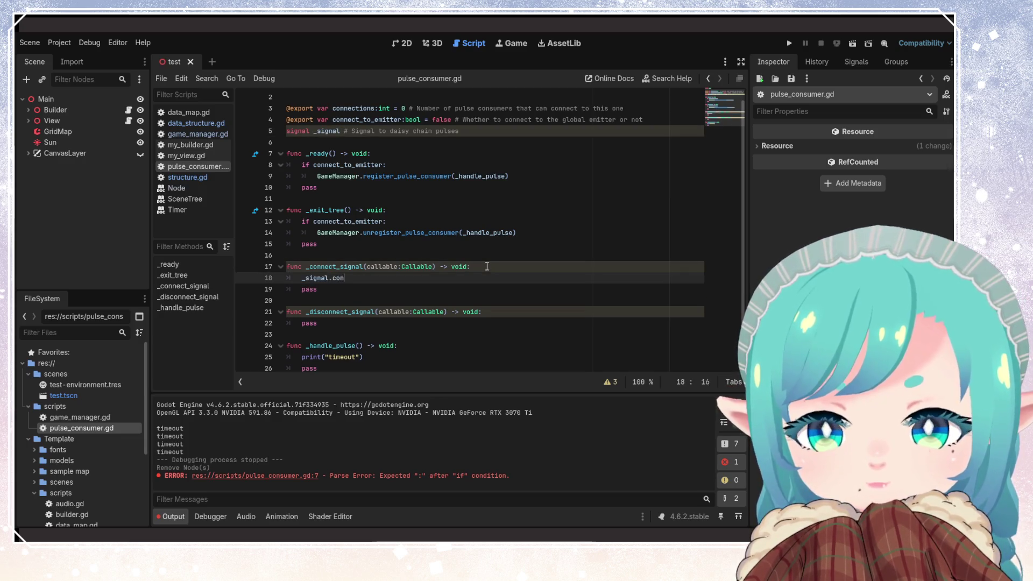
{"action": "type", "text": "able"}
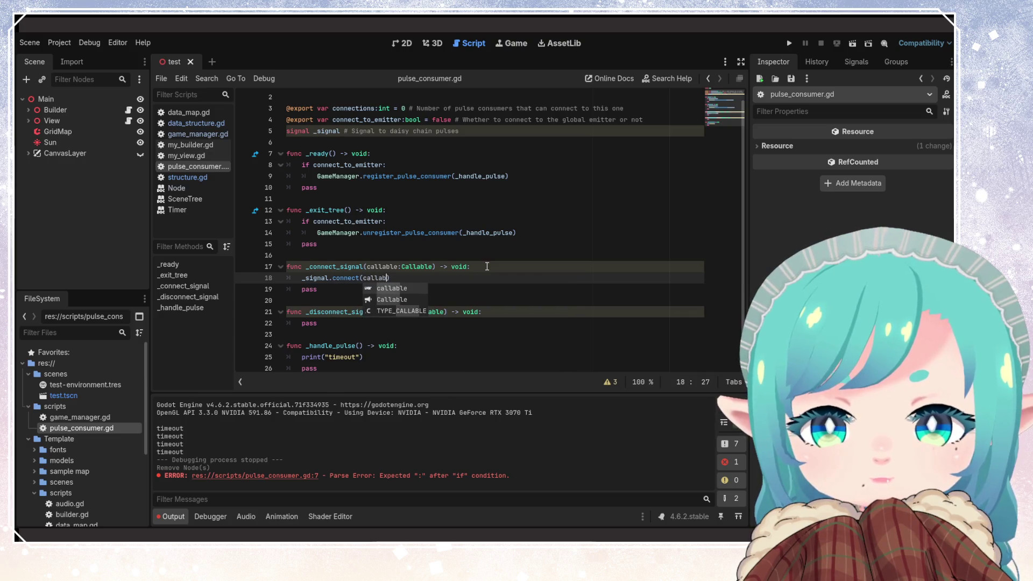
{"action": "type", "text": ")"}
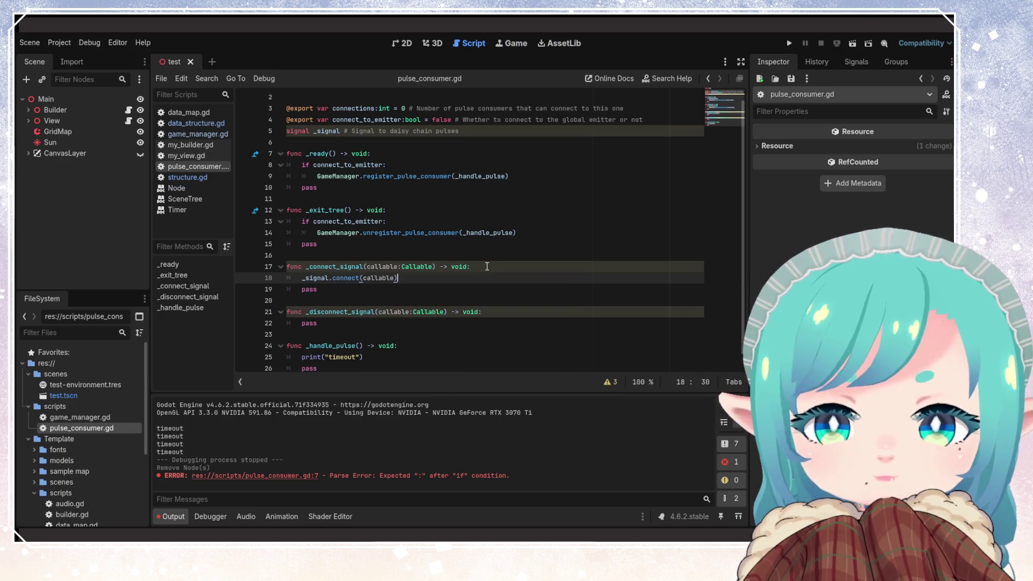
Make _disconnect_signal's body call _signal.disconnect(callable) and save pulse_consumer.gd.
{"action": "left_click", "coordinate": [508, 314]}
{"action": "key", "text": "Return"}
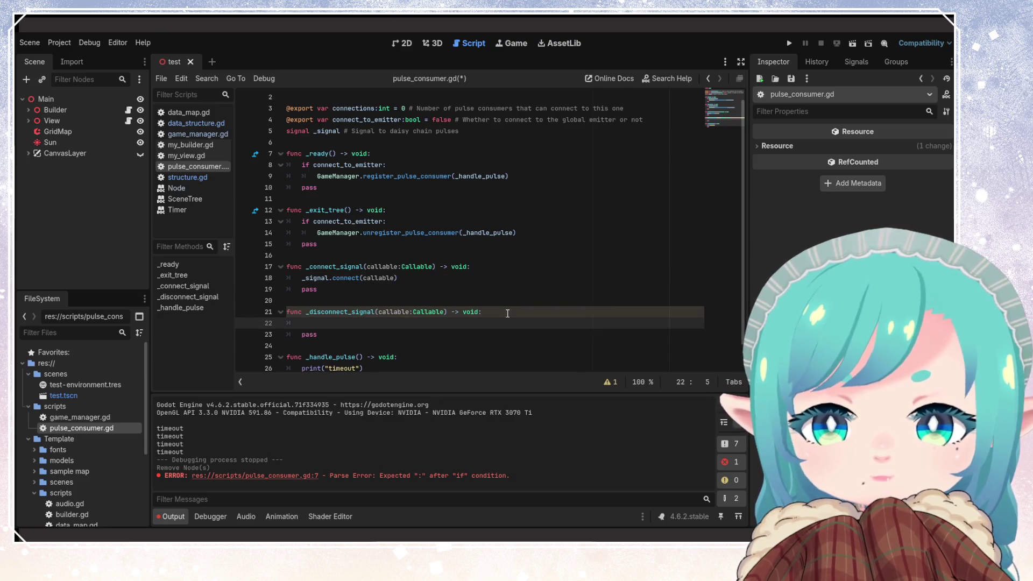
{"action": "type", "text": "_signal."}
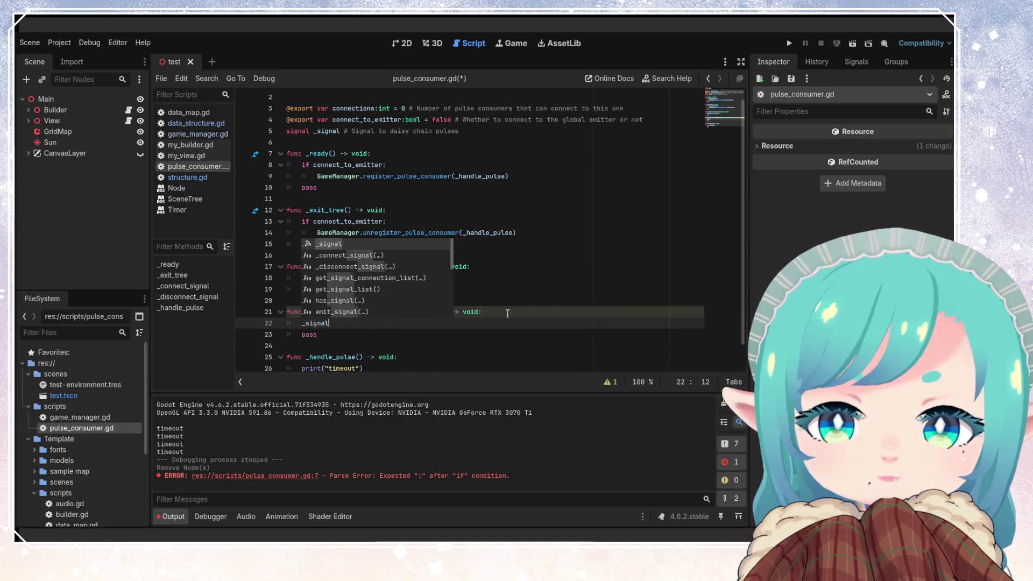
{"action": "type", "text": "disc"}
{"action": "key", "text": "Return"}
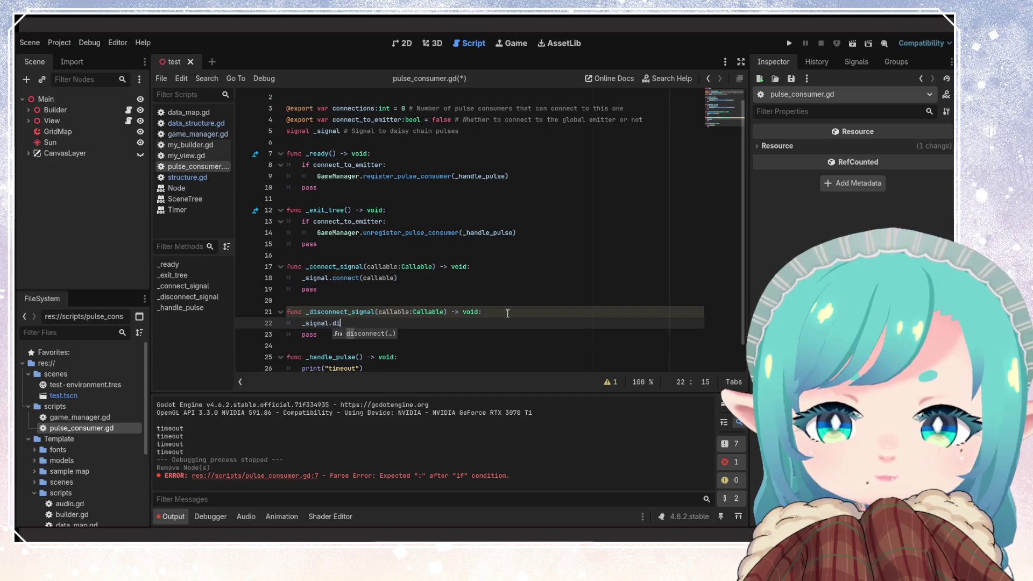
{"action": "type", "text": "callable"}
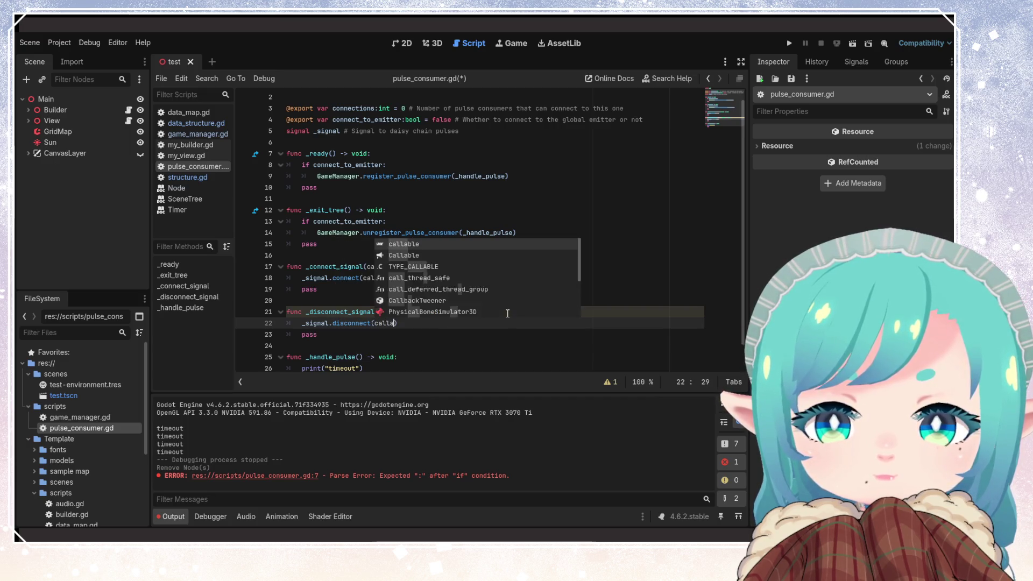
{"action": "key", "text": "ctrl+s"}
{"action": "left_click", "coordinate": [507, 313]}
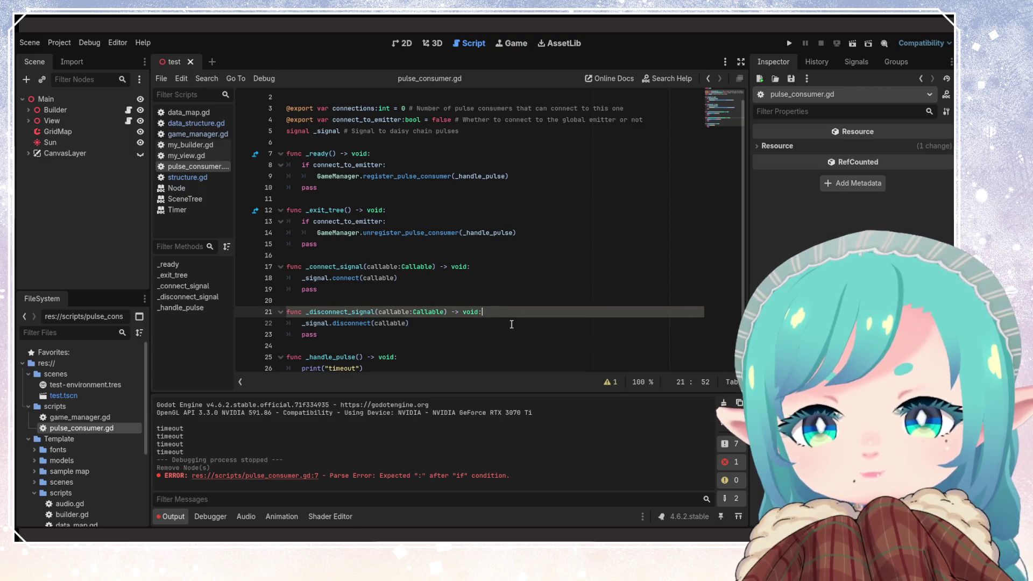
{"action": "key", "text": "Down"}
{"action": "key", "text": "Down"}
{"action": "key", "text": "Down"}
Begin an unfinished 'if (' line as the first line of _connect_signal.
{"action": "left_click", "coordinate": [356, 300]}
{"action": "left_click", "coordinate": [479, 323]}
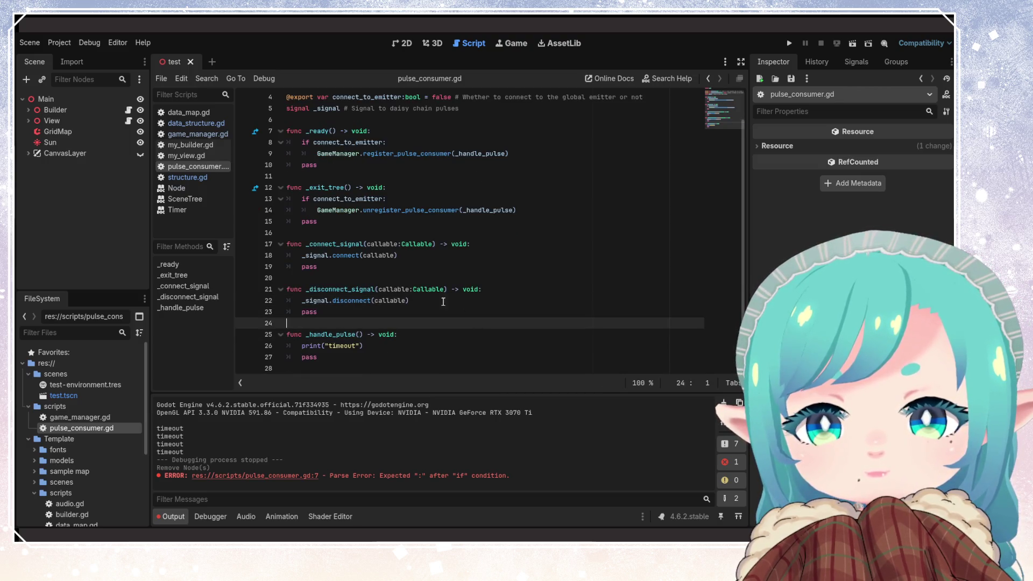
{"action": "key", "text": "Up"}
{"action": "key", "text": "Up"}
{"action": "key", "text": "Up"}
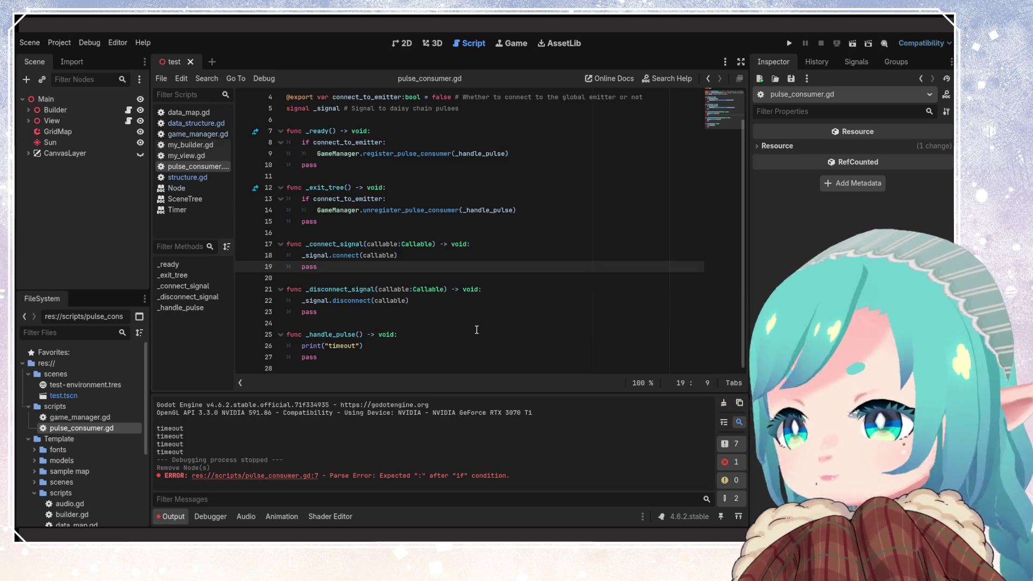
{"action": "left_click", "coordinate": [502, 240]}
{"action": "key", "text": "Return"}
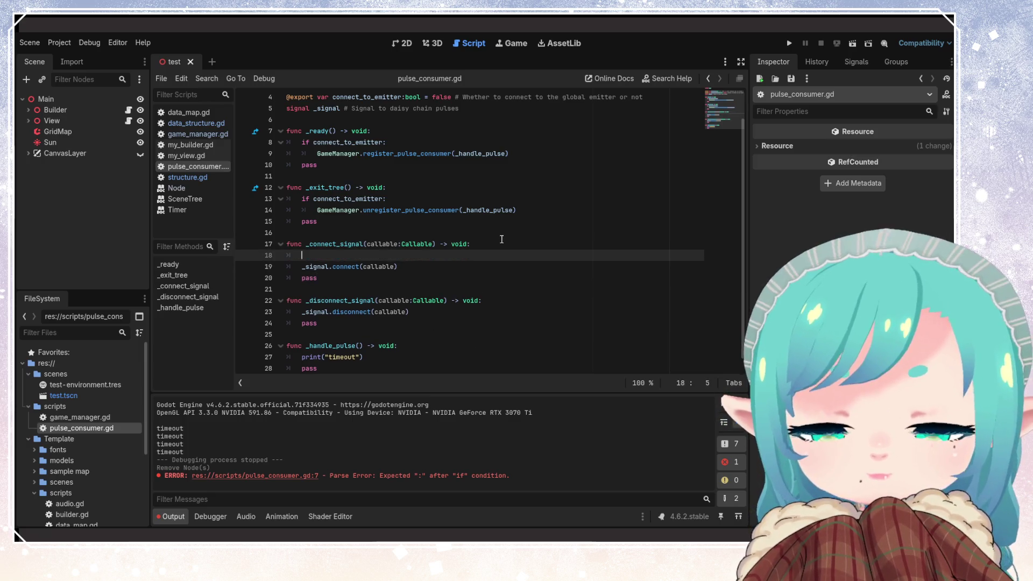
{"action": "type", "text": "if ("}
{"action": "scroll", "coordinate": [504, 238], "scroll_direction": "up", "scroll_amount": 1}
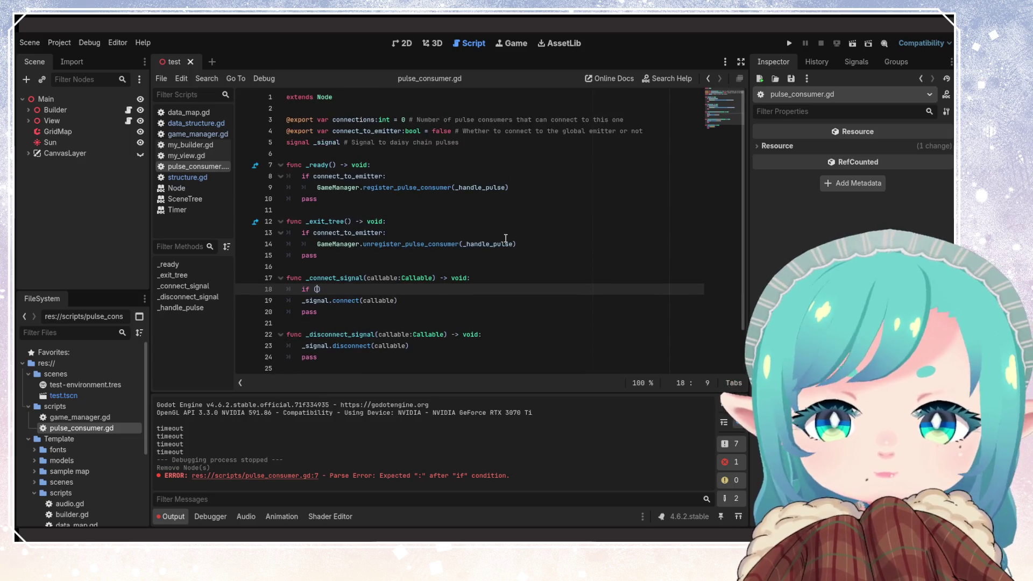
Delete the unfinished if line and its leftover empty line.
{"action": "key", "text": "BackSpace"}
{"action": "key", "text": "BackSpace"}
{"action": "key", "text": "BackSpace"}
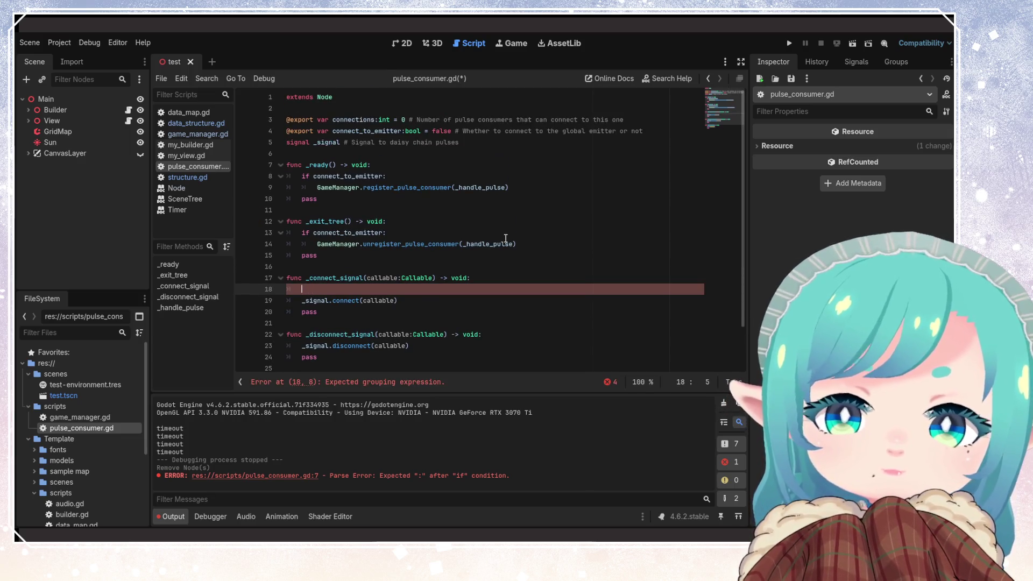
{"action": "key", "text": "Up"}
{"action": "key", "text": "Return"}
{"action": "key", "text": "Return"}
{"action": "key", "text": "Up"}
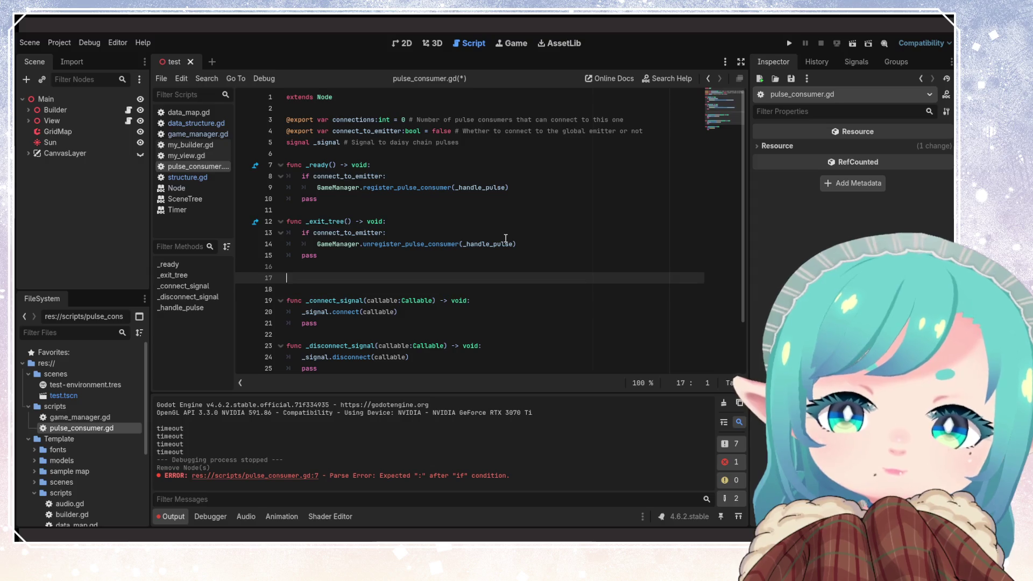
Add func can_connect() -> bool returning _signal.get_connections() < connections.
{"action": "type", "text": "func "}
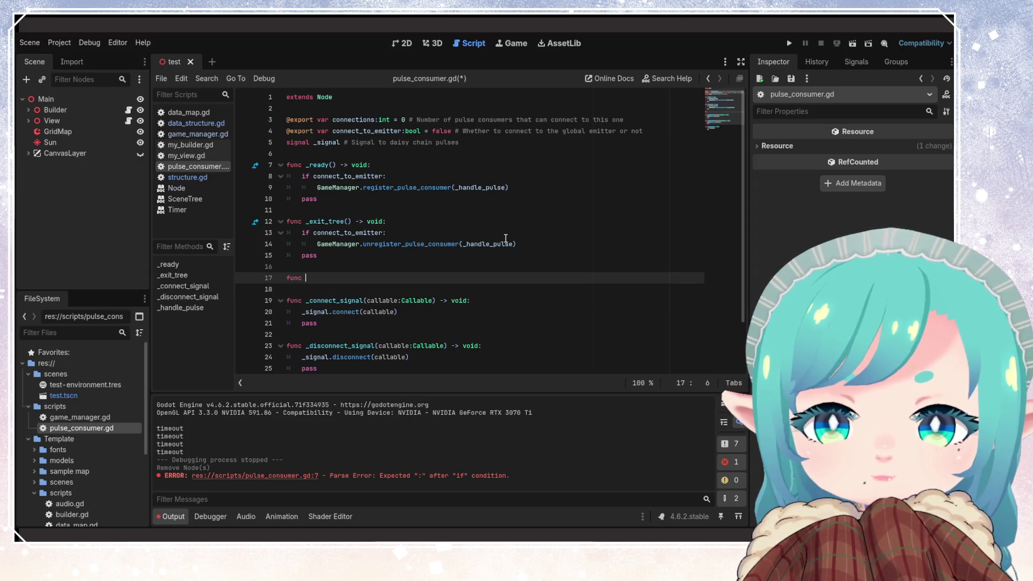
{"action": "type", "text": "can_connec"}
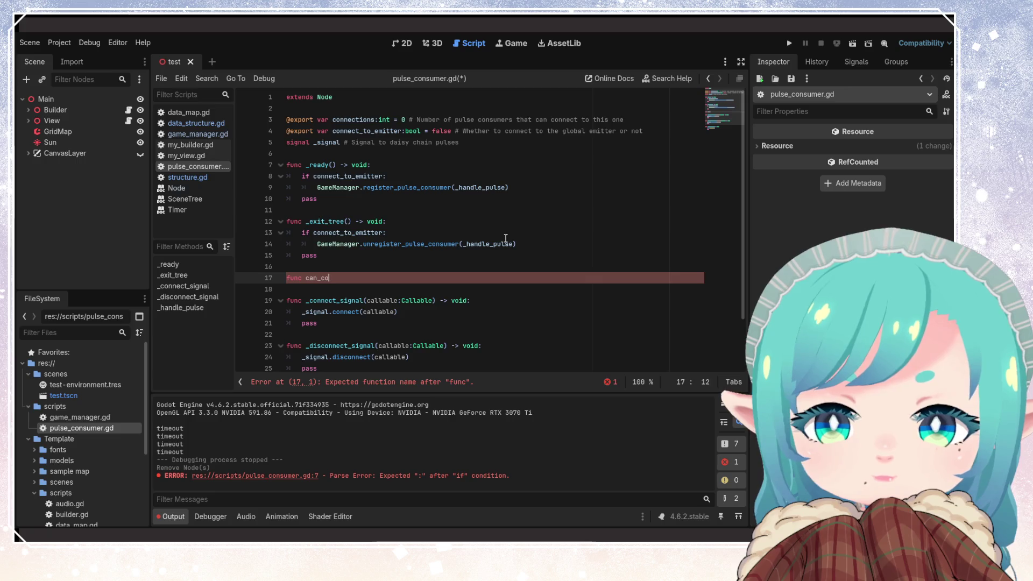
{"action": "type", "text": "t()"}
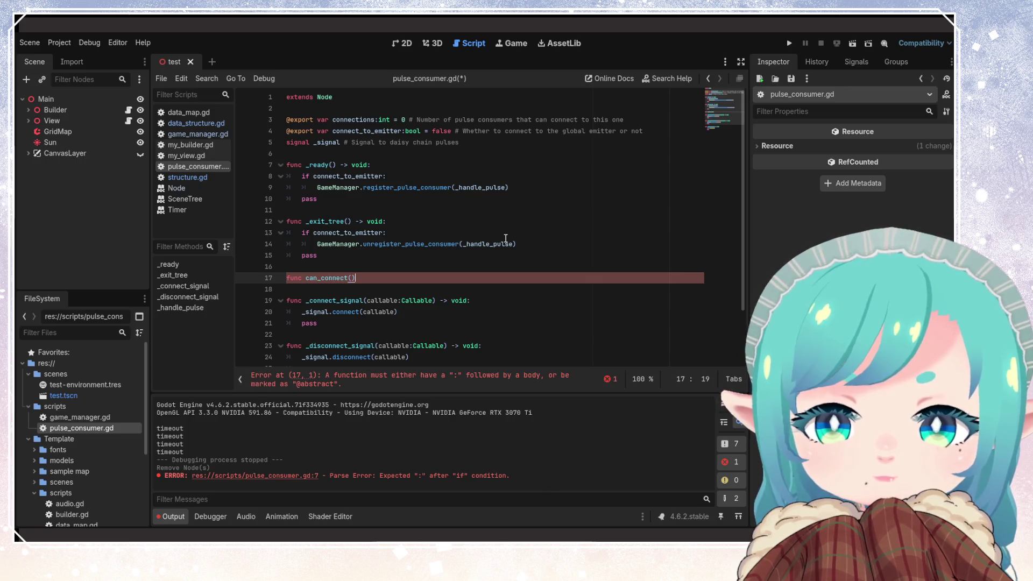
{"action": "type", "text": " -> bool:"}
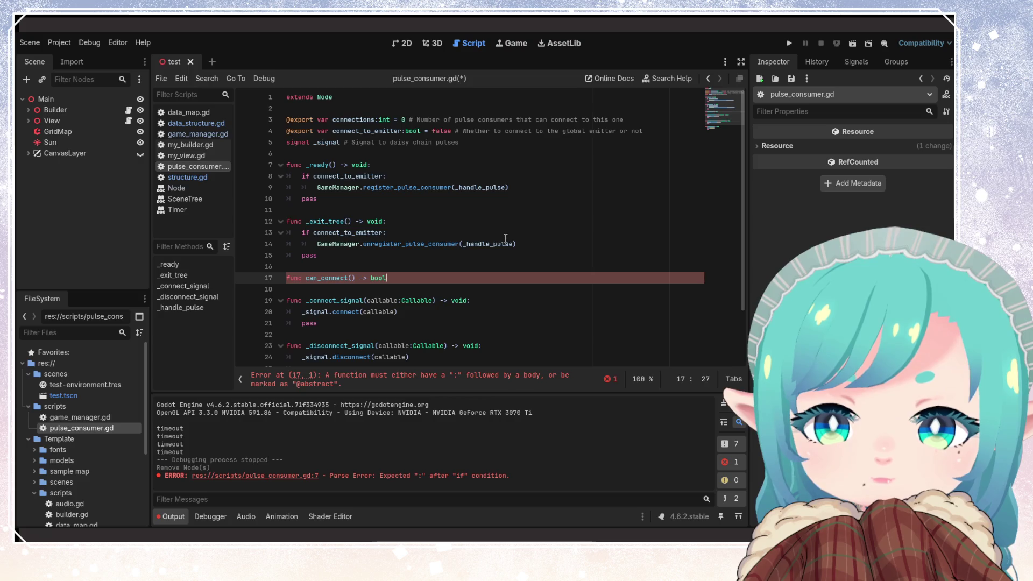
{"action": "key", "text": "Return"}
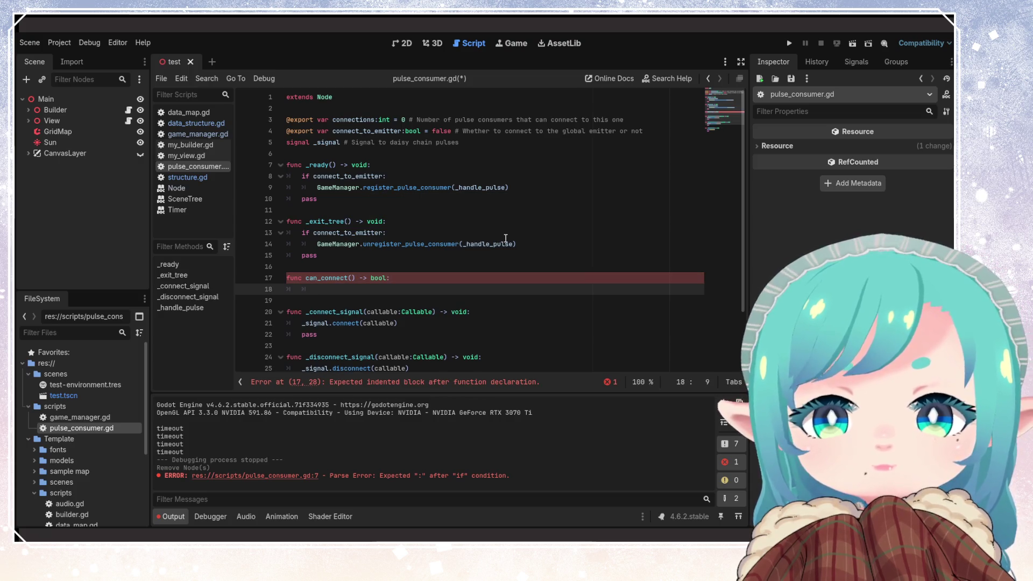
{"action": "type", "text": "return _"}
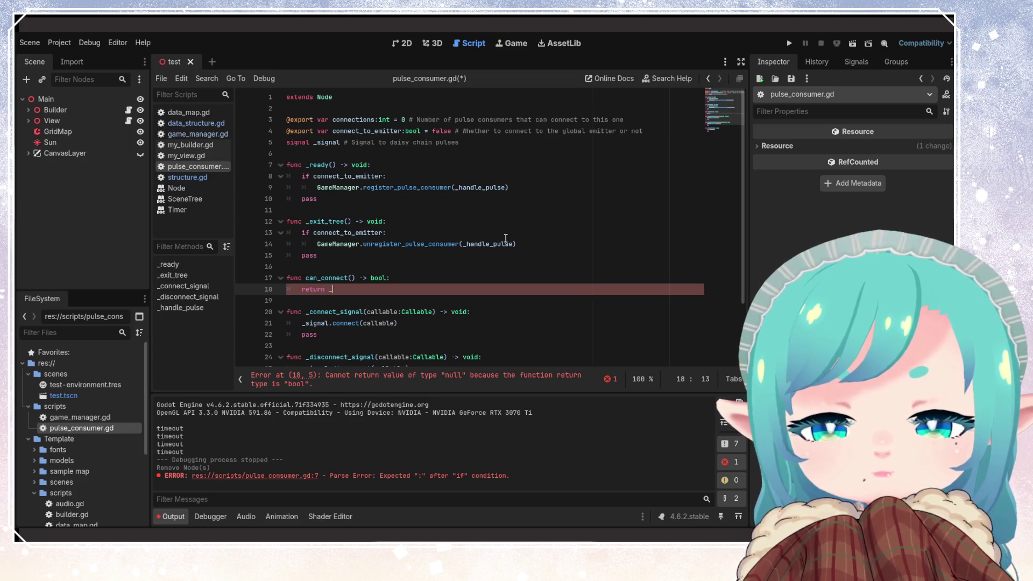
{"action": "type", "text": "signal."}
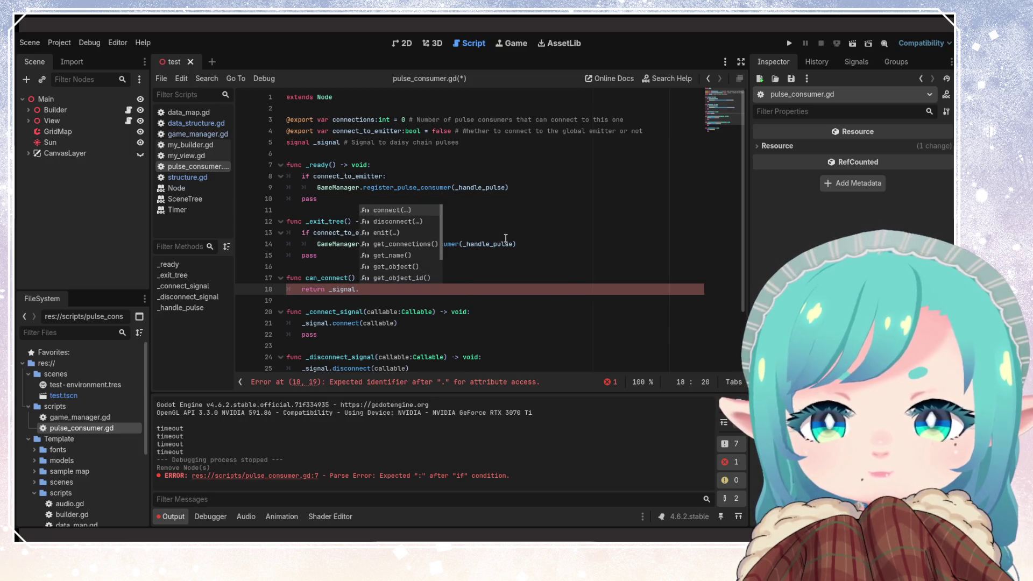
{"action": "key", "text": "Down"}
{"action": "key", "text": "Down"}
{"action": "key", "text": "Down"}
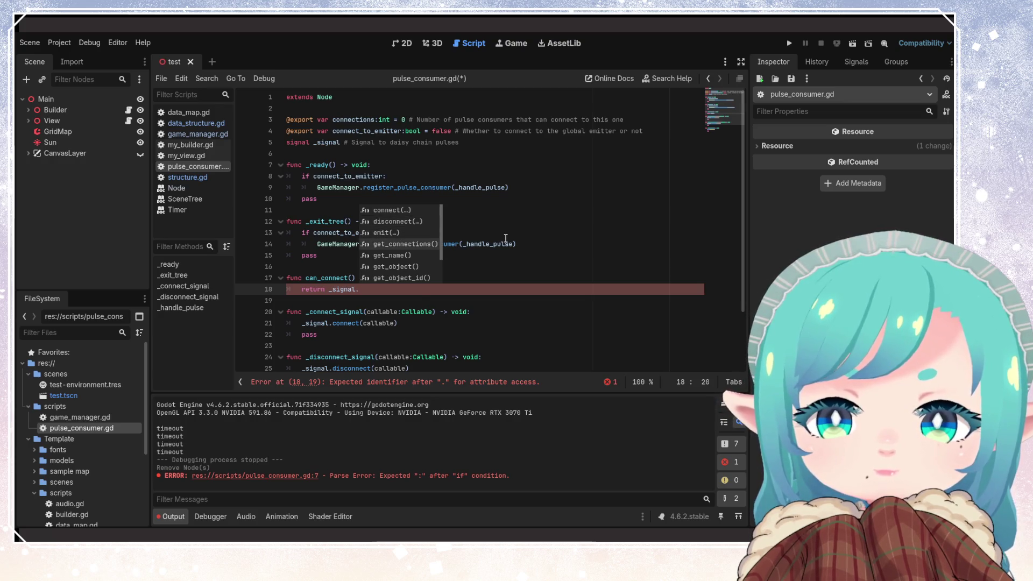
{"action": "key", "text": "Return"}
{"action": "type", "text": "<"}
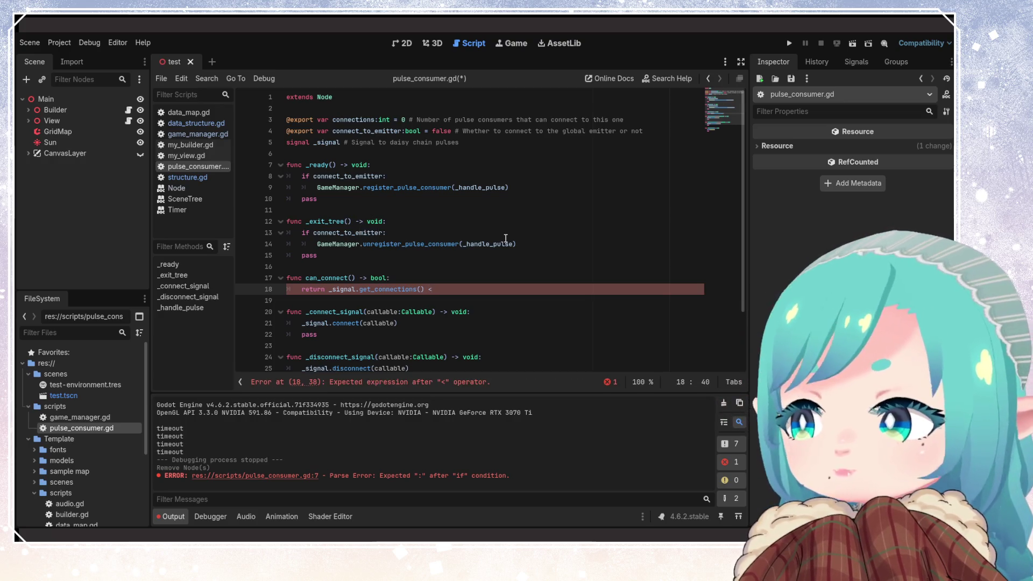
{"action": "left_click", "coordinate": [352, 121]}
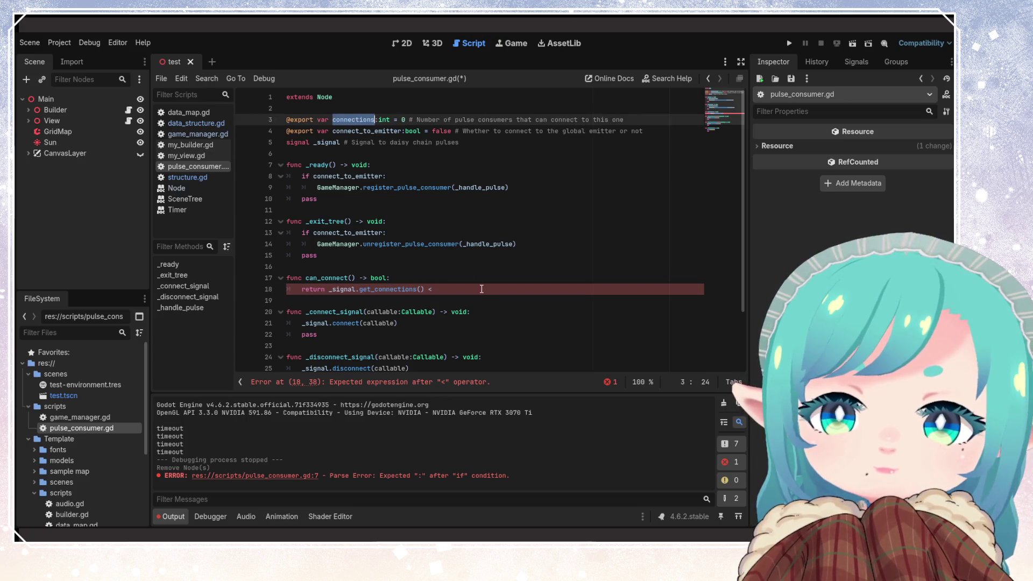
{"action": "left_click", "coordinate": [482, 294]}
{"action": "type", "text": "connections"}
Complete the check on line 18 as _signal.get_connections().size() < connections.
{"action": "left_click", "coordinate": [496, 323]}
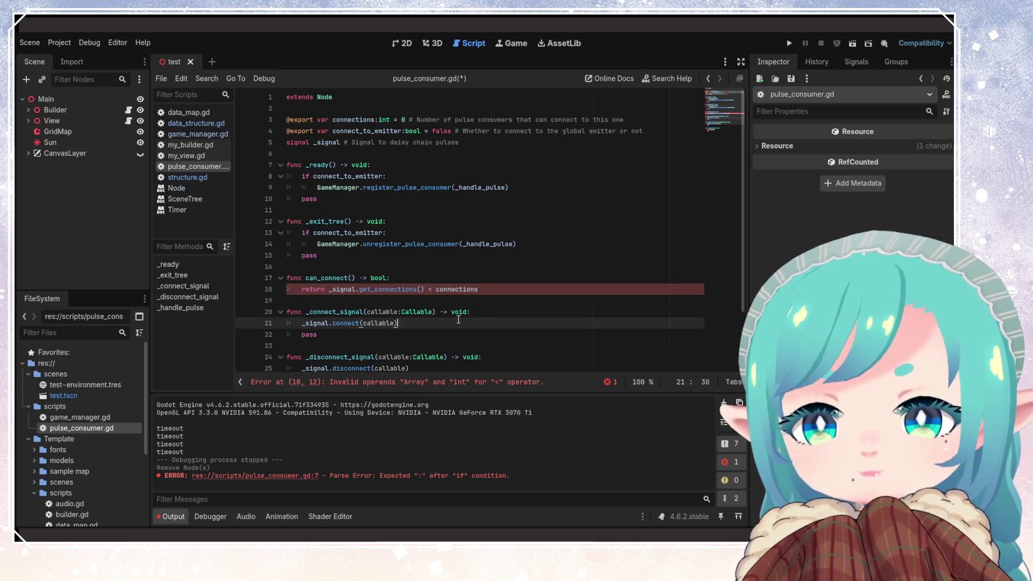
{"action": "scroll", "coordinate": [406, 326], "scroll_direction": "down", "scroll_amount": 2}
{"action": "left_click", "coordinate": [400, 323]}
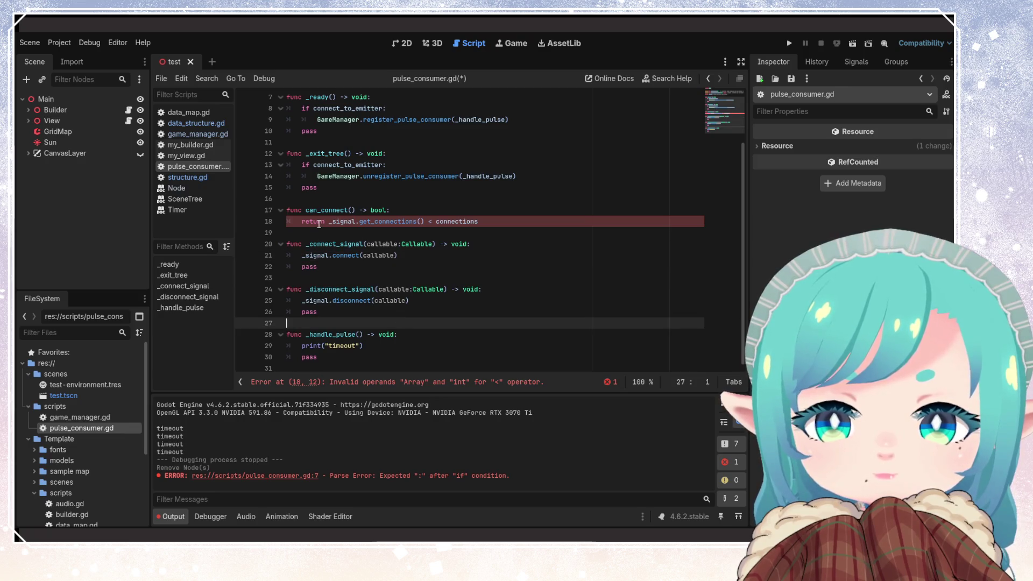
{"action": "mouse_move", "coordinate": [388, 223]}
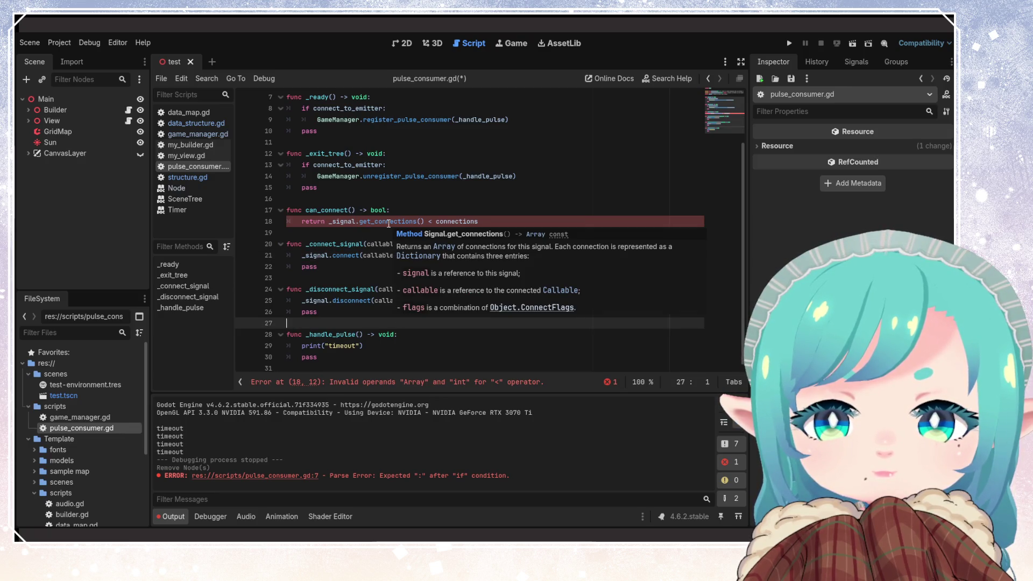
{"action": "left_click", "coordinate": [424, 222]}
{"action": "type", "text": ".s"}
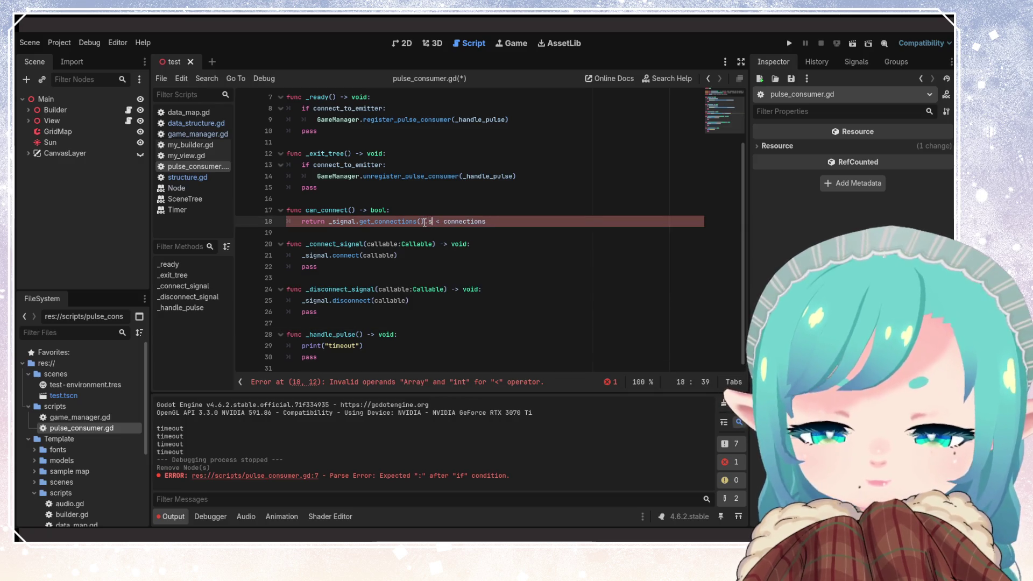
{"action": "type", "text": "ig"}
{"action": "key", "text": "Return"}
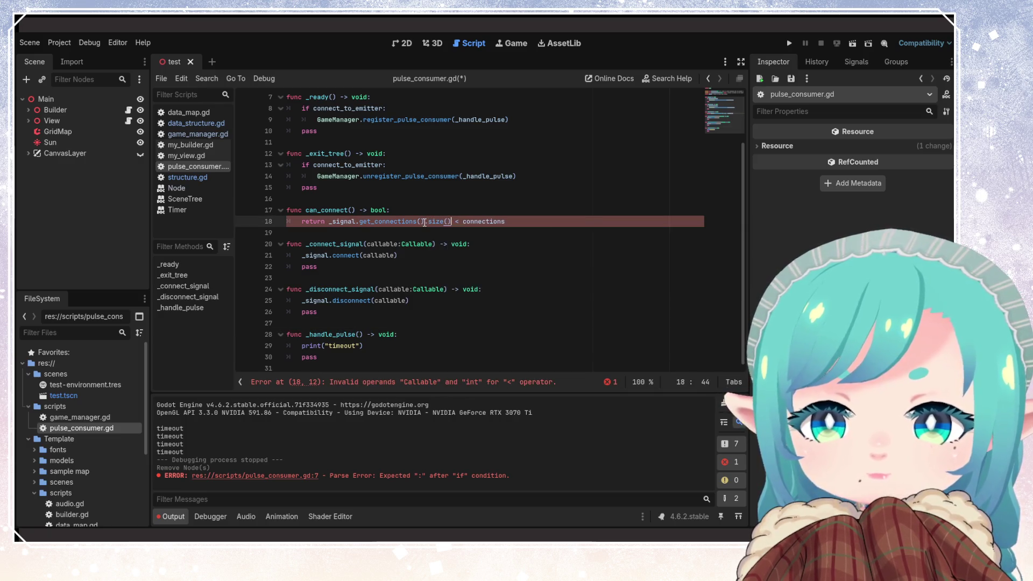
Rename _connect_signal and _disconnect_signal to connect_signal and disconnect_signal, then save.
{"action": "left_click", "coordinate": [425, 267]}
{"action": "left_click", "coordinate": [371, 244]}
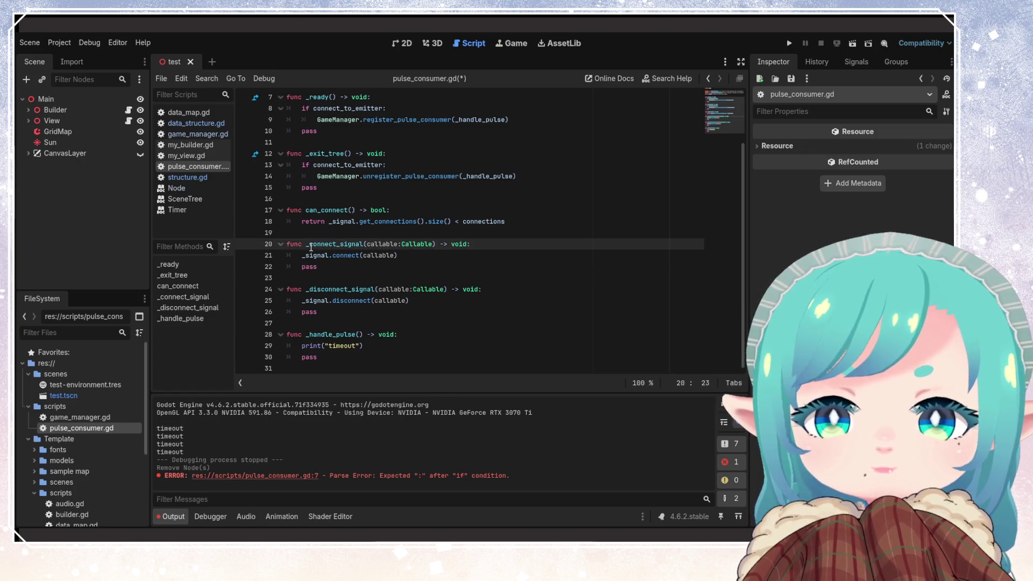
{"action": "key", "text": "BackSpace"}
{"action": "left_click", "coordinate": [310, 289]}
{"action": "key", "text": "BackSpace"}
{"action": "left_click", "coordinate": [377, 323]}
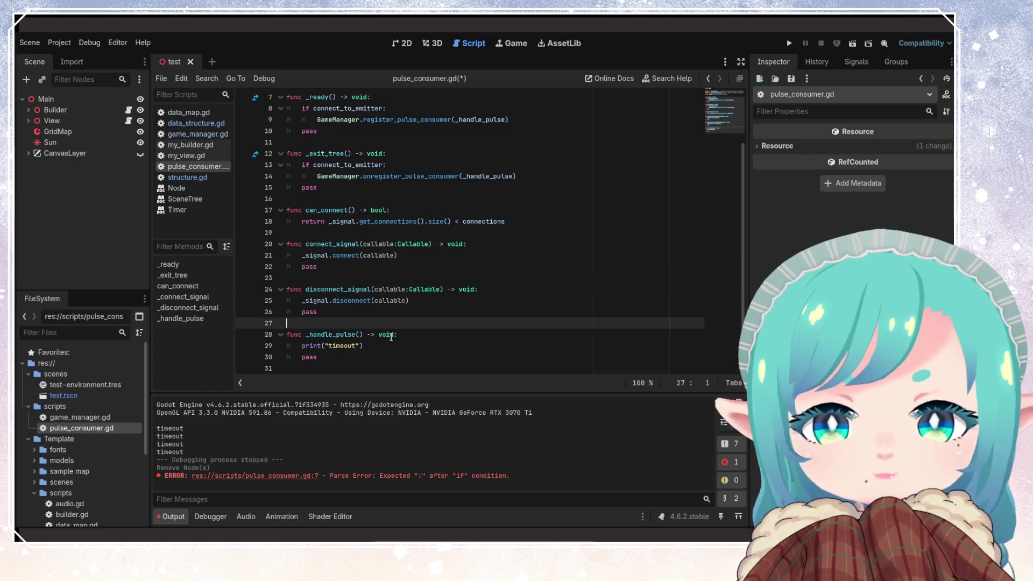
{"action": "key", "text": "ctrl+s"}
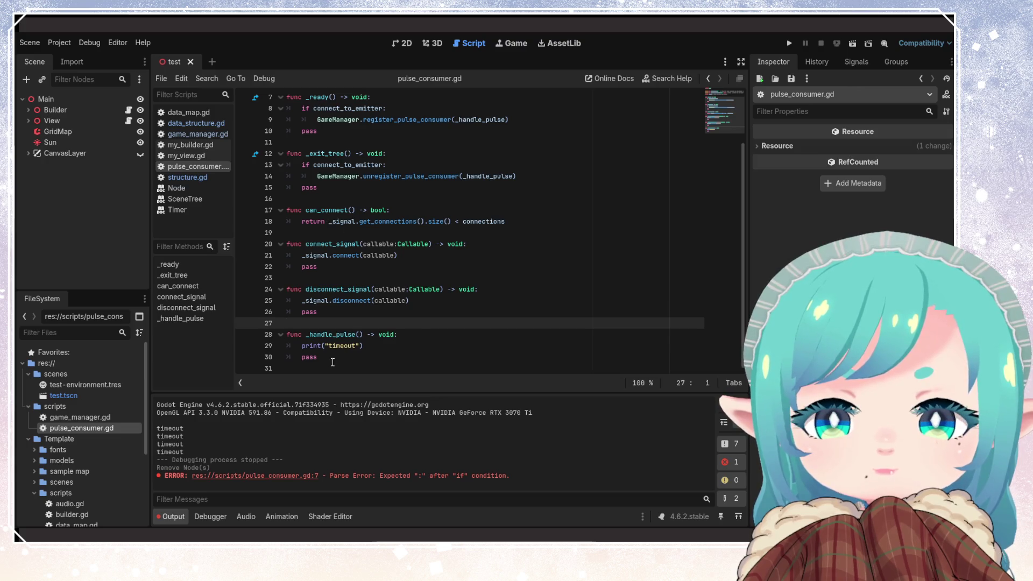
Move the _handle_pulse function up to sit below _exit_tree.
{"action": "left_click_drag", "start_coordinate": [333, 362], "coordinate": [286, 330]}
{"action": "key", "text": "ctrl+x"}
{"action": "left_click", "coordinate": [340, 187]}
{"action": "key", "text": "Return"}
{"action": "type", "text": "\\"}
{"action": "key", "text": "Return"}
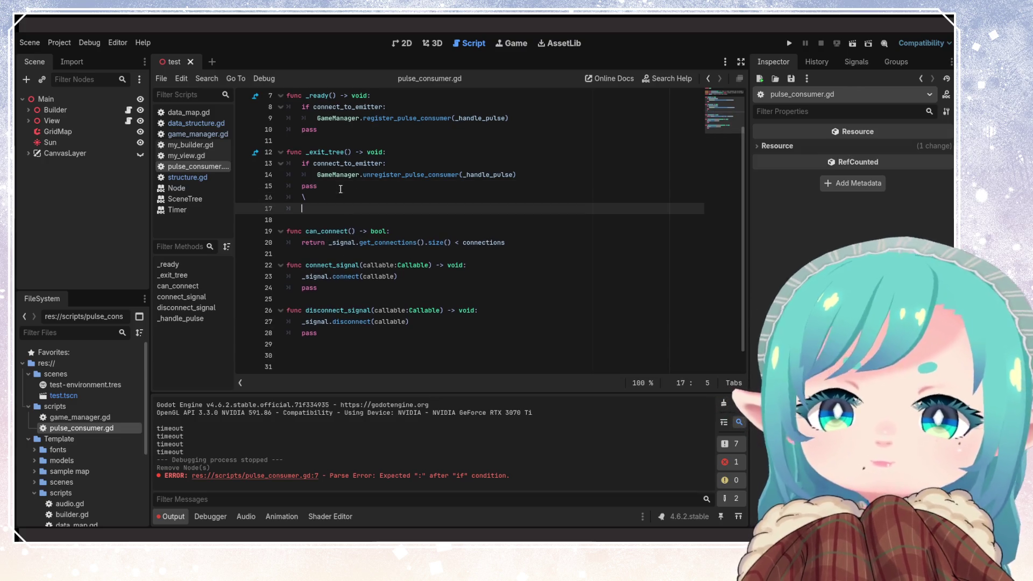
{"action": "key", "text": "BackSpace"}
{"action": "key", "text": "BackSpace"}
{"action": "key", "text": "Return"}
{"action": "key", "text": "ctrl+v"}
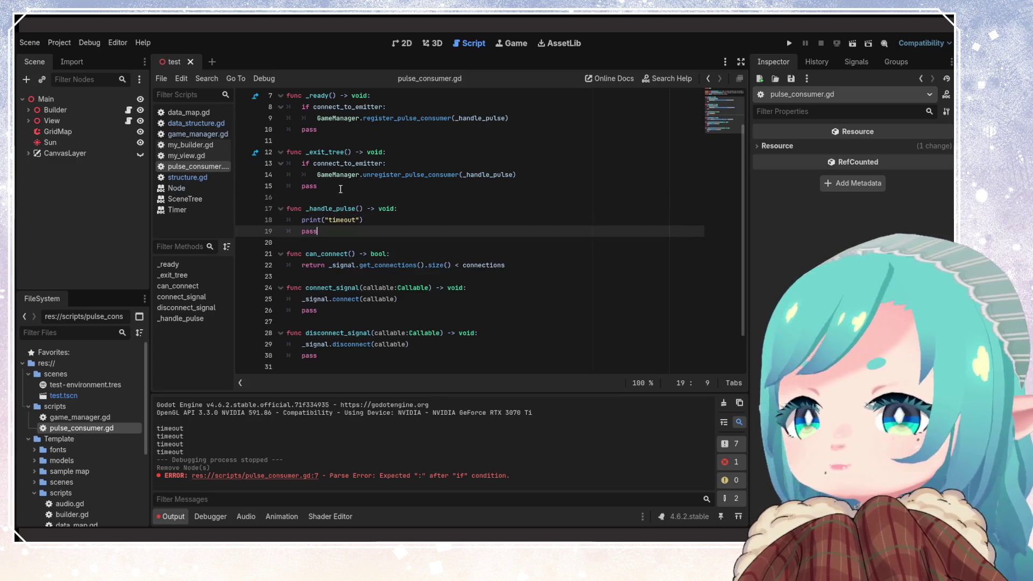
{"action": "key", "text": "Down"}
{"action": "key", "text": "Down"}
{"action": "key", "text": "Down"}
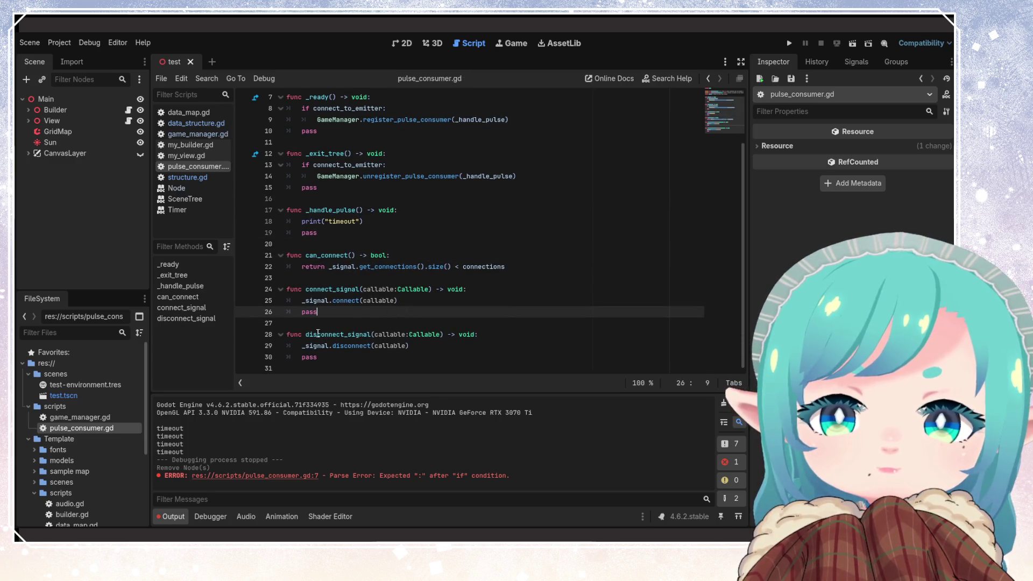
{"action": "left_click", "coordinate": [318, 333]}
{"action": "double_click", "coordinate": [333, 289]}
{"action": "double_click", "coordinate": [350, 334]}
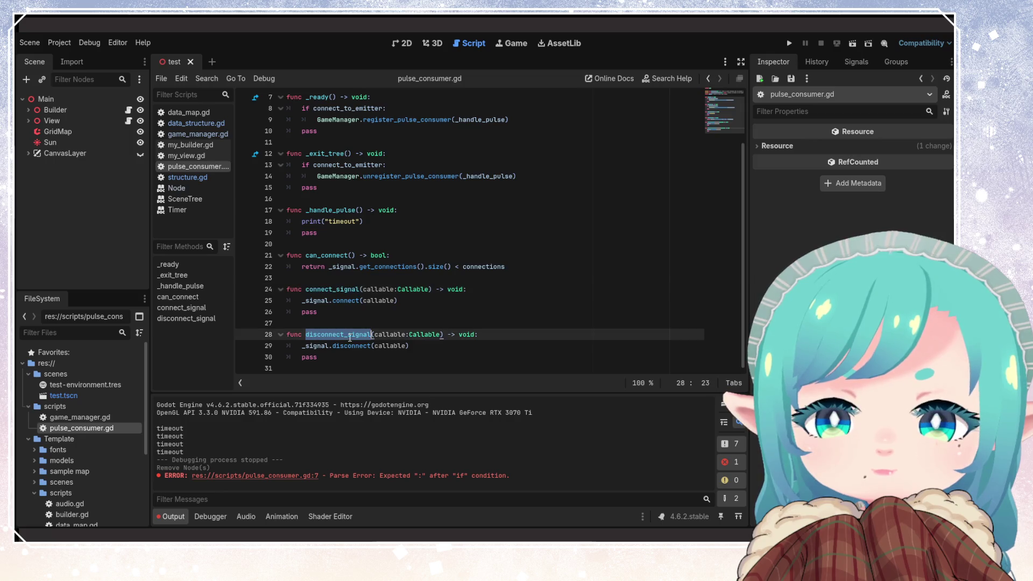
{"action": "left_click", "coordinate": [436, 345]}
{"action": "mouse_move", "coordinate": [349, 347]}
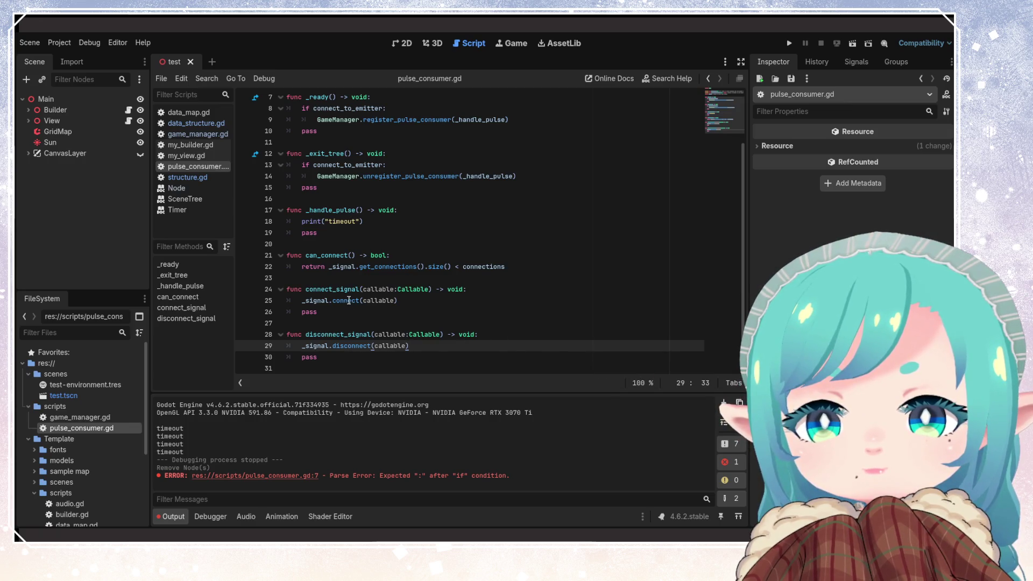
Add an 'if can_connect():' line at the start of connect_signal.
{"action": "mouse_move", "coordinate": [348, 303]}
{"action": "left_click", "coordinate": [489, 288]}
{"action": "key", "text": "Return"}
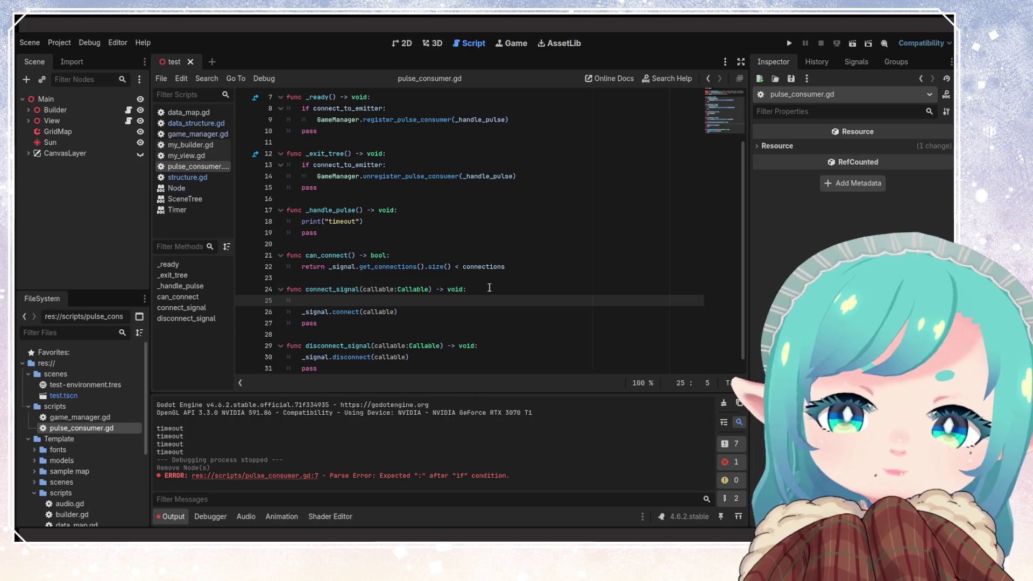
{"action": "type", "text": "if (can_)"}
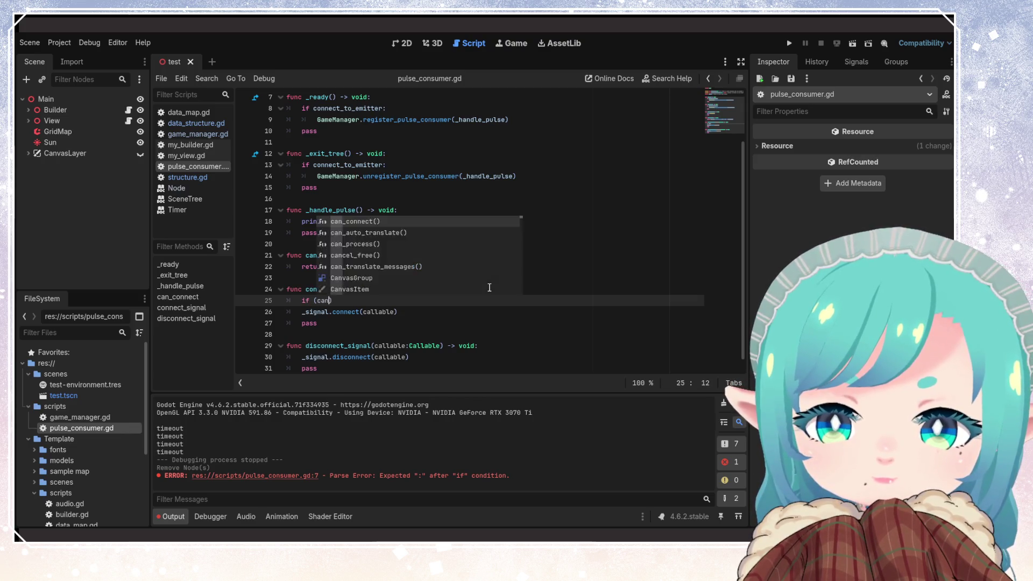
{"action": "key", "text": "BackSpace"}
{"action": "type", "text": "connect"}
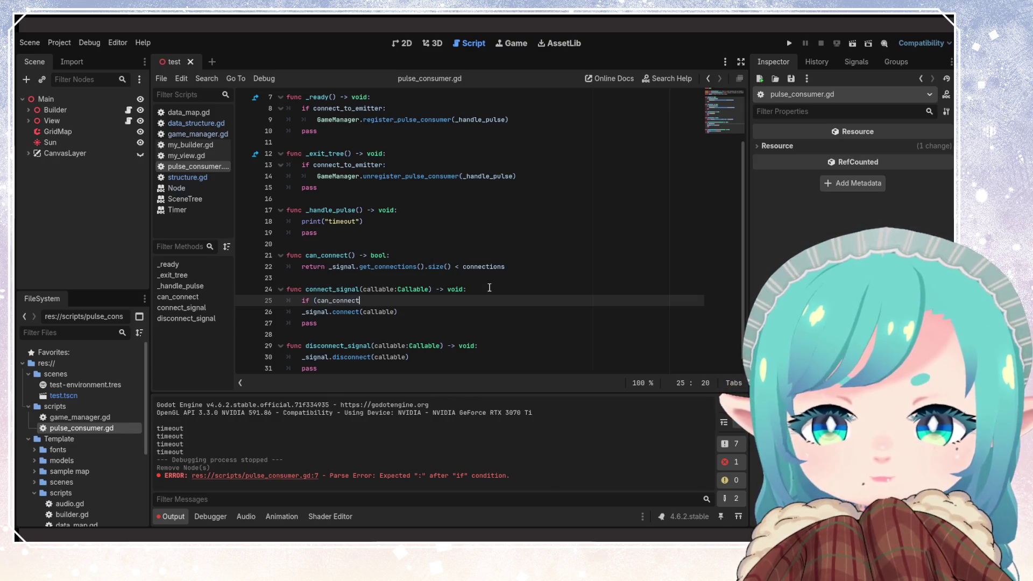
{"action": "key", "text": "Return"}
{"action": "type", "text": ")){"}
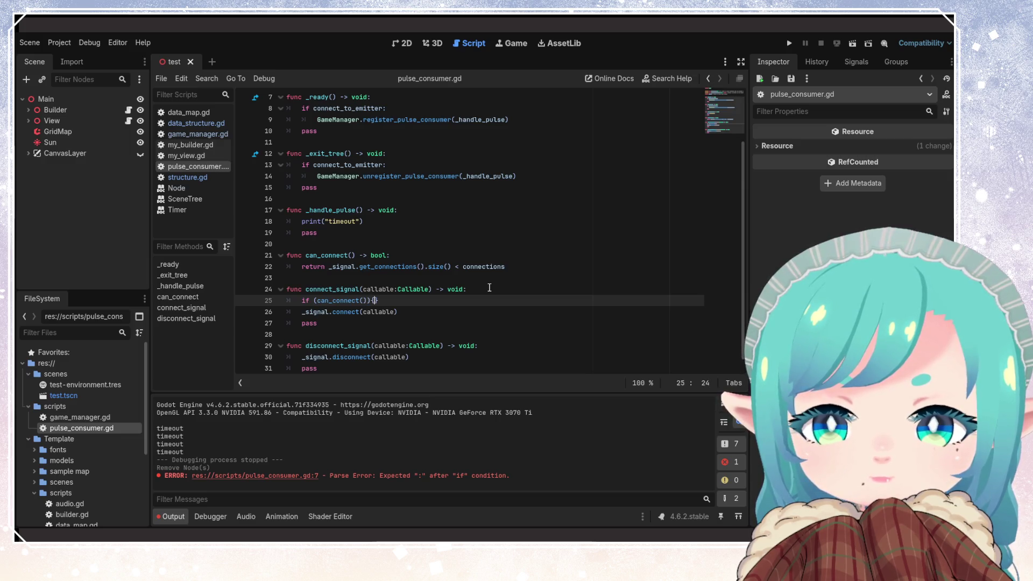
{"action": "key", "text": "BackSpace"}
{"action": "key", "text": "BackSpace"}
{"action": "key", "text": "BackSpace"}
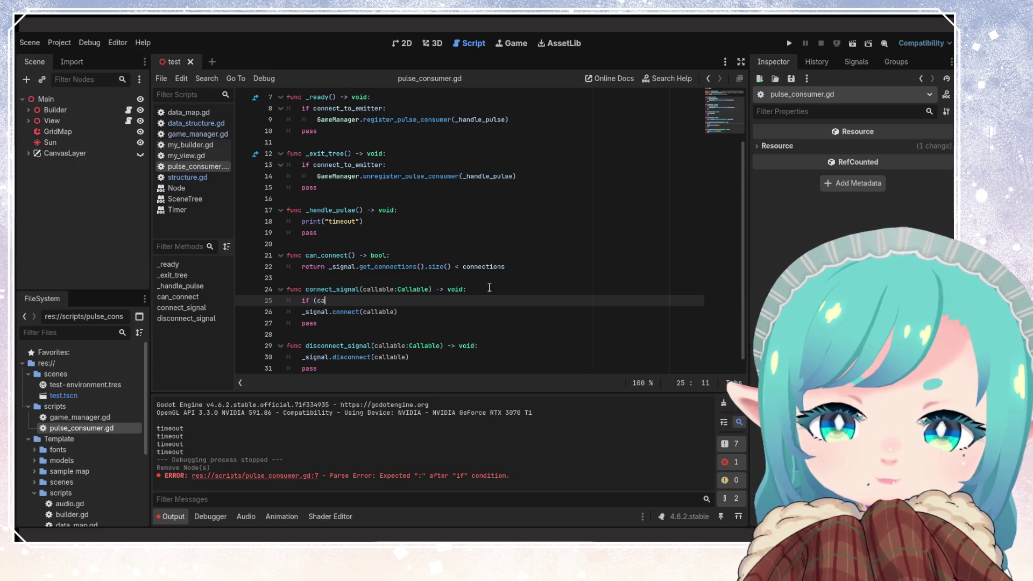
{"action": "type", "text": "can_connect"}
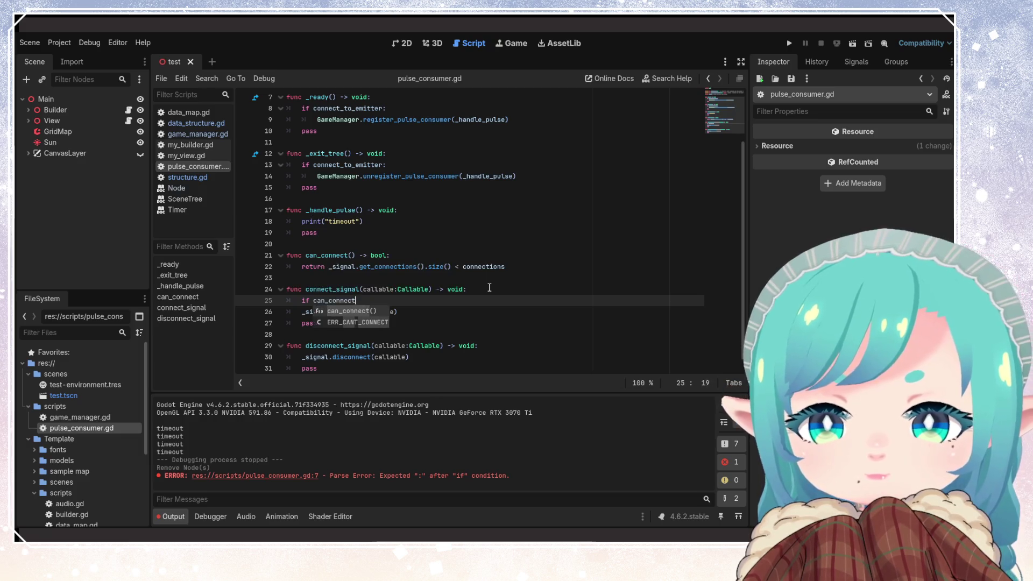
{"action": "key", "text": "Return"}
{"action": "type", "text": ":"}
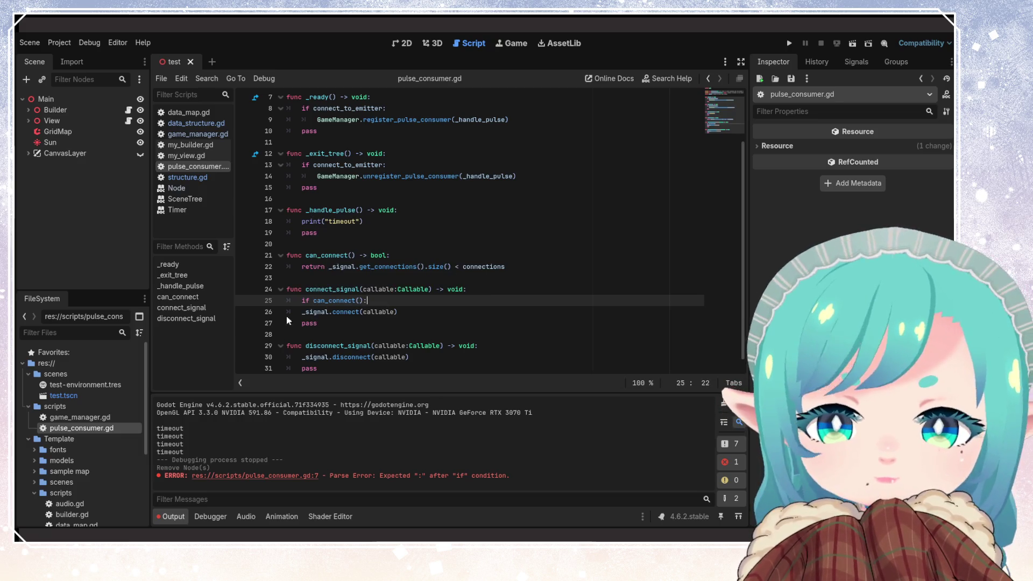
Indent the _signal.connect call under the can_connect() check and save the script.
{"action": "left_click", "coordinate": [303, 312]}
{"action": "key", "text": "Tab"}
{"action": "key", "text": "Down"}
{"action": "key", "text": "Down"}
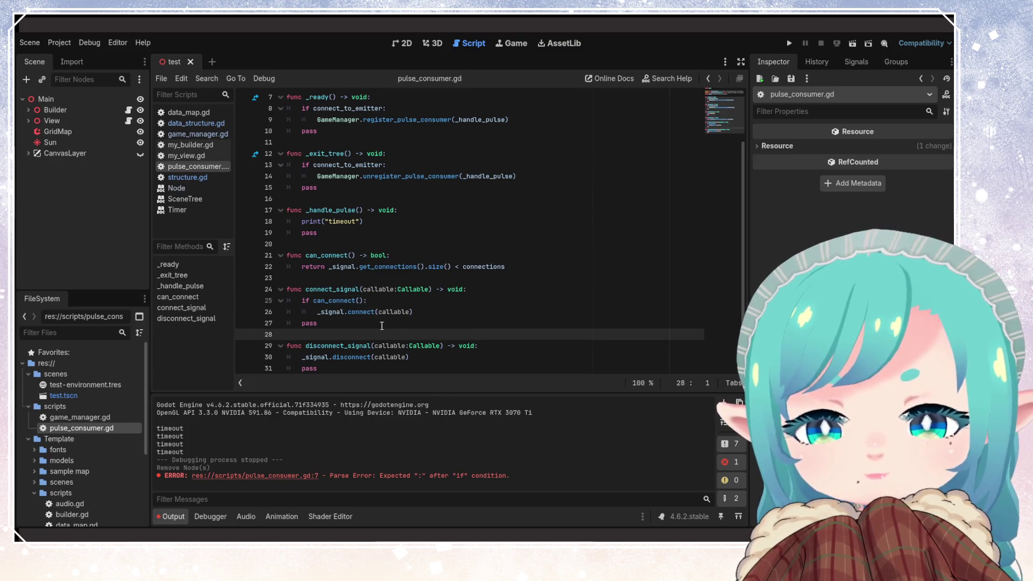
{"action": "scroll", "coordinate": [400, 294], "scroll_direction": "down", "scroll_amount": 1}
{"action": "left_click", "coordinate": [399, 294]}
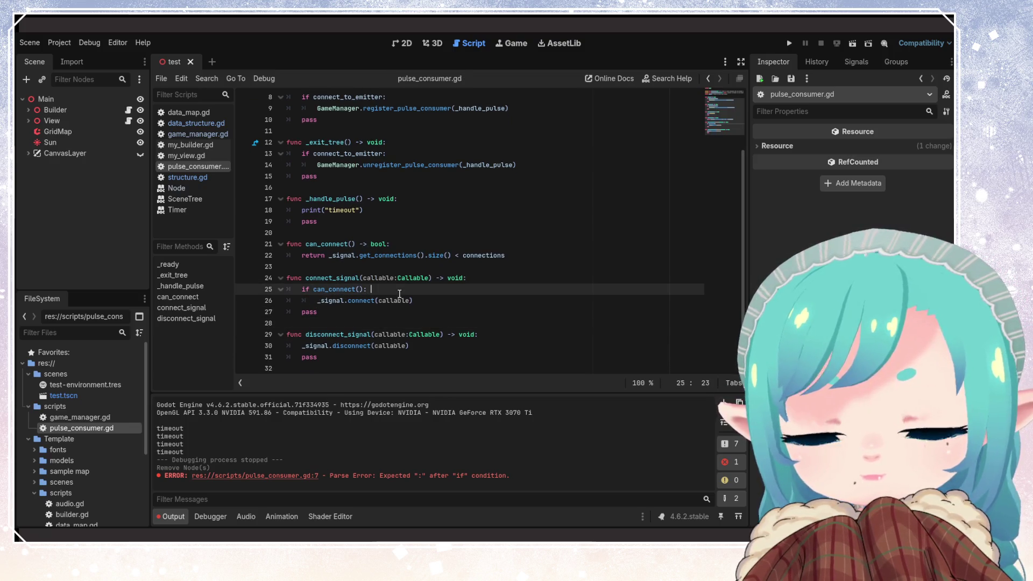
{"action": "key", "text": "Delete"}
{"action": "key", "text": "Delete"}
{"action": "key", "text": "Delete"}
{"action": "key", "text": "ctrl+s"}
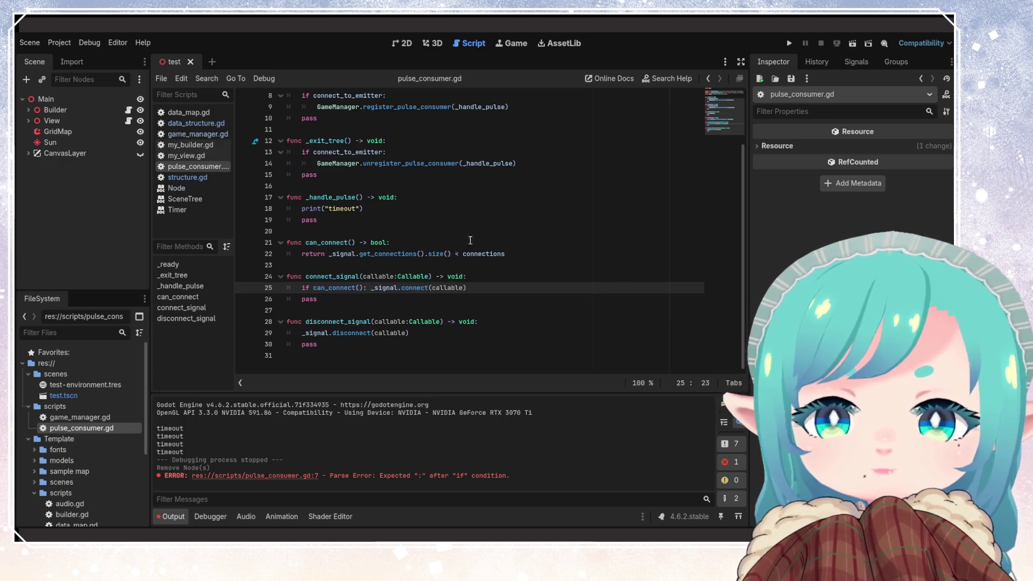
{"action": "key", "text": "ctrl+z"}
{"action": "left_click", "coordinate": [454, 308]}
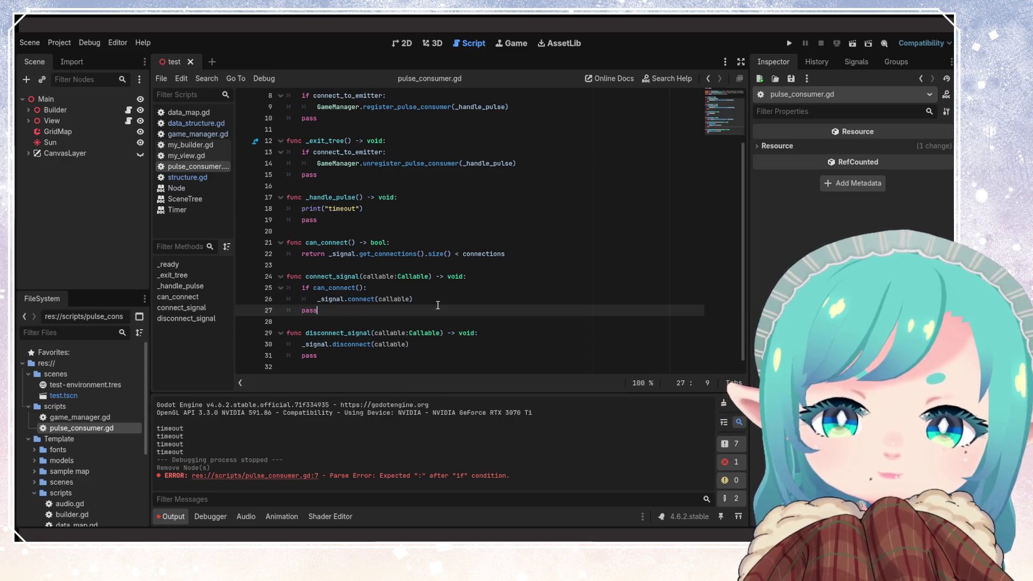
Make connect_signal return bool: 'return true' after connecting, 'return false' replacing pass.
{"action": "double_click", "coordinate": [455, 276]}
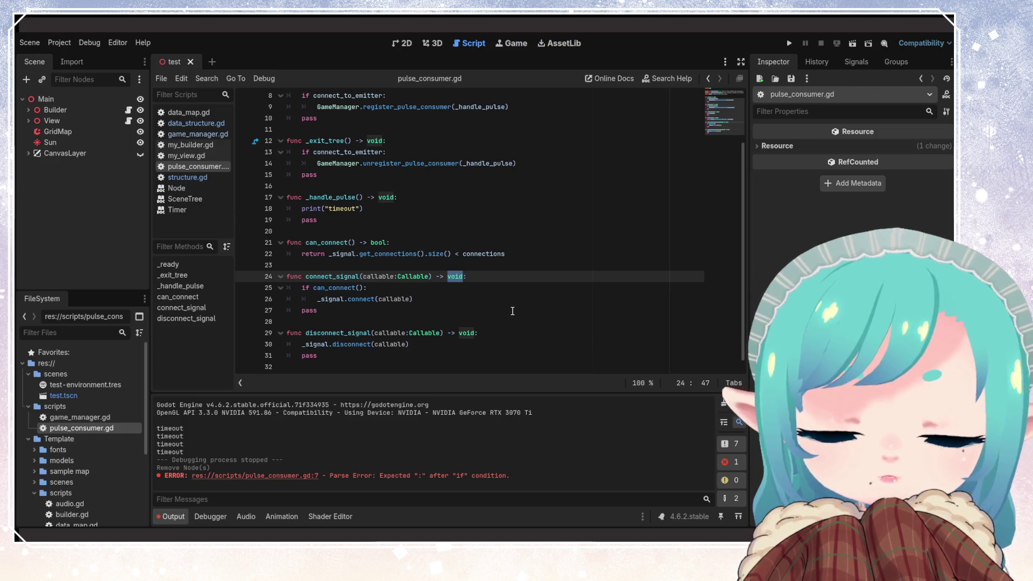
{"action": "type", "text": "bool"}
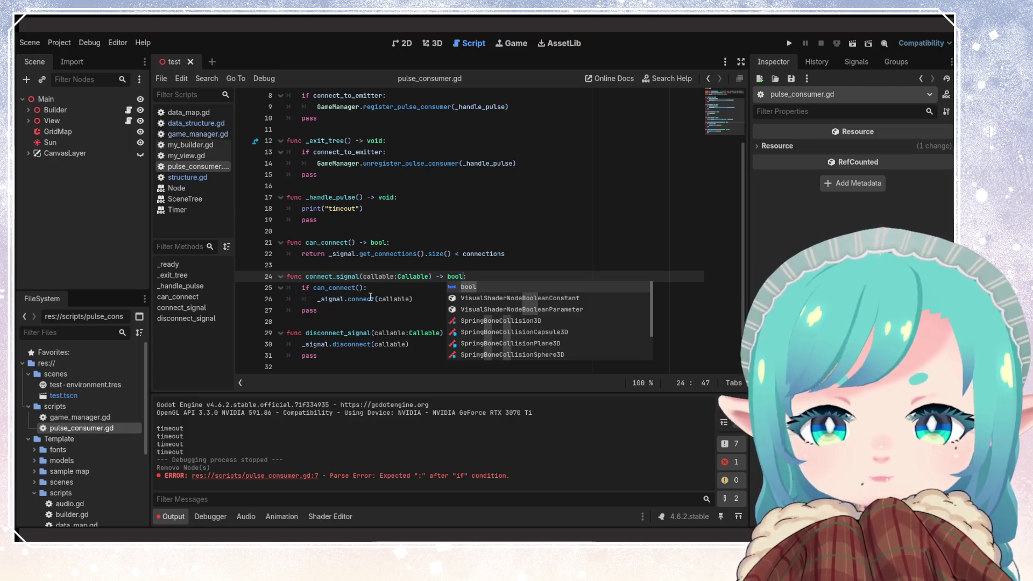
{"action": "left_click", "coordinate": [412, 300]}
{"action": "key", "text": "Return"}
{"action": "type", "text": "retur"}
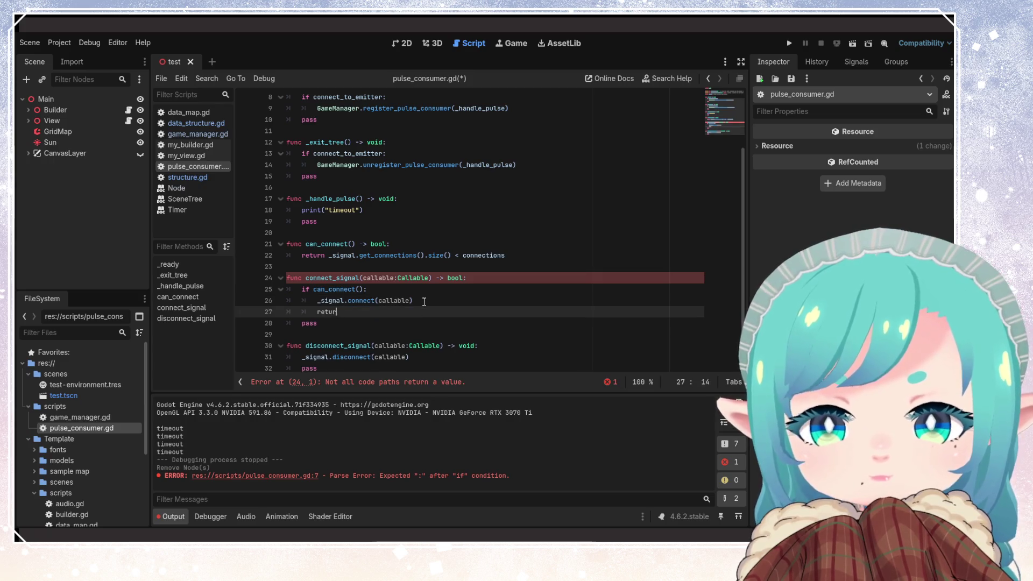
{"action": "type", "text": "n true"}
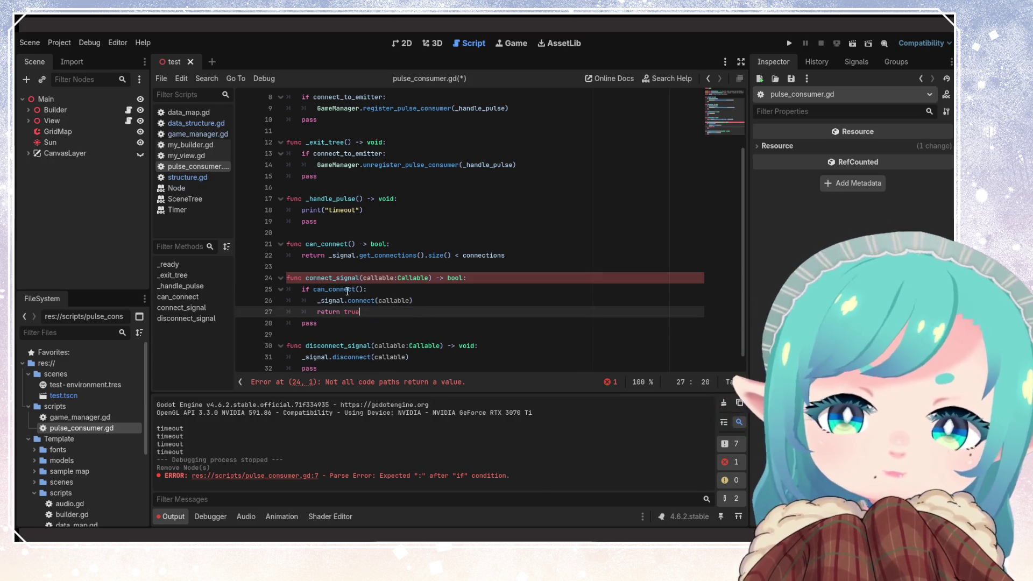
{"action": "double_click", "coordinate": [311, 323]}
{"action": "type", "text": "rety"}
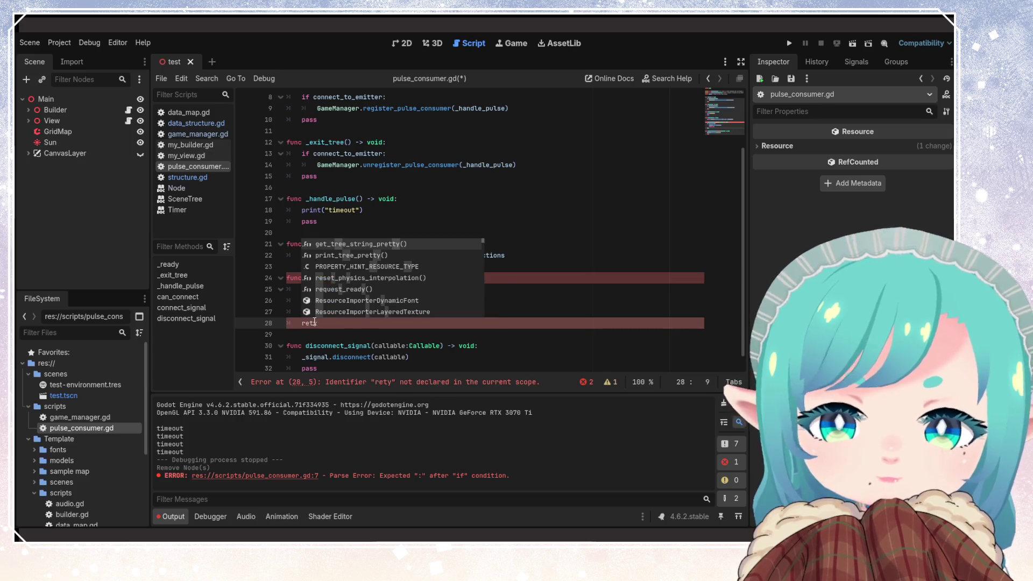
{"action": "key", "text": "BackSpace"}
{"action": "type", "text": "urn false"}
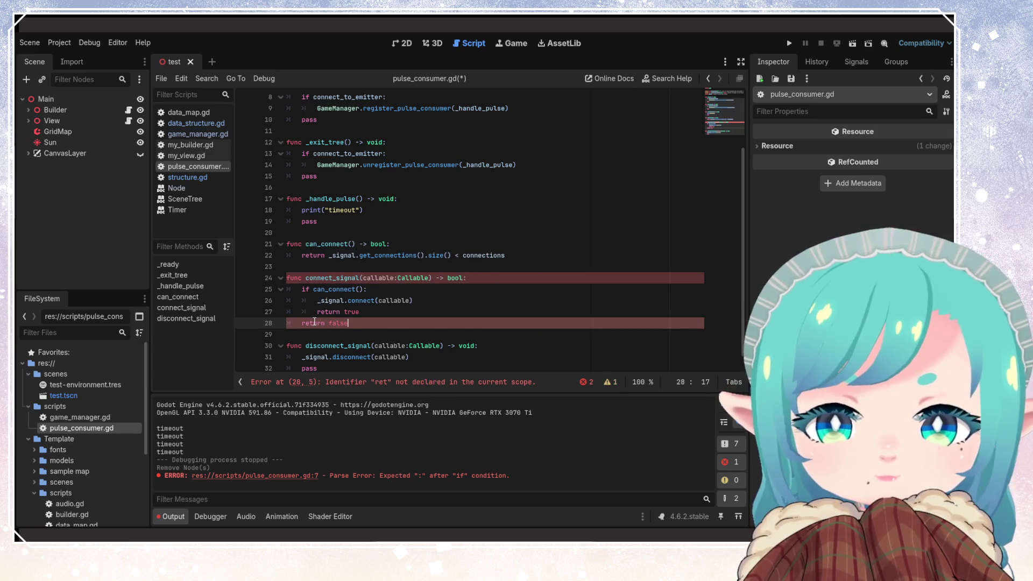
{"action": "left_click", "coordinate": [406, 345]}
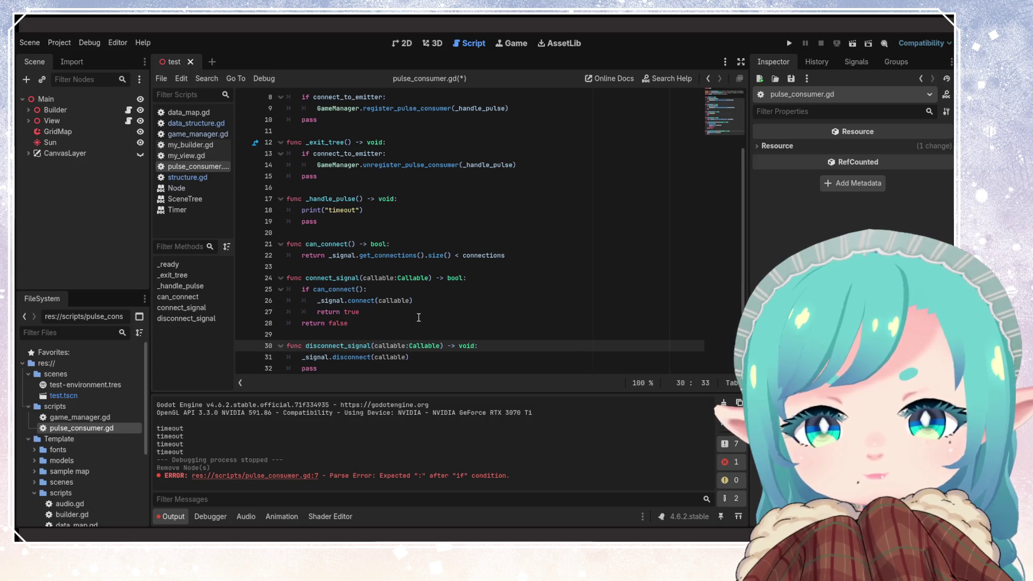
{"action": "scroll", "coordinate": [419, 317], "scroll_direction": "down", "scroll_amount": 1}
{"action": "left_click", "coordinate": [501, 334]}
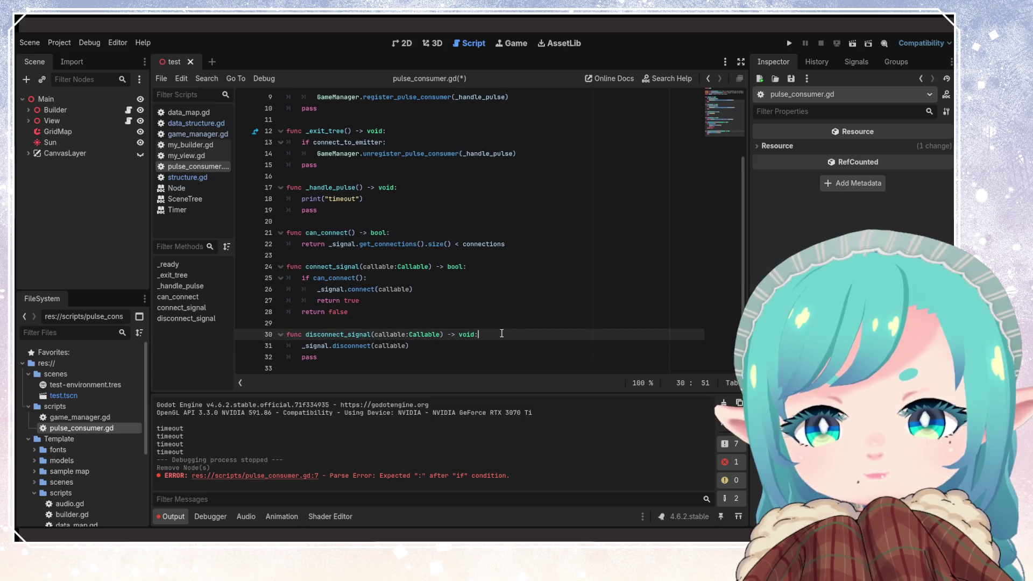
Change disconnect_signal's return type to bool and add 'if _signal.is_connected(callable):'.
{"action": "double_click", "coordinate": [468, 332]}
{"action": "type", "text": "bool"}
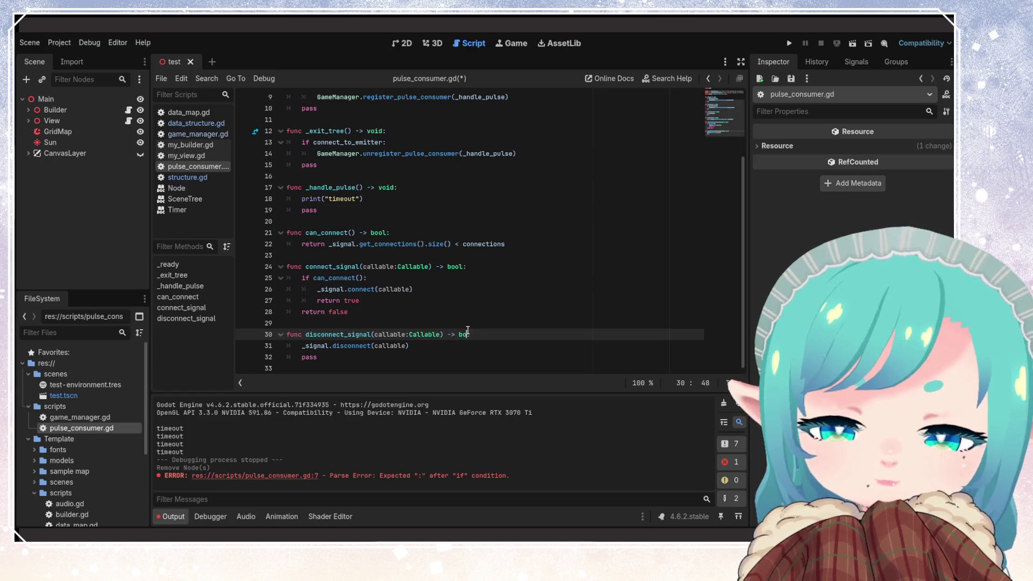
{"action": "left_click", "coordinate": [488, 333]}
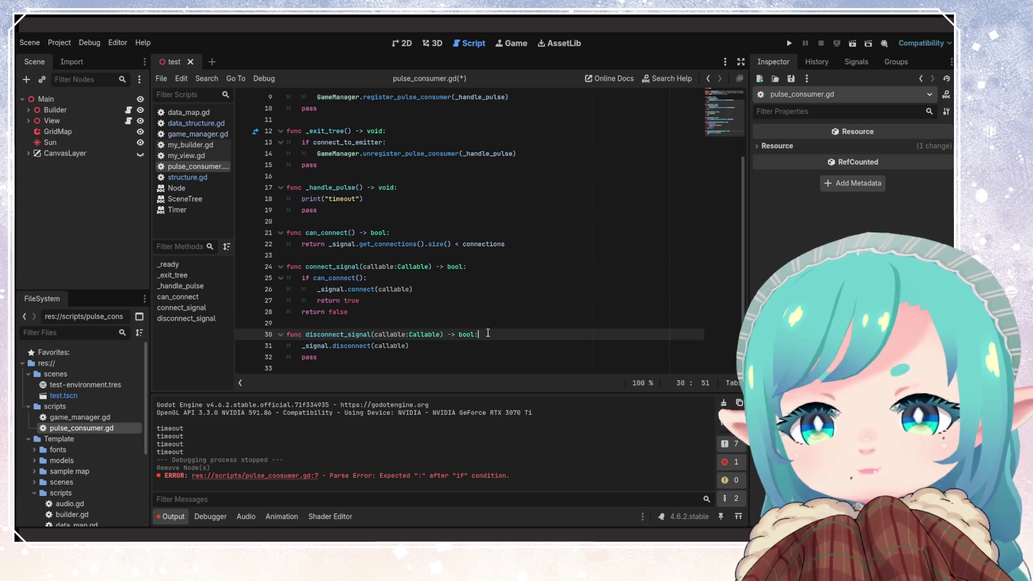
{"action": "key", "text": "Return"}
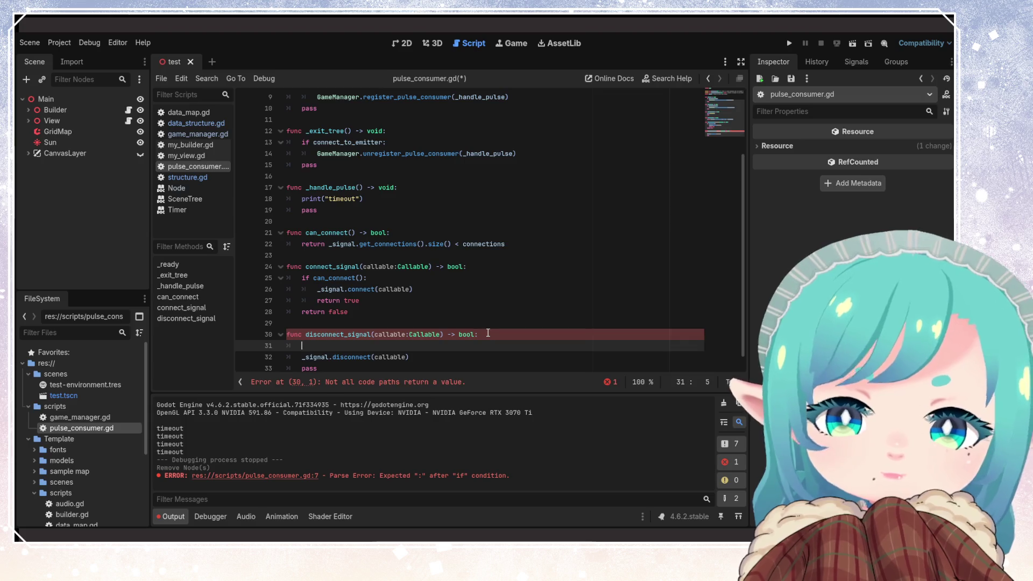
{"action": "type", "text": "if _"}
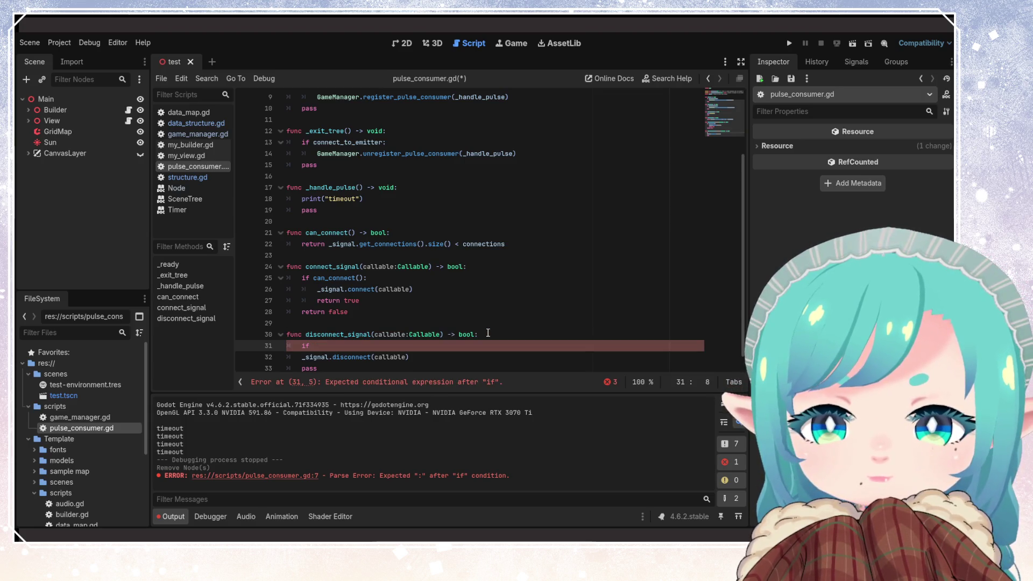
{"action": "type", "text": "signal_"}
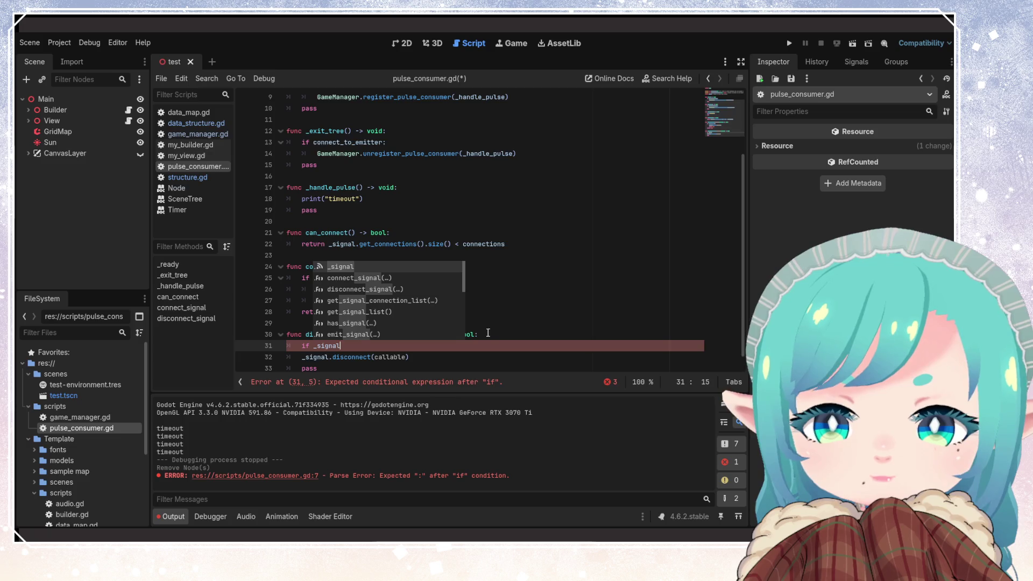
{"action": "key", "text": "BackSpace"}
{"action": "type", "text": ".is"}
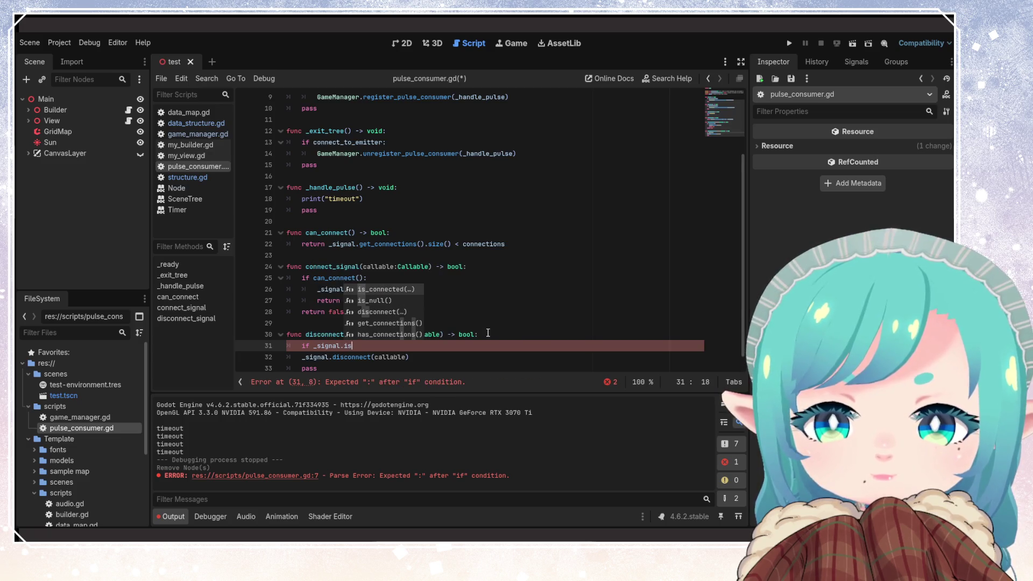
{"action": "key", "text": "Return"}
{"action": "type", "text": "callable"}
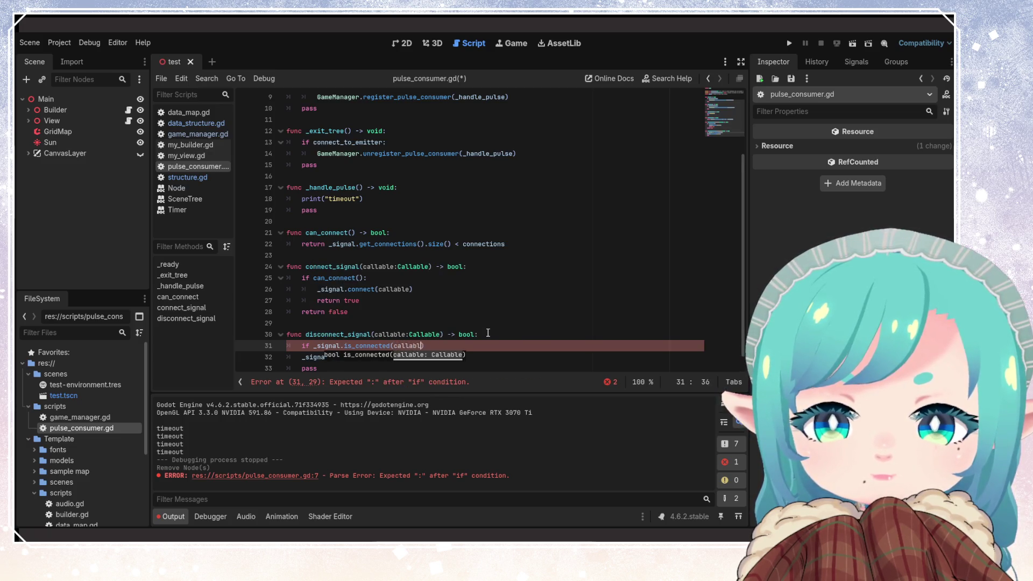
{"action": "type", "text": ")"}
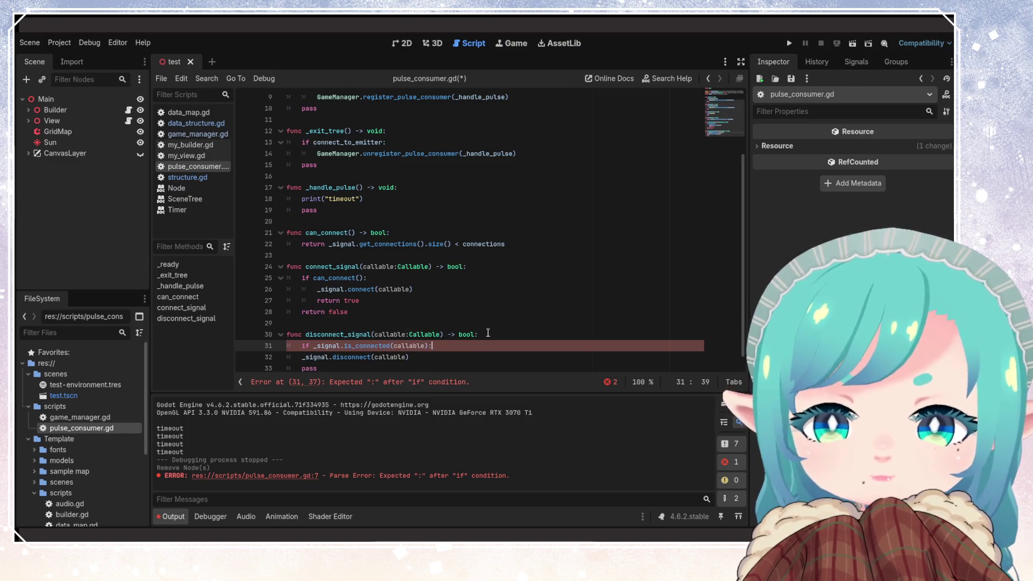
Indent the disconnect call under the is_connected check and add 'return true' after it.
{"action": "key", "text": "Down"}
{"action": "key", "text": "Home"}
{"action": "key", "text": "Tab"}
{"action": "left_click", "coordinate": [432, 354]}
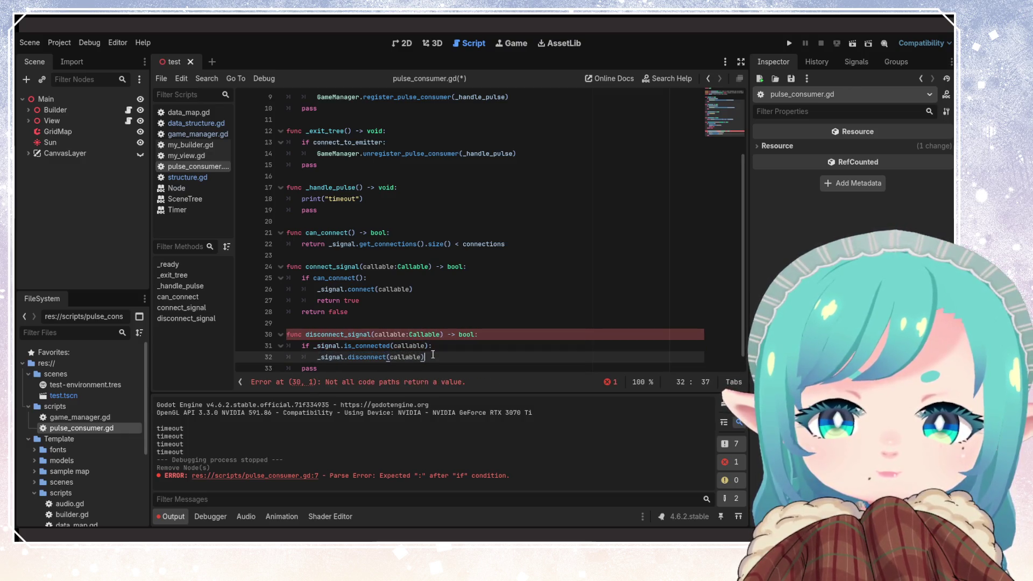
{"action": "key", "text": "Return"}
{"action": "type", "text": "return"}
{"action": "type", "text": "true"}
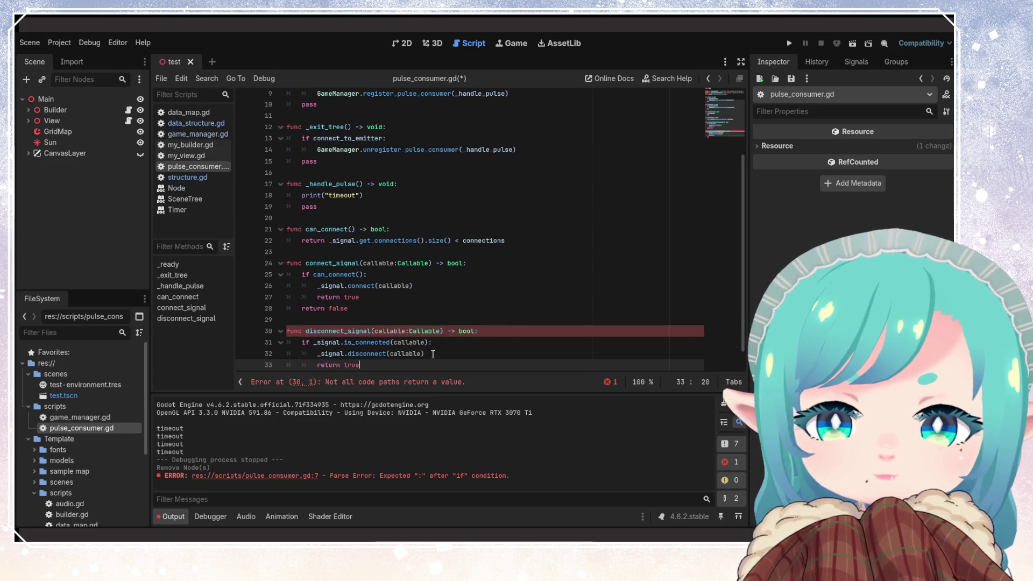
{"action": "left_click", "coordinate": [394, 195]}
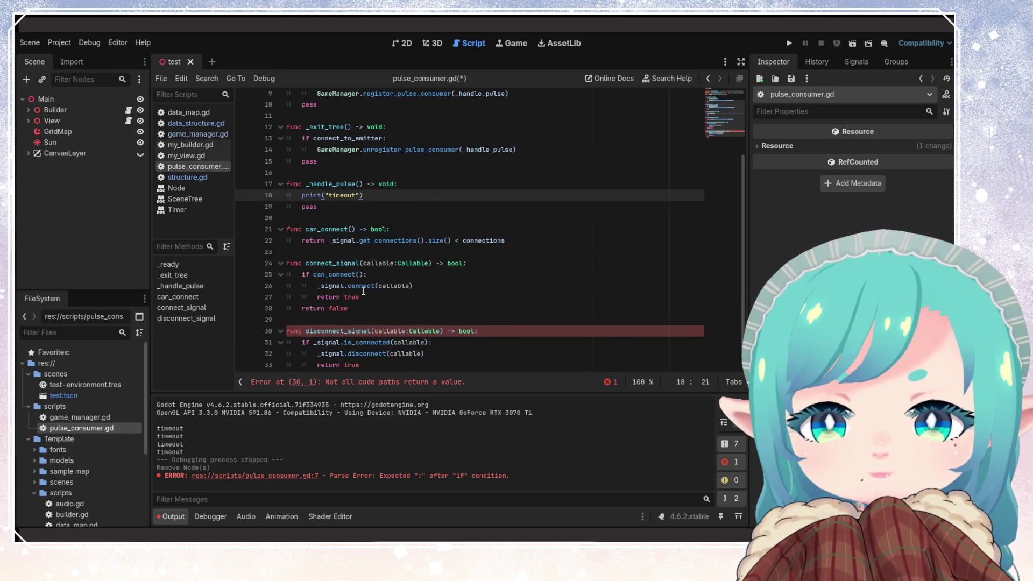
Replace disconnect_signal's trailing pass with 'return false' and save pulse_consumer.gd.
{"action": "mouse_move", "coordinate": [364, 288]}
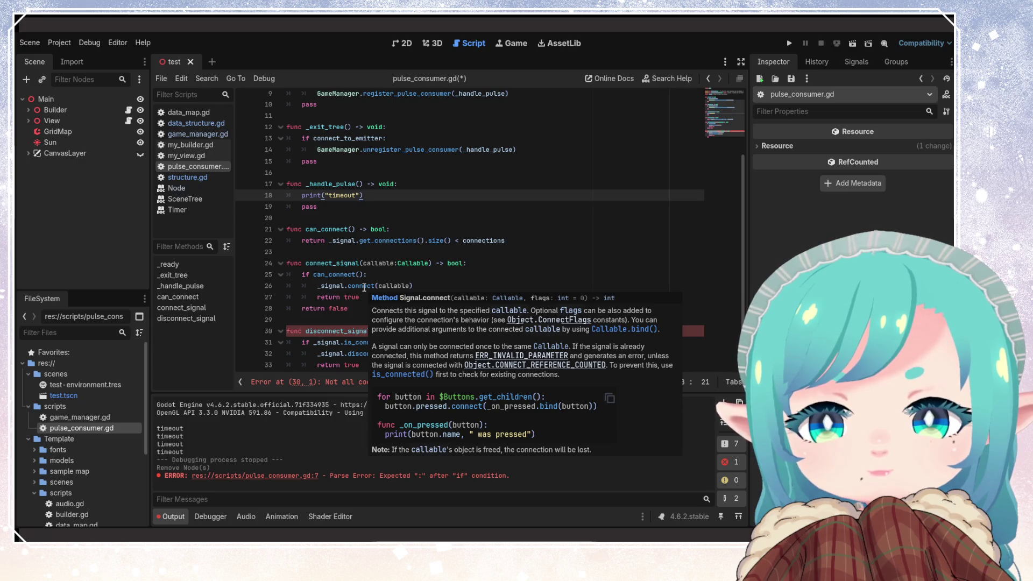
{"action": "scroll", "coordinate": [387, 323], "scroll_direction": "down", "scroll_amount": 1}
{"action": "left_click", "coordinate": [400, 355]}
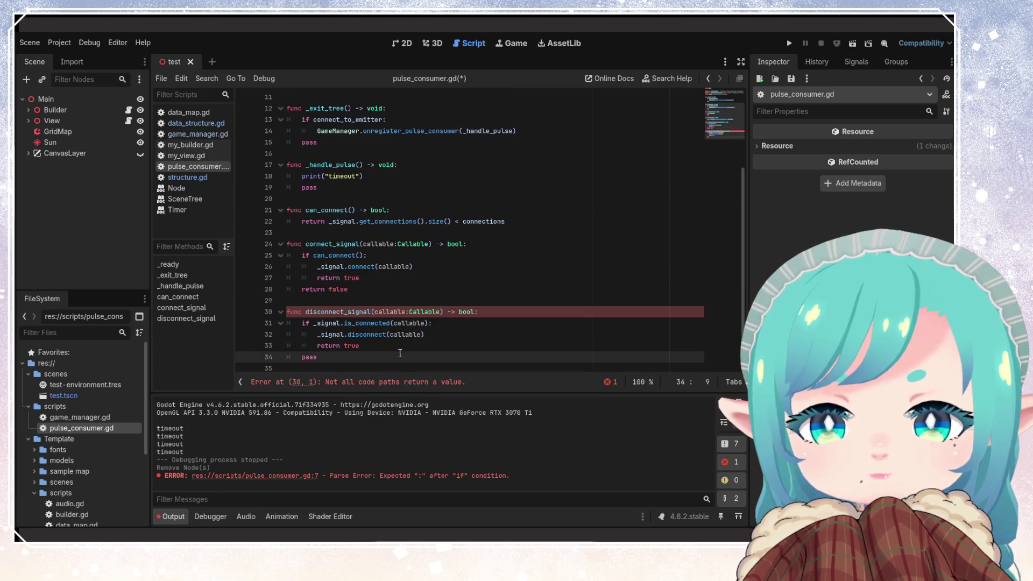
{"action": "mouse_move", "coordinate": [366, 336]}
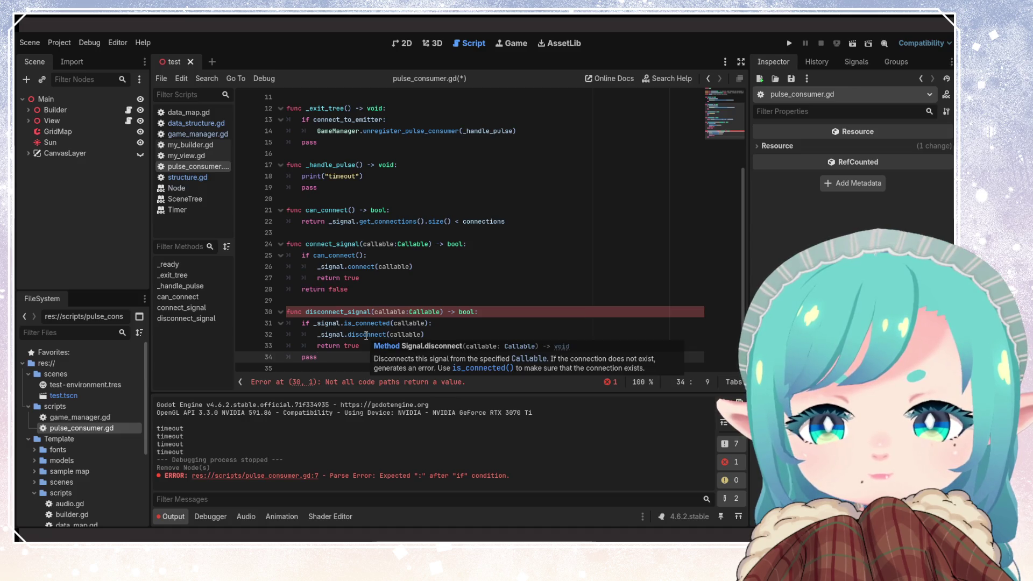
{"action": "double_click", "coordinate": [308, 357]}
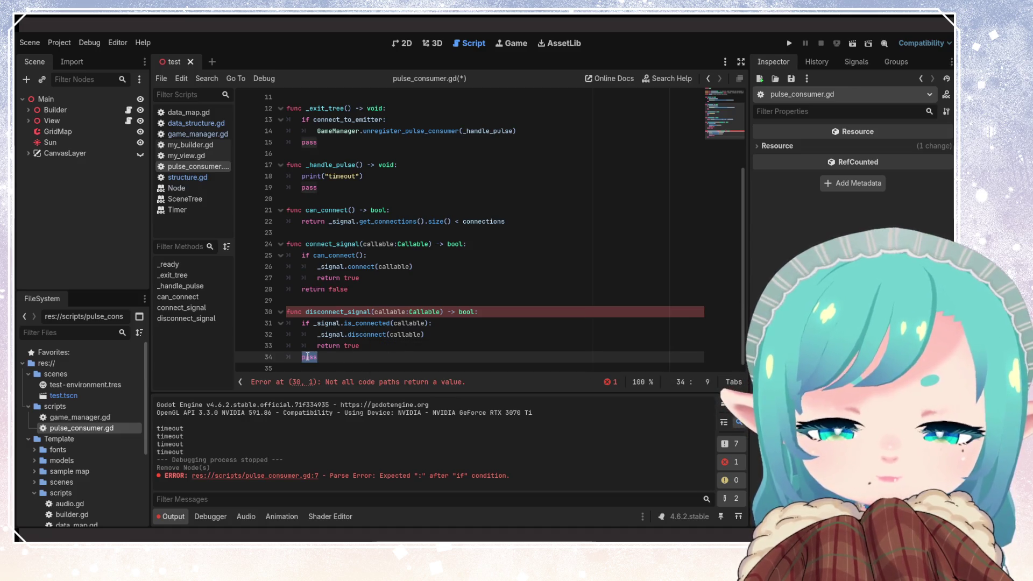
{"action": "type", "text": "return false"}
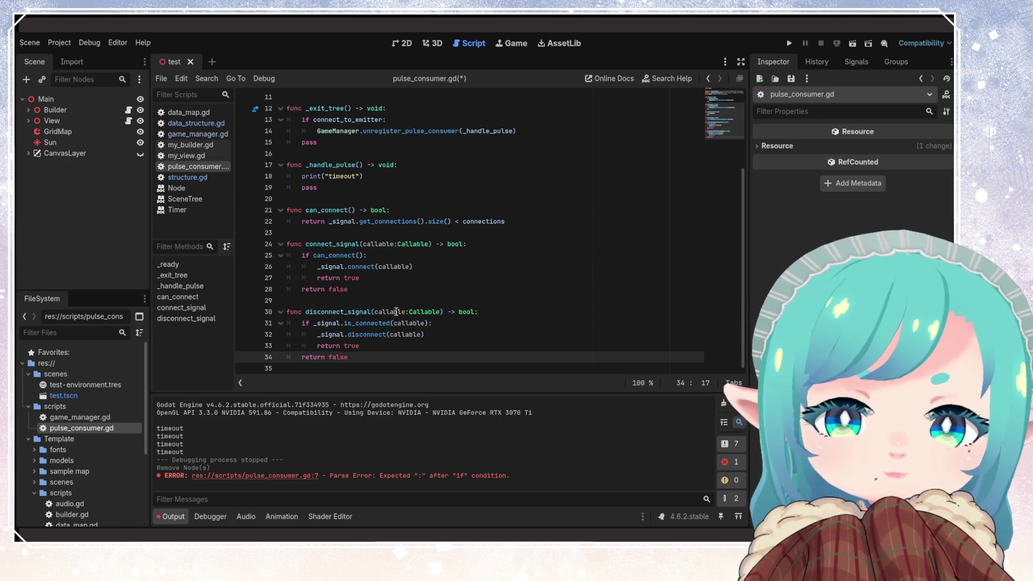
{"action": "left_click", "coordinate": [396, 311]}
{"action": "key", "text": "ctrl+s"}
{"action": "key", "text": "Down"}
{"action": "key", "text": "Down"}
{"action": "key", "text": "Down"}
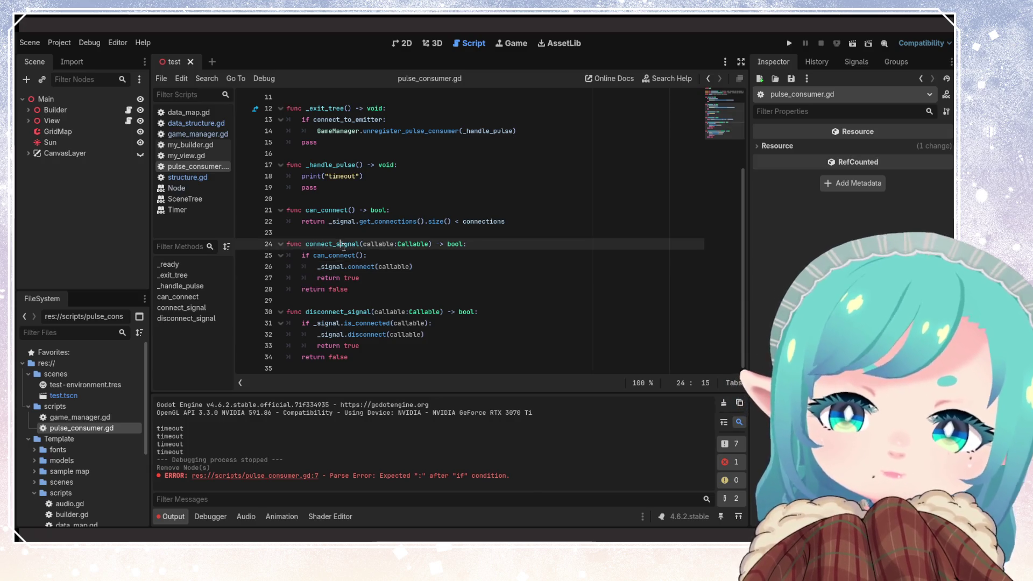
Highlight can_connect to check where it is used, then scroll to the script's top.
{"action": "double_click", "coordinate": [326, 209]}
{"action": "left_click", "coordinate": [417, 290]}
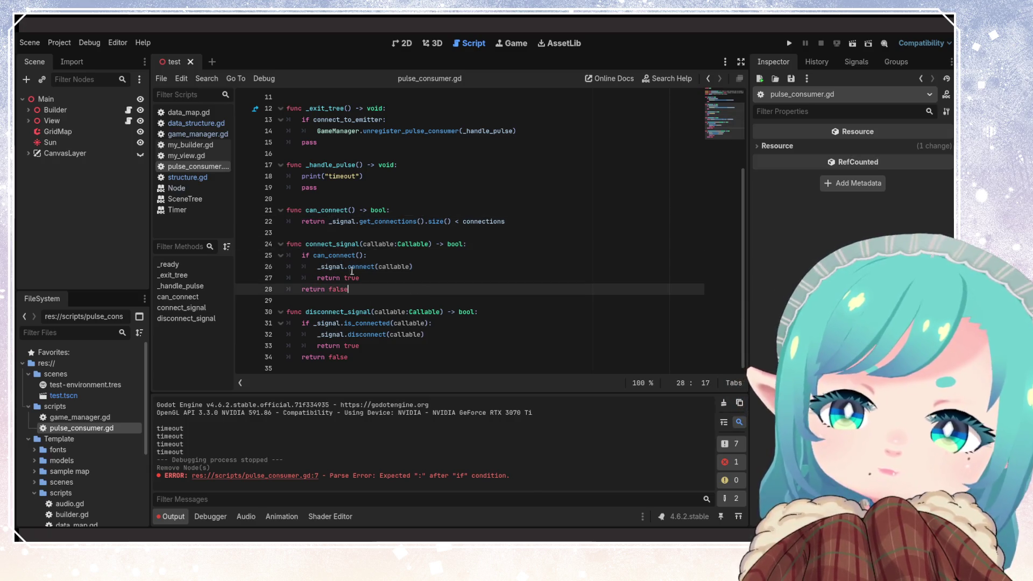
{"action": "left_click", "coordinate": [363, 222]}
{"action": "scroll", "coordinate": [405, 264], "scroll_direction": "up", "scroll_amount": 1}
{"action": "scroll", "coordinate": [405, 264], "scroll_direction": "up", "scroll_amount": 3}
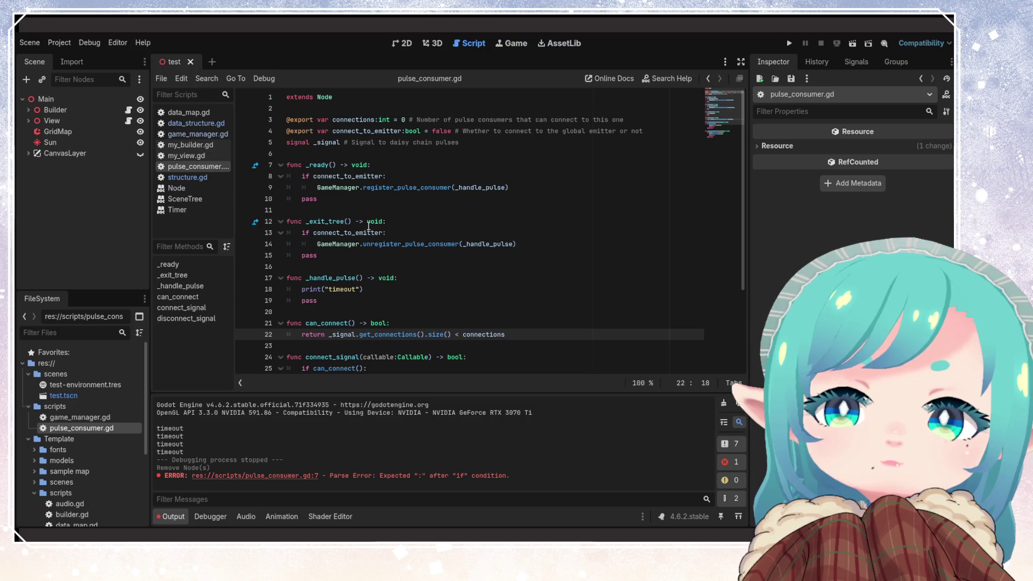
Insert a blank line after the unregister_pulse_consumer call in _exit_tree.
{"action": "left_click", "coordinate": [345, 245]}
{"action": "left_click", "coordinate": [395, 258]}
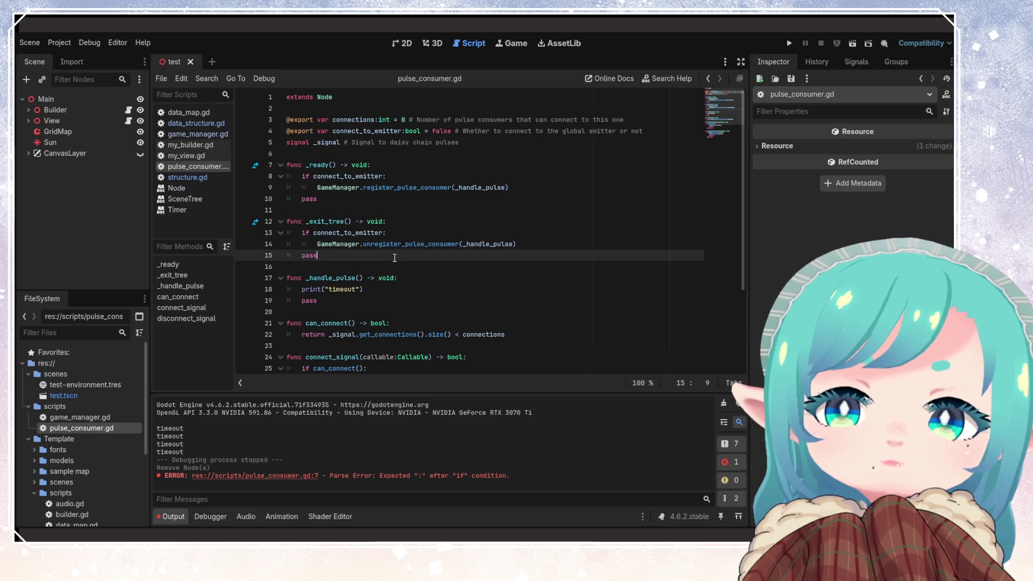
{"action": "left_click", "coordinate": [531, 247]}
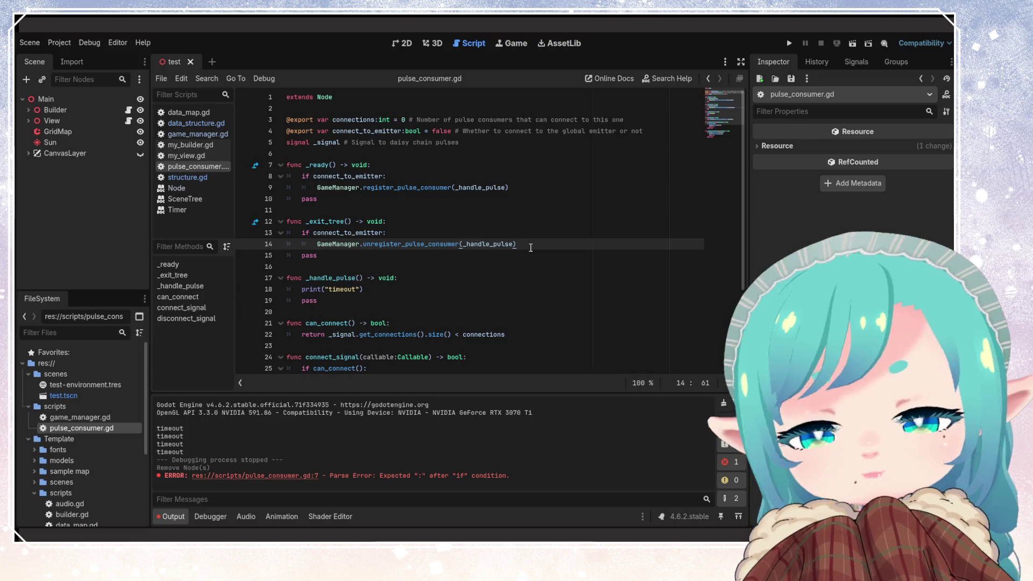
{"action": "key", "text": "Return"}
{"action": "key", "text": "Return"}
{"action": "key", "text": "BackSpace"}
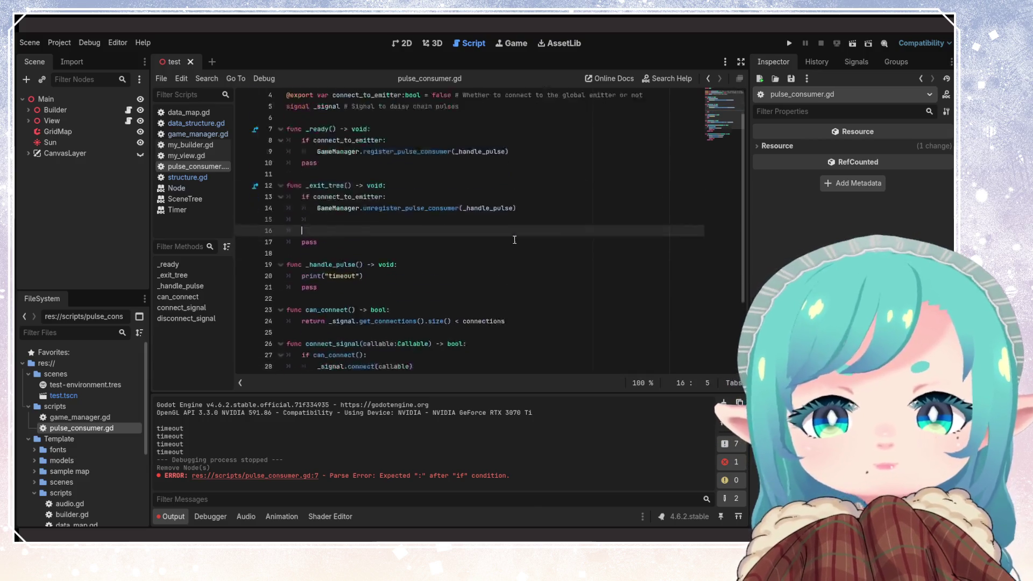
Start typing a _signal.disconnect call in _exit_tree, then erase it again.
{"action": "scroll", "coordinate": [530, 247], "scroll_direction": "down", "scroll_amount": 4}
{"action": "scroll", "coordinate": [513, 240], "scroll_direction": "up", "scroll_amount": 2}
{"action": "scroll", "coordinate": [513, 240], "scroll_direction": "up", "scroll_amount": 2}
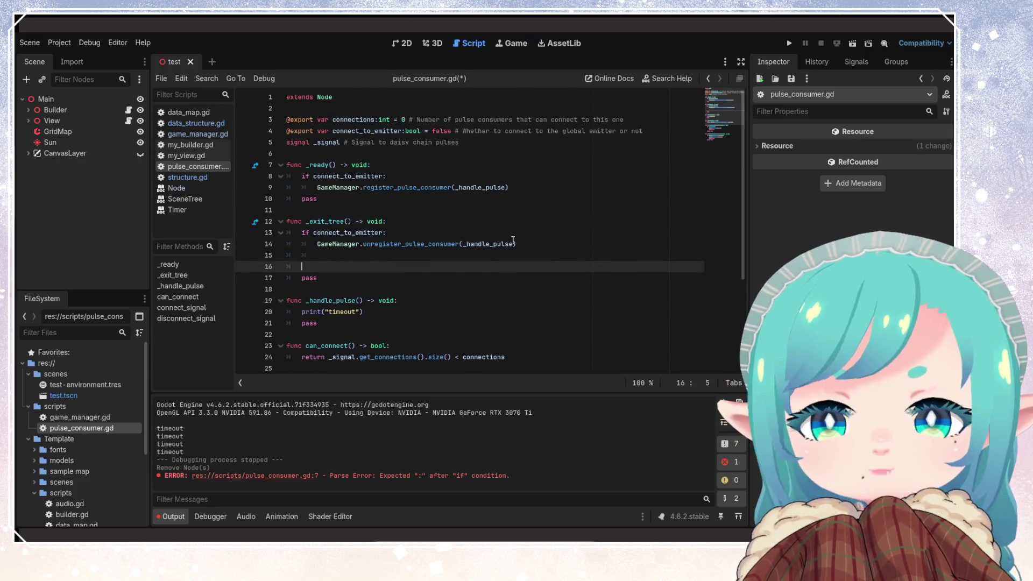
{"action": "type", "text": "disconnect"}
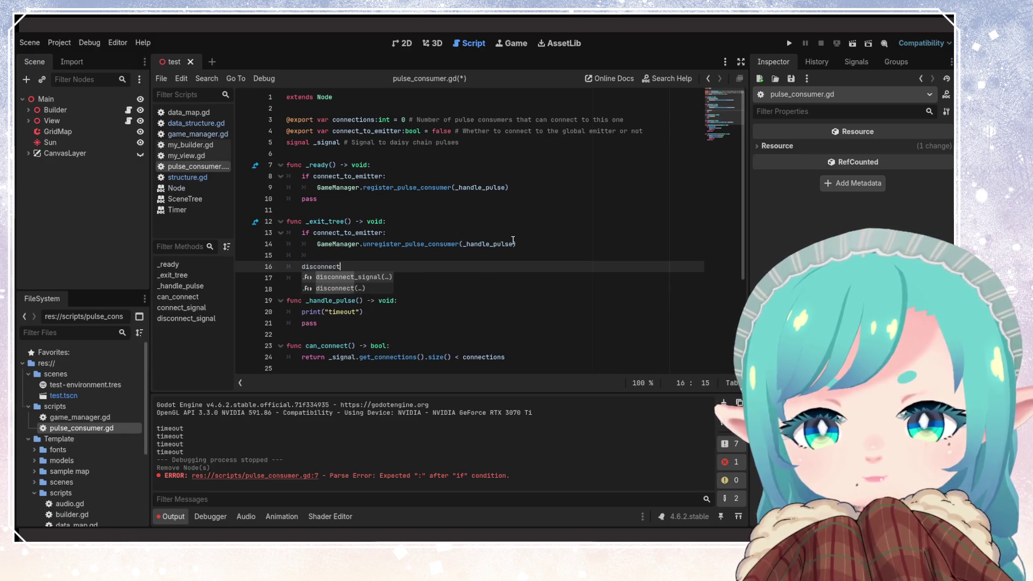
{"action": "type", "text": "_s"}
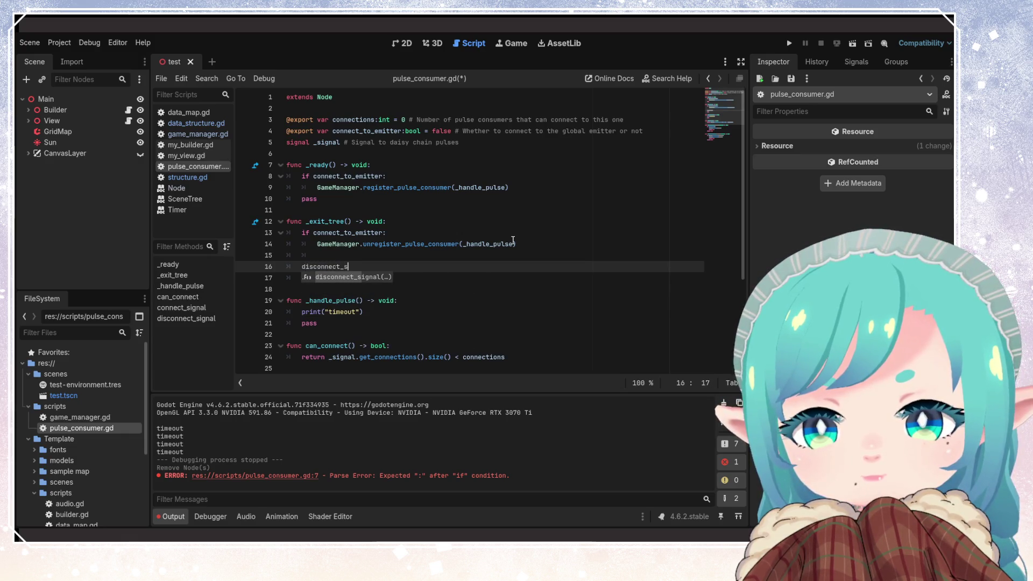
{"action": "key", "text": "BackSpace"}
{"action": "key", "text": "BackSpace"}
{"action": "key", "text": "BackSpace"}
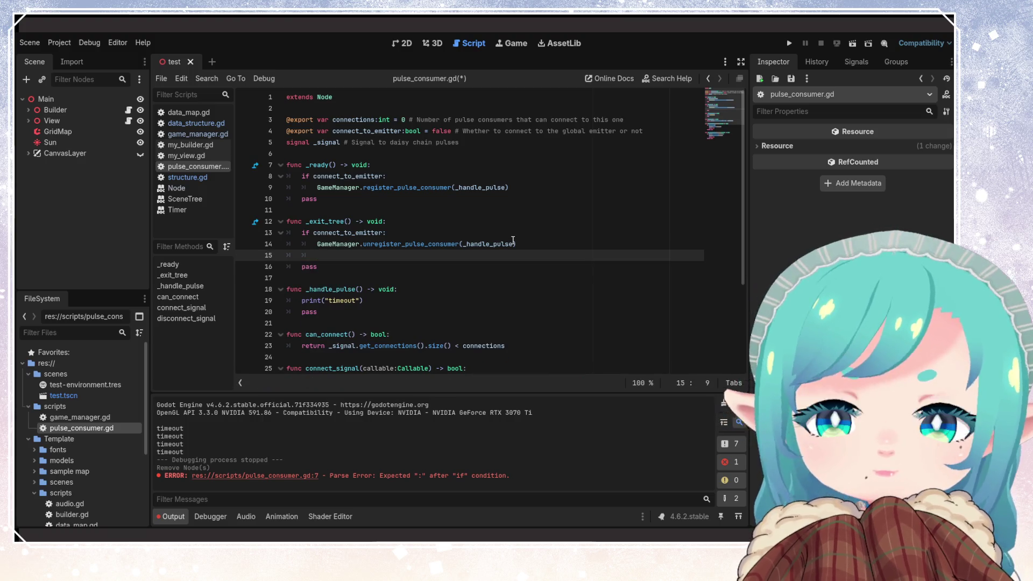
{"action": "scroll", "coordinate": [513, 240], "scroll_direction": "down", "scroll_amount": 4}
{"action": "scroll", "coordinate": [470, 233], "scroll_direction": "up", "scroll_amount": 4}
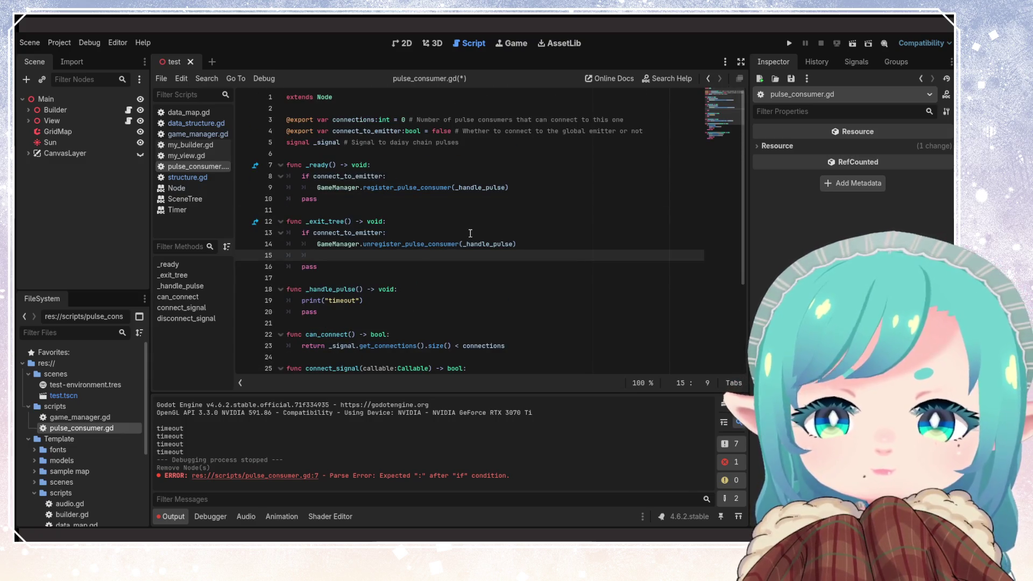
{"action": "key", "text": "Return"}
{"action": "type", "text": "_sign"}
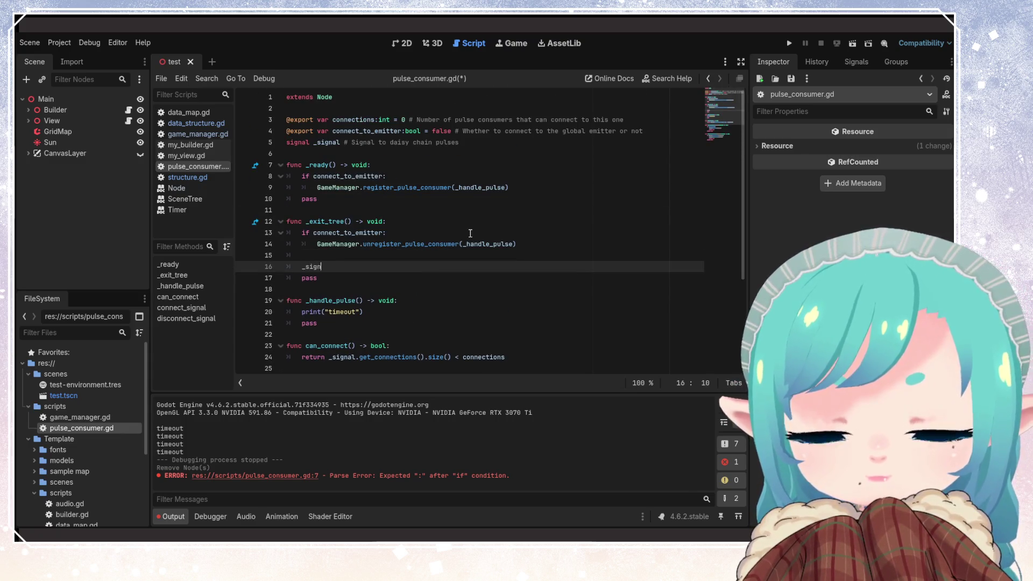
{"action": "type", "text": "al.dis"}
{"action": "key", "text": "Return"}
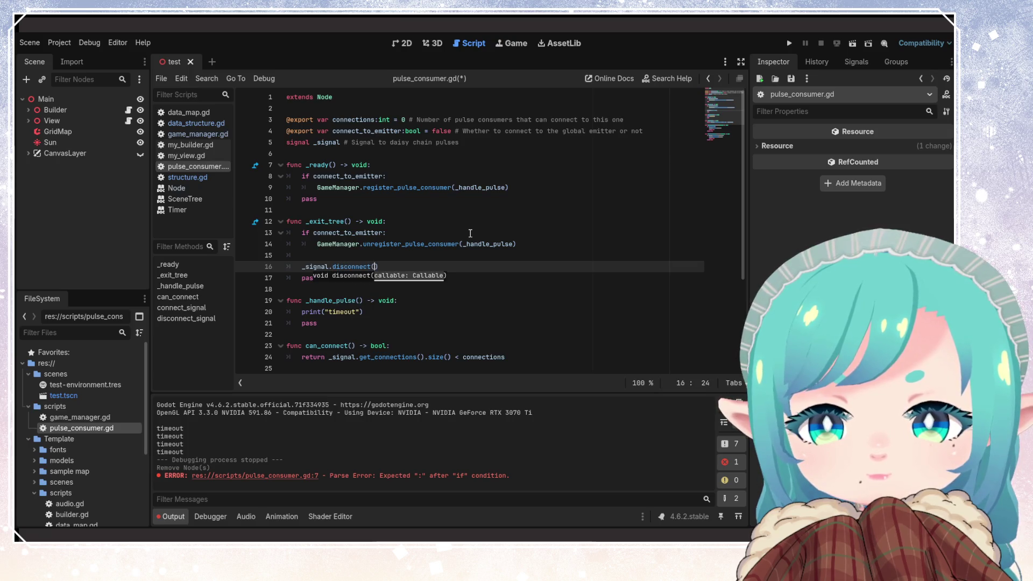
{"action": "key", "text": "BackSpace"}
{"action": "key", "text": "BackSpace"}
{"action": "key", "text": "BackSpace"}
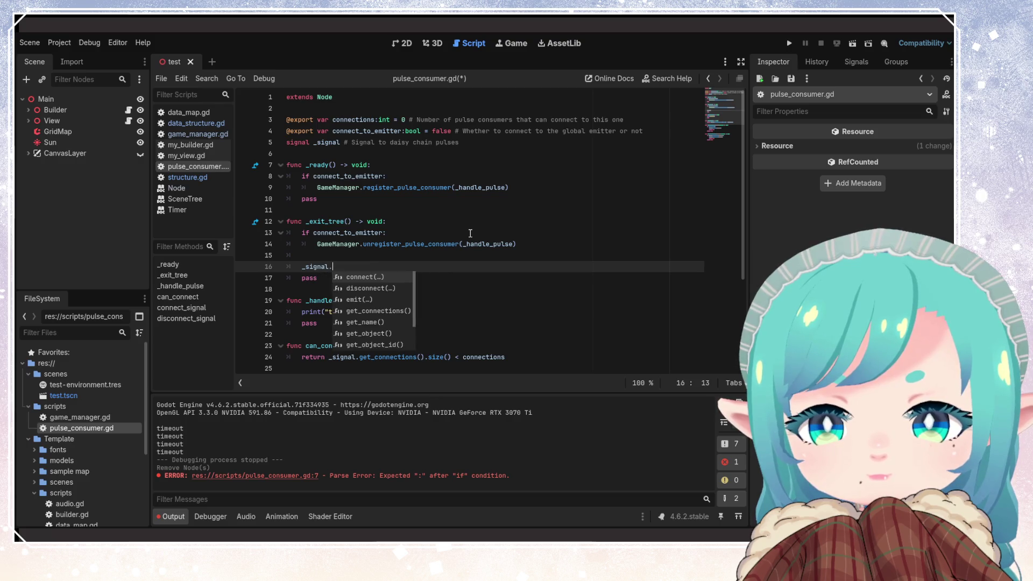
Delete the unfinished '_signal.' line and the blank line above it, then save.
{"action": "scroll", "coordinate": [372, 307], "scroll_direction": "down", "scroll_amount": 2}
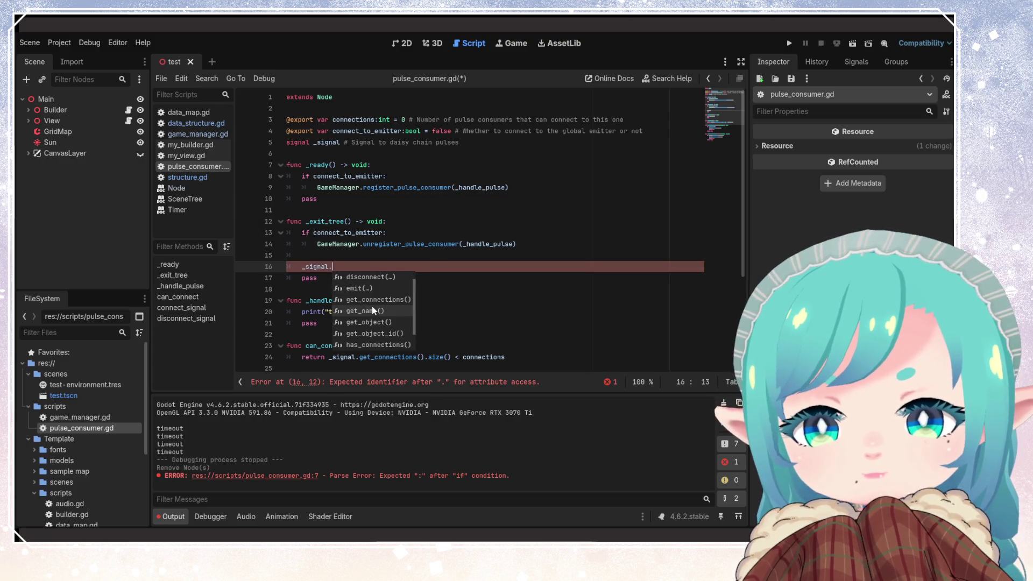
{"action": "scroll", "coordinate": [372, 306], "scroll_direction": "down", "scroll_amount": 1}
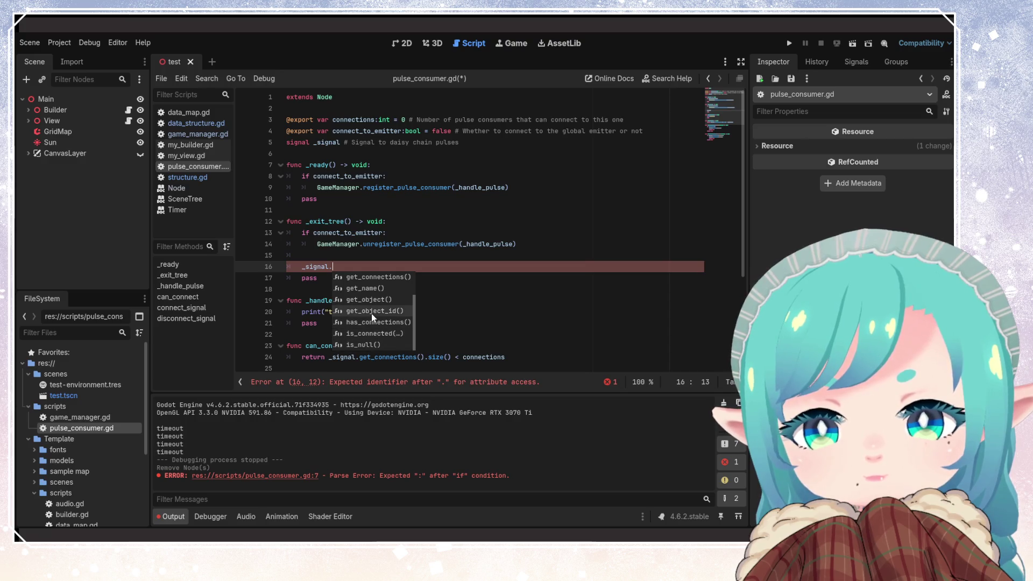
{"action": "scroll", "coordinate": [372, 314], "scroll_direction": "up", "scroll_amount": 3}
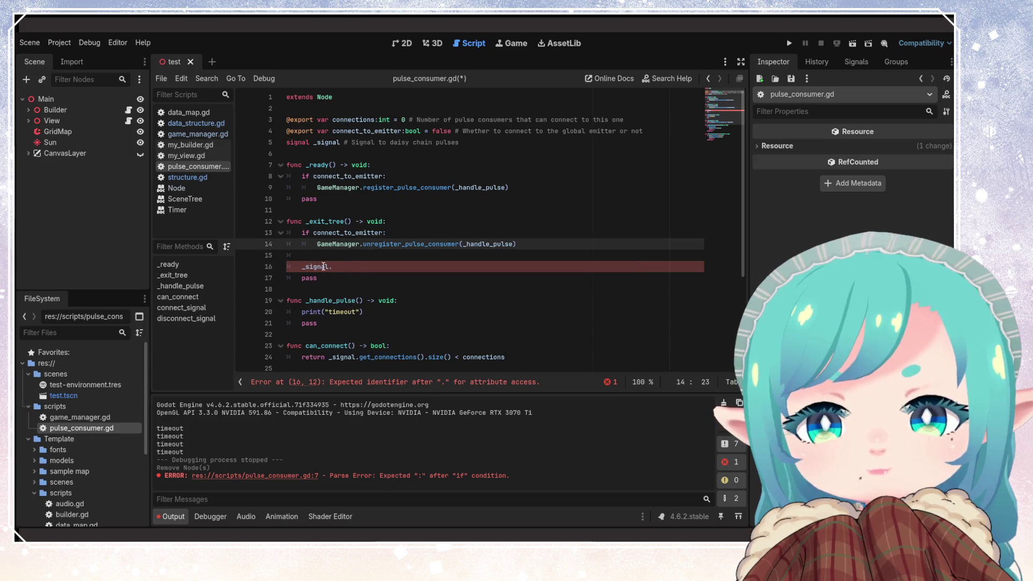
{"action": "left_click_drag", "start_coordinate": [334, 267], "coordinate": [233, 267]}
{"action": "key", "text": "BackSpace"}
{"action": "key", "text": "BackSpace"}
{"action": "key", "text": "BackSpace"}
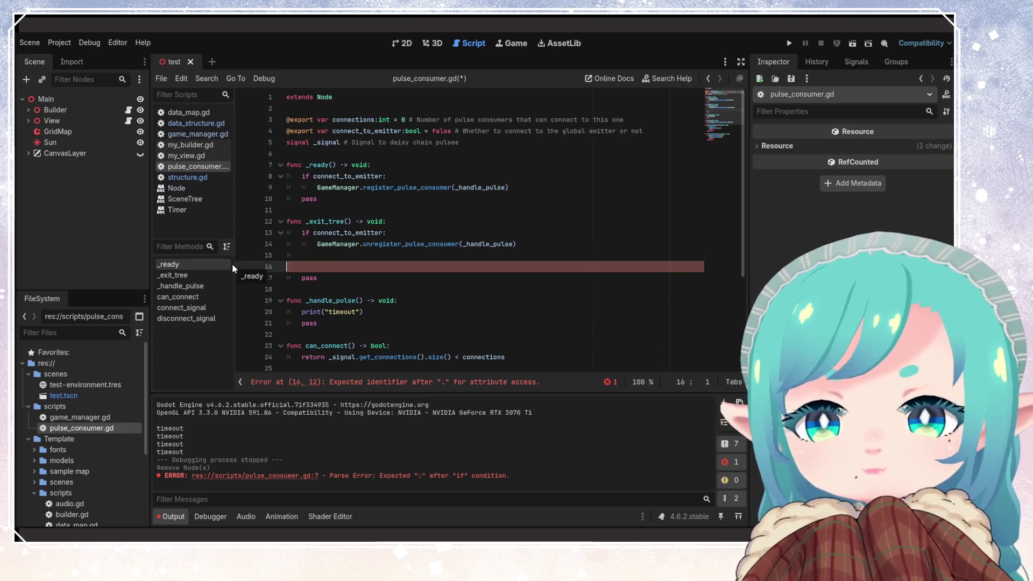
{"action": "key", "text": "ctrl+s"}
{"action": "key", "text": "Down"}
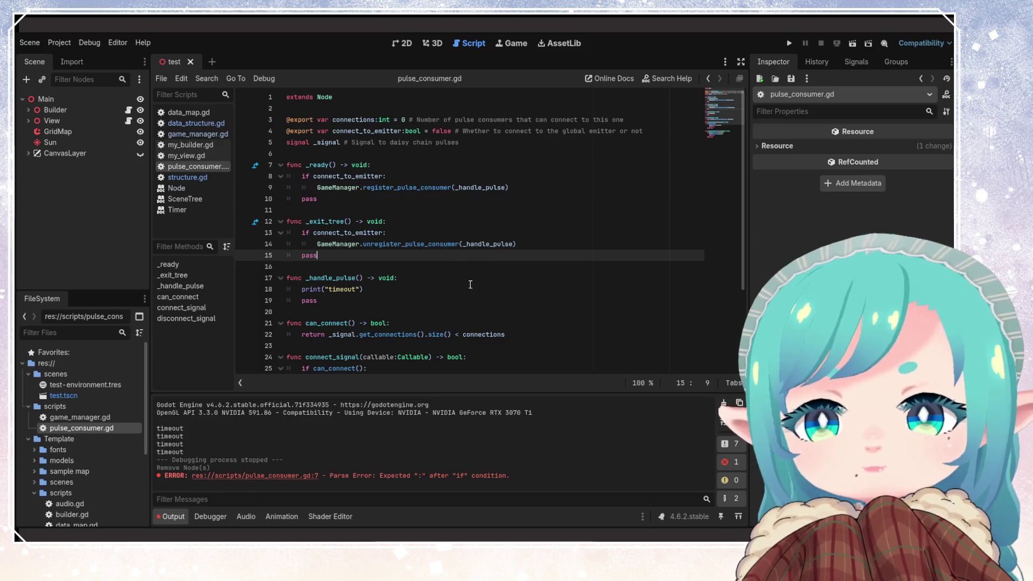
{"action": "scroll", "coordinate": [442, 178], "scroll_direction": "down", "scroll_amount": 3}
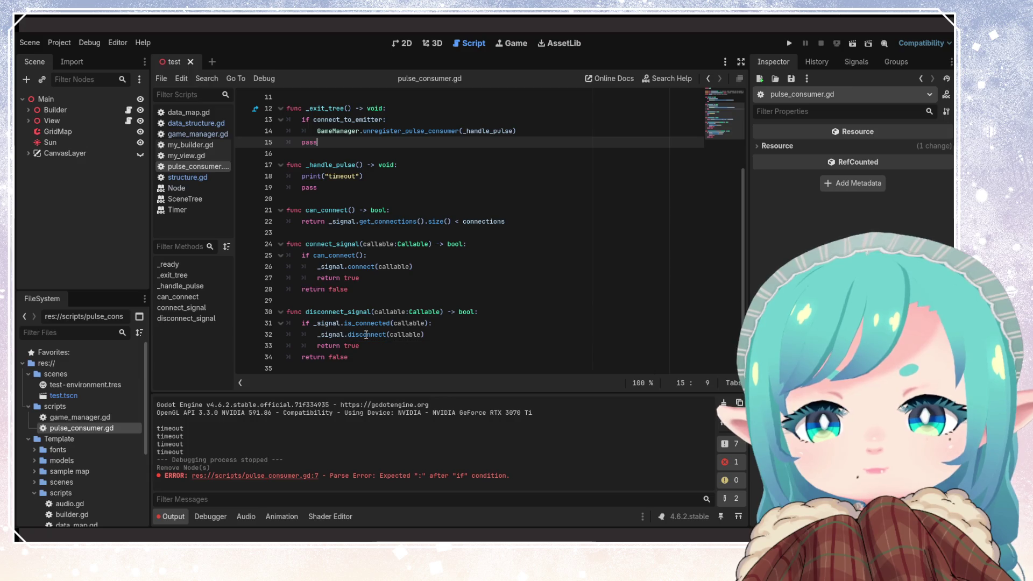
{"action": "mouse_move", "coordinate": [366, 334]}
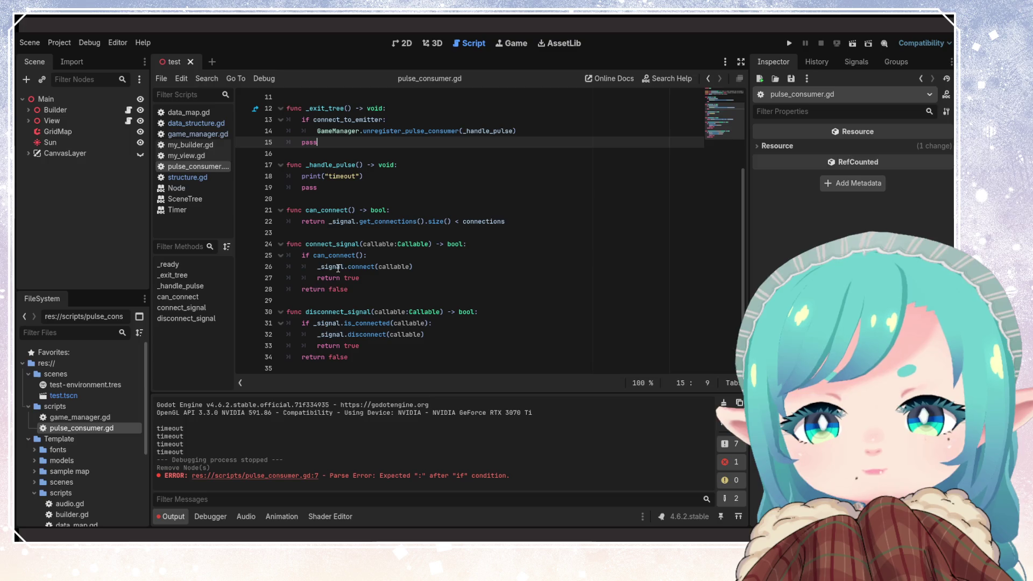
{"action": "left_click", "coordinate": [361, 243]}
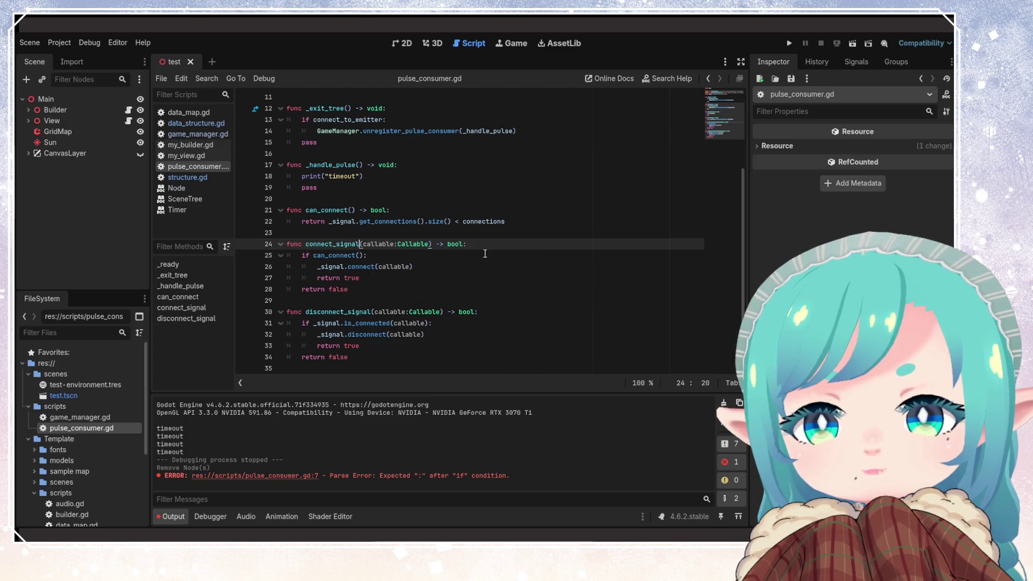
{"action": "scroll", "coordinate": [404, 250], "scroll_direction": "up", "scroll_amount": 5}
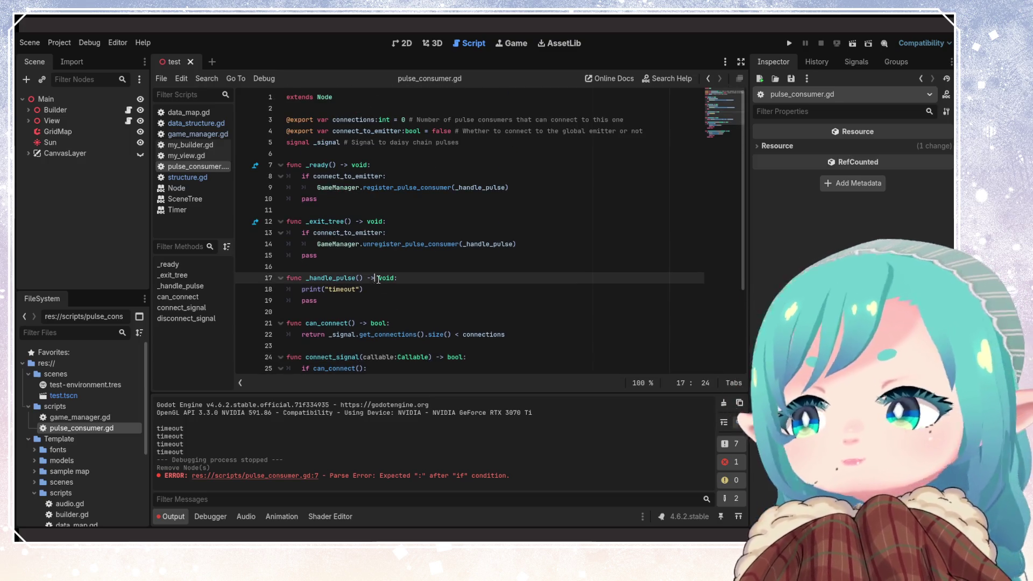
{"action": "left_click", "coordinate": [421, 290]}
{"action": "left_click", "coordinate": [420, 297]}
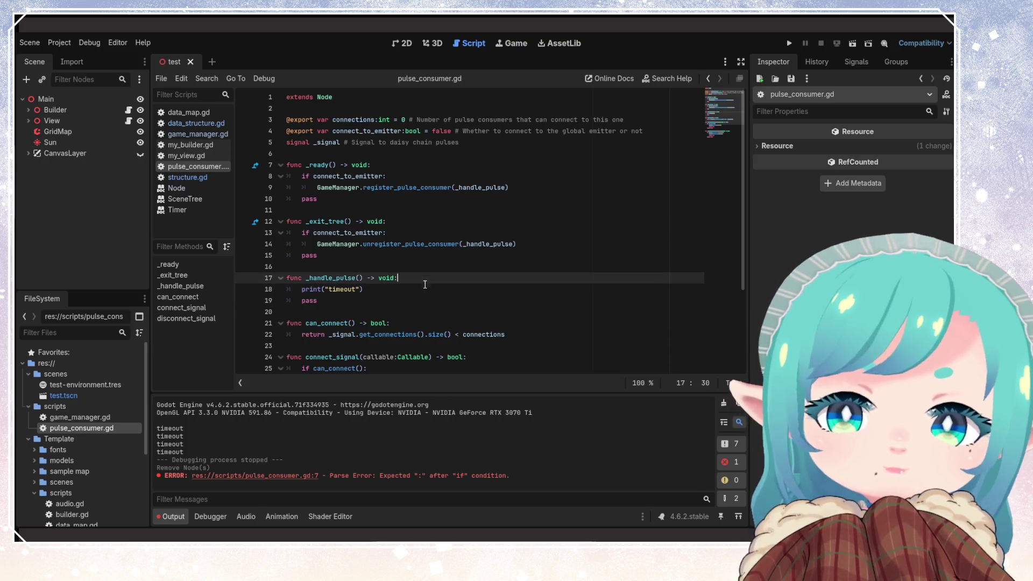
{"action": "left_click", "coordinate": [419, 278]}
Type a '_signal()' line into _handle_pulse.
{"action": "key", "text": "Return"}
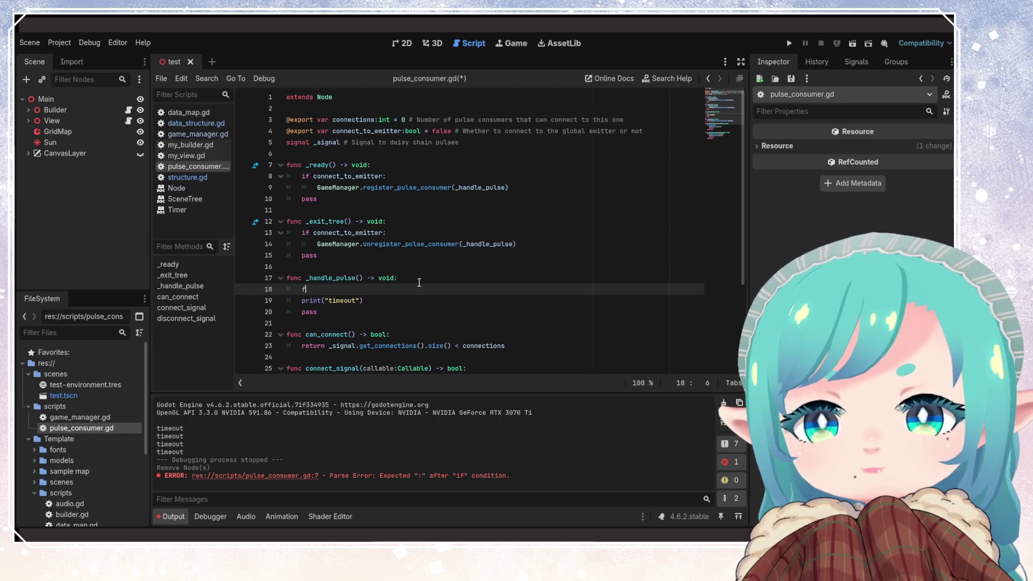
{"action": "type", "text": "_"}
{"action": "key", "text": "Escape"}
{"action": "type", "text": "sign"}
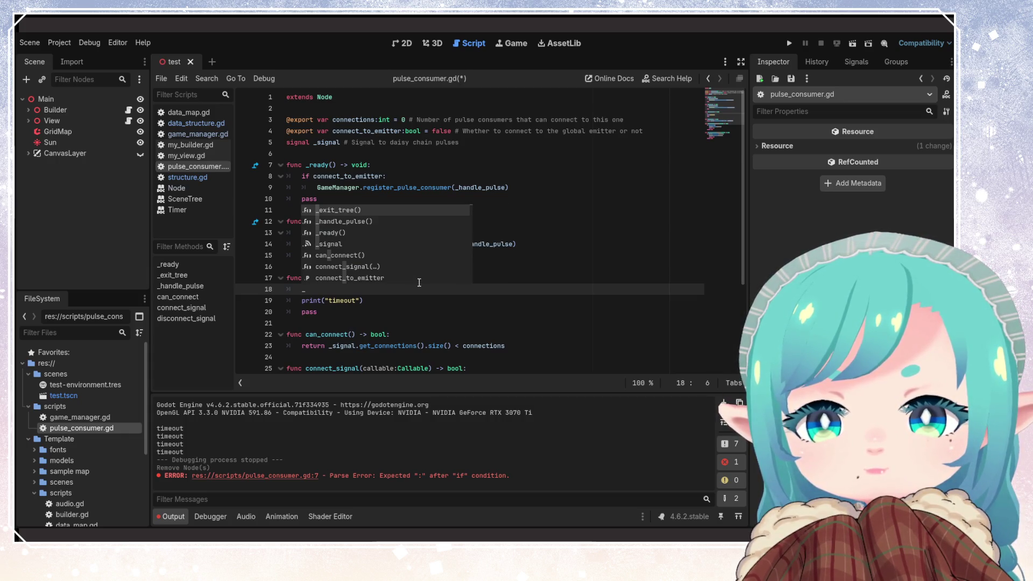
{"action": "type", "text": "al.em"}
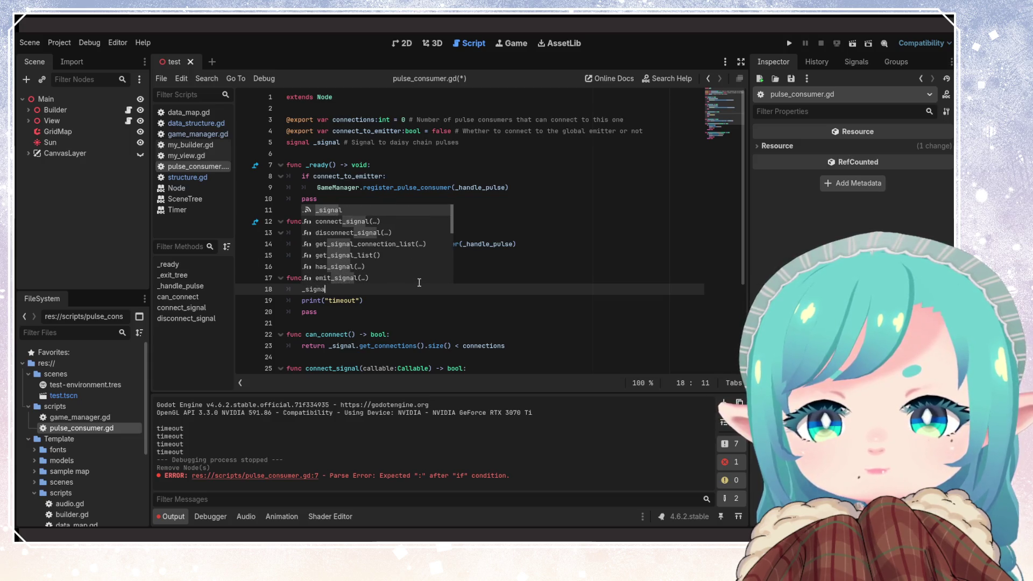
{"action": "type", "text": "it"}
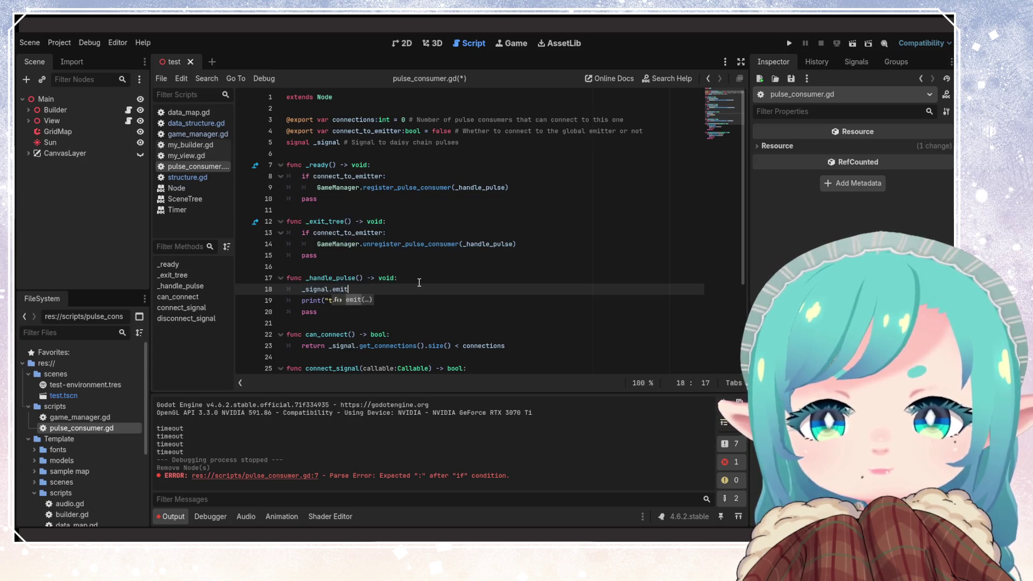
{"action": "key", "text": "BackSpace"}
{"action": "key", "text": "BackSpace"}
{"action": "key", "text": "BackSpace"}
{"action": "type", "text": "()"}
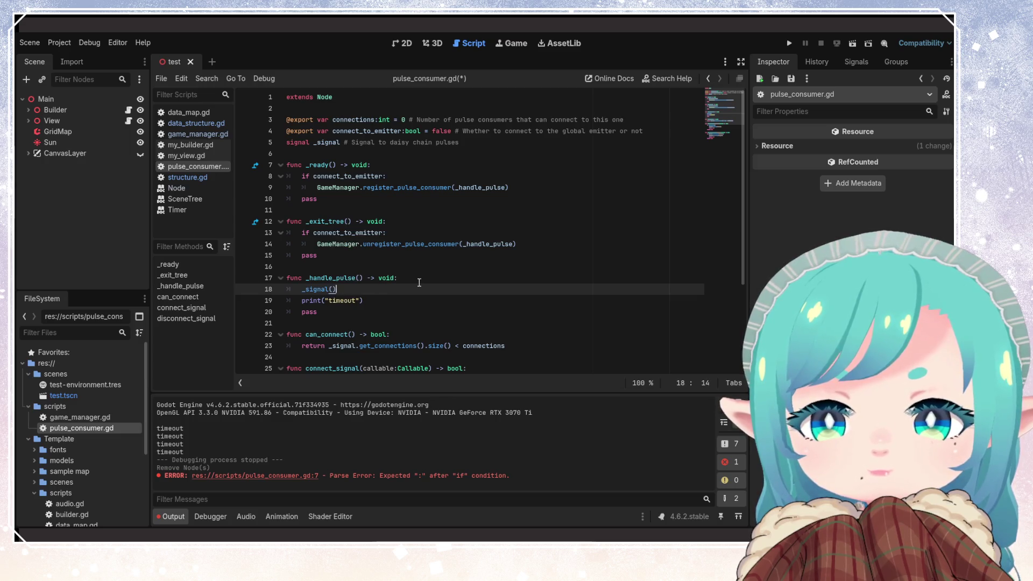
Move print("timeout") above the _signal line and remove the leftover empty line.
{"action": "left_click", "coordinate": [420, 283]}
{"action": "key", "text": "Down"}
{"action": "key", "text": "Down"}
{"action": "key", "text": "shift+Home"}
{"action": "key", "text": "shift+Home"}
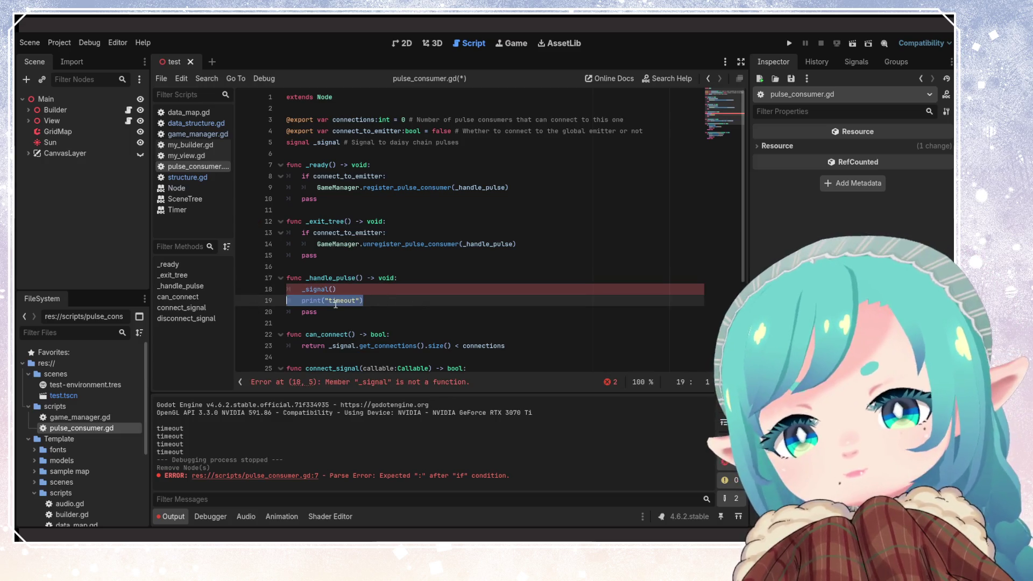
{"action": "key", "text": "BackSpace"}
{"action": "left_click", "coordinate": [313, 289]}
{"action": "type", "text": "print(\"timeout\")"}
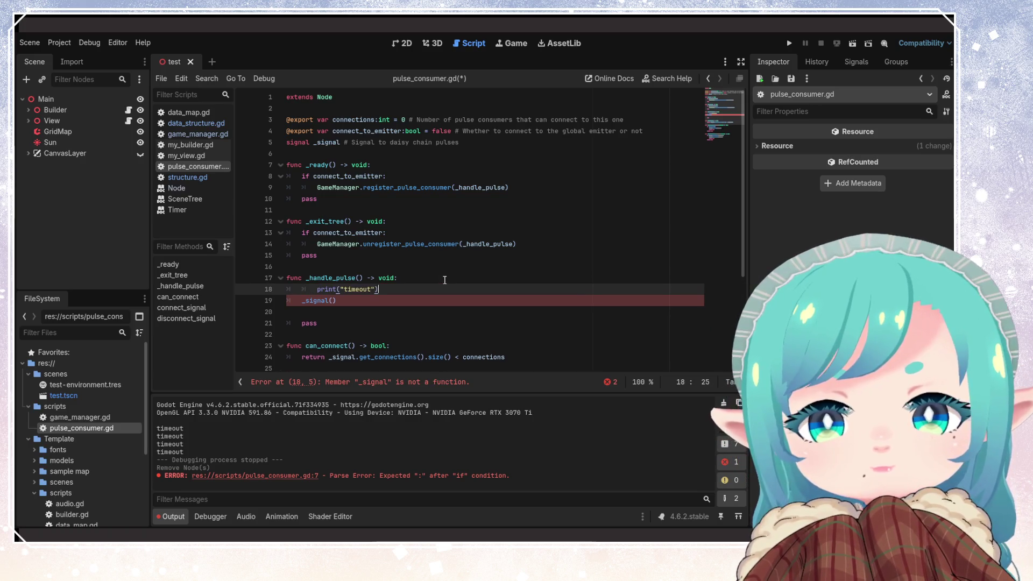
{"action": "key", "text": "shift+Tab"}
{"action": "left_click", "coordinate": [357, 309]}
{"action": "key", "text": "BackSpace"}
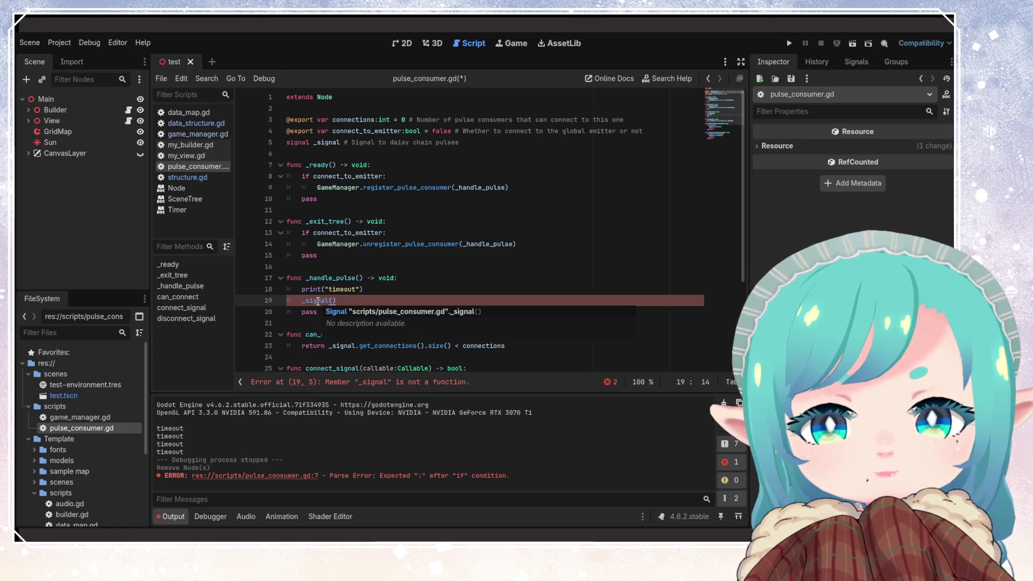
Turn the call into '_signal.emit()' and save pulse_consumer.gd.
{"action": "left_click", "coordinate": [318, 301]}
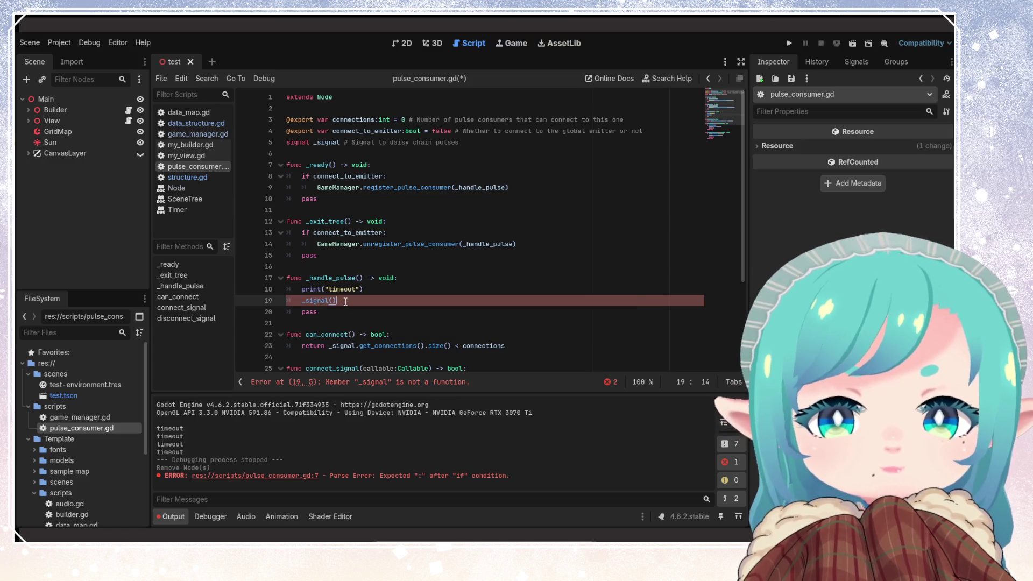
{"action": "key", "text": "BackSpace"}
{"action": "key", "text": "BackSpace"}
{"action": "type", "text": "emt"}
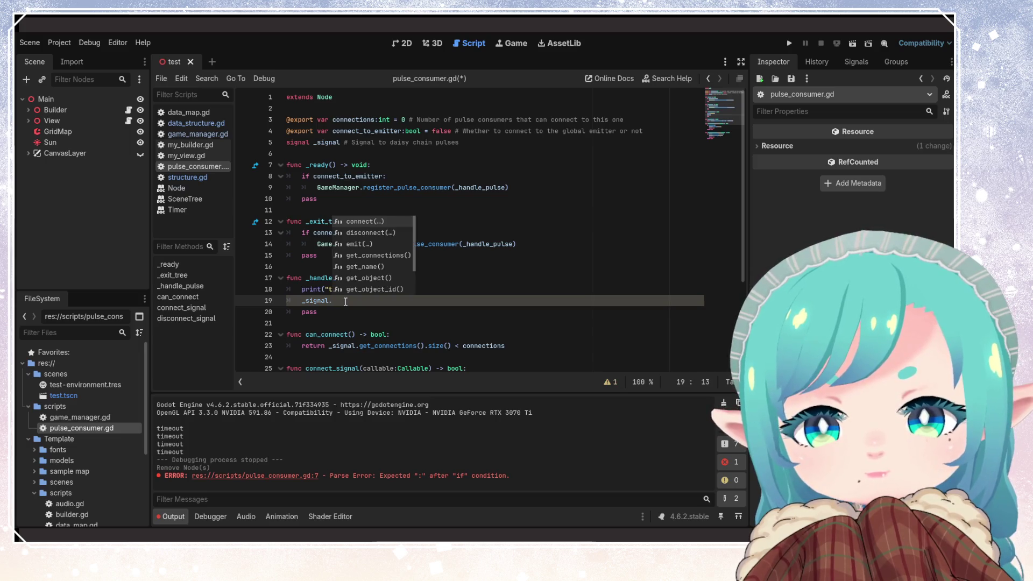
{"action": "key", "text": "BackSpace"}
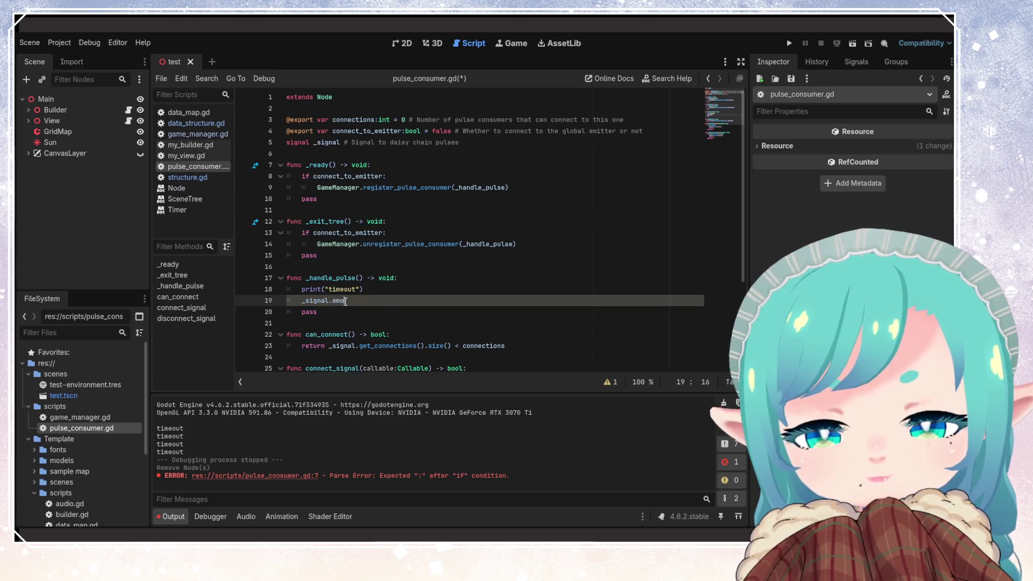
{"action": "type", "text": "it()"}
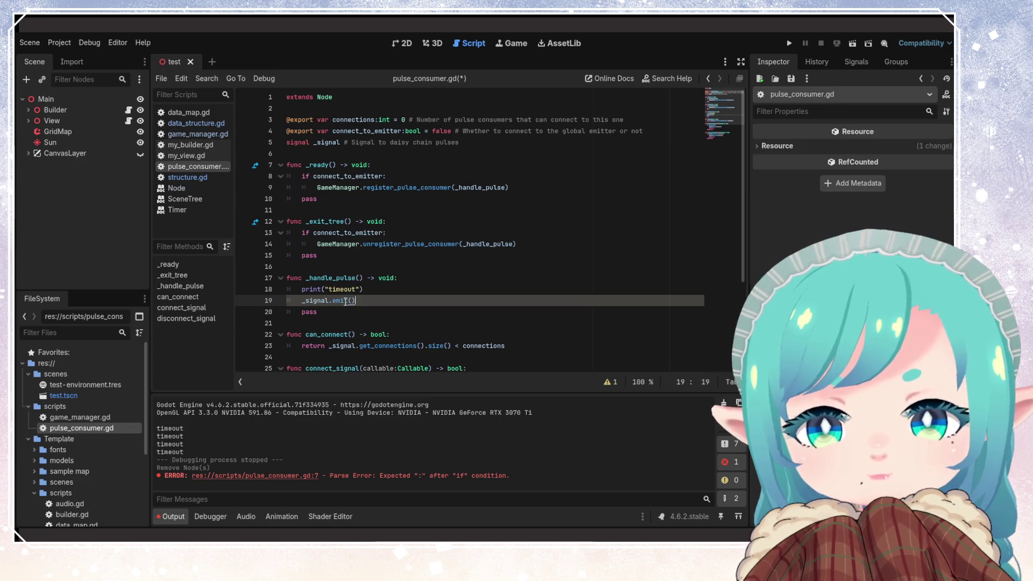
{"action": "left_click", "coordinate": [415, 272]}
{"action": "left_click", "coordinate": [354, 311]}
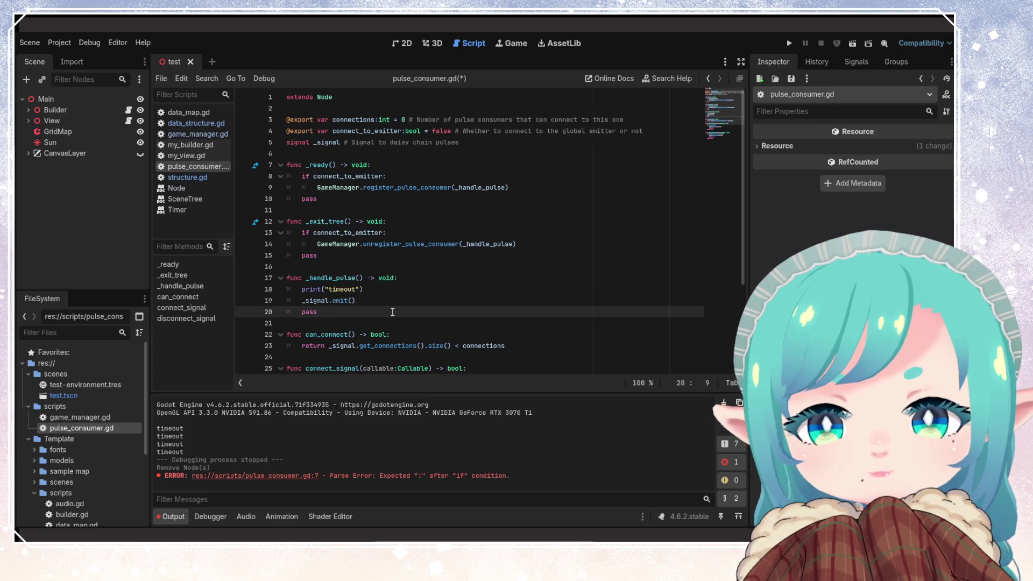
{"action": "key", "text": "ctrl+s"}
{"action": "scroll", "coordinate": [376, 292], "scroll_direction": "down", "scroll_amount": 4}
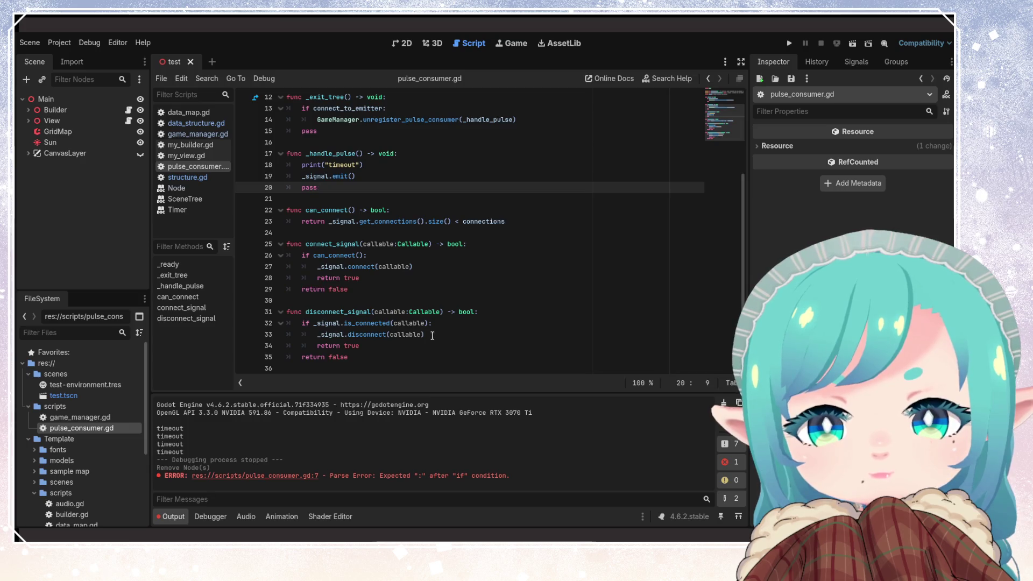
Add a '#todo' note after print("timeout"), save, and look over the script.
{"action": "left_click", "coordinate": [377, 166]}
{"action": "type", "text": "#todo"}
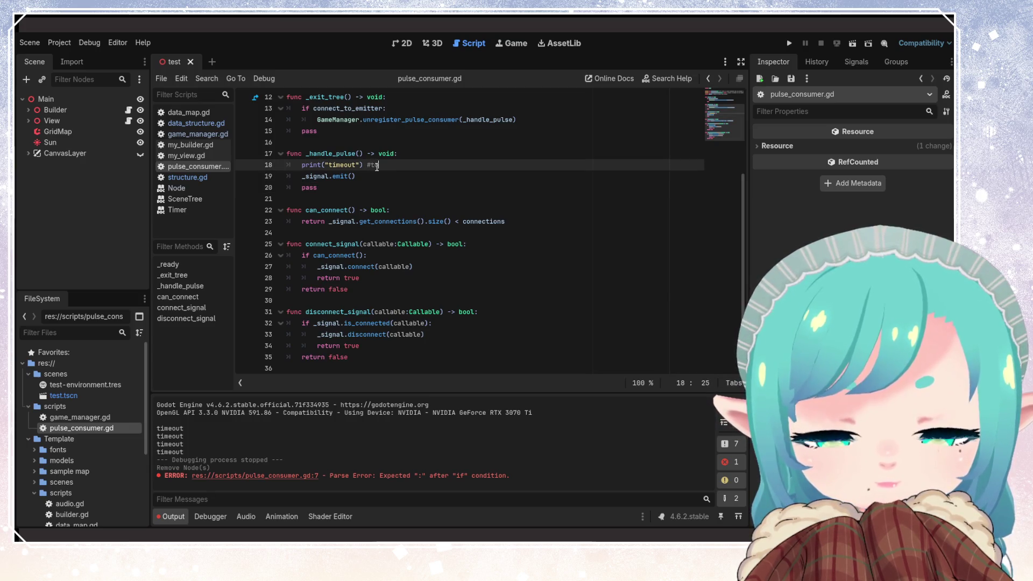
{"action": "key", "text": "ctrl+s"}
{"action": "left_click", "coordinate": [425, 221]}
{"action": "scroll", "coordinate": [410, 128], "scroll_direction": "up", "scroll_amount": 4}
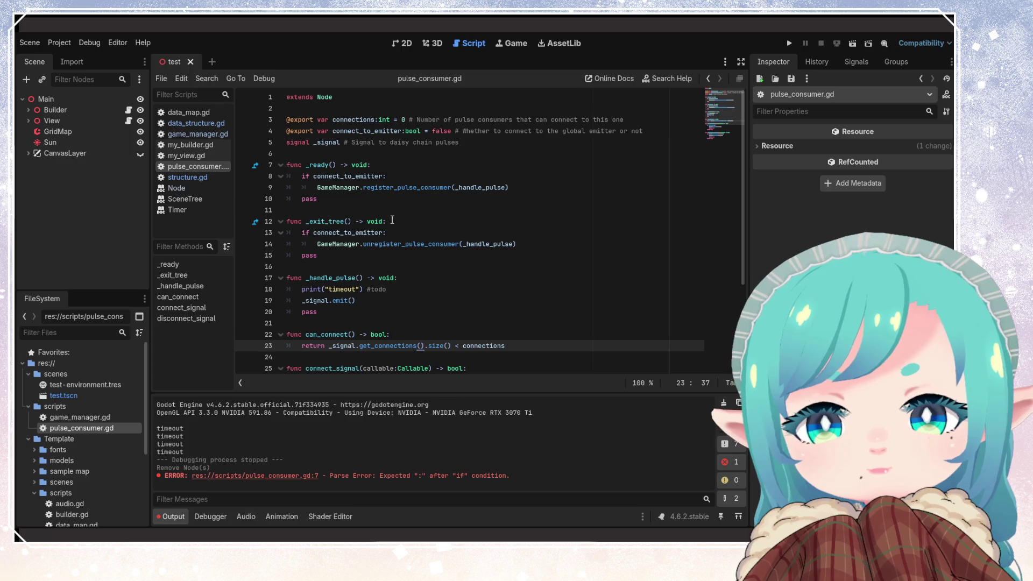
{"action": "scroll", "coordinate": [392, 220], "scroll_direction": "down", "scroll_amount": 3}
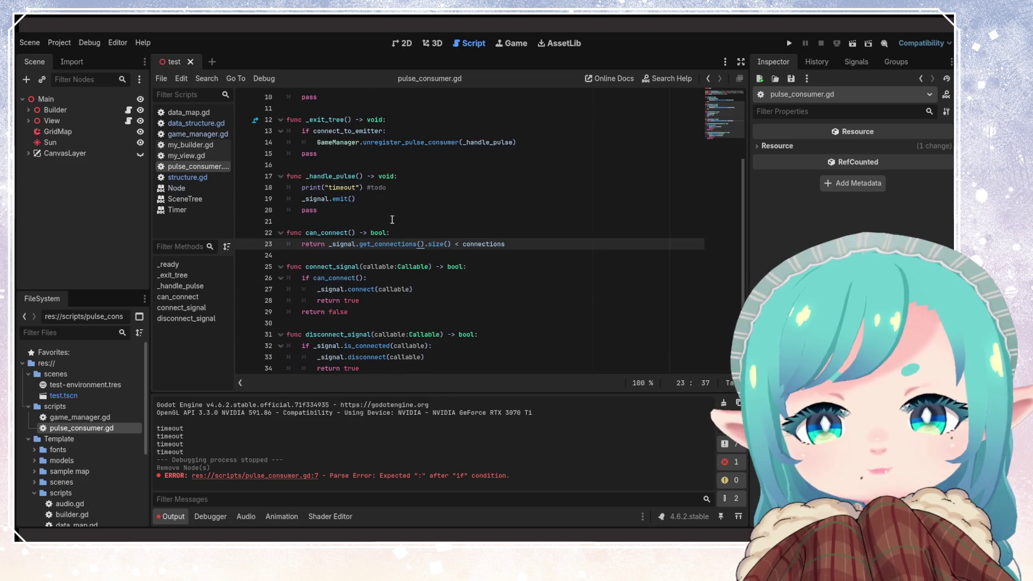
{"action": "scroll", "coordinate": [392, 220], "scroll_direction": "down", "scroll_amount": 1}
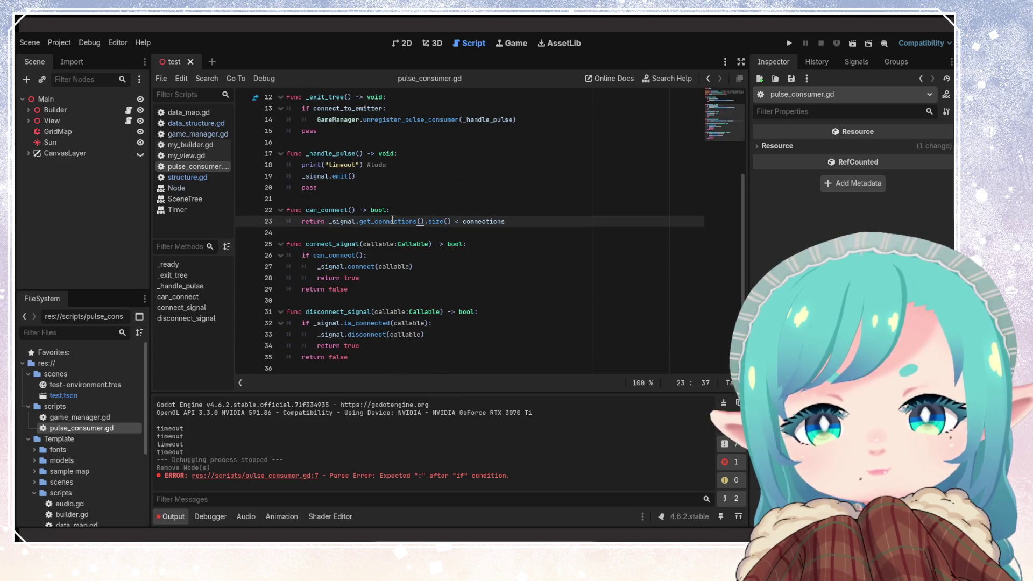
{"action": "left_click", "coordinate": [388, 194]}
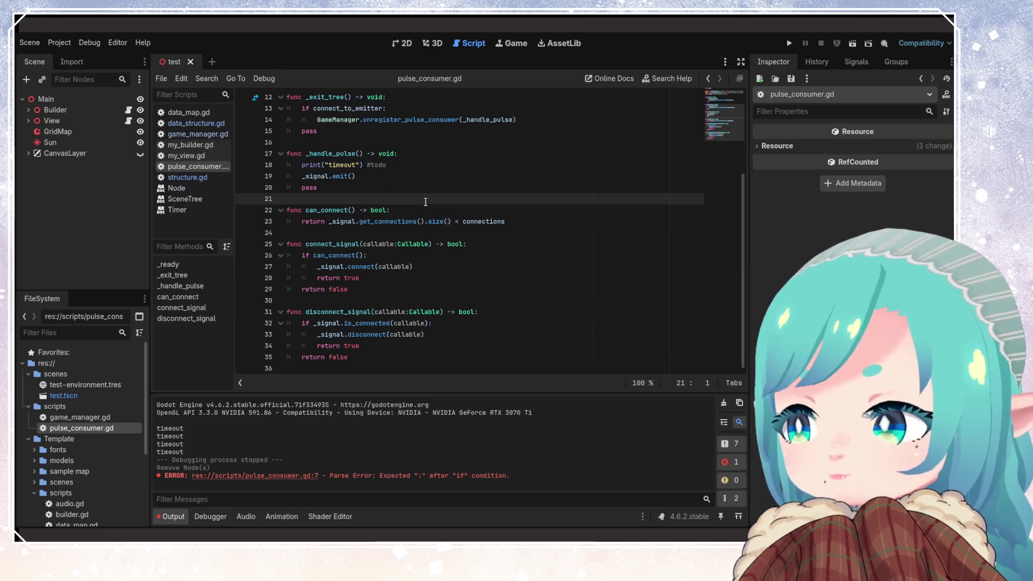
{"action": "scroll", "coordinate": [424, 201], "scroll_direction": "up", "scroll_amount": 3}
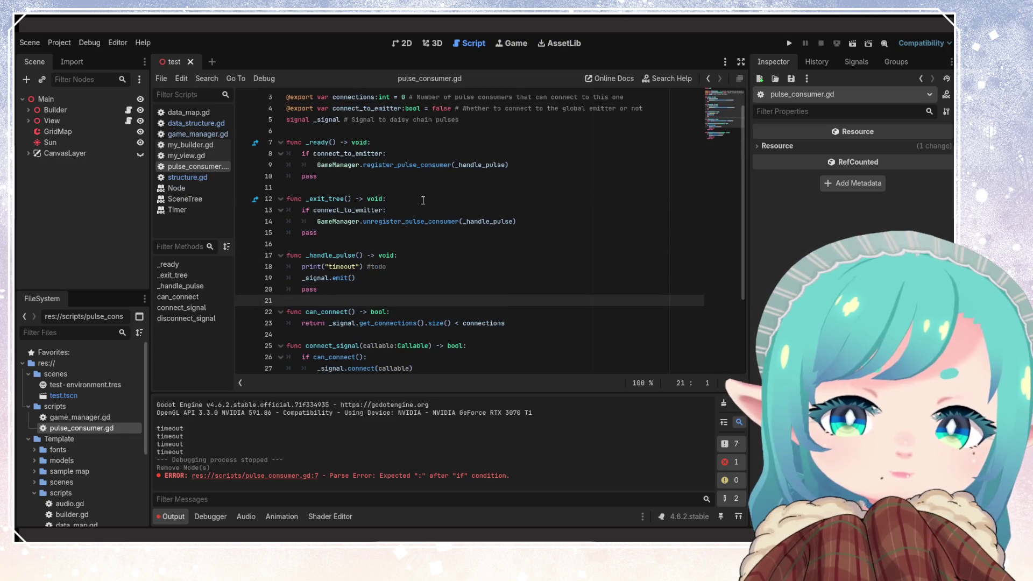
{"action": "scroll", "coordinate": [423, 200], "scroll_direction": "down", "scroll_amount": 3}
{"action": "left_click", "coordinate": [430, 301]}
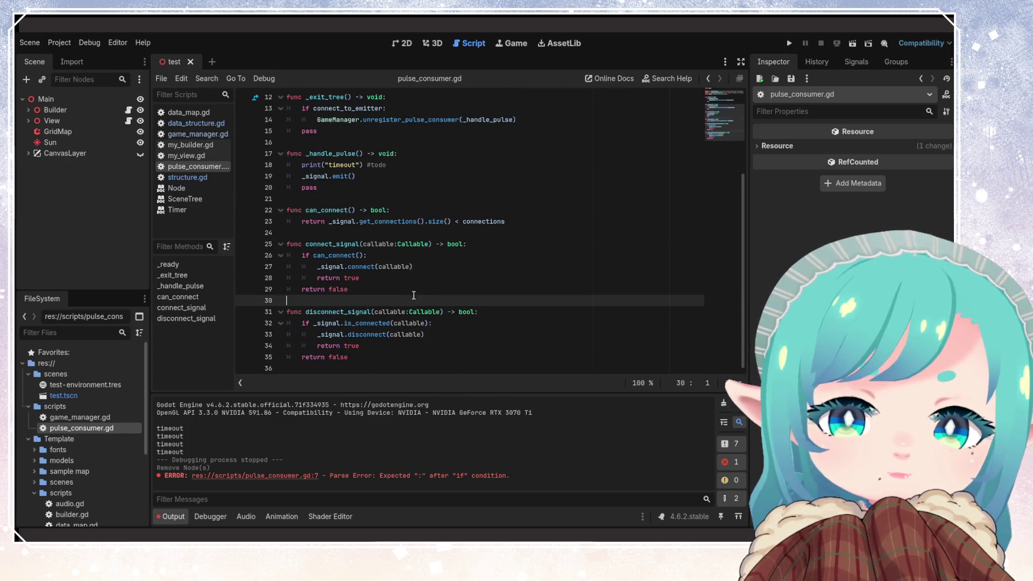
{"action": "left_click", "coordinate": [435, 334]}
Run the project, stop it with F8, and open game_manager.gd.
{"action": "left_click", "coordinate": [790, 43]}
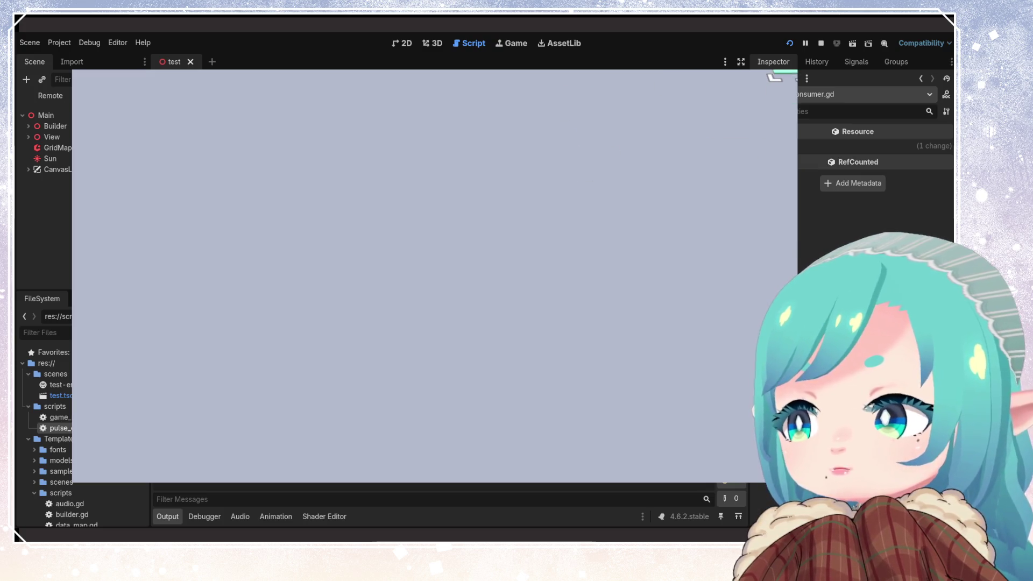
{"action": "key", "text": "F8"}
{"action": "scroll", "coordinate": [421, 94], "scroll_direction": "up", "scroll_amount": 4}
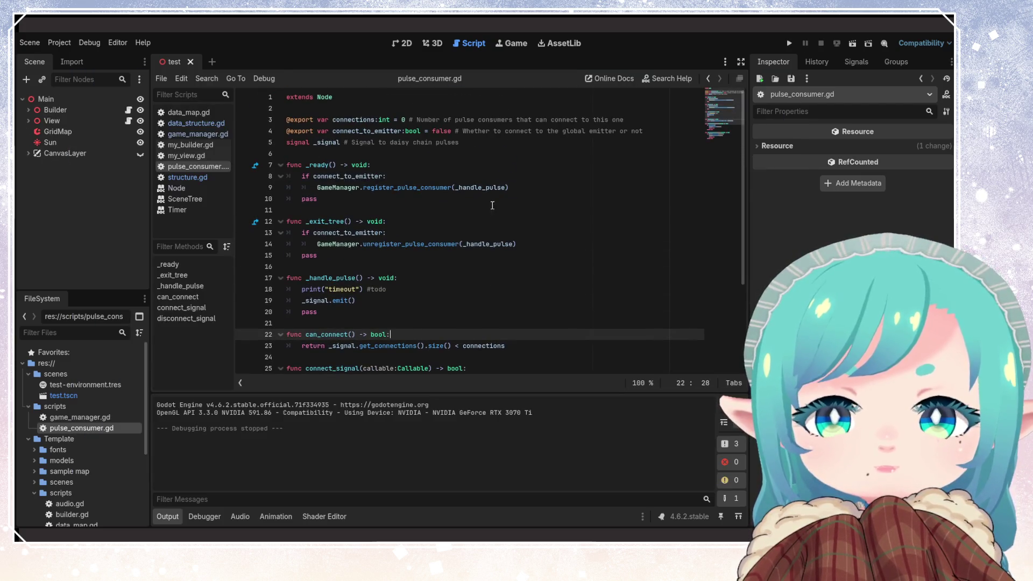
{"action": "left_click", "coordinate": [388, 177]}
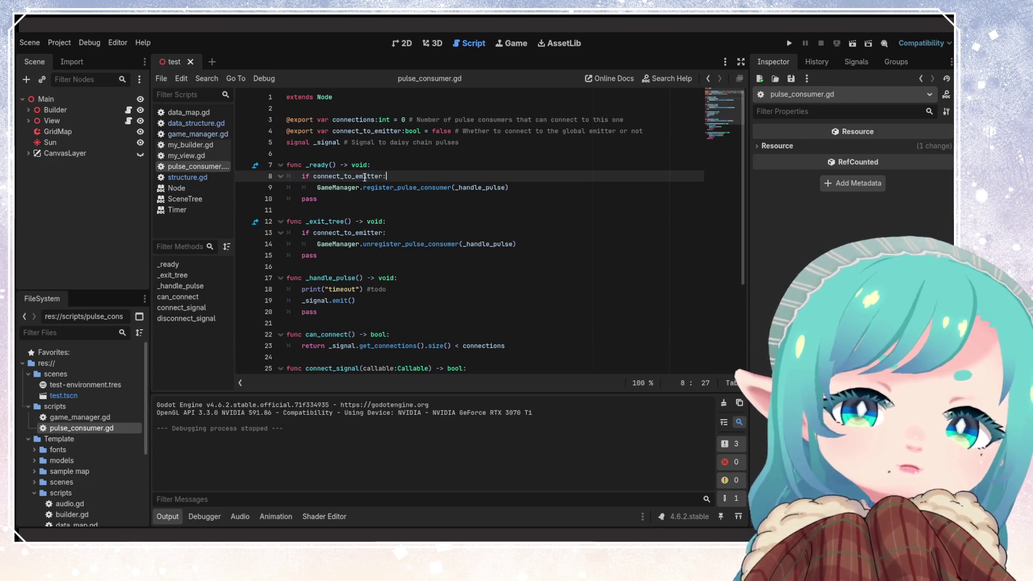
{"action": "left_click", "coordinate": [206, 133]}
{"action": "left_click", "coordinate": [469, 219]}
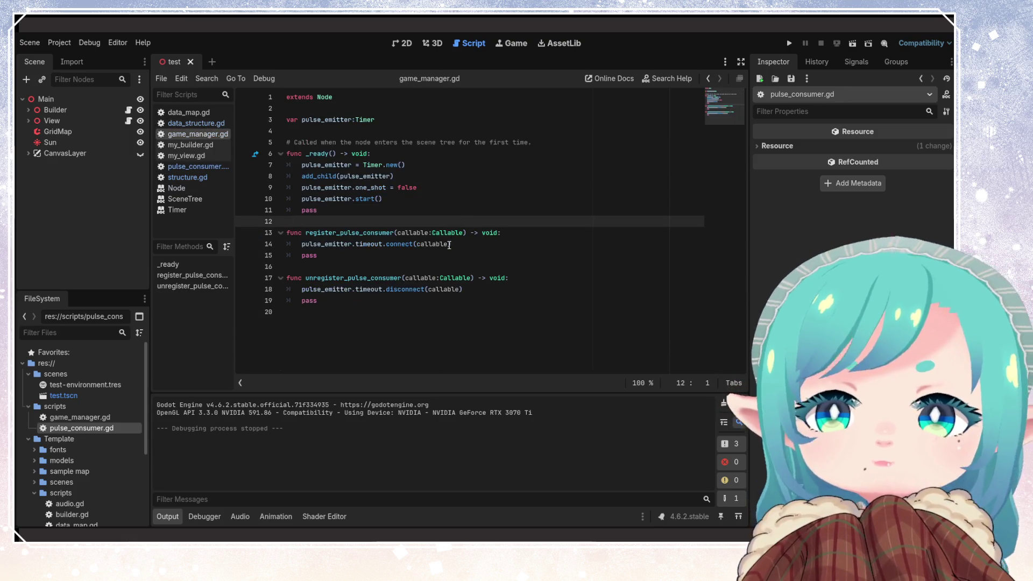
Add an empty add_child() call below pulse_emitter.start(), then open pulse_consumer.gd.
{"action": "left_click", "coordinate": [397, 200]}
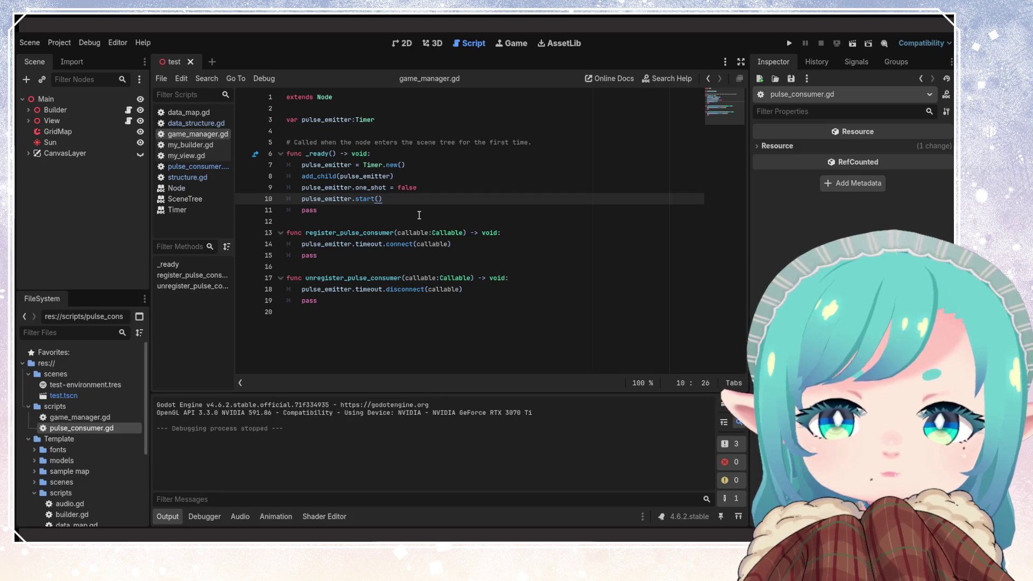
{"action": "key", "text": "Return"}
{"action": "key", "text": "Return"}
{"action": "key", "text": "Return"}
{"action": "key", "text": "Up"}
{"action": "key", "text": "Up"}
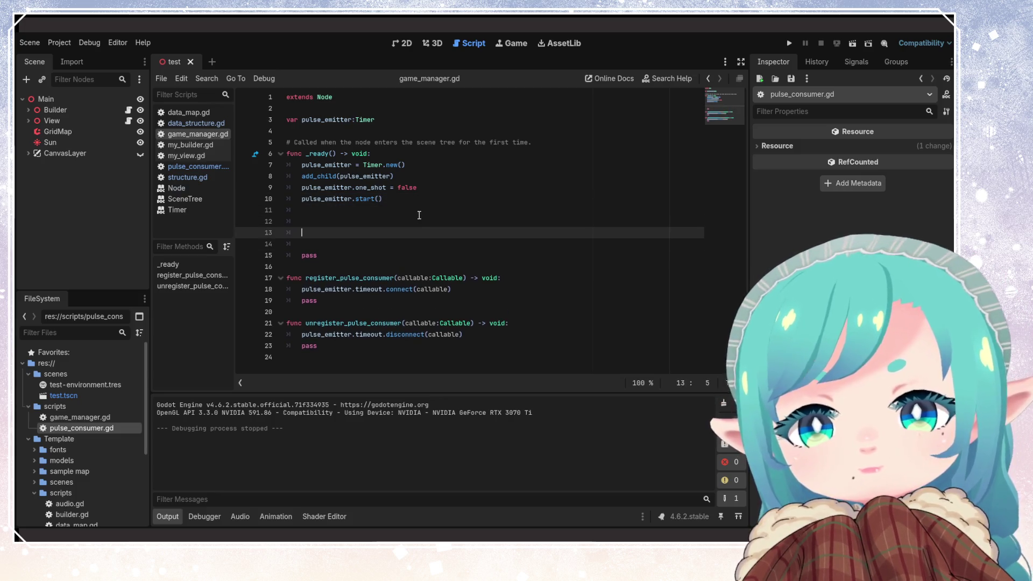
{"action": "type", "text": "add_child"}
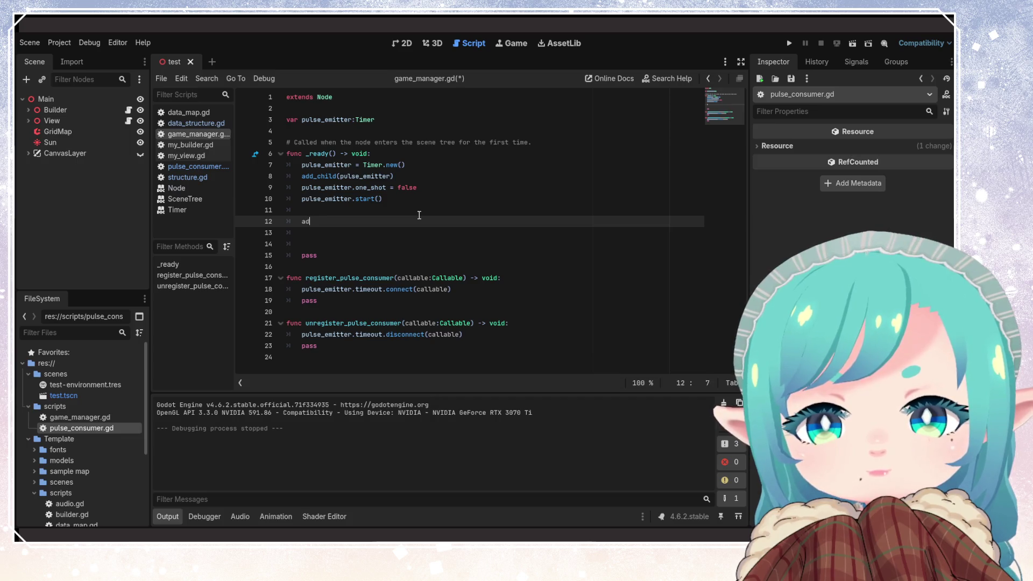
{"action": "type", "text": "("}
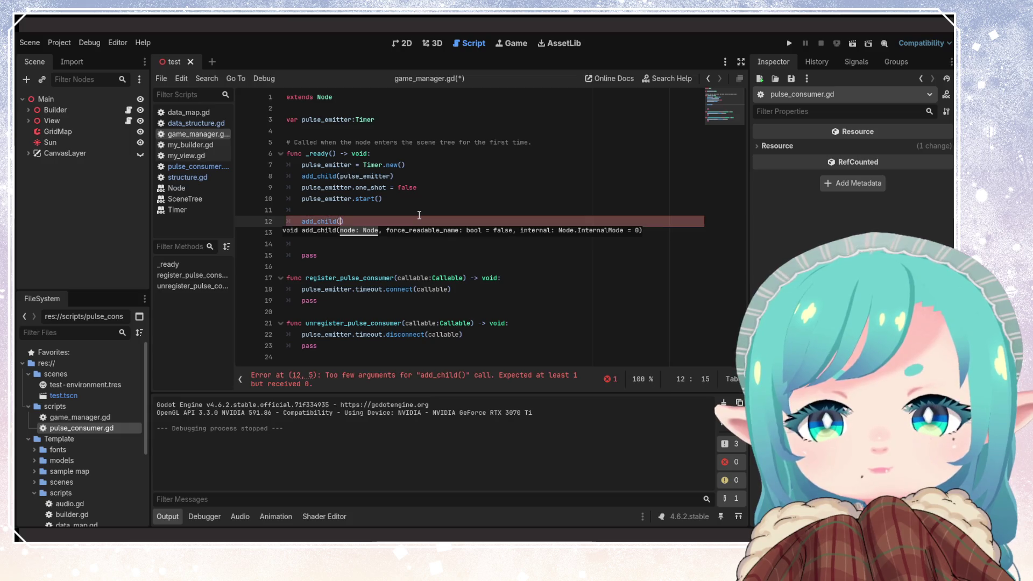
{"action": "type", "text": "Puls"}
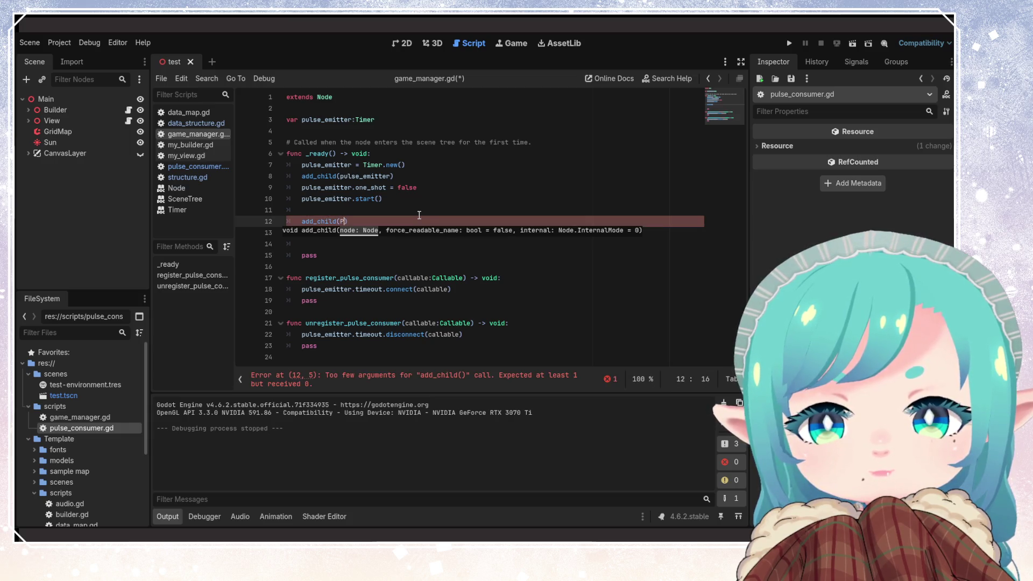
{"action": "type", "text": "e"}
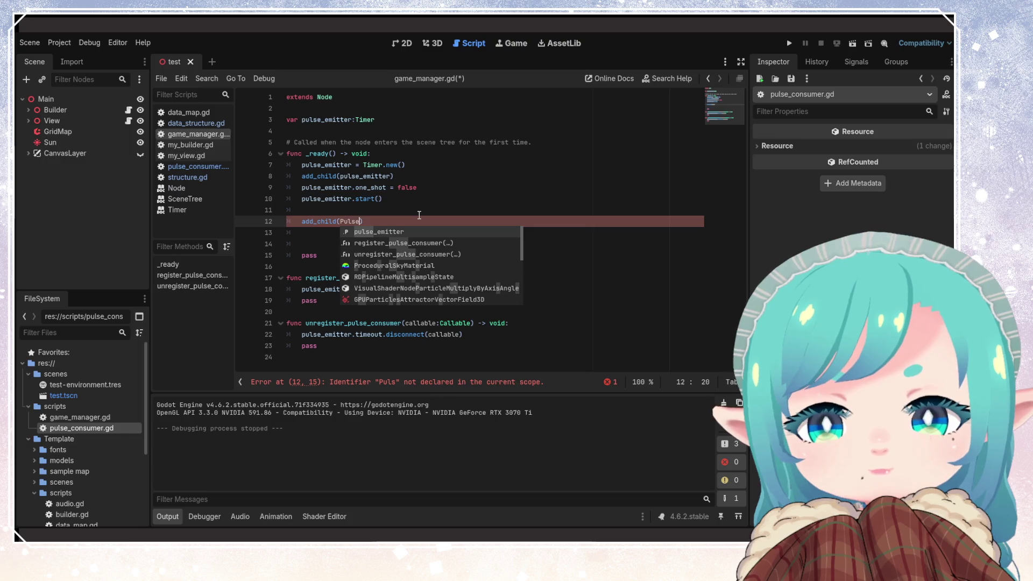
{"action": "type", "text": "_"}
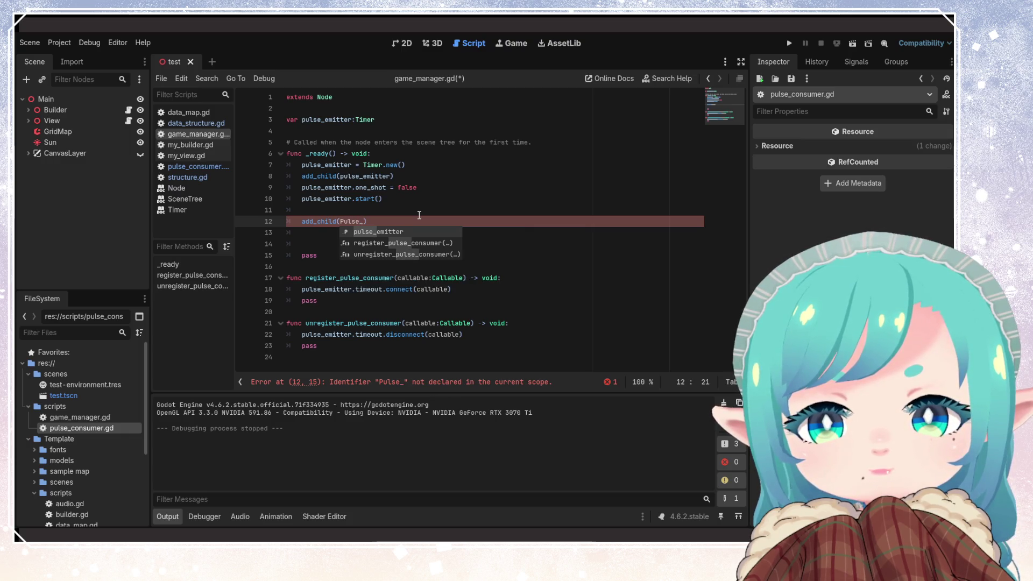
{"action": "key", "text": "BackSpace"}
{"action": "key", "text": "BackSpace"}
{"action": "key", "text": "BackSpace"}
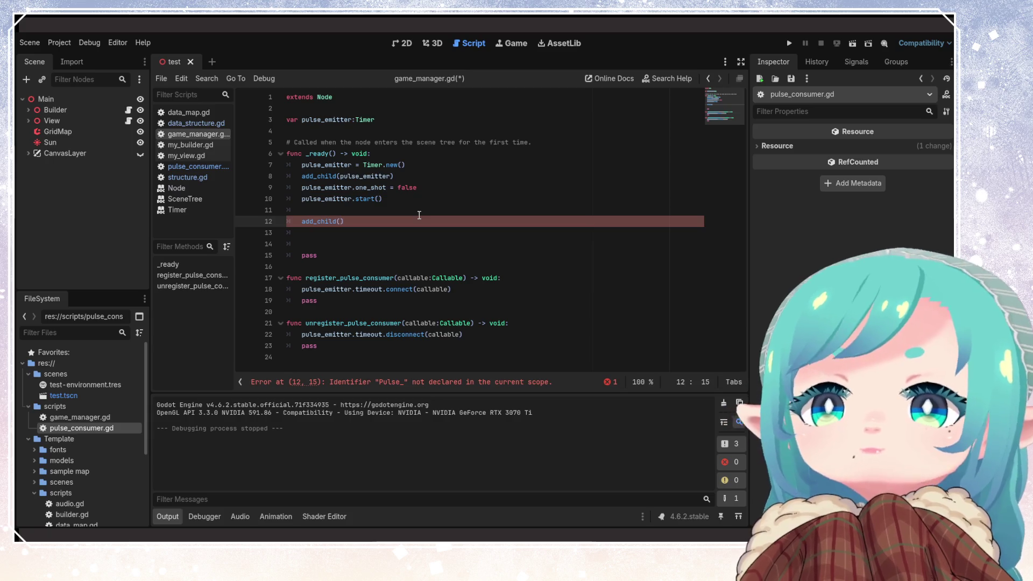
{"action": "left_click", "coordinate": [194, 167]}
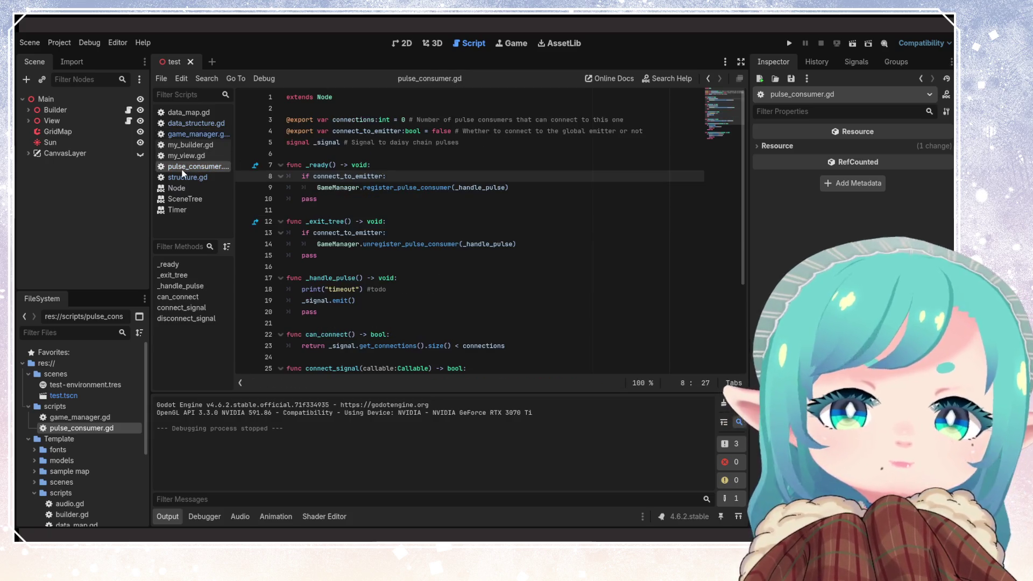
Add 'class_name PulseConsumer' on line 2 of pulse_consumer.gd, save, and switch to structure.gd.
{"action": "left_click", "coordinate": [369, 104]}
{"action": "key", "text": "Return"}
{"action": "key", "text": "Up"}
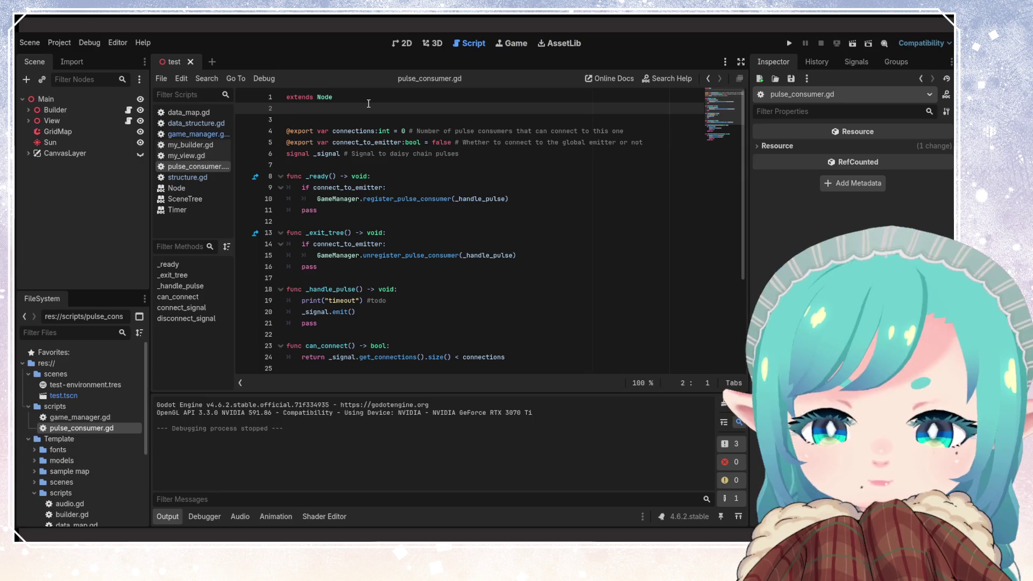
{"action": "type", "text": "class_name "}
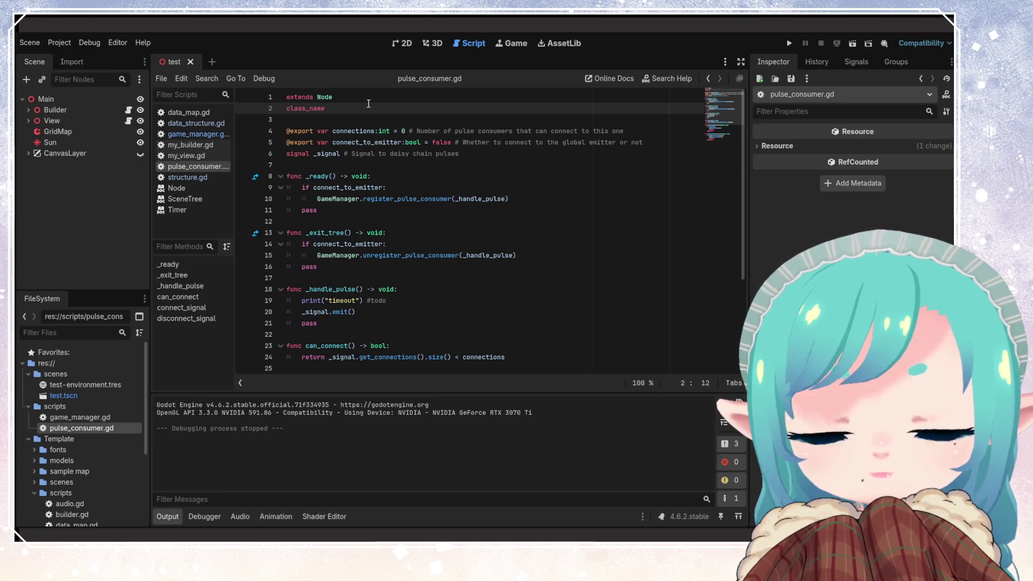
{"action": "type", "text": "PulseCon"}
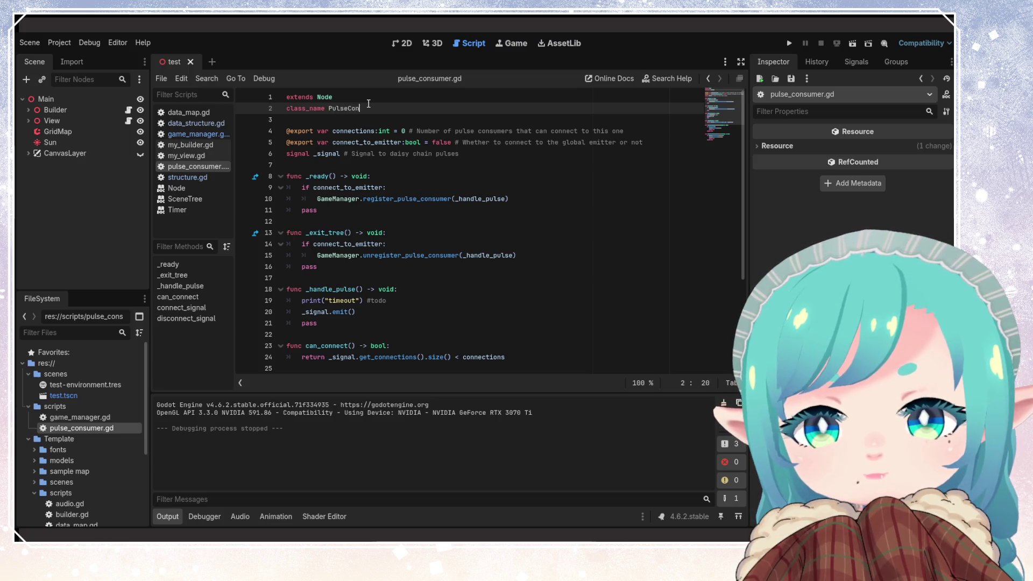
{"action": "type", "text": "sumer"}
{"action": "key", "text": "ctrl+s"}
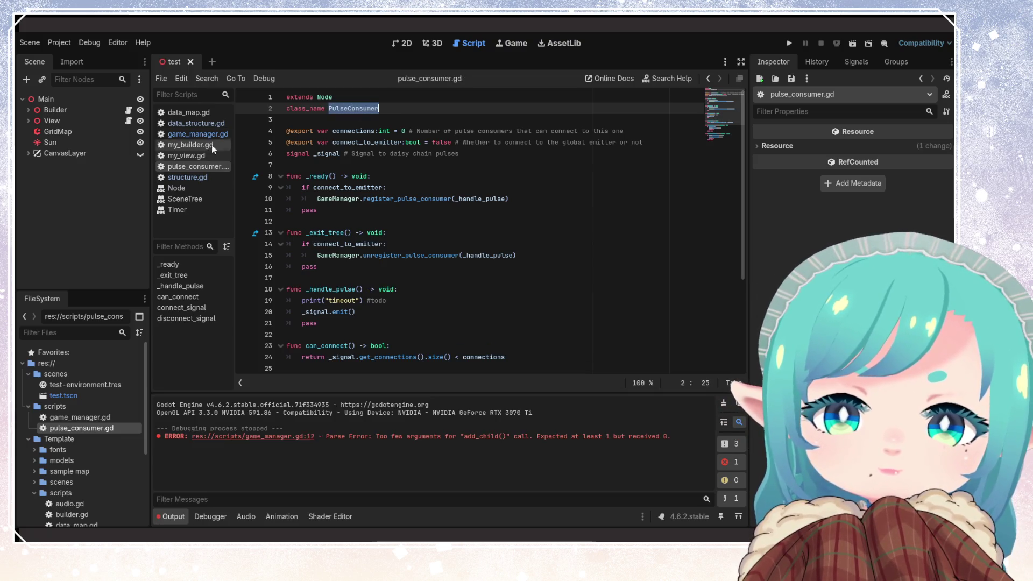
{"action": "left_click", "coordinate": [186, 178]}
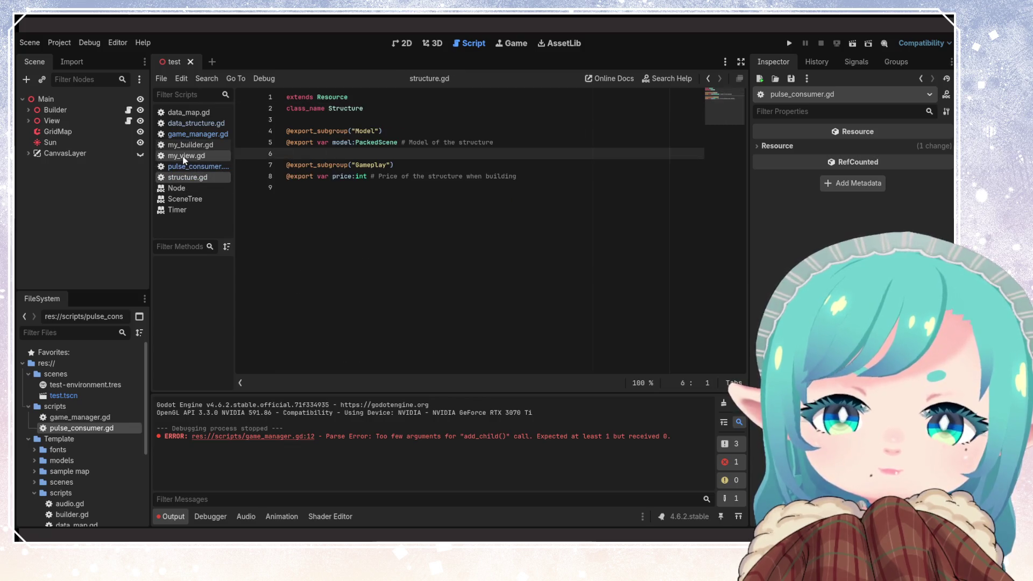
Complete line 12 of game_manager.gd as add_child(PulseConsumer.new()), remove blank lines, save, and reopen pulse_consumer.gd.
{"action": "left_click", "coordinate": [186, 134]}
{"action": "left_click", "coordinate": [341, 222]}
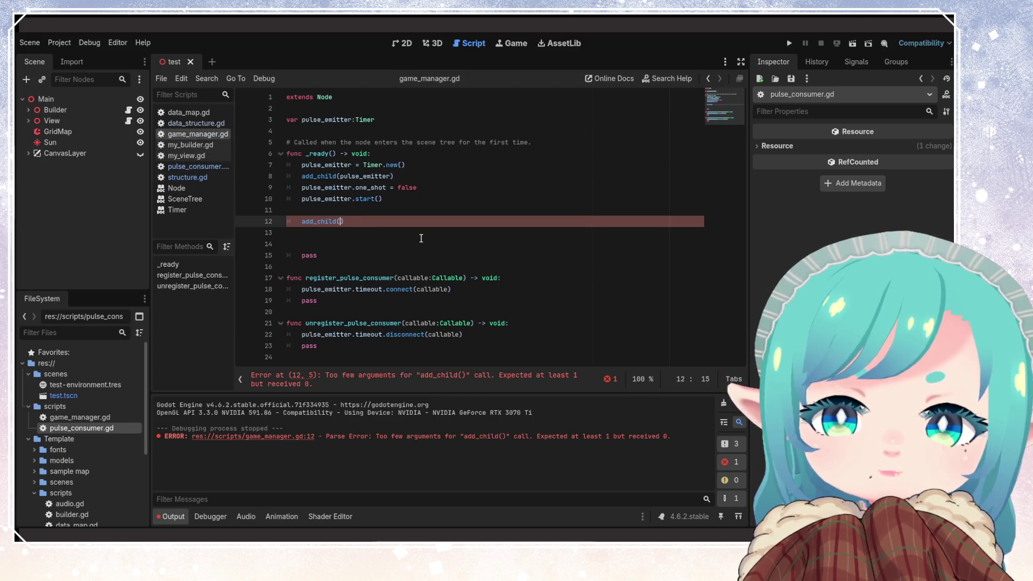
{"action": "type", "text": "PulseConsumer.new("}
{"action": "type", "text": ")"}
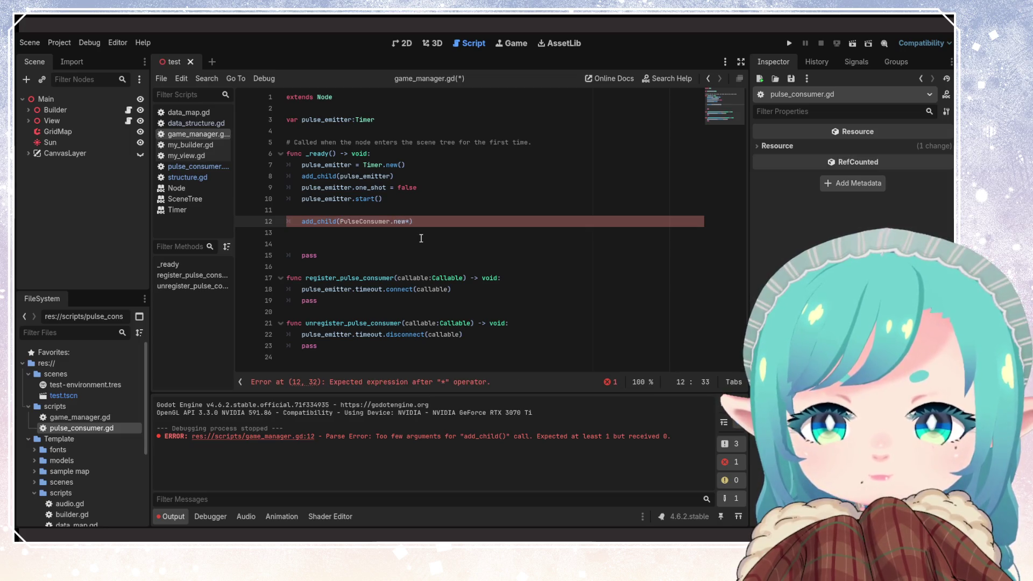
{"action": "key", "text": "ctrl+s"}
{"action": "key", "text": "End"}
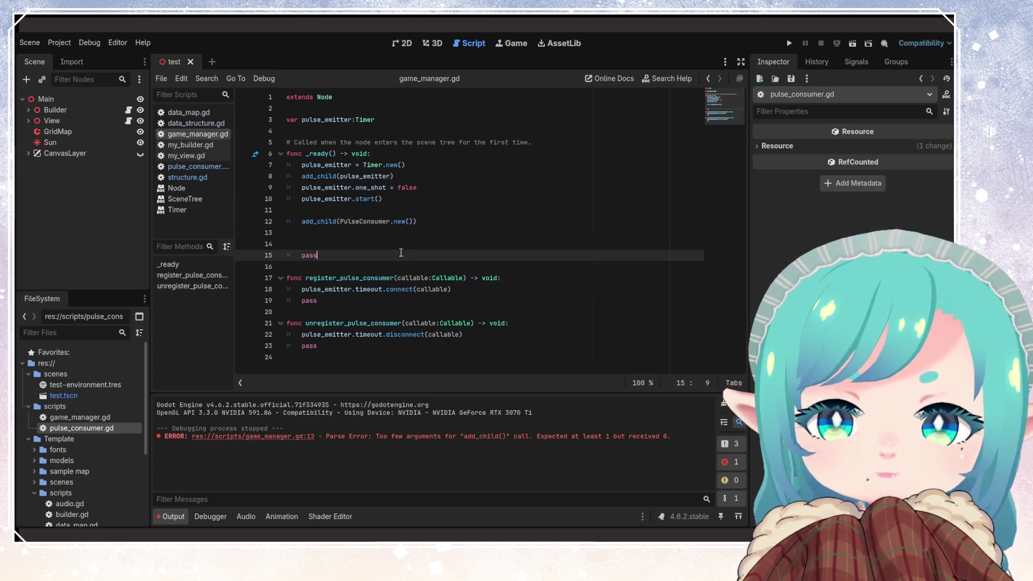
{"action": "key", "text": "Delete"}
{"action": "key", "text": "Delete"}
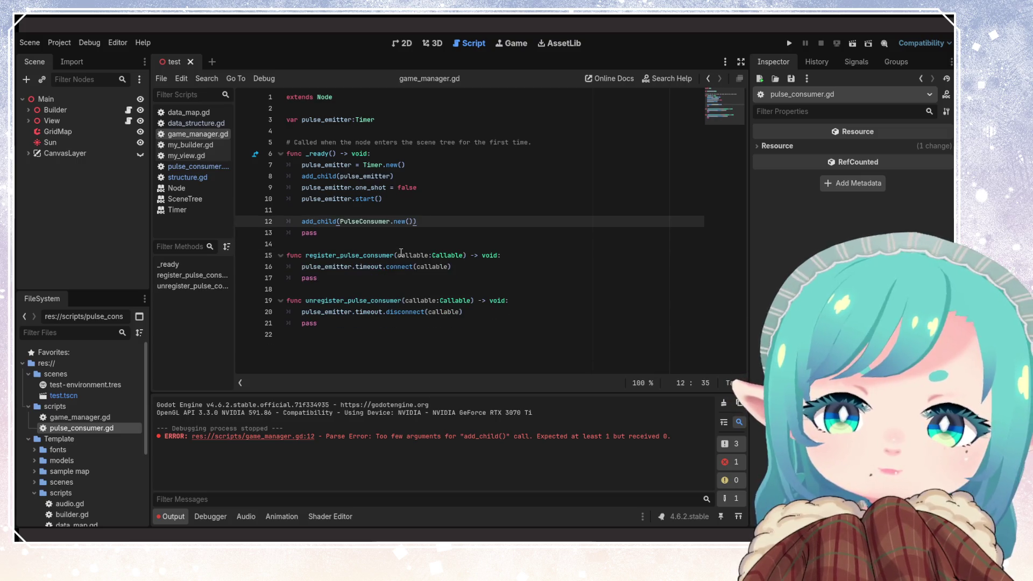
{"action": "mouse_move", "coordinate": [360, 223]}
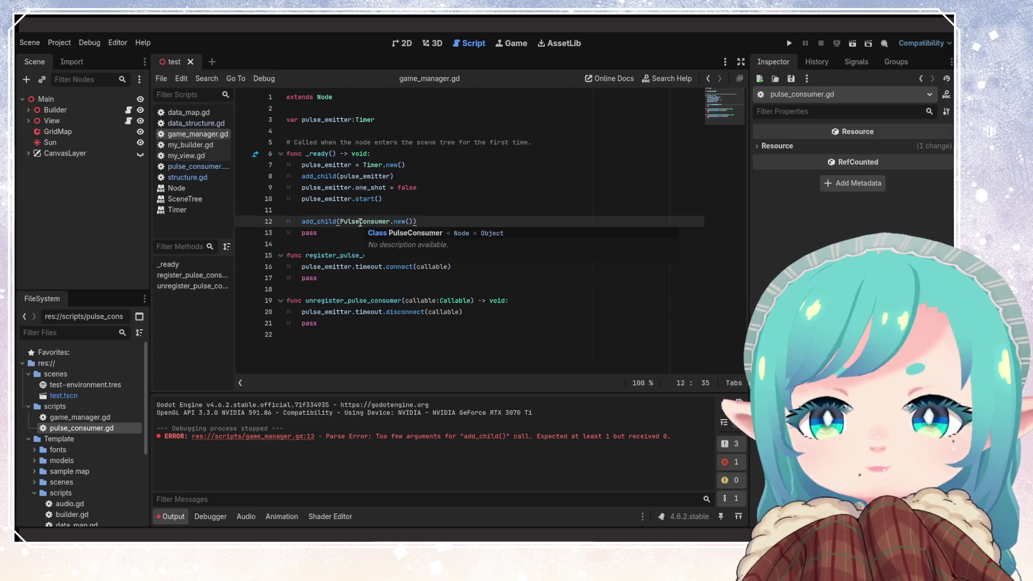
{"action": "left_click", "coordinate": [406, 222]}
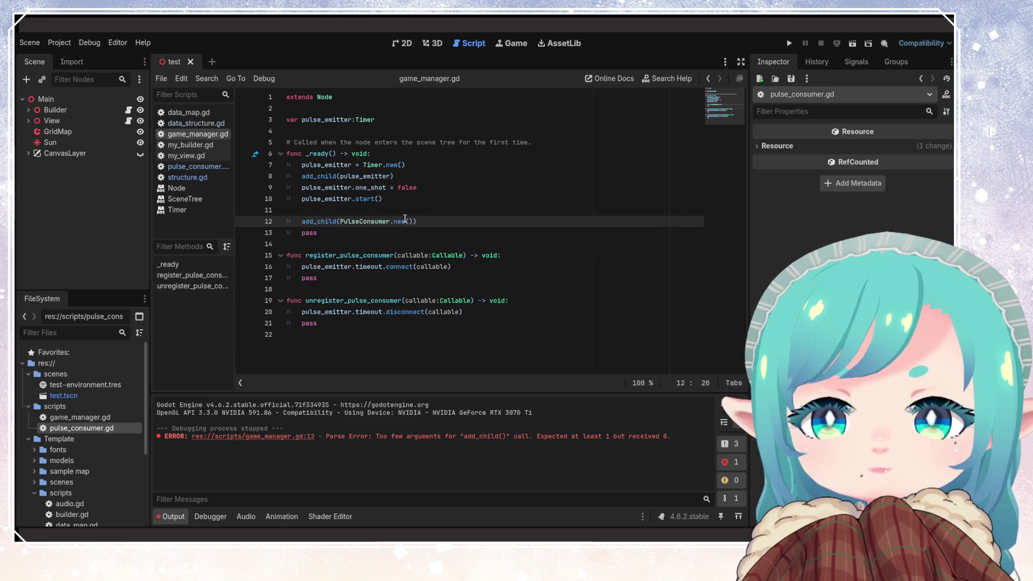
{"action": "key", "text": "Right"}
{"action": "key", "text": "Right"}
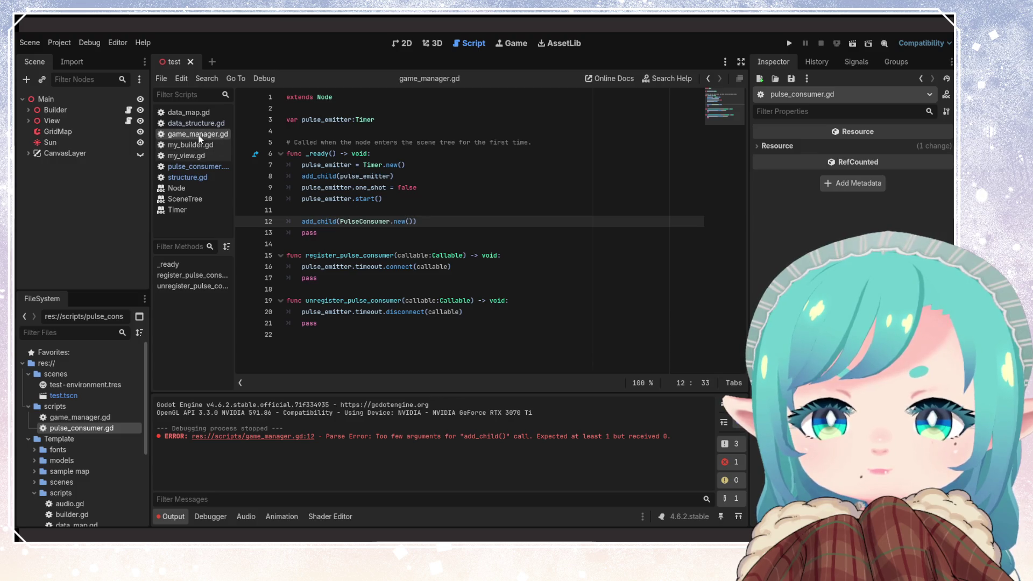
{"action": "left_click", "coordinate": [194, 166]}
{"action": "double_click", "coordinate": [375, 143]}
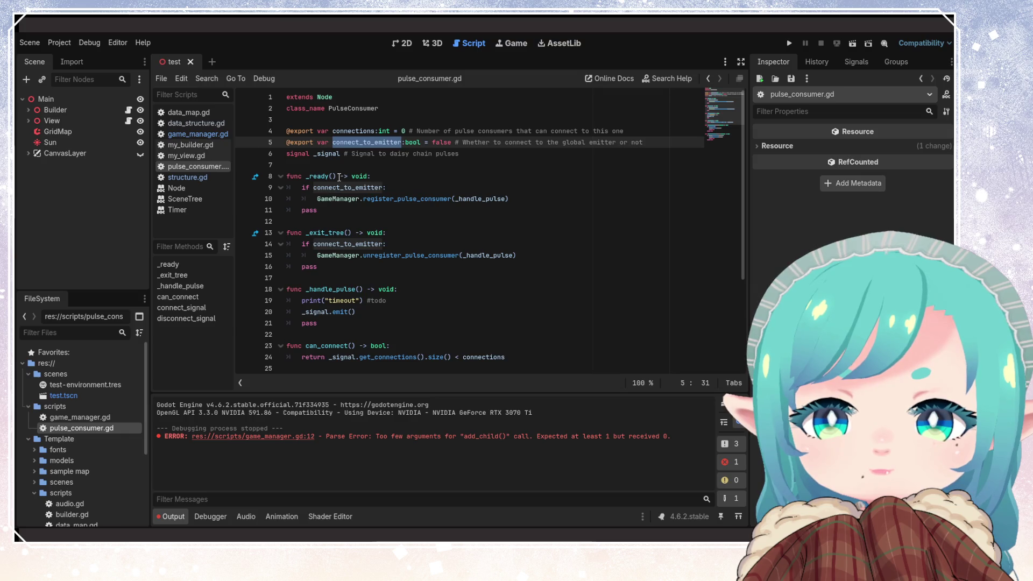
{"action": "left_click", "coordinate": [482, 162]}
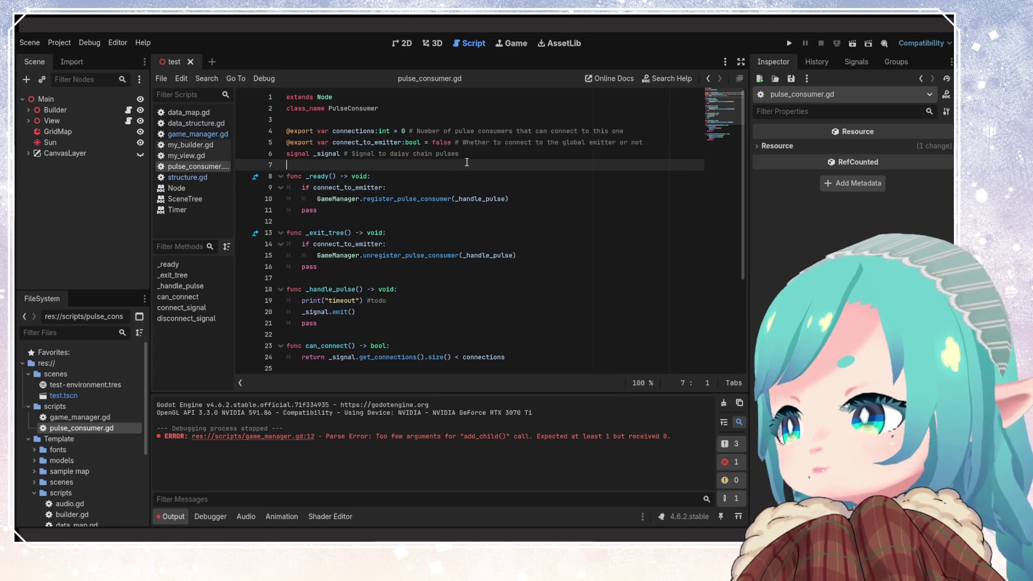
{"action": "left_click", "coordinate": [383, 142]}
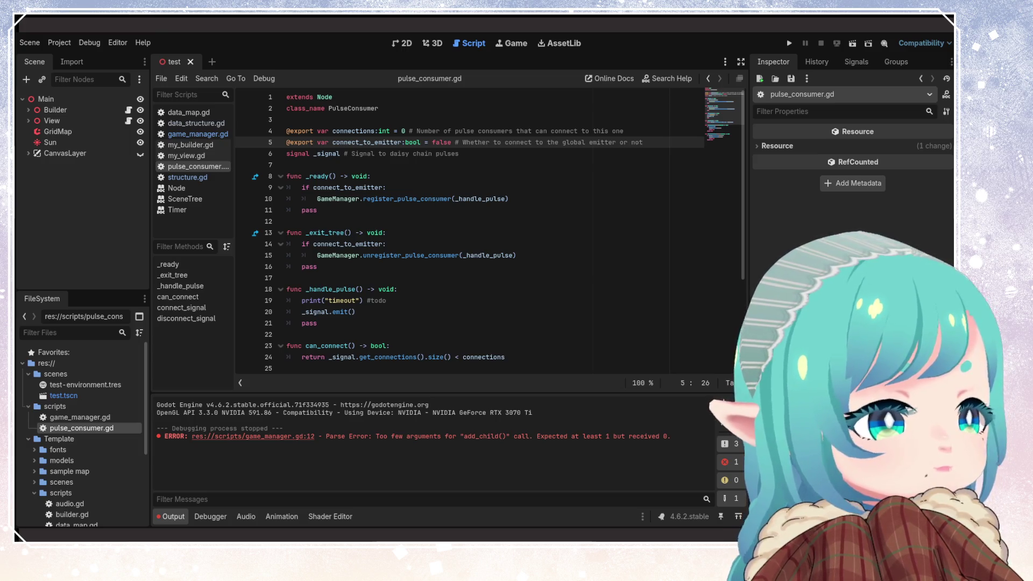
{"action": "key", "text": "Down"}
{"action": "key", "text": "Up"}
{"action": "key", "text": "Up"}
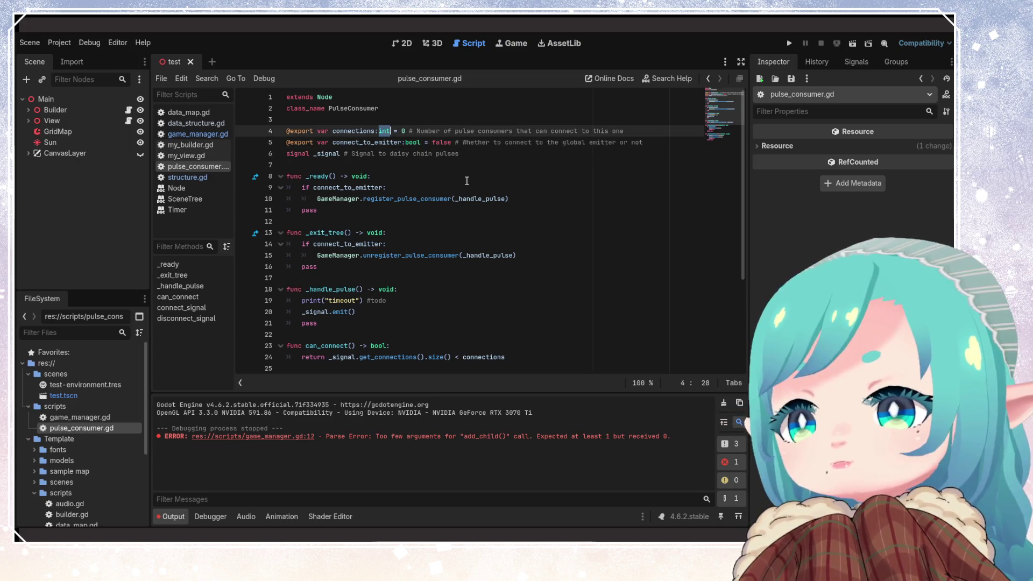
{"action": "key", "text": "Down"}
{"action": "key", "text": "Down"}
{"action": "key", "text": "Down"}
{"action": "left_click", "coordinate": [313, 131]}
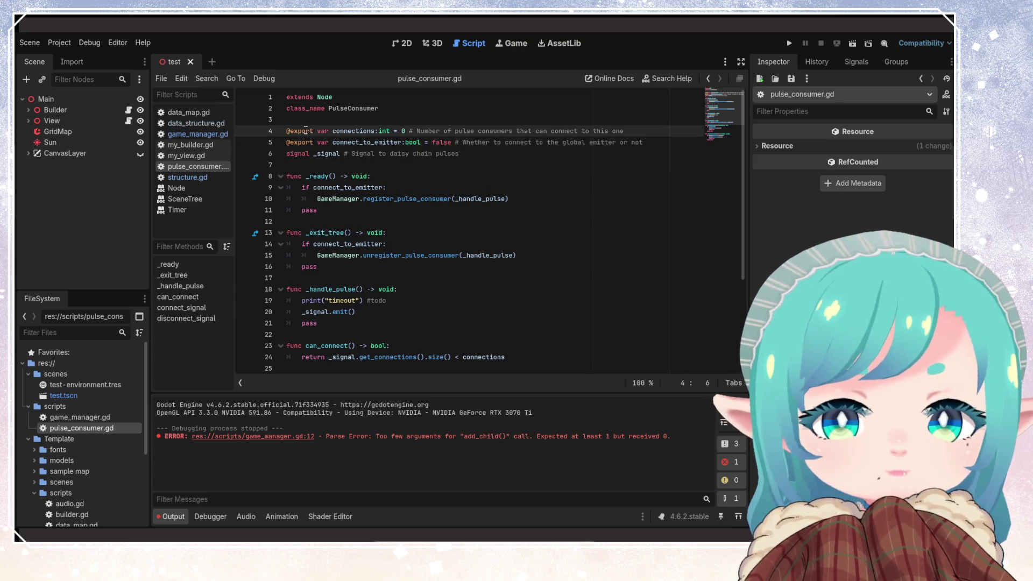
{"action": "type", "text": "_range"}
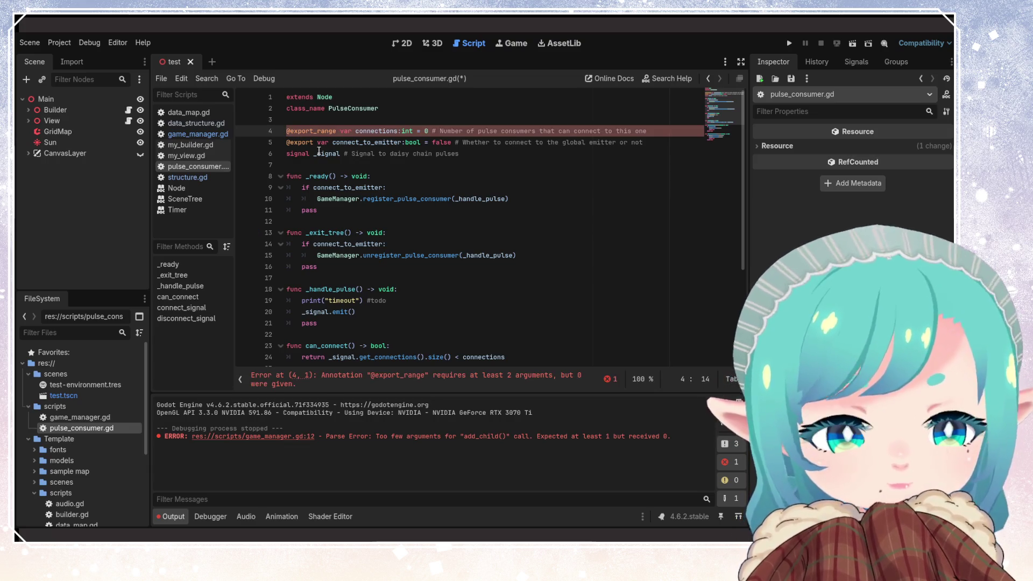
{"action": "type", "text": "("}
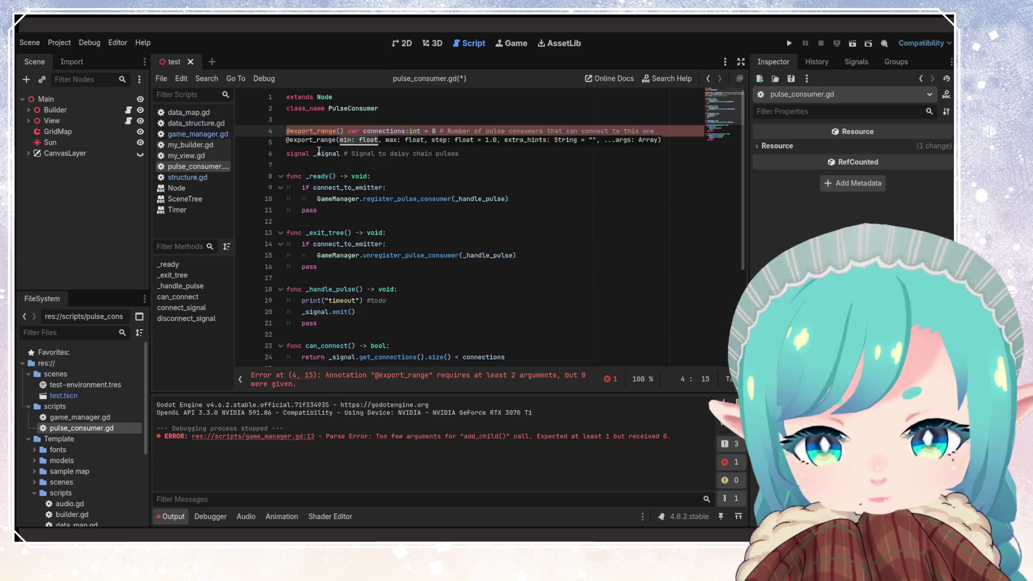
{"action": "type", "text": "0,"}
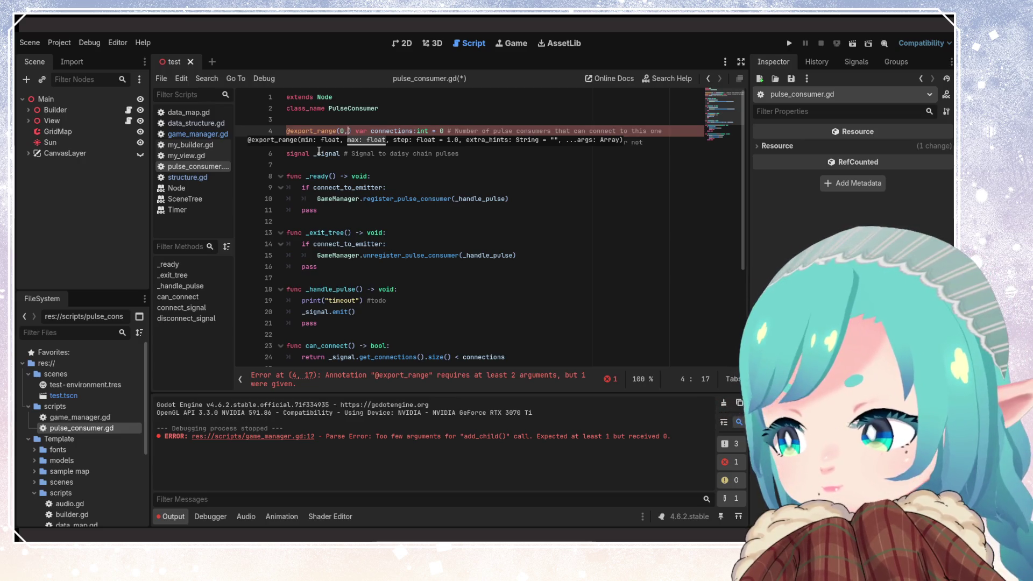
{"action": "type", "text": "4"}
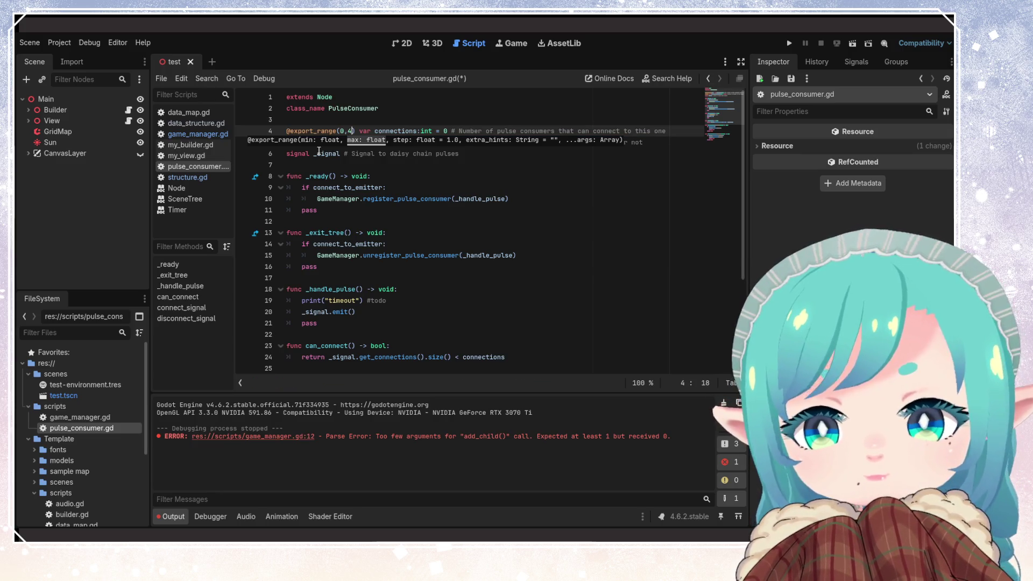
{"action": "key", "text": "BackSpace"}
{"action": "type", "text": "3"}
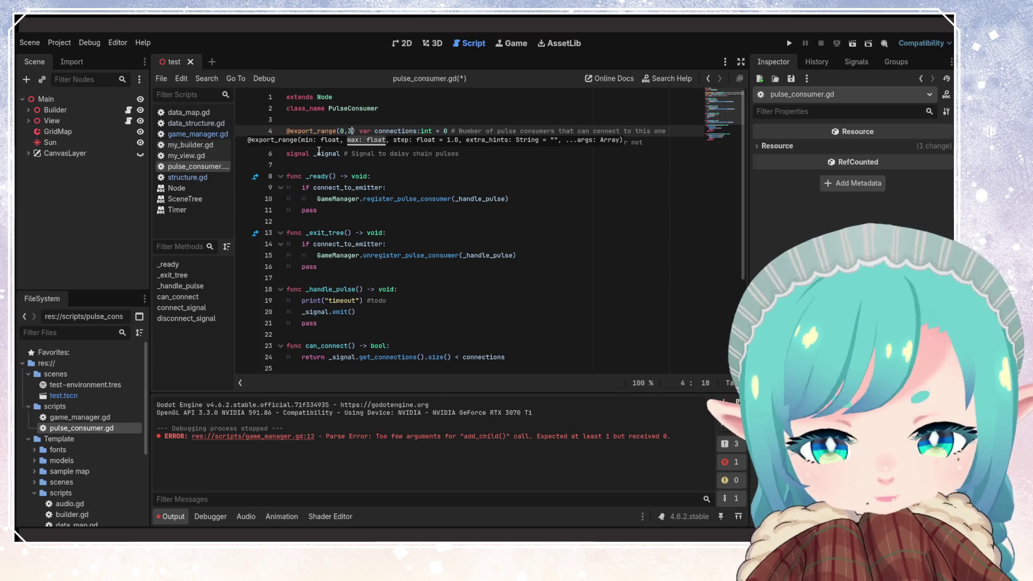
{"action": "key", "text": "ctrl+s"}
Review the _ready declaration and the print("timeout") line in _handle_pulse.
{"action": "left_click", "coordinate": [472, 178]}
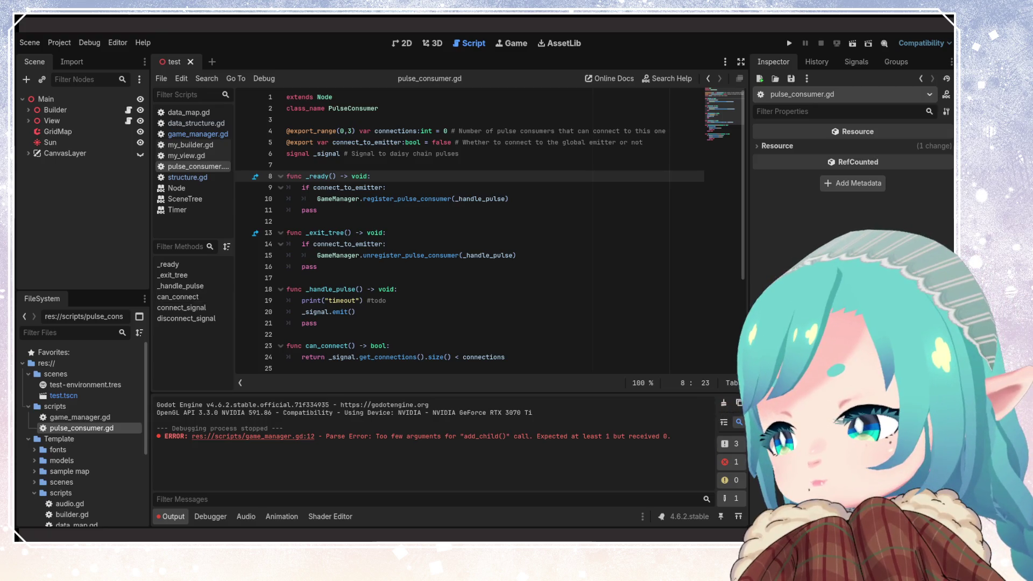
{"action": "mouse_move", "coordinate": [345, 244]}
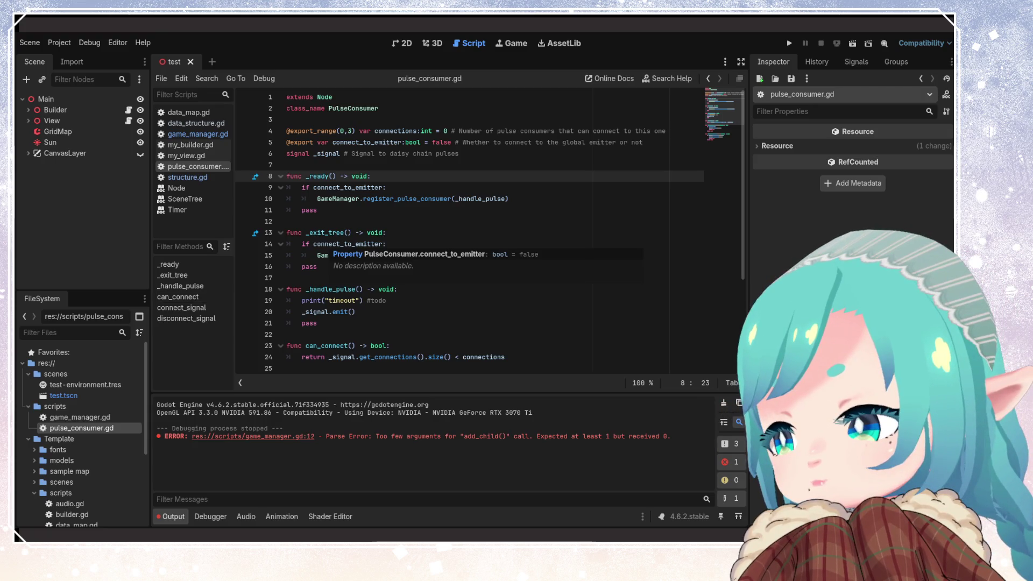
{"action": "left_click", "coordinate": [434, 236]}
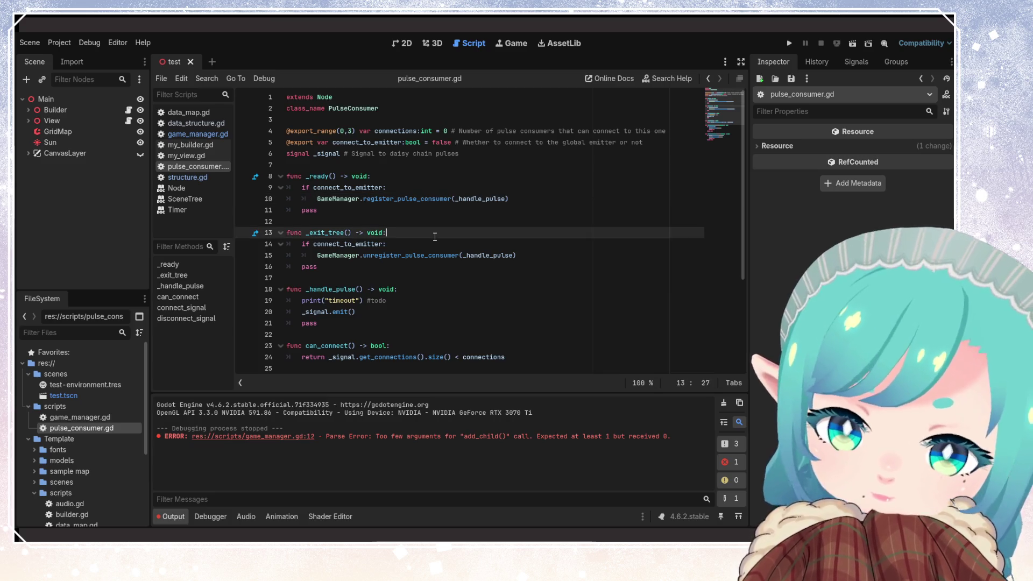
{"action": "scroll", "coordinate": [437, 257], "scroll_direction": "down", "scroll_amount": 3}
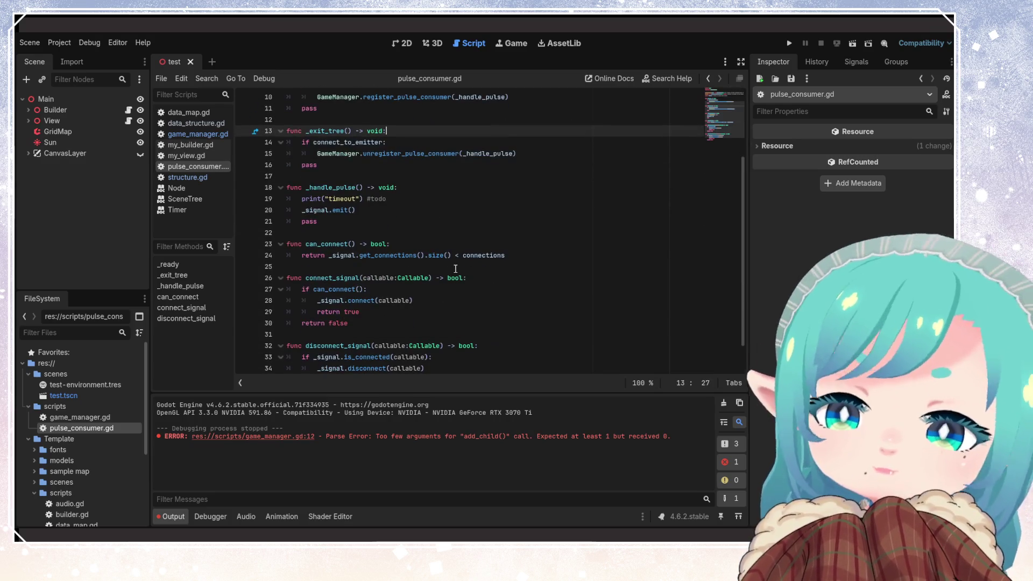
{"action": "scroll", "coordinate": [457, 296], "scroll_direction": "up", "scroll_amount": 3}
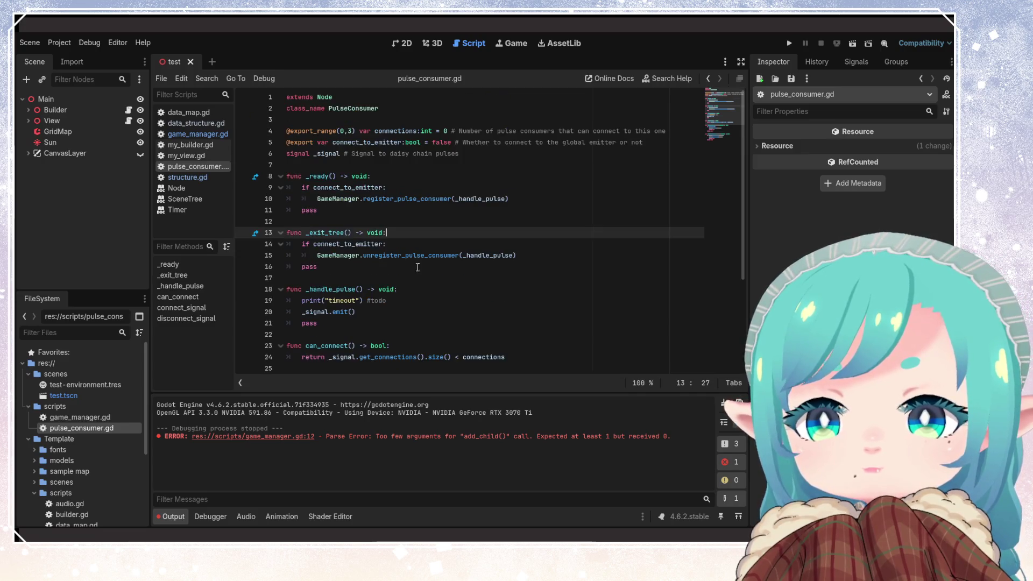
{"action": "scroll", "coordinate": [432, 277], "scroll_direction": "down", "scroll_amount": 4}
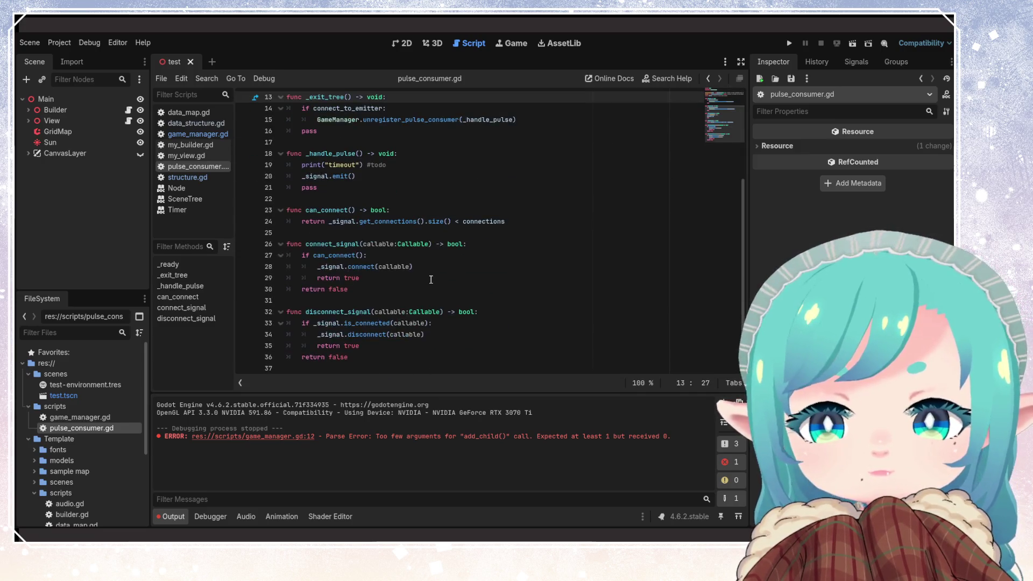
{"action": "scroll", "coordinate": [429, 277], "scroll_direction": "up", "scroll_amount": 3}
{"action": "left_click", "coordinate": [360, 267]}
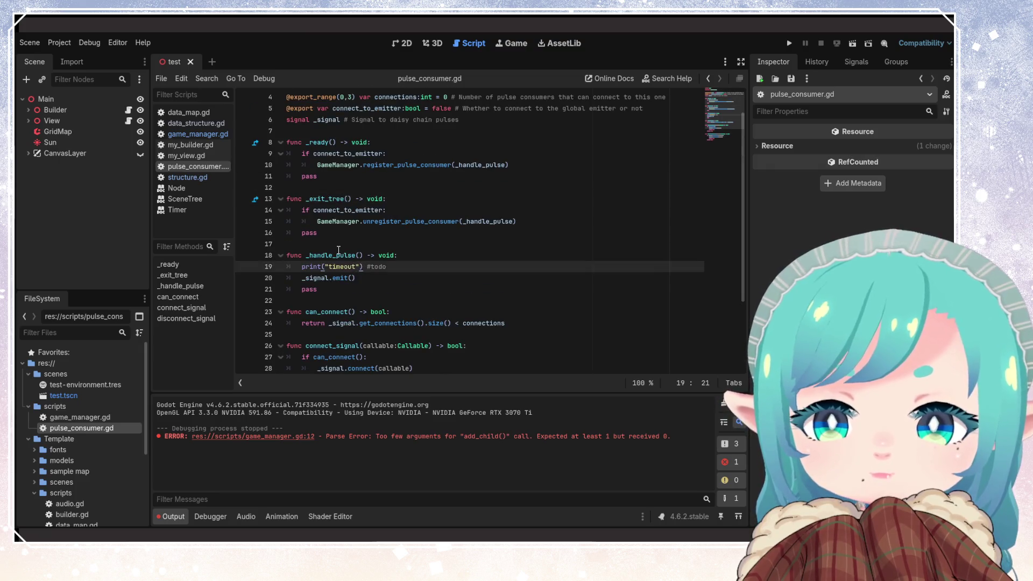
{"action": "scroll", "coordinate": [444, 257], "scroll_direction": "up", "scroll_amount": 1}
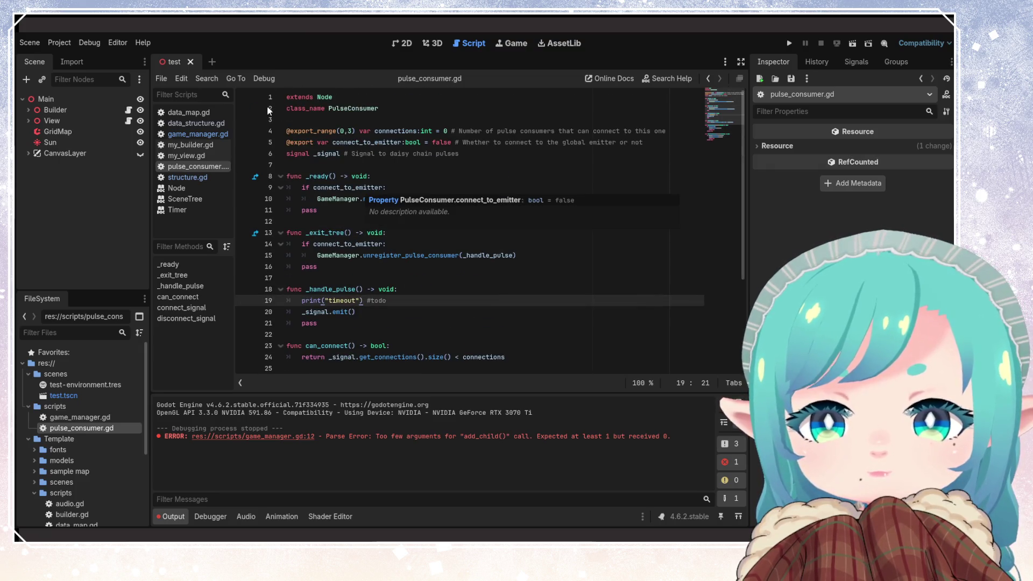
In game_manager's _ready, declare var temp = PulseConsumer.new() and pass temp to add_child.
{"action": "left_click", "coordinate": [195, 134]}
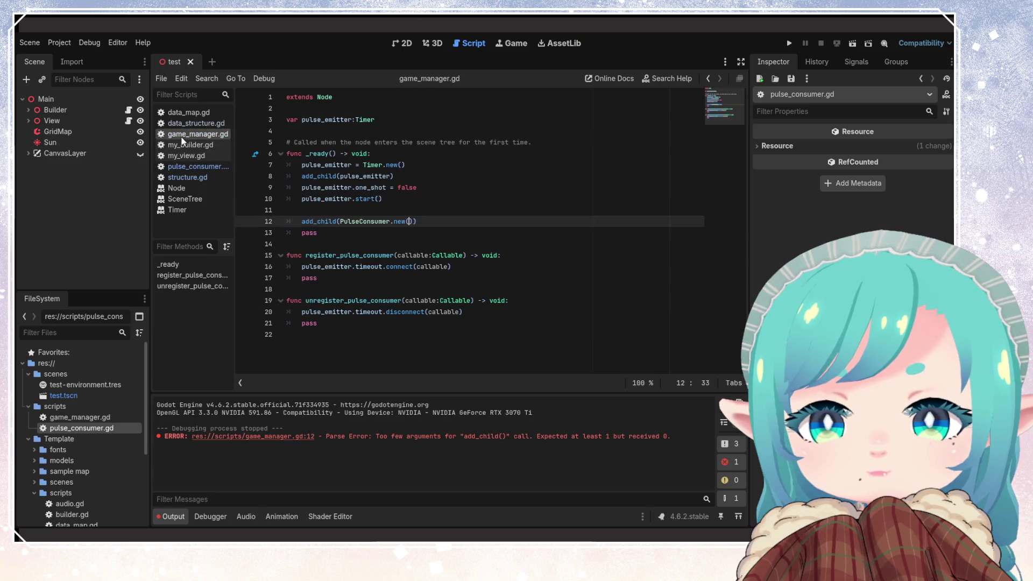
{"action": "mouse_move", "coordinate": [383, 222]}
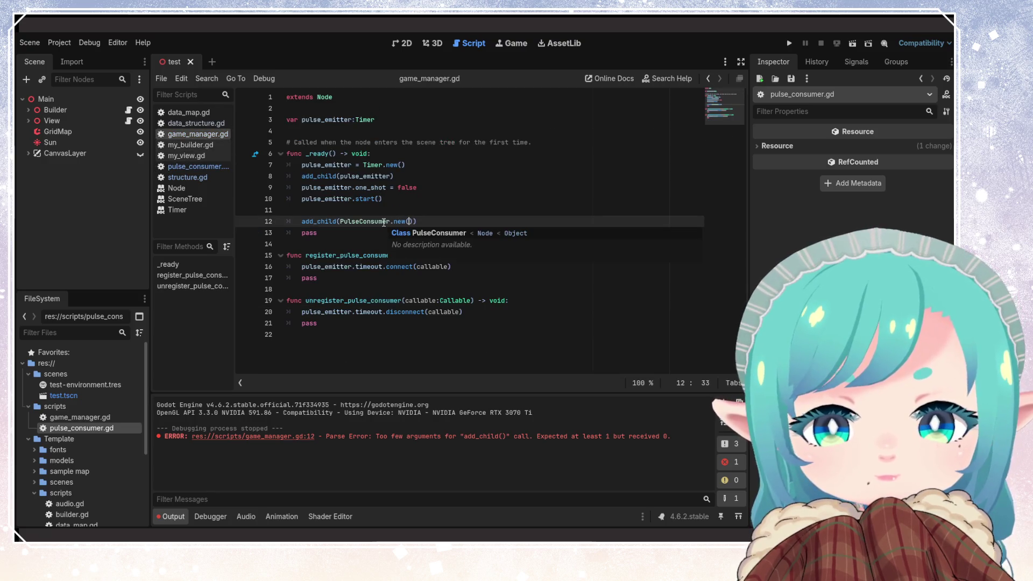
{"action": "left_click", "coordinate": [335, 210]}
{"action": "key", "text": "Return"}
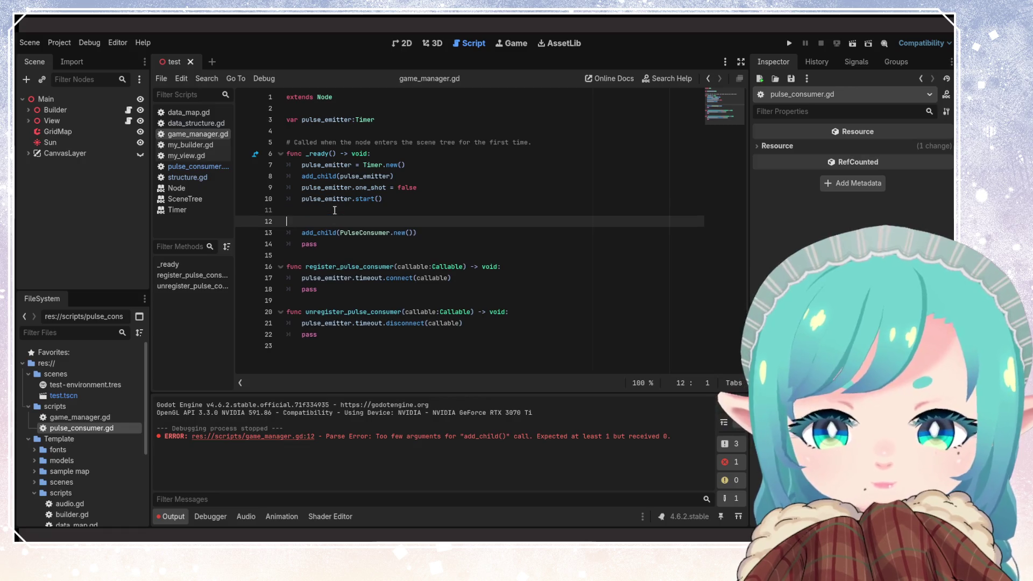
{"action": "type", "text": "var temp ="}
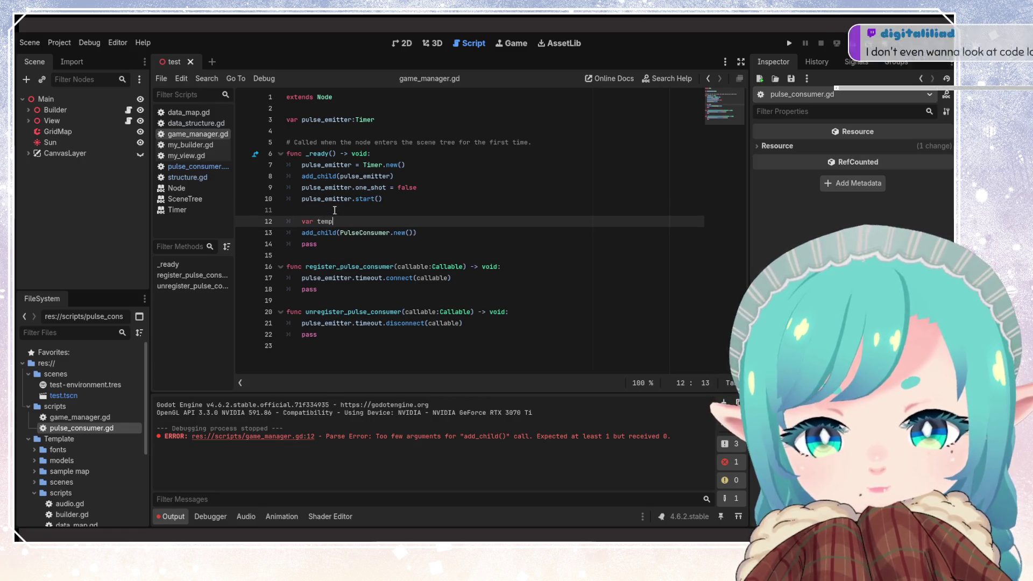
{"action": "key", "text": "Escape"}
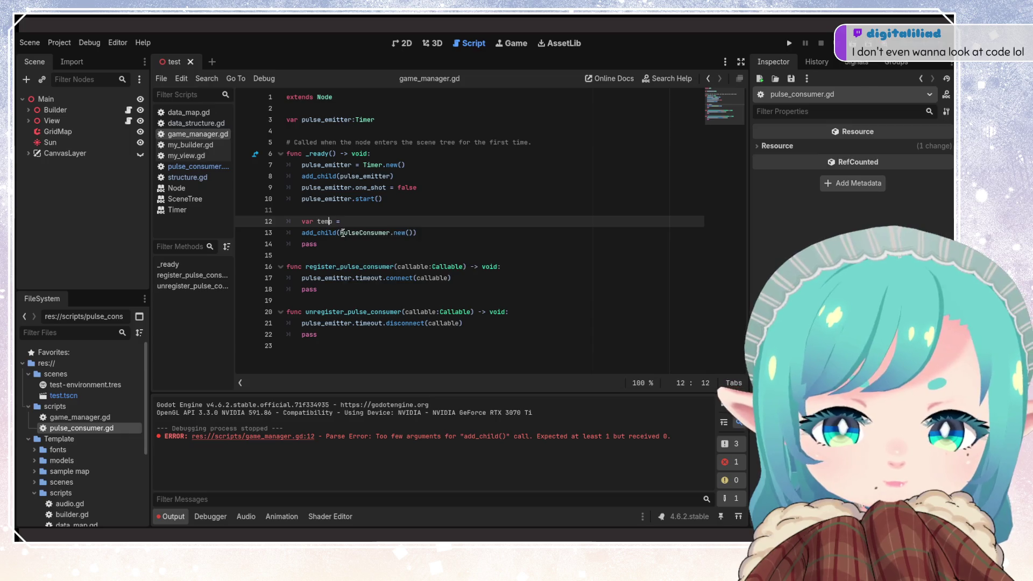
{"action": "left_click", "coordinate": [342, 233]}
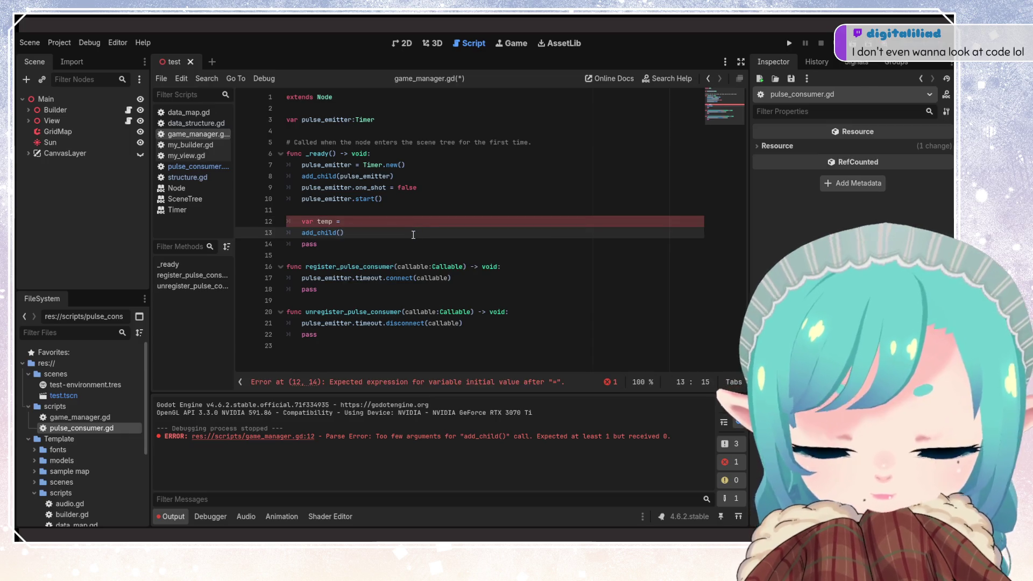
{"action": "type", "text": "temp"}
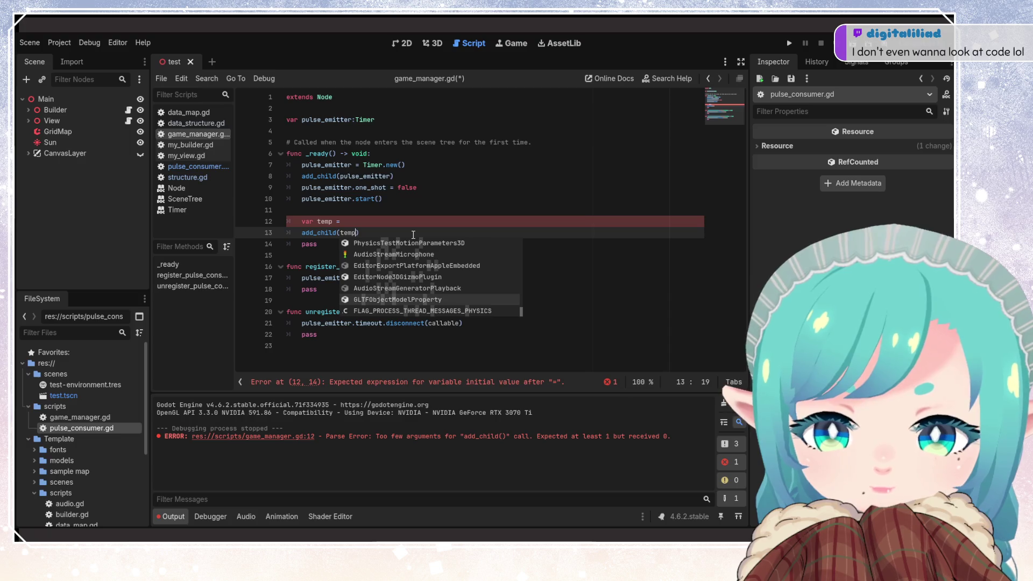
{"action": "left_click", "coordinate": [406, 222]}
{"action": "type", "text": "PulseConsumer.new()"}
Add temp.connect_to_emitter = true, save, and drop its trailing semicolon.
{"action": "key", "text": "Return"}
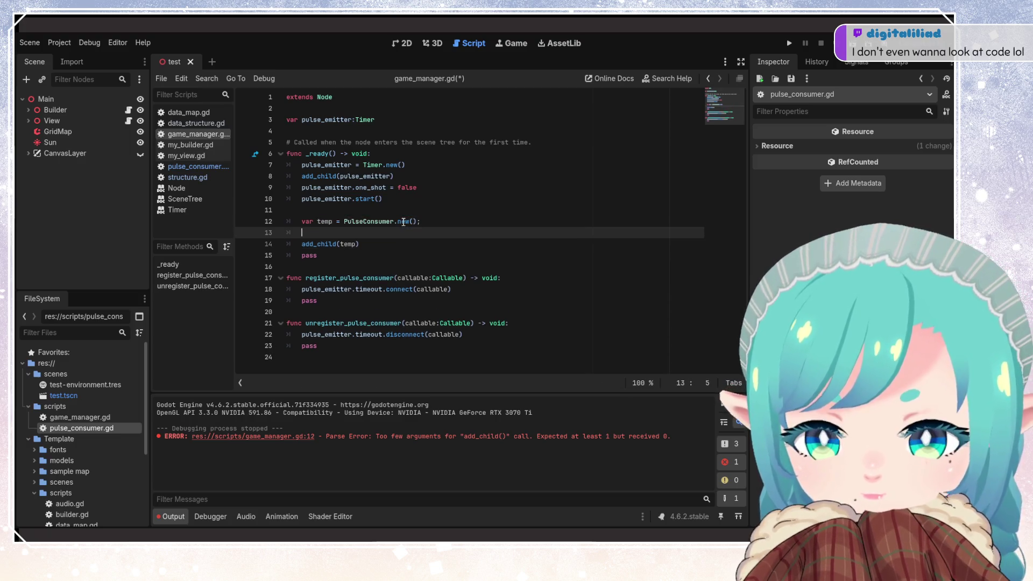
{"action": "type", "text": "temp."}
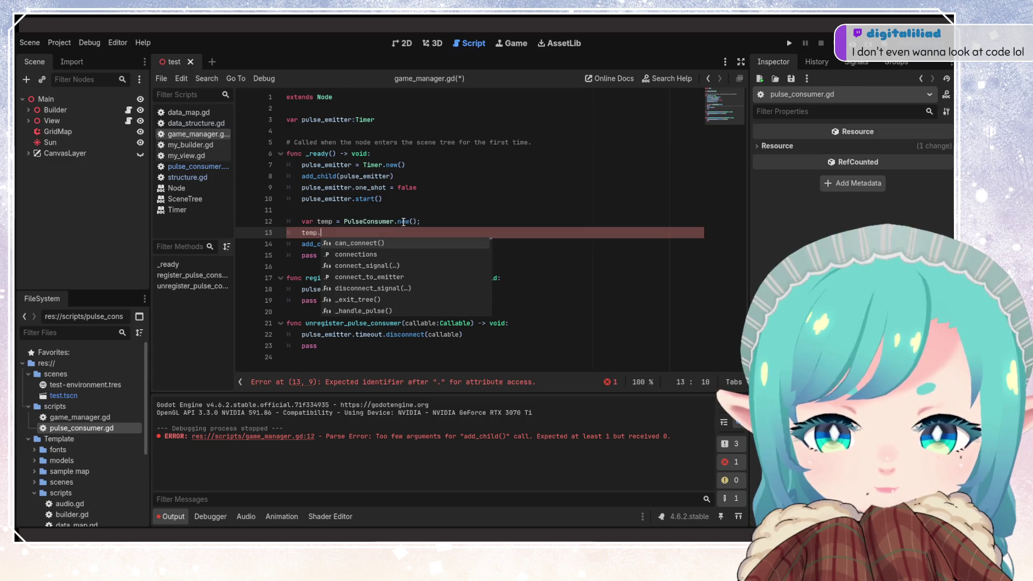
{"action": "key", "text": "Down"}
{"action": "key", "text": "Down"}
{"action": "key", "text": "Down"}
{"action": "key", "text": "Return"}
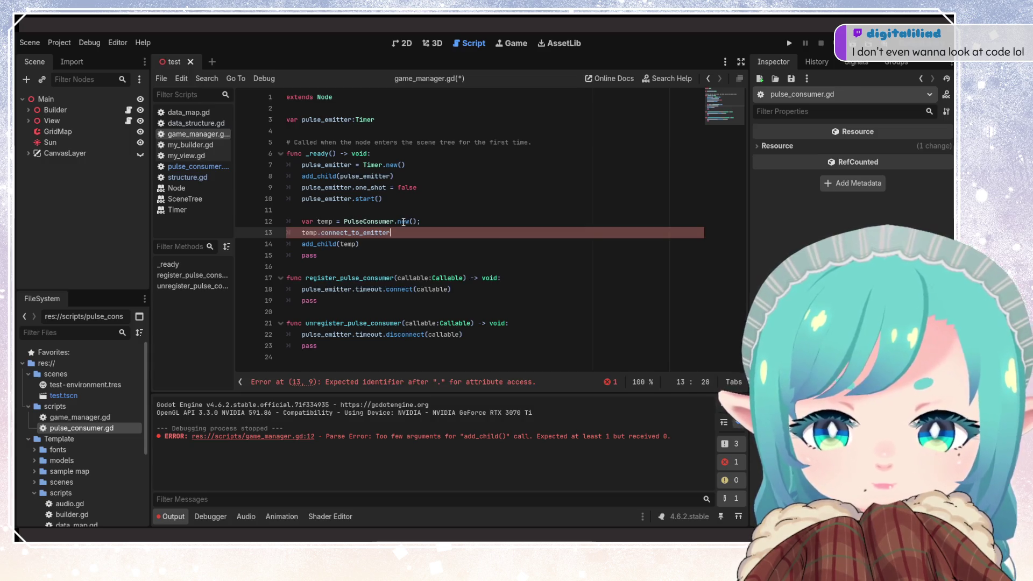
{"action": "type", "text": "= true;"}
{"action": "key", "text": "ctrl+s"}
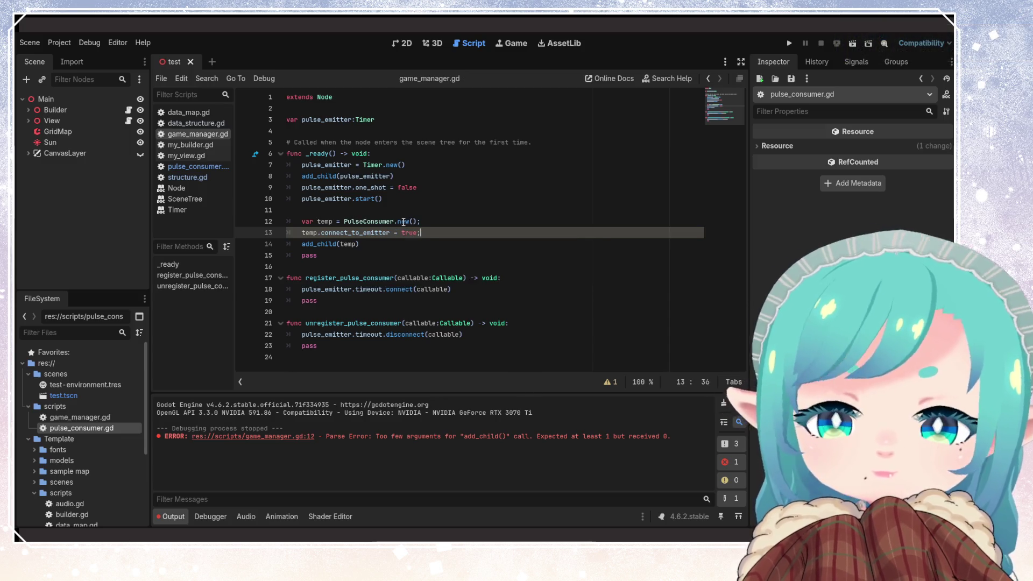
{"action": "key", "text": "Up"}
{"action": "key", "text": "Up"}
{"action": "key", "text": "Up"}
{"action": "key", "text": "Down"}
{"action": "key", "text": "Down"}
{"action": "key", "text": "Down"}
{"action": "key", "text": "End"}
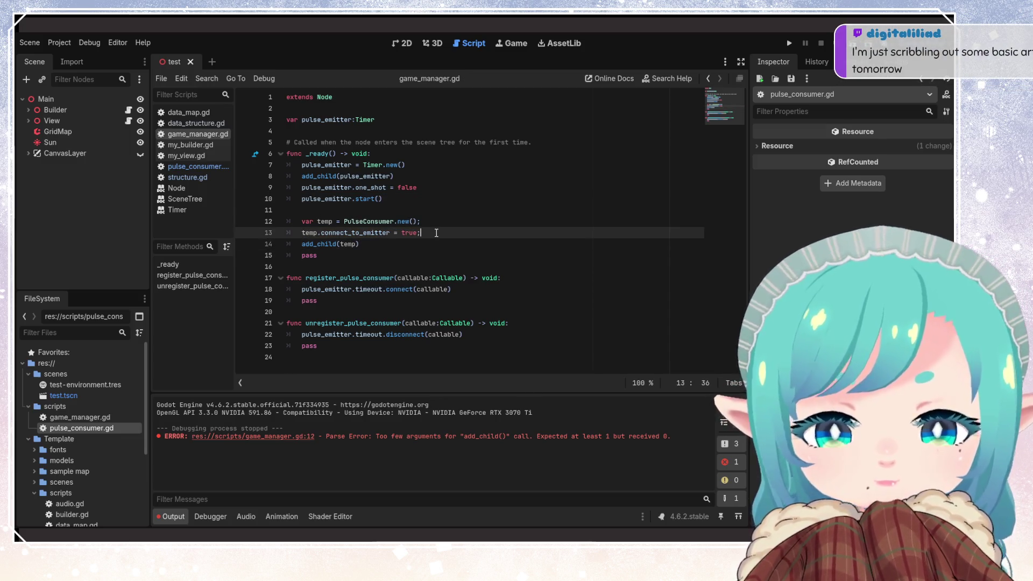
{"action": "key", "text": "BackSpace"}
Remove the semicolon after PulseConsumer.new() and run the project.
{"action": "left_click", "coordinate": [436, 222]}
{"action": "key", "text": "BackSpace"}
{"action": "left_click", "coordinate": [486, 248]}
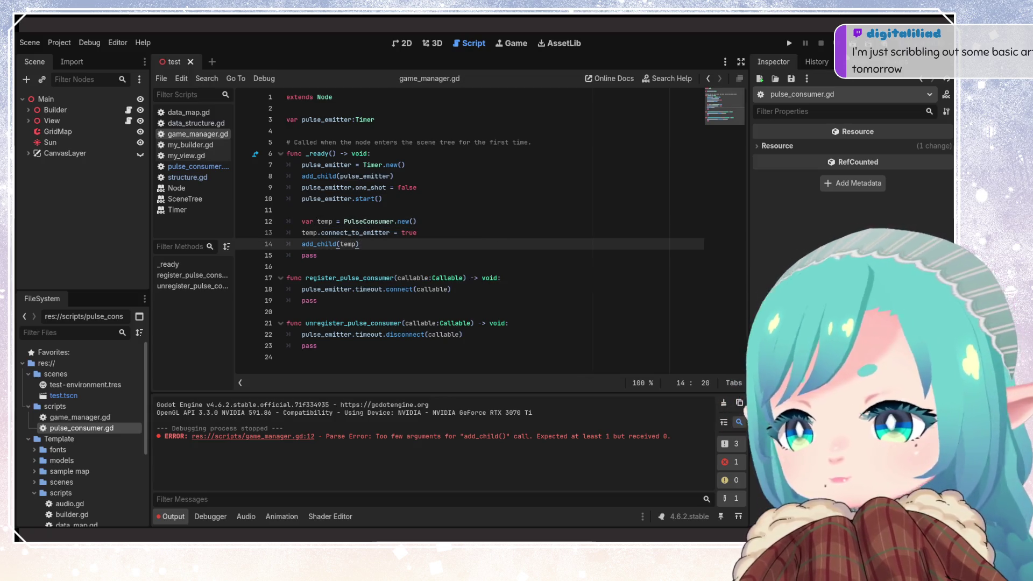
{"action": "left_click", "coordinate": [789, 43]}
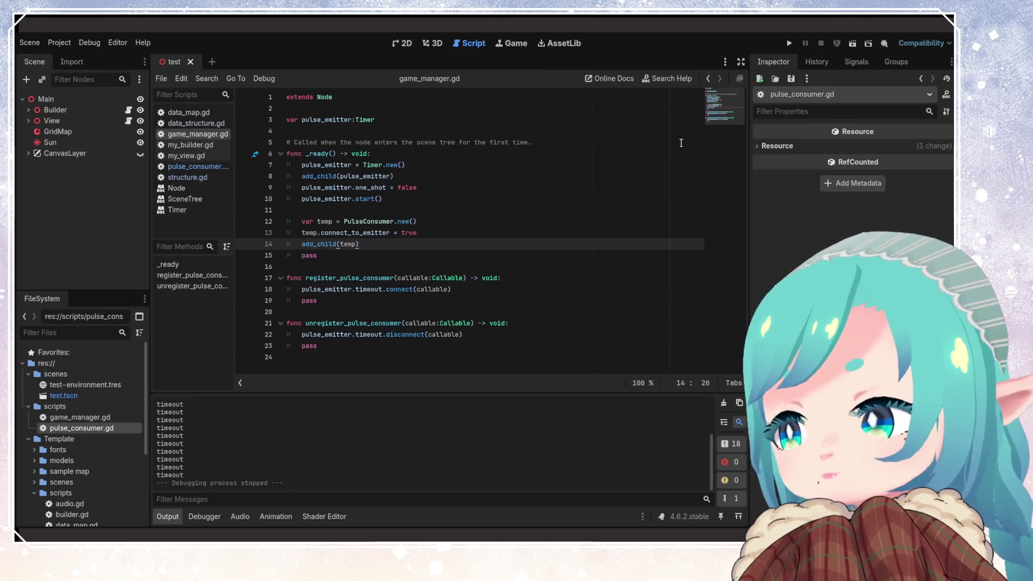
Stop the test run and select the three lines spawning the temp PulseConsumer in game_manager.gd.
{"action": "left_click", "coordinate": [572, 210]}
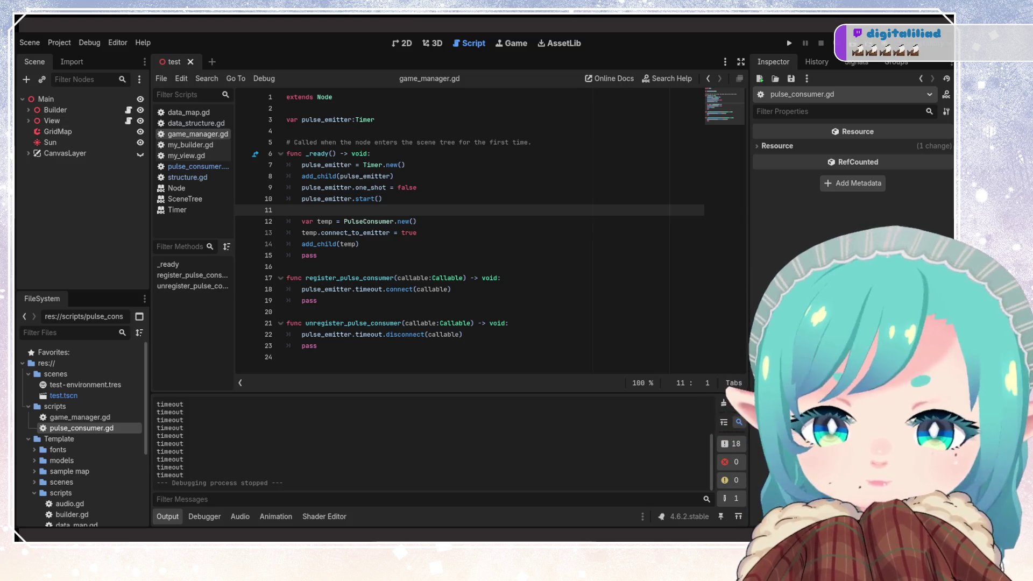
{"action": "left_click", "coordinate": [379, 233]}
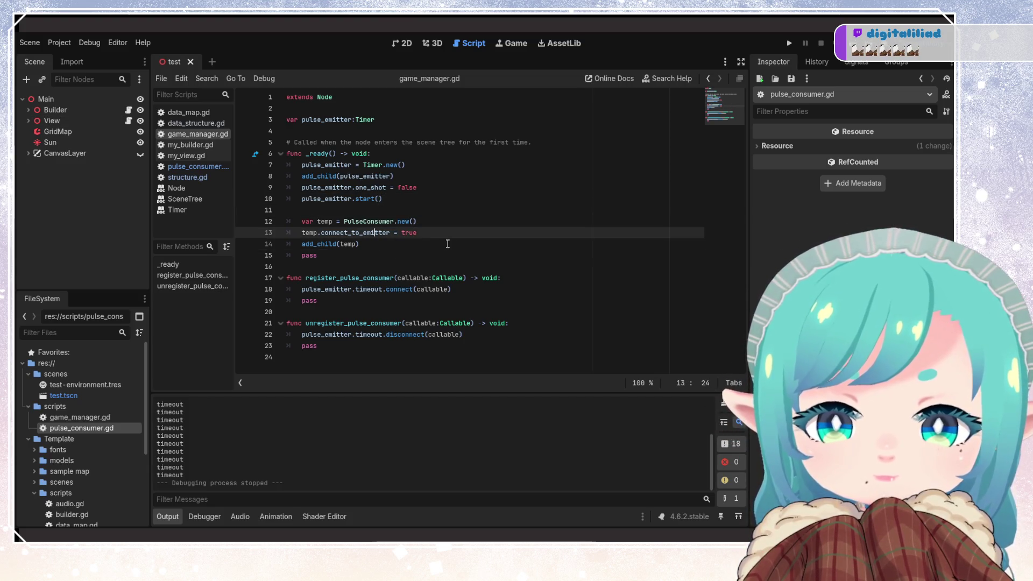
{"action": "mouse_move", "coordinate": [448, 244]}
{"action": "left_mouse_down"}
{"action": "mouse_move", "coordinate": [254, 230]}
{"action": "mouse_move", "coordinate": [253, 221]}
{"action": "left_mouse_up"}
{"action": "left_click", "coordinate": [414, 256]}
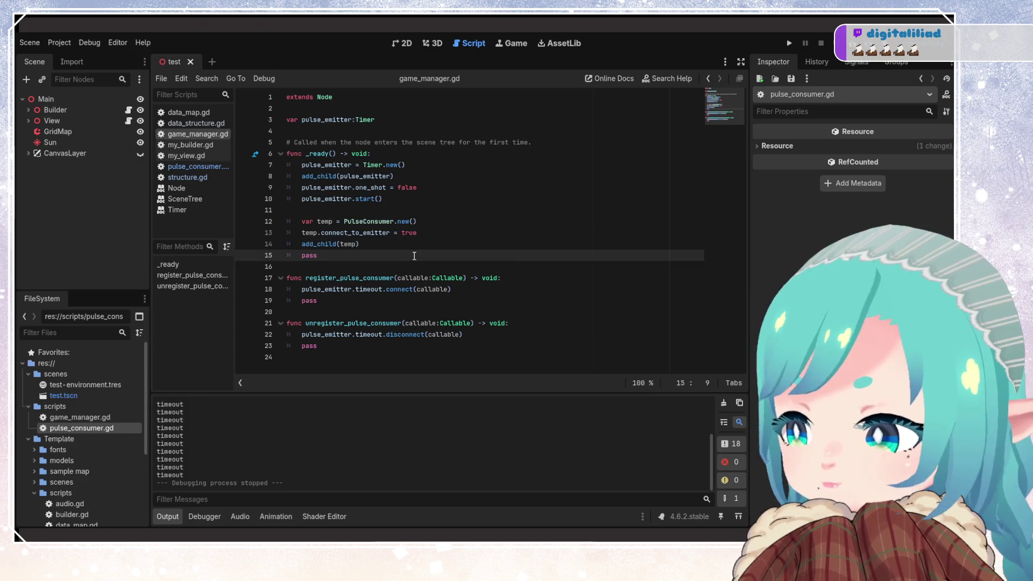
{"action": "left_click_drag", "start_coordinate": [390, 241], "coordinate": [282, 224]}
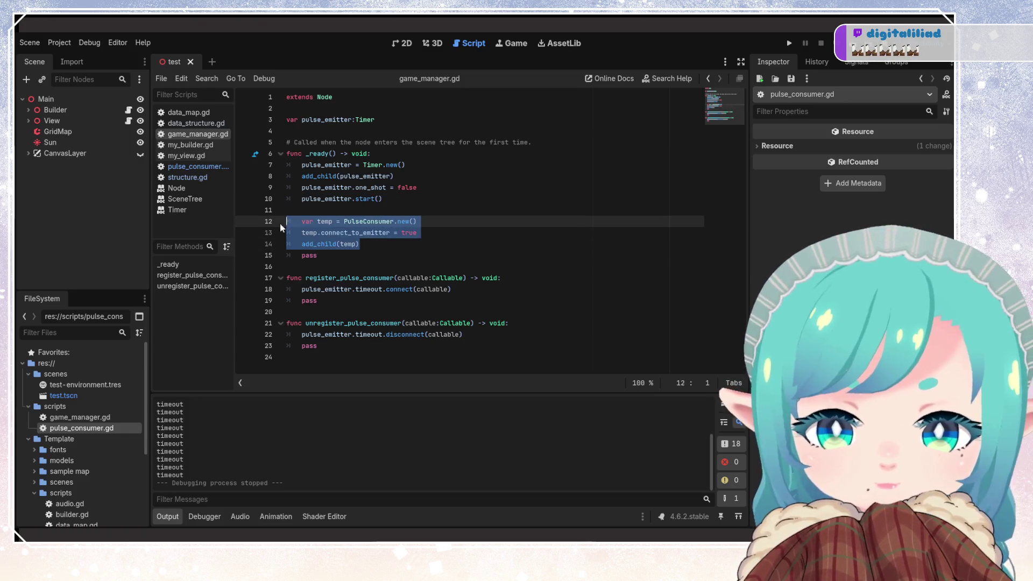
In pulse_consumer.gd, add func _perform_operation() -> void: below _handle_pulse.
{"action": "left_click", "coordinate": [388, 244]}
{"action": "left_click", "coordinate": [196, 166]}
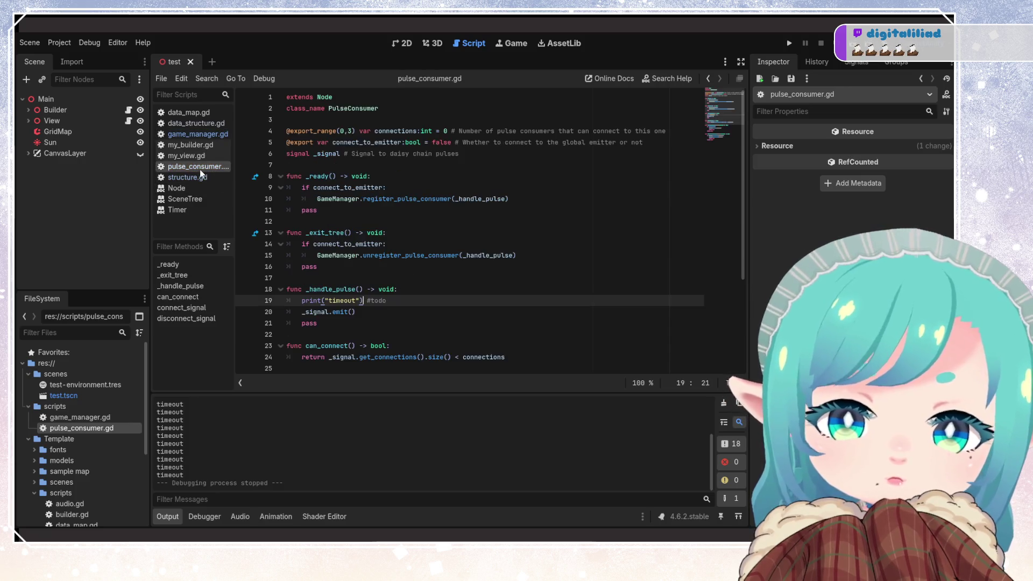
{"action": "left_click", "coordinate": [437, 255]}
{"action": "scroll", "coordinate": [416, 314], "scroll_direction": "down", "scroll_amount": 4}
{"action": "scroll", "coordinate": [416, 314], "scroll_direction": "up", "scroll_amount": 3}
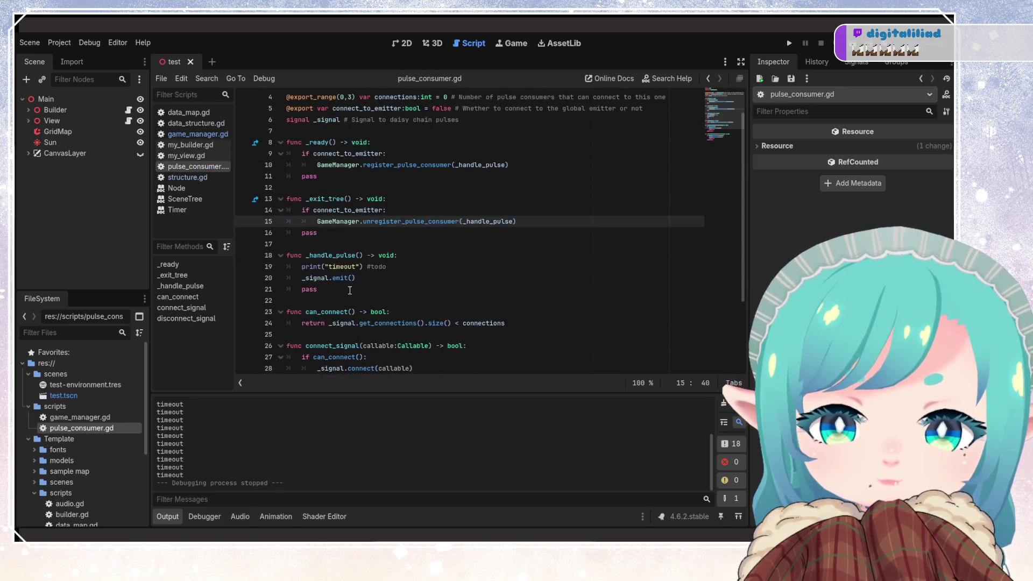
{"action": "left_click", "coordinate": [349, 267]}
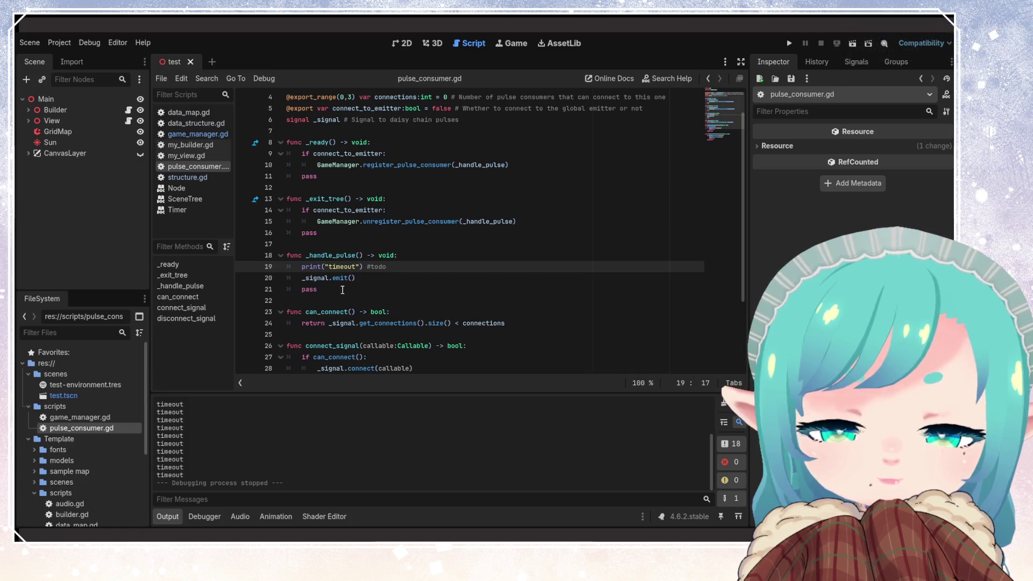
{"action": "left_click", "coordinate": [342, 290]}
{"action": "key", "text": "Return"}
{"action": "key", "text": "Return"}
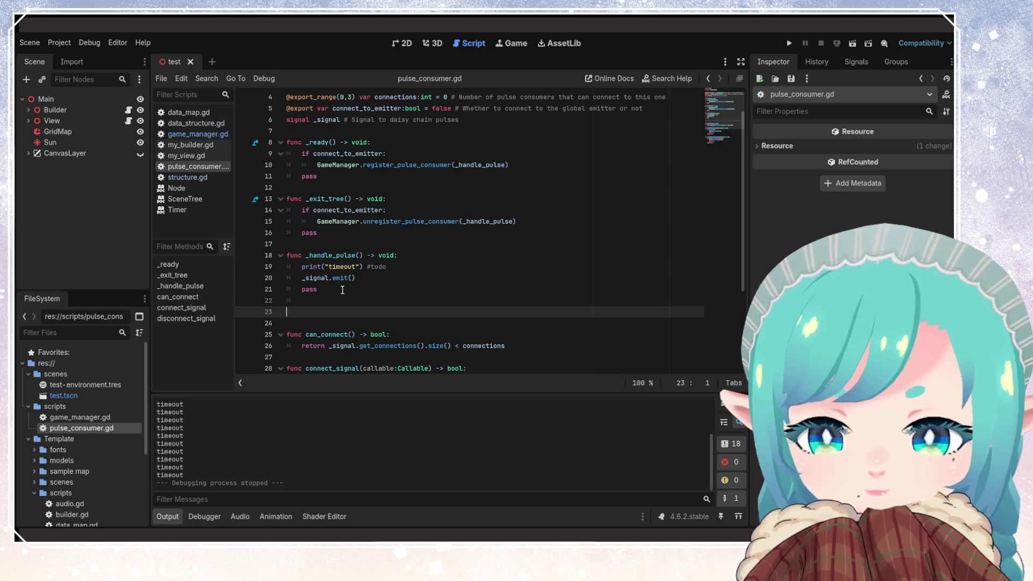
{"action": "type", "text": "func _"}
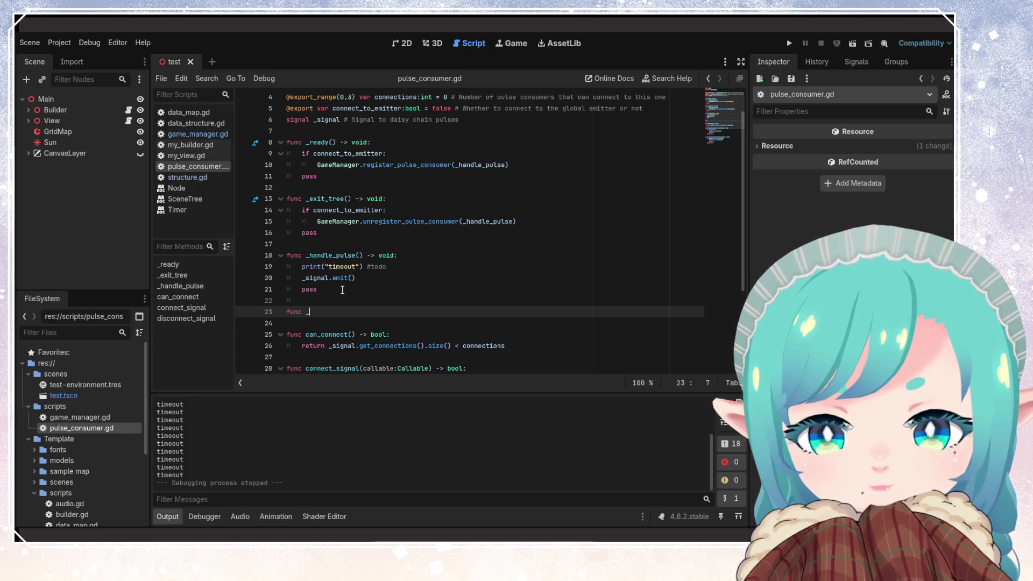
{"action": "type", "text": "do_"}
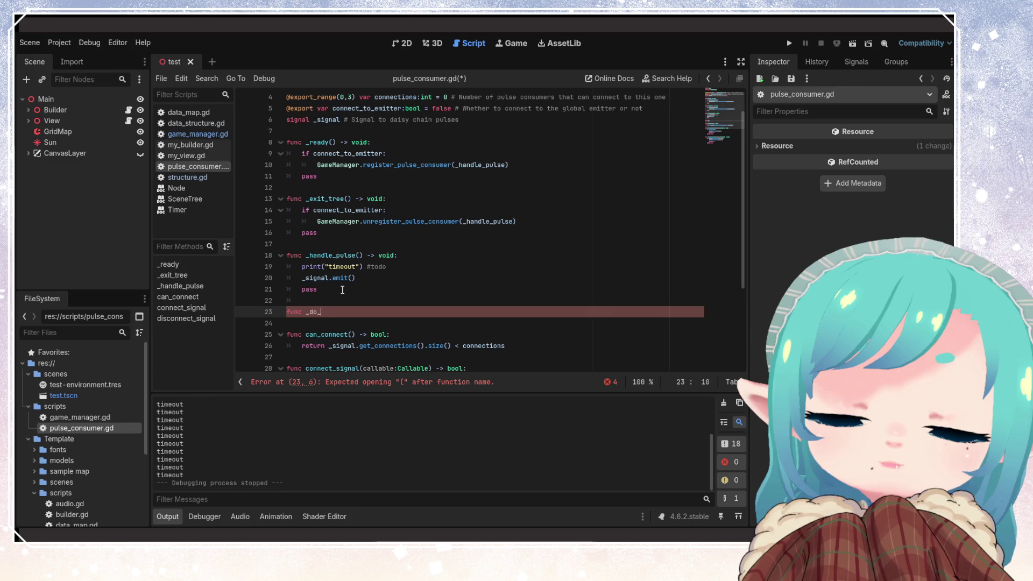
{"action": "key", "text": "BackSpace"}
{"action": "key", "text": "BackSpace"}
{"action": "key", "text": "BackSpace"}
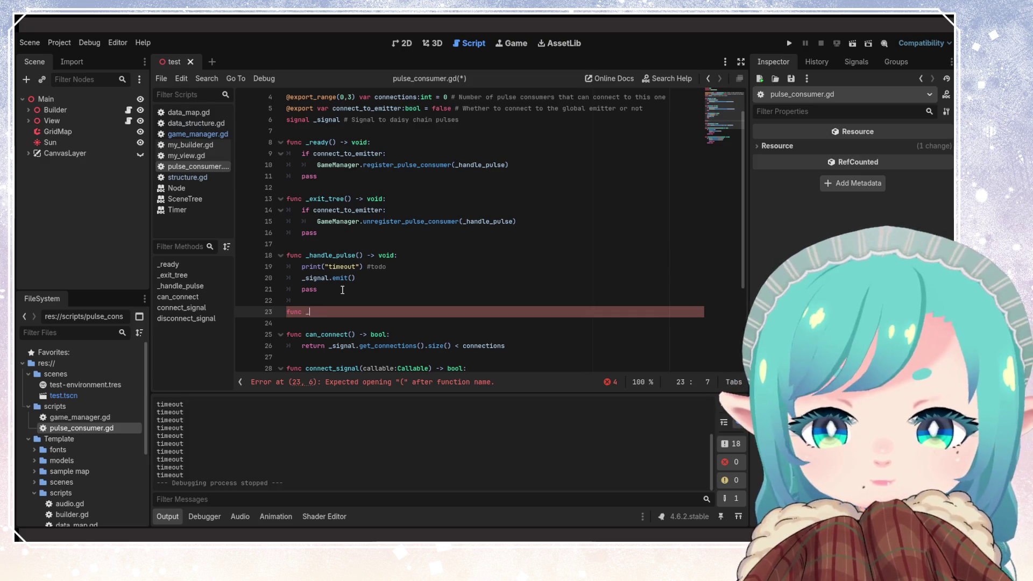
{"action": "type", "text": "_perform_"}
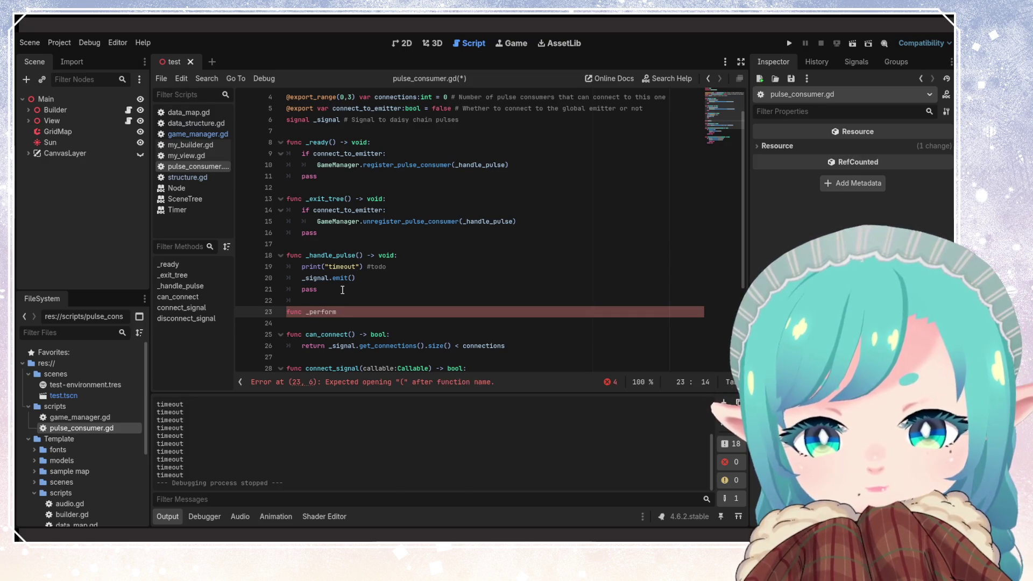
{"action": "type", "text": "operation"}
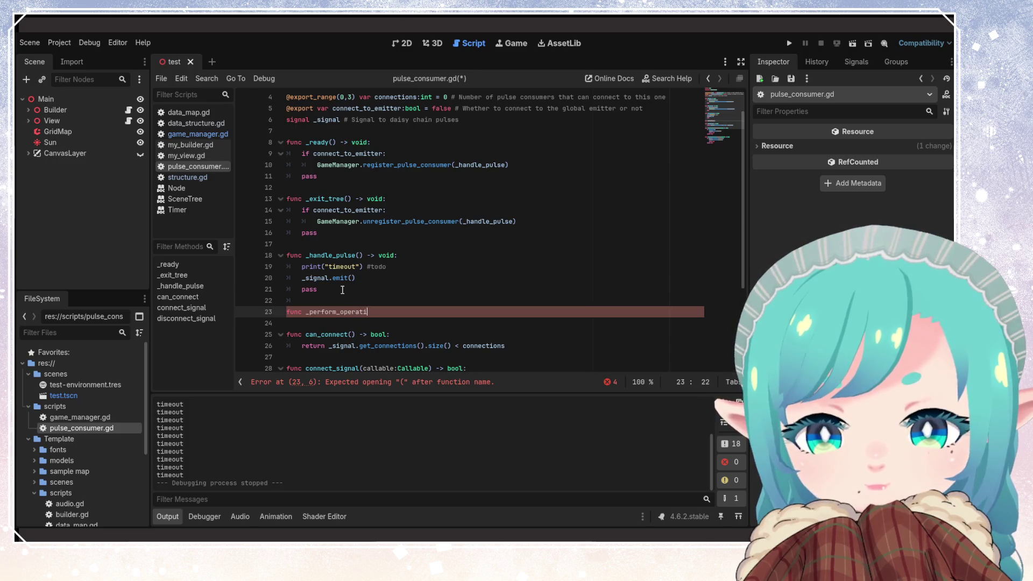
{"action": "type", "text": "() -"}
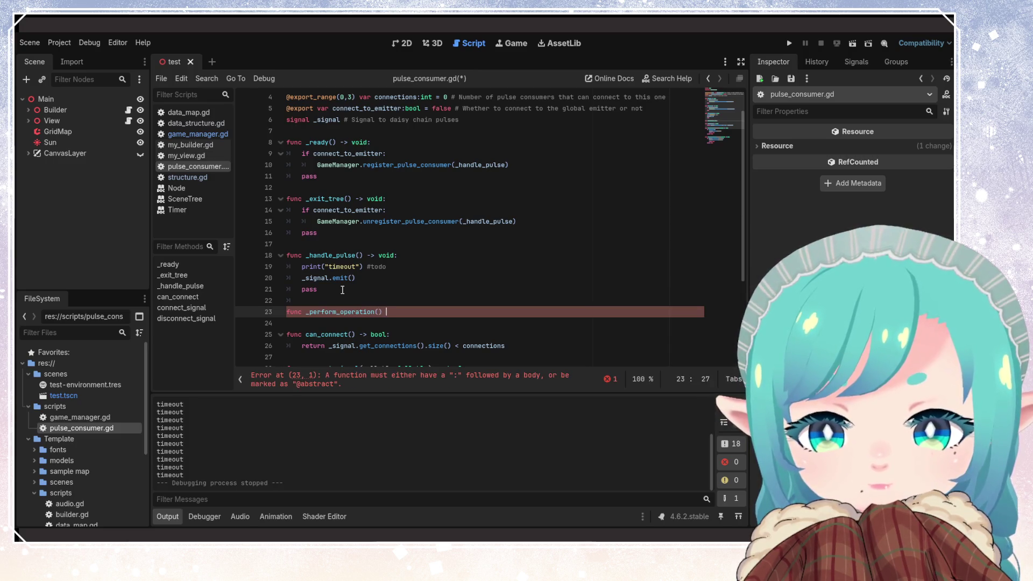
{"action": "type", "text": "> void:"}
{"action": "key", "text": "Return"}
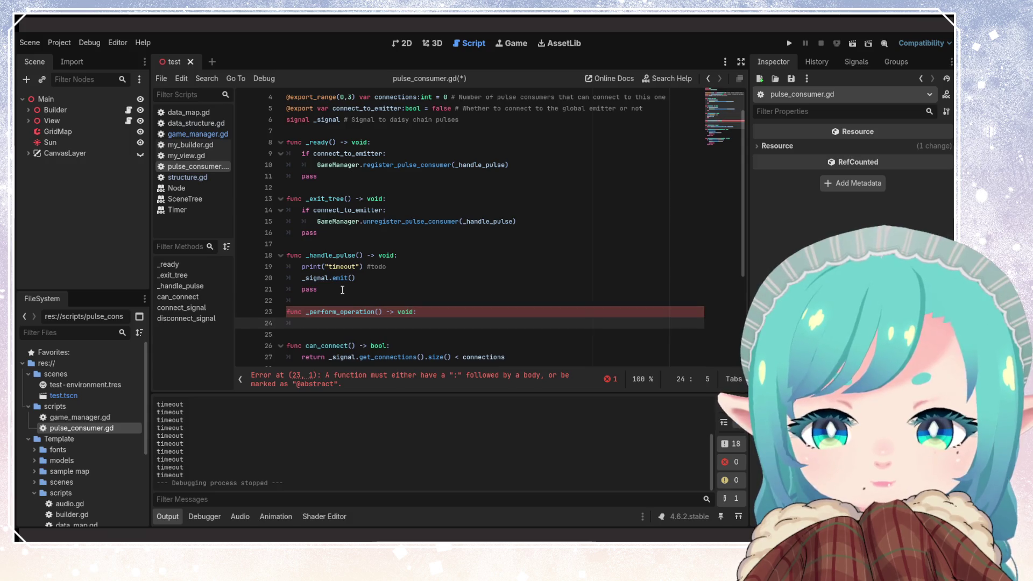
Move the print("timeout") line from _handle_pulse into _perform_operation and save.
{"action": "left_click_drag", "start_coordinate": [301, 266], "coordinate": [395, 266]}
{"action": "key", "text": "ctrl+c"}
{"action": "key", "text": "BackSpace"}
{"action": "left_click", "coordinate": [338, 322]}
{"action": "key", "text": "ctrl+v"}
{"action": "key", "text": "ctrl+s"}
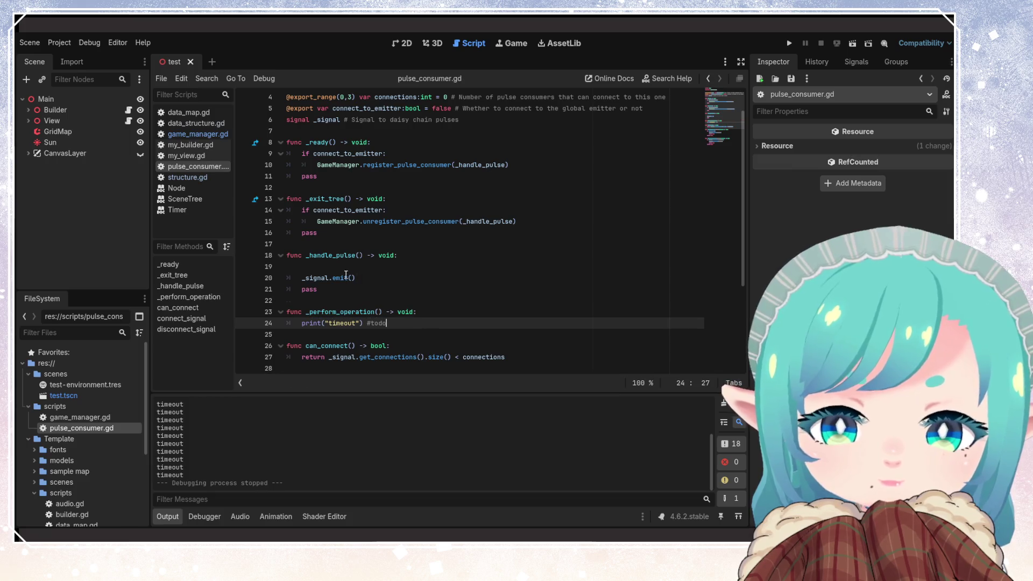
Call _perform_operation() on the emptied line 19 of _handle_pulse.
{"action": "left_click", "coordinate": [327, 267]}
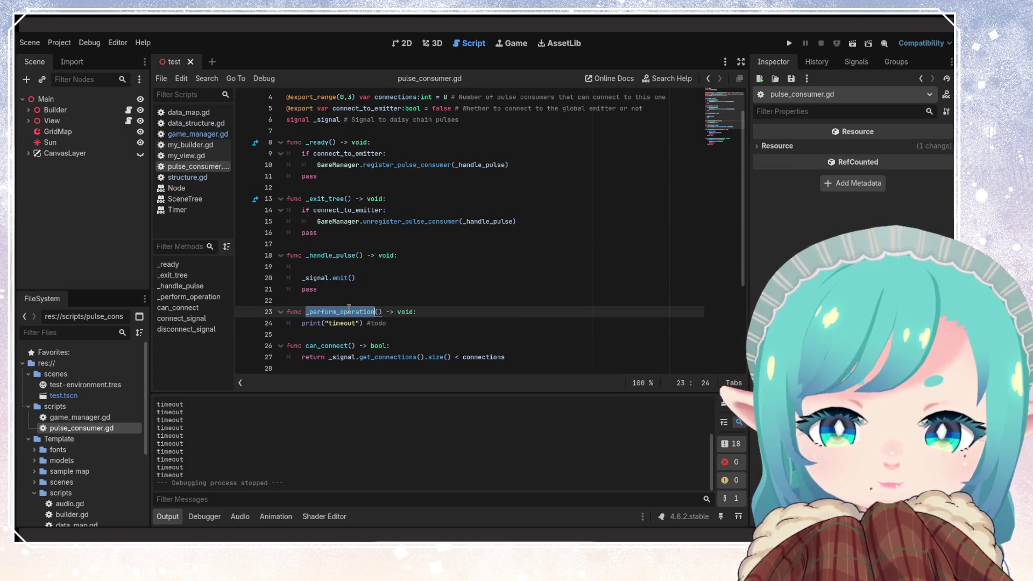
{"action": "type", "text": "_perform_operation()"}
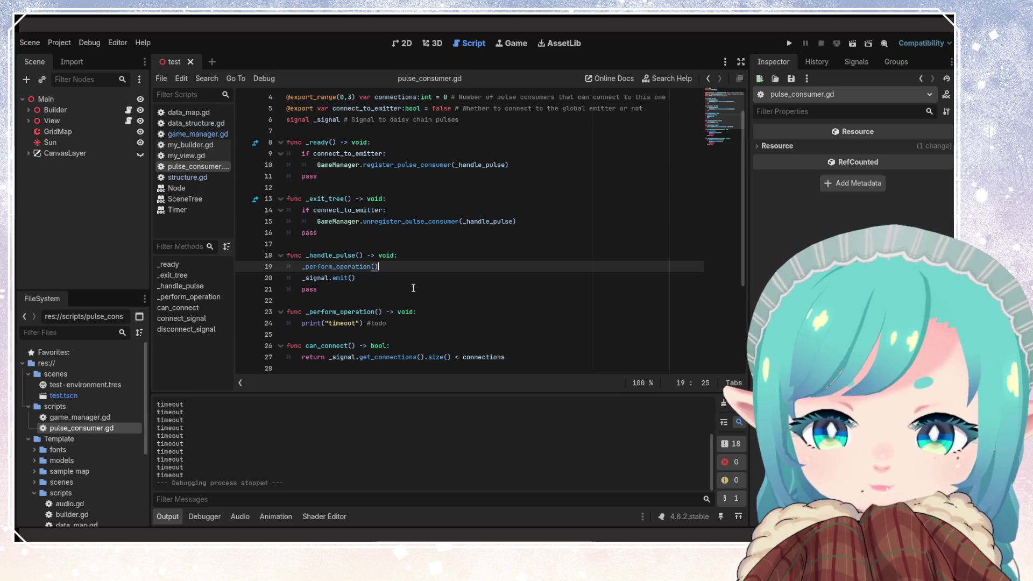
{"action": "left_click", "coordinate": [404, 322]}
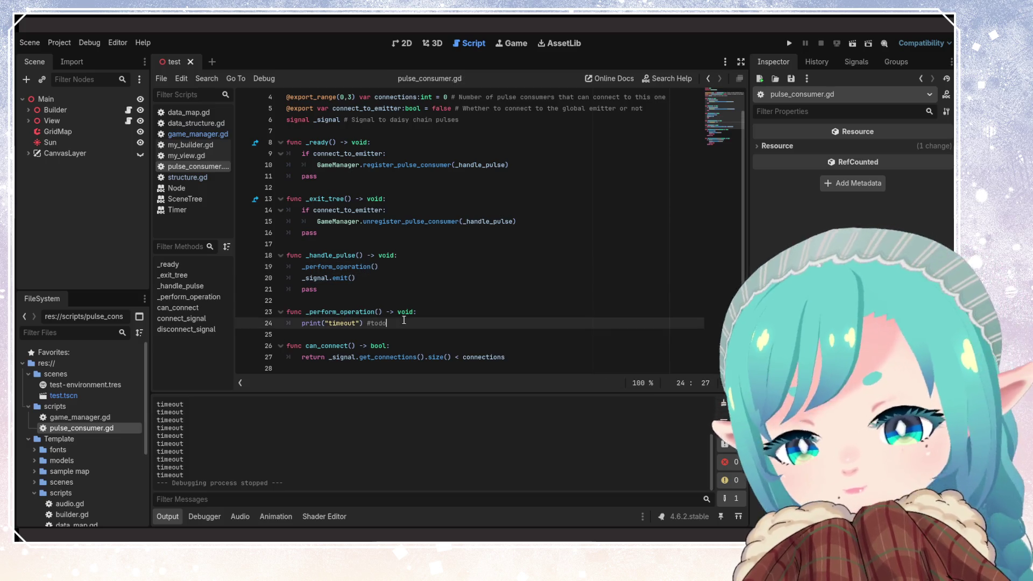
{"action": "scroll", "coordinate": [333, 222], "scroll_direction": "down", "scroll_amount": 3}
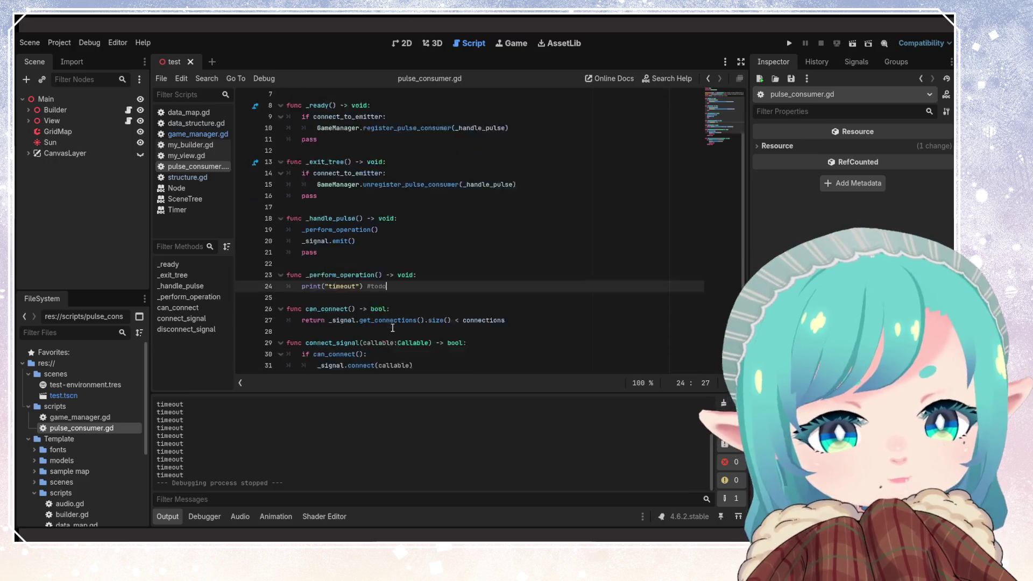
{"action": "key", "text": "Up"}
{"action": "left_click", "coordinate": [442, 221]}
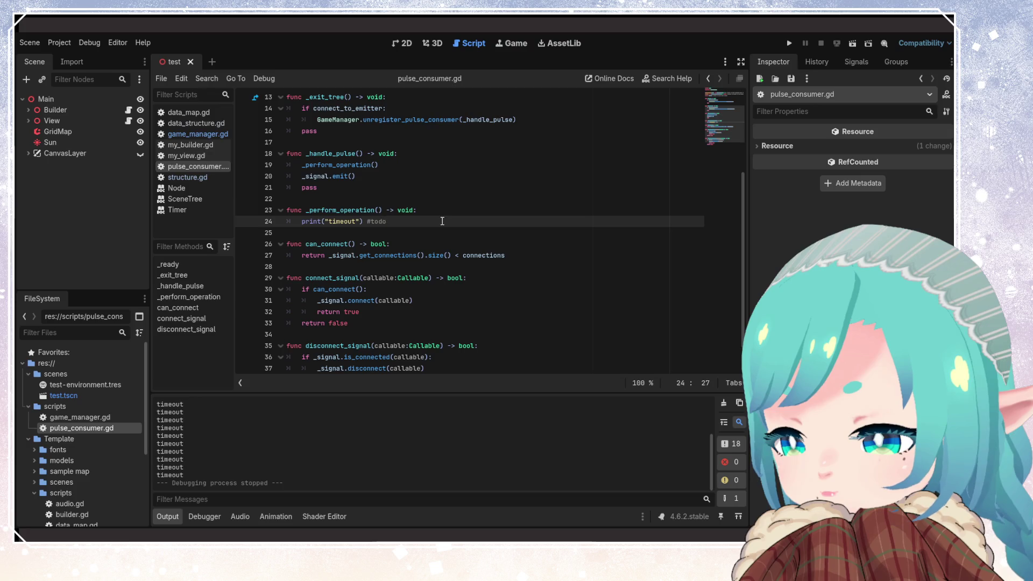
{"action": "scroll", "coordinate": [400, 303], "scroll_direction": "down", "scroll_amount": 1}
{"action": "scroll", "coordinate": [383, 308], "scroll_direction": "up", "scroll_amount": 2}
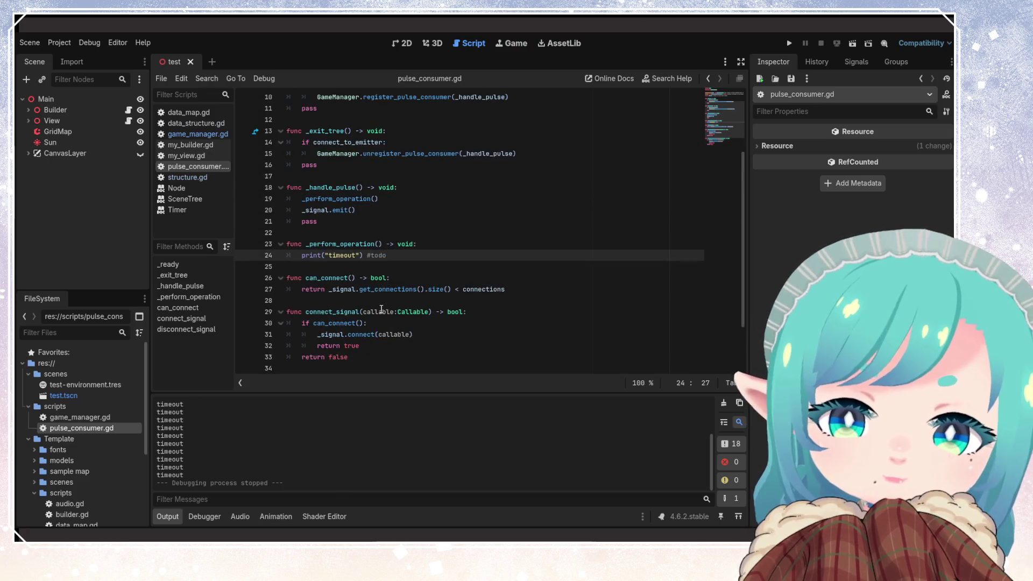
{"action": "double_click", "coordinate": [342, 245]}
{"action": "scroll", "coordinate": [349, 248], "scroll_direction": "up", "scroll_amount": 3}
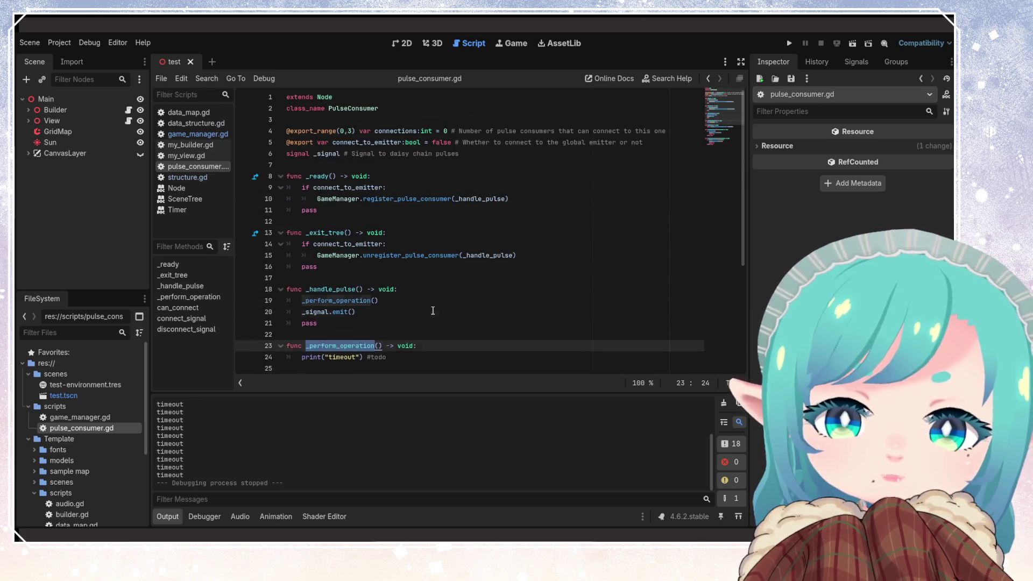
{"action": "key", "text": "Up"}
{"action": "key", "text": "Up"}
{"action": "key", "text": "Up"}
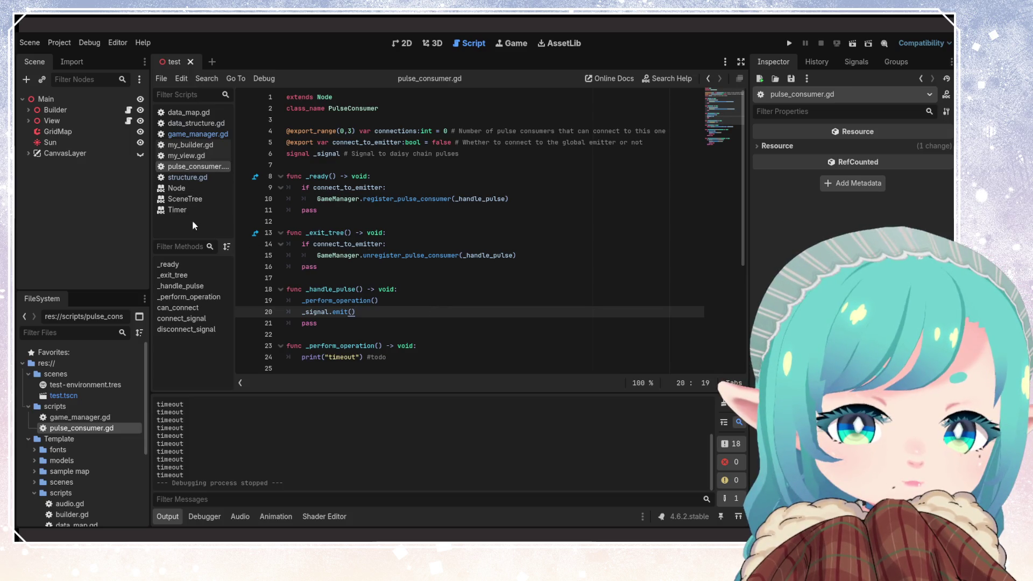
Create res://scripts/pulse_eater.gd from the scripts folder's context menu using the default Node template.
{"action": "right_click", "coordinate": [54, 406]}
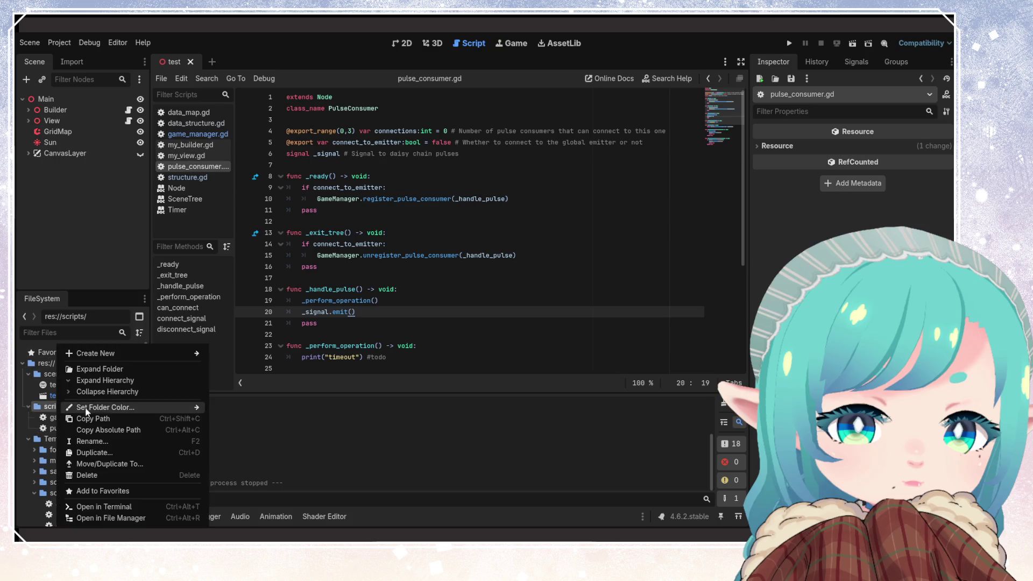
{"action": "mouse_move", "coordinate": [94, 354]}
{"action": "left_click", "coordinate": [244, 373]}
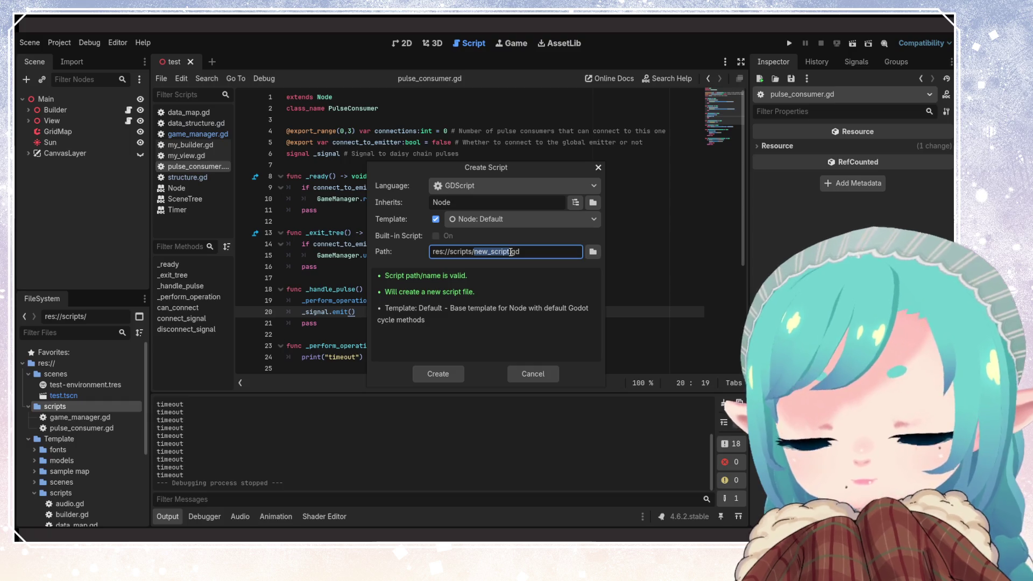
{"action": "type", "text": "pulse"}
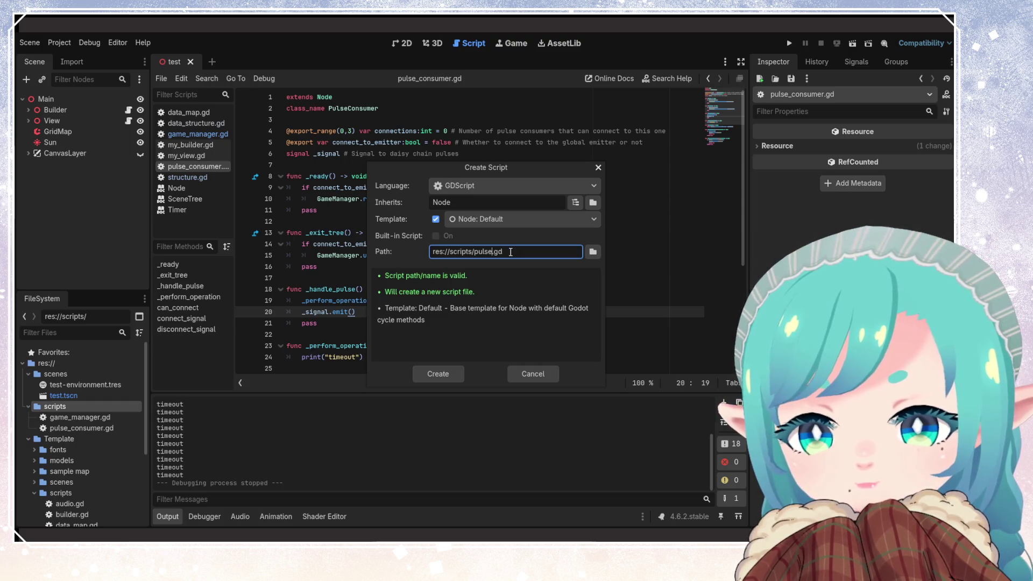
{"action": "type", "text": "_"}
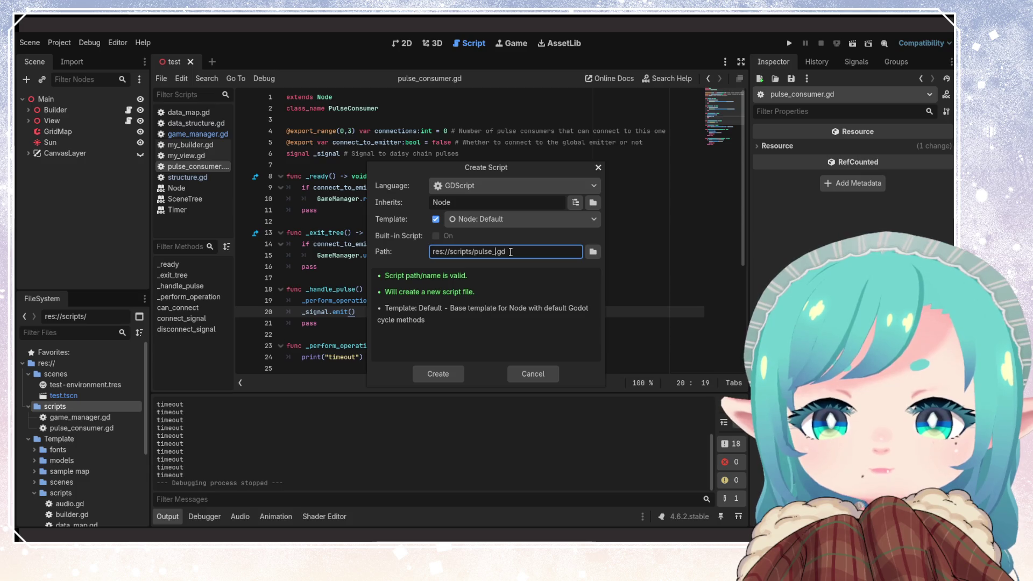
{"action": "type", "text": "eater"}
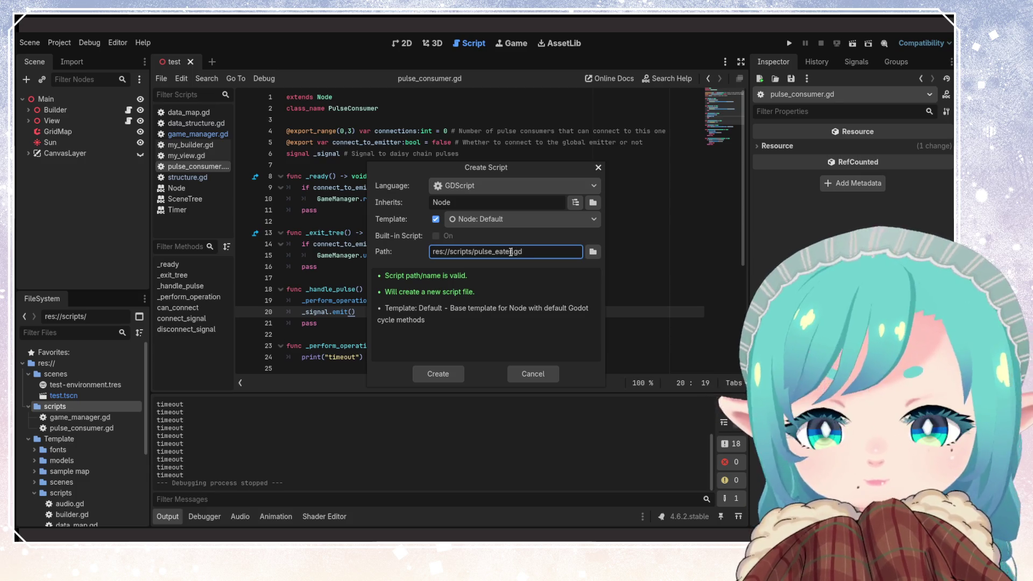
{"action": "key", "text": "Return"}
{"action": "left_click", "coordinate": [511, 252]}
Make pulse_eater.gd extend PulseConsumer and delete the template functions.
{"action": "left_click", "coordinate": [346, 116]}
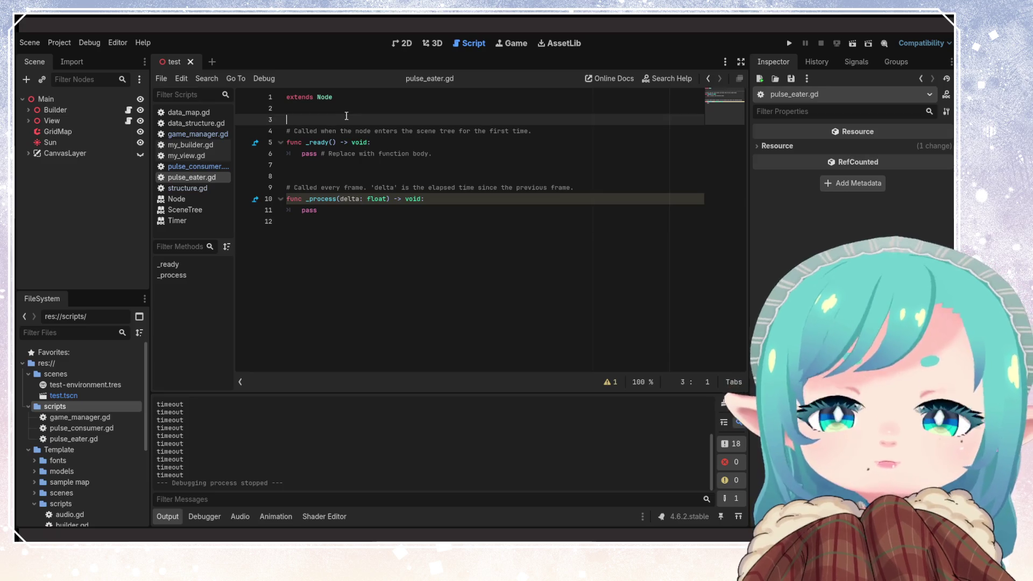
{"action": "left_click", "coordinate": [362, 101]}
{"action": "double_click", "coordinate": [326, 98]}
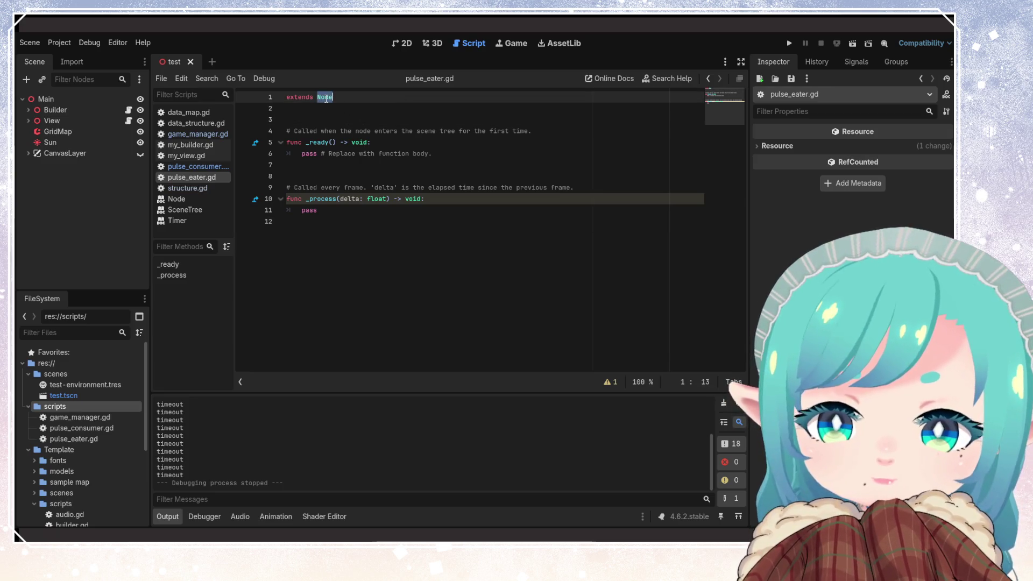
{"action": "type", "text": "PulseConsumer"}
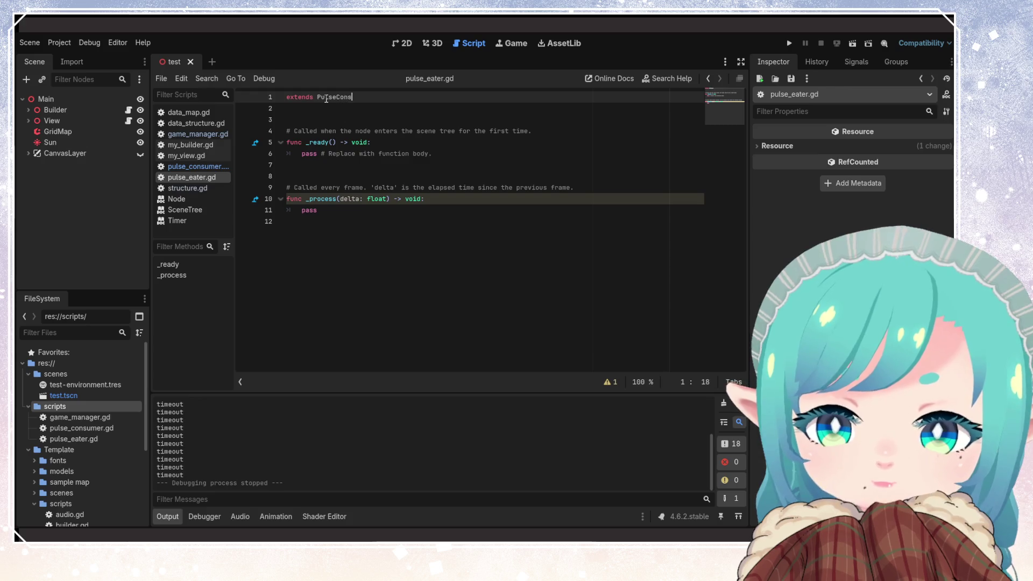
{"action": "left_click", "coordinate": [326, 119]}
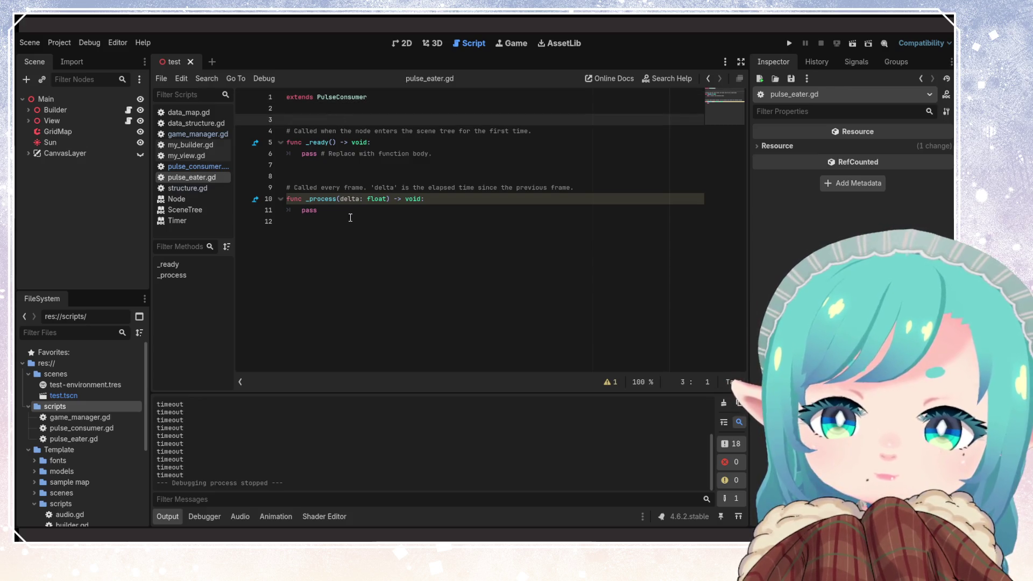
{"action": "mouse_move", "coordinate": [350, 214]}
{"action": "left_mouse_down"}
{"action": "mouse_move", "coordinate": [269, 154]}
{"action": "mouse_move", "coordinate": [257, 128]}
{"action": "left_mouse_up"}
{"action": "key", "text": "BackSpace"}
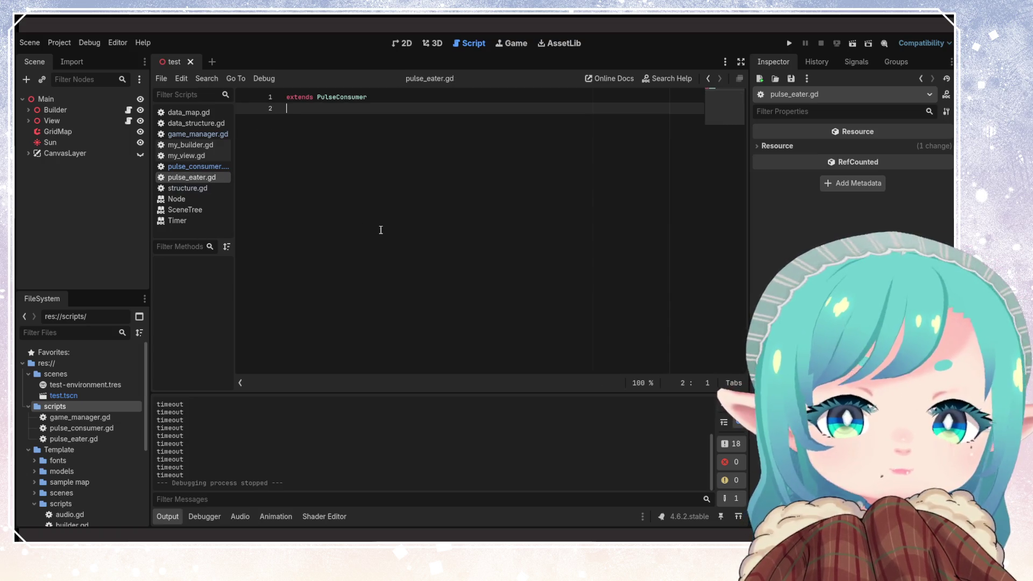
Copy the class_name line from pulse_consumer.gd, rename it PulseEater in pulse_eater.gd, and save.
{"action": "left_click", "coordinate": [177, 166]}
{"action": "left_click", "coordinate": [387, 243]}
{"action": "scroll", "coordinate": [387, 216], "scroll_direction": "down", "scroll_amount": 3}
{"action": "scroll", "coordinate": [387, 215], "scroll_direction": "up", "scroll_amount": 3}
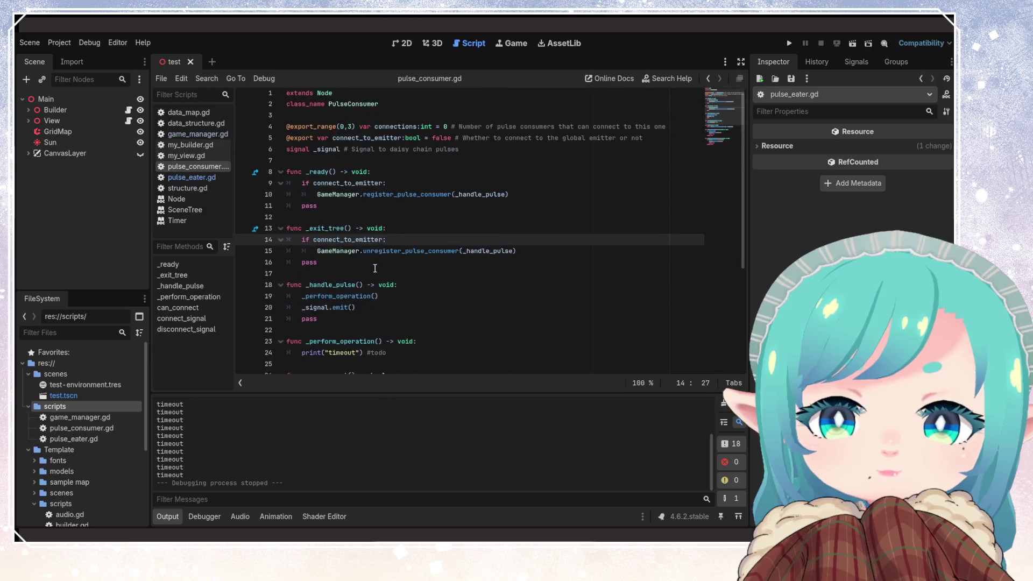
{"action": "double_click", "coordinate": [353, 109]}
{"action": "key", "text": "ctrl+c"}
{"action": "left_click", "coordinate": [192, 177]}
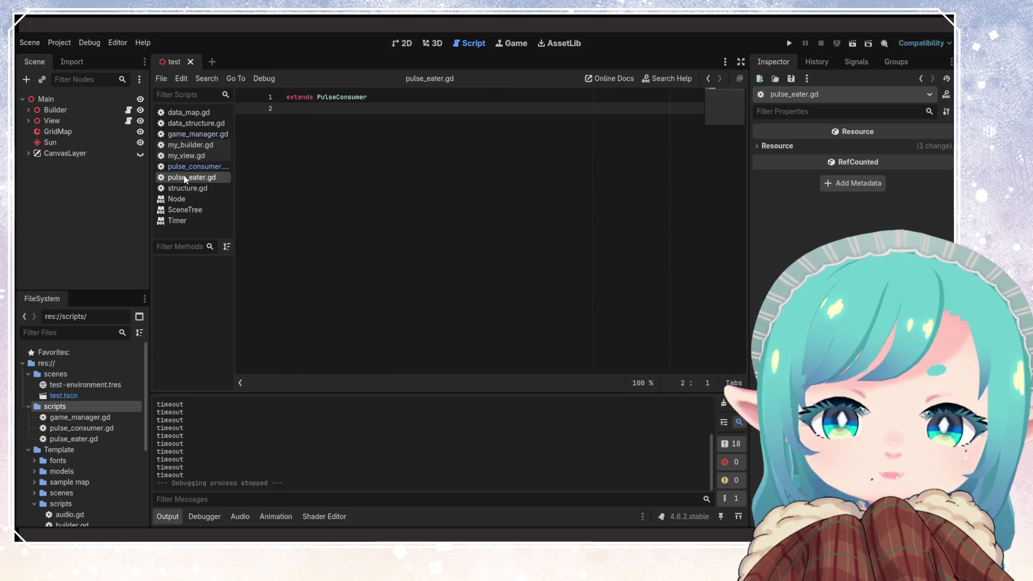
{"action": "key", "text": "ctrl+v"}
{"action": "key", "text": "shift+End"}
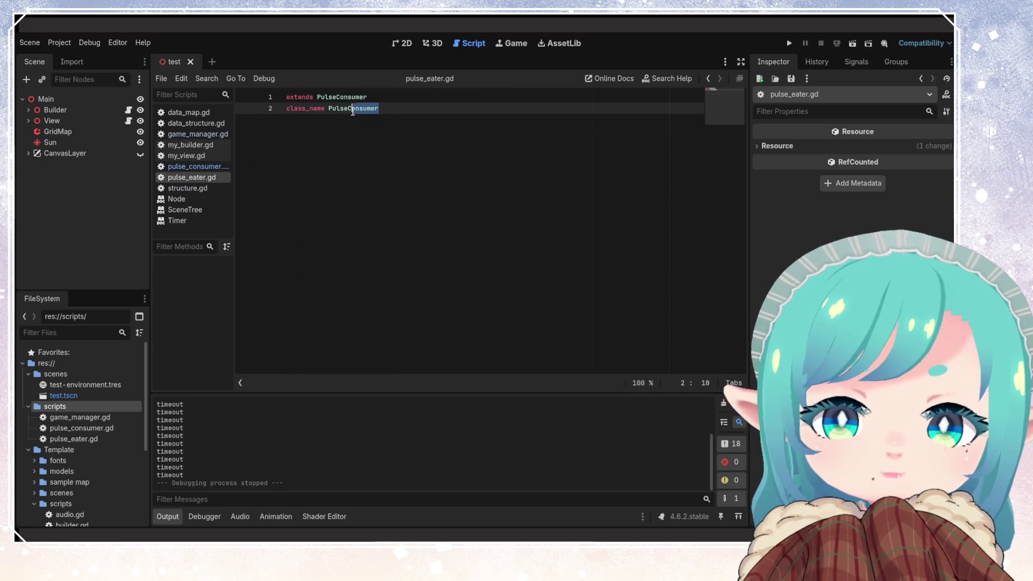
{"action": "type", "text": "Eater"}
{"action": "key", "text": "Return"}
{"action": "key", "text": "ctrl+s"}
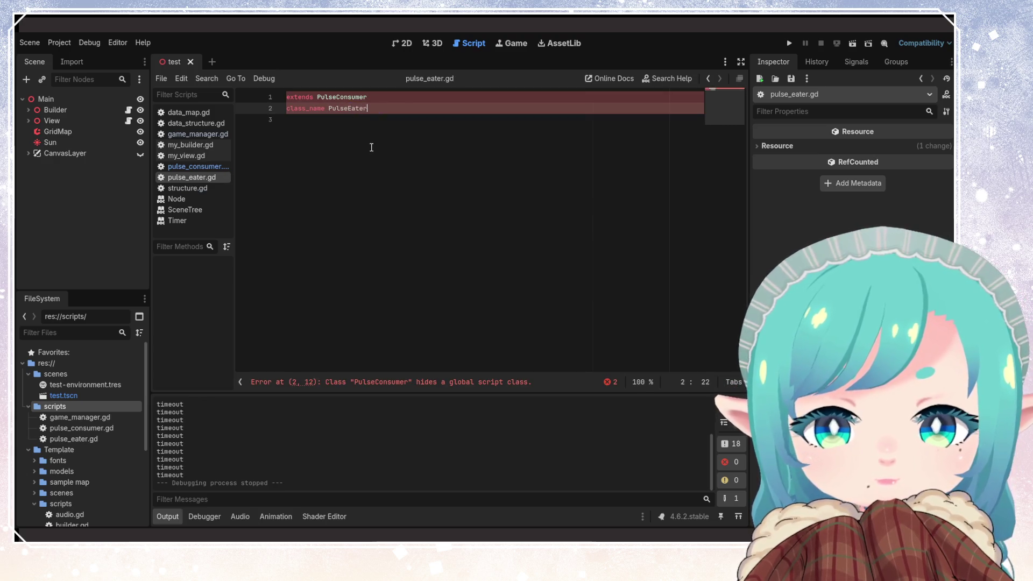
{"action": "left_click", "coordinate": [196, 166]}
{"action": "scroll", "coordinate": [336, 266], "scroll_direction": "down", "scroll_amount": 5}
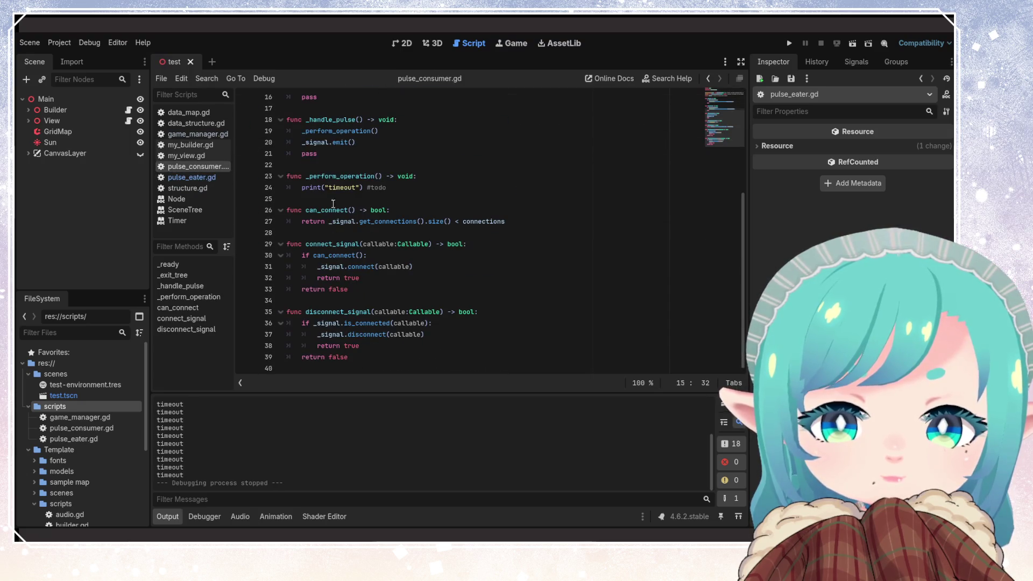
Paste _perform_operation into pulse_eater.gd printing "eat" instead of "timeout", save, and return to pulse_consumer.gd.
{"action": "mouse_move", "coordinate": [398, 187]}
{"action": "left_mouse_down"}
{"action": "mouse_move", "coordinate": [301, 188]}
{"action": "mouse_move", "coordinate": [276, 177]}
{"action": "left_mouse_up"}
{"action": "key", "text": "ctrl+c"}
{"action": "left_click", "coordinate": [189, 177]}
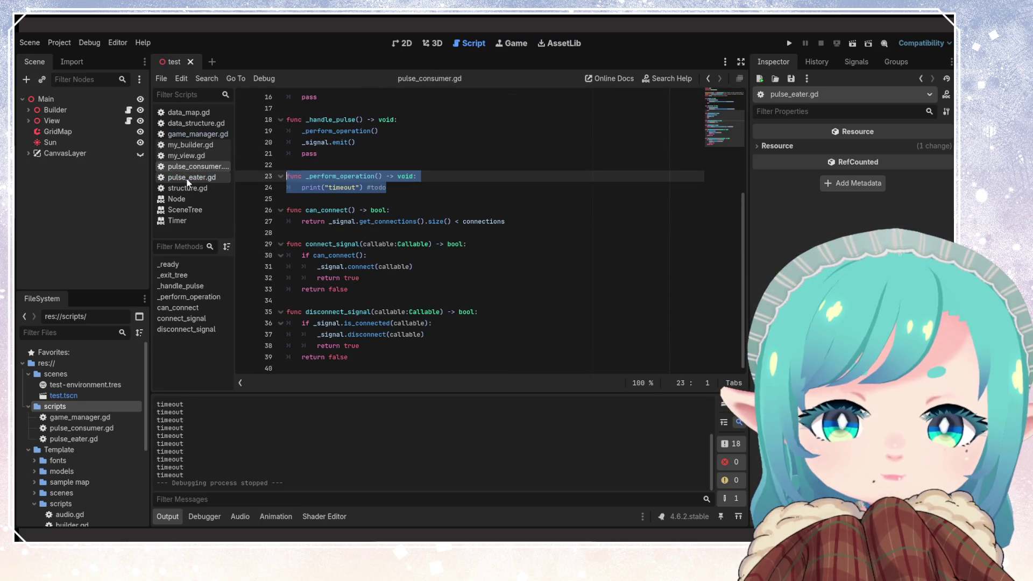
{"action": "key", "text": "Return"}
{"action": "key", "text": "ctrl+v"}
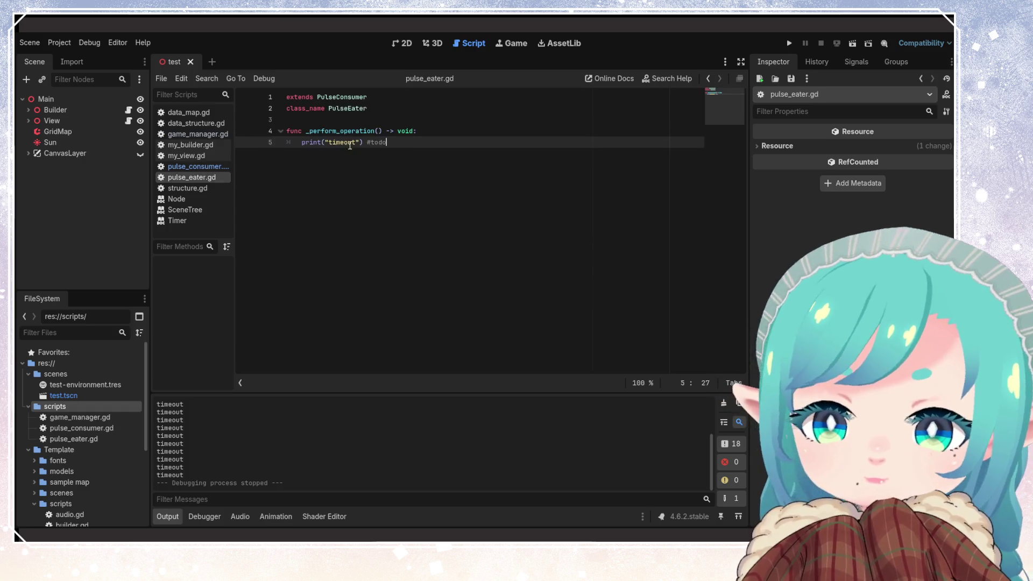
{"action": "double_click", "coordinate": [342, 142]}
{"action": "type", "text": "eat"}
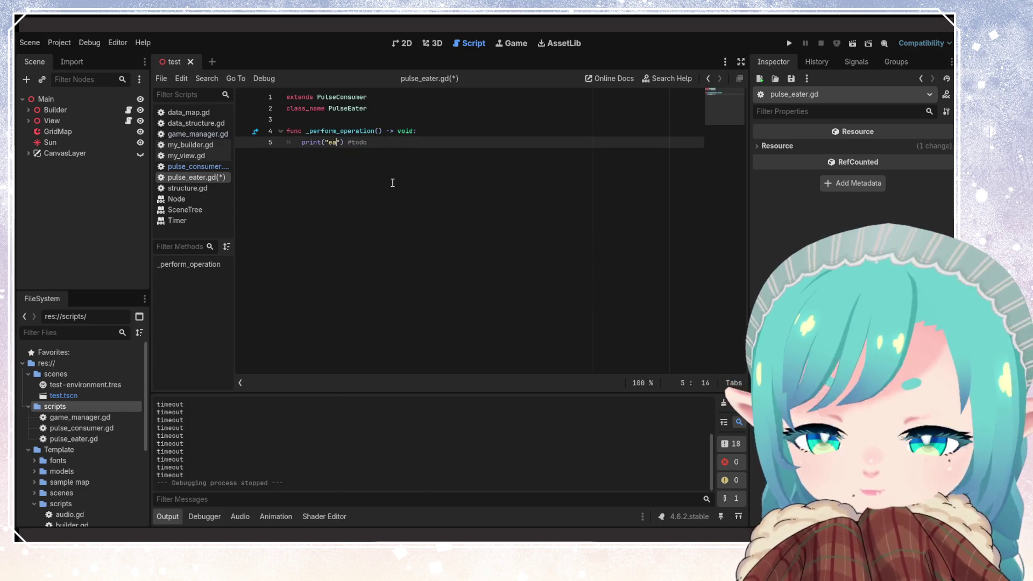
{"action": "key", "text": "ctrl+s"}
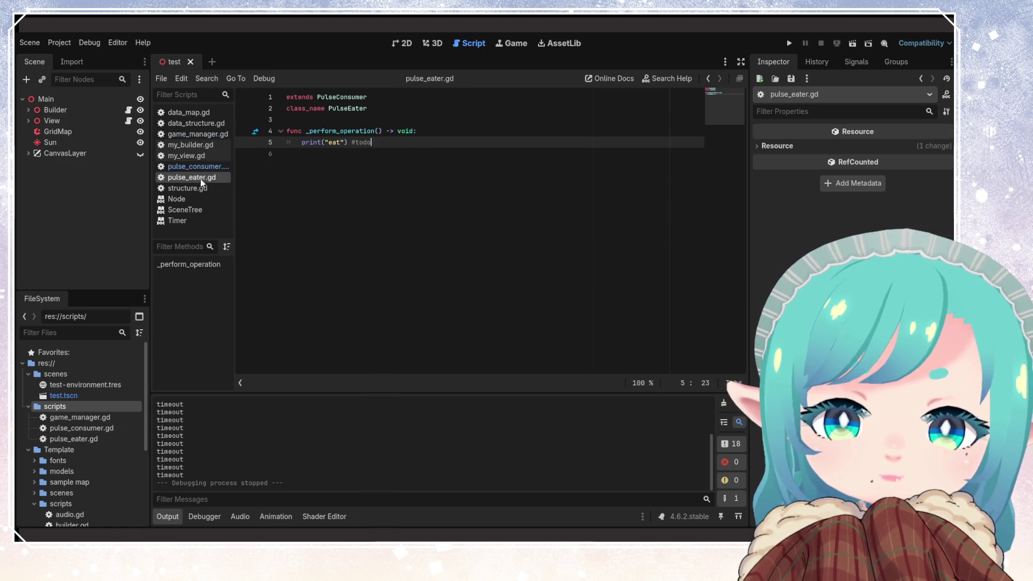
{"action": "left_click", "coordinate": [192, 167]}
{"action": "double_click", "coordinate": [342, 188]}
{"action": "scroll", "coordinate": [435, 265], "scroll_direction": "up", "scroll_amount": 3}
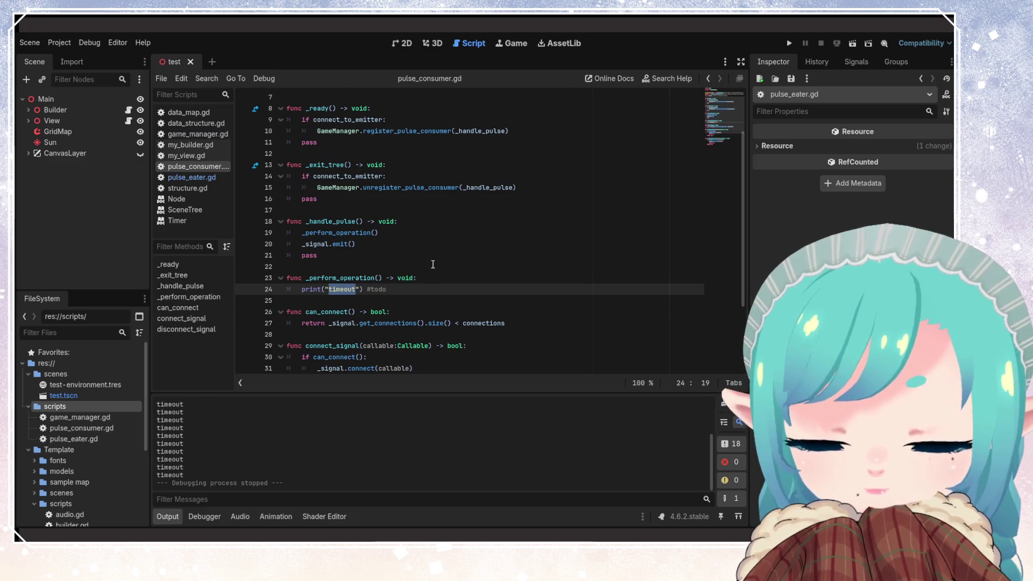
Change the base print to "consume", test-run the project, stop it, and open game_manager.gd.
{"action": "type", "text": "consume"}
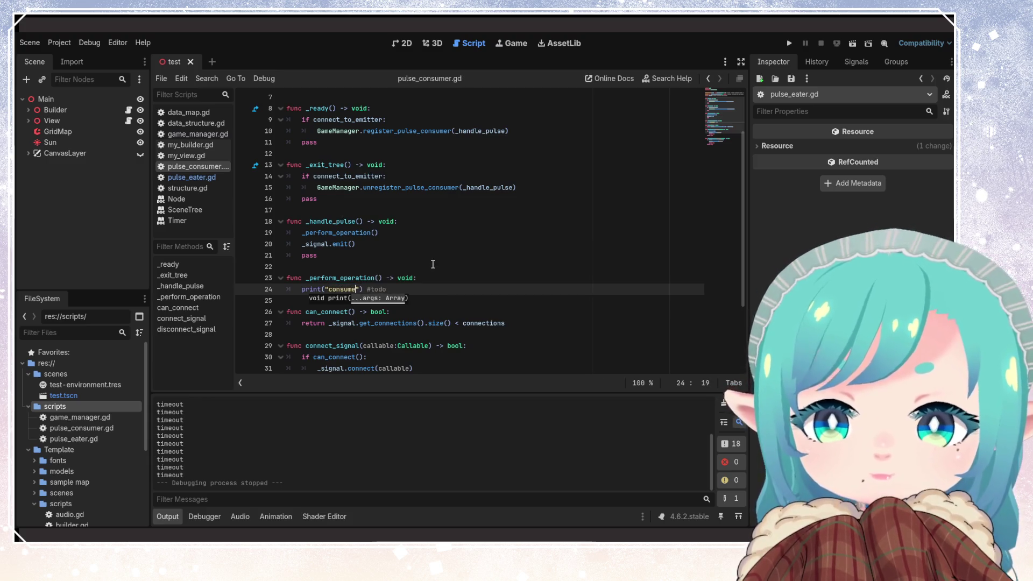
{"action": "left_click", "coordinate": [428, 244]}
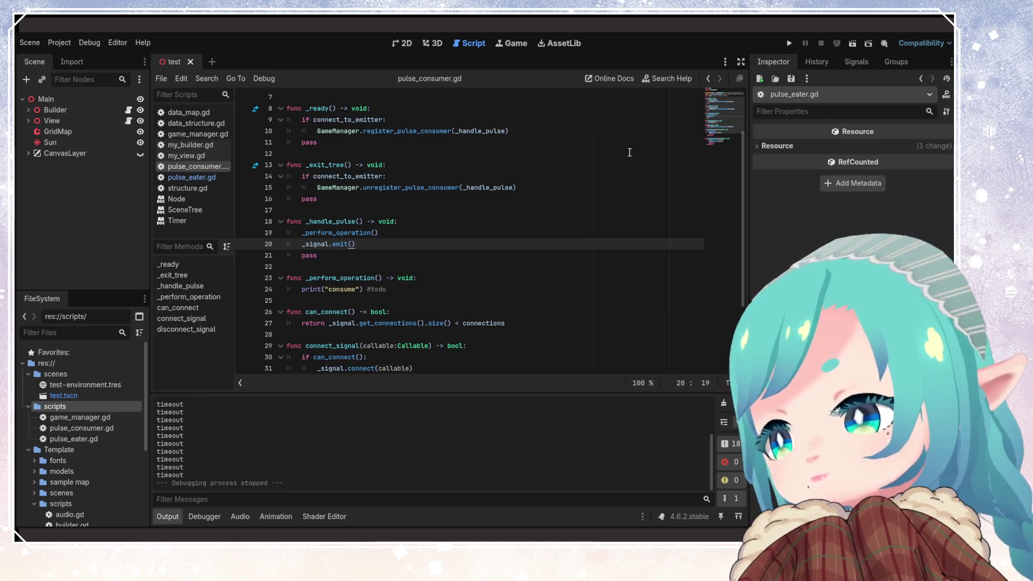
{"action": "scroll", "coordinate": [464, 245], "scroll_direction": "up", "scroll_amount": 2}
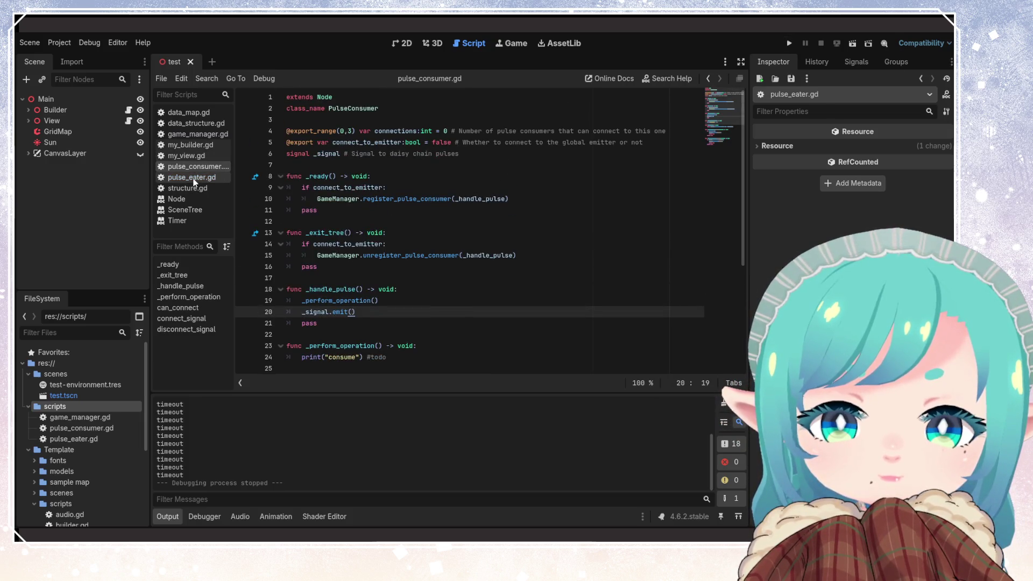
{"action": "left_click", "coordinate": [790, 43]}
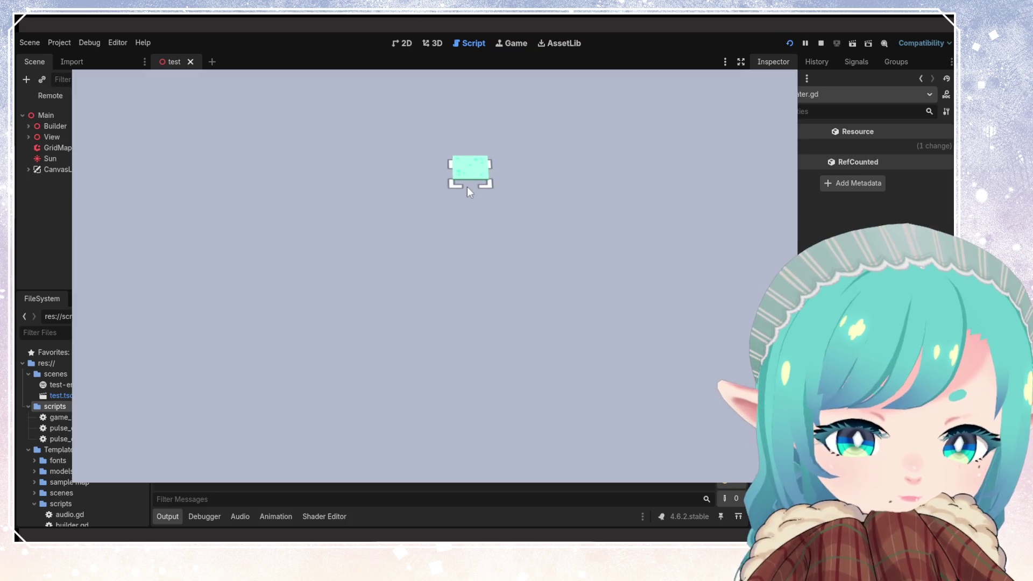
{"action": "key", "text": "F8"}
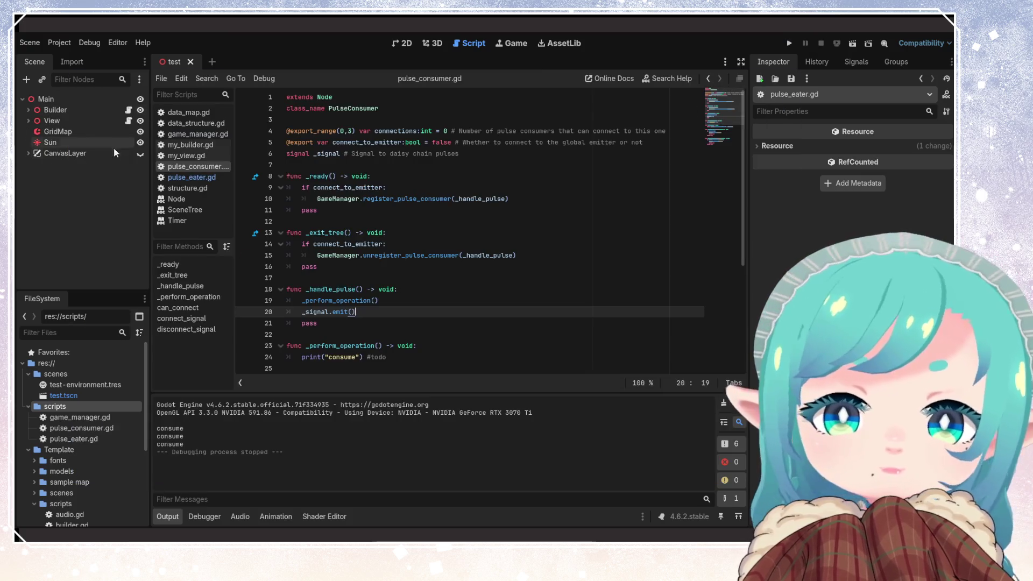
{"action": "left_click", "coordinate": [196, 134]}
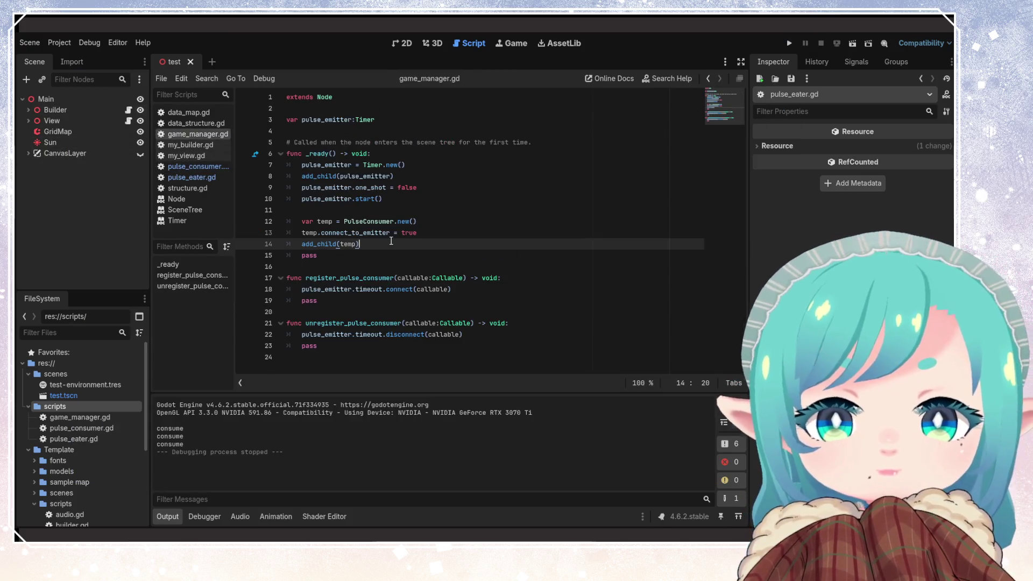
Add the line var temp2 = PulseEater.new() below add_child(temp), without a trailing semicolon.
{"action": "key", "text": "Return"}
{"action": "key", "text": "Return"}
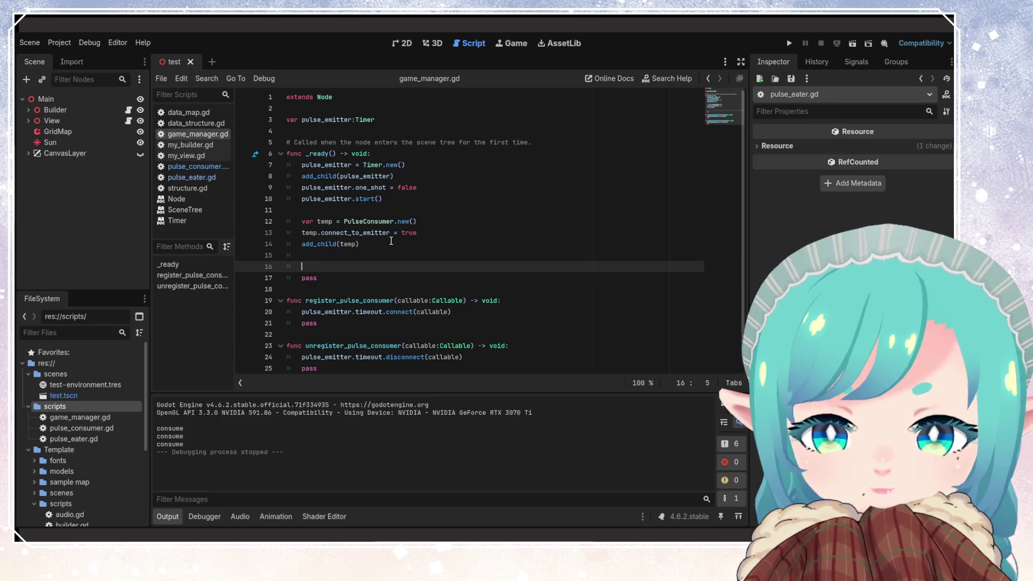
{"action": "type", "text": "var temp2 "}
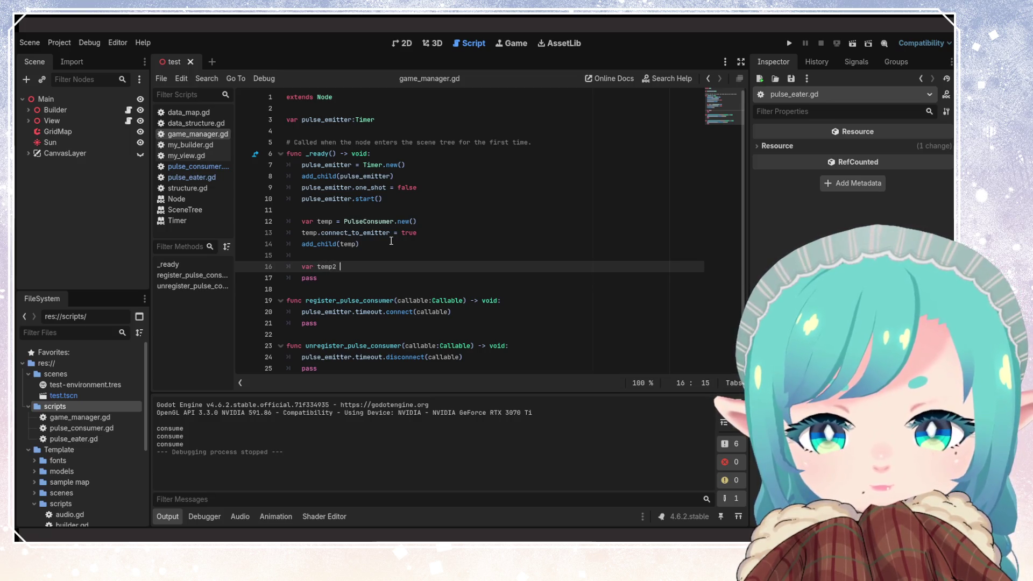
{"action": "type", "text": "= PulseEa"}
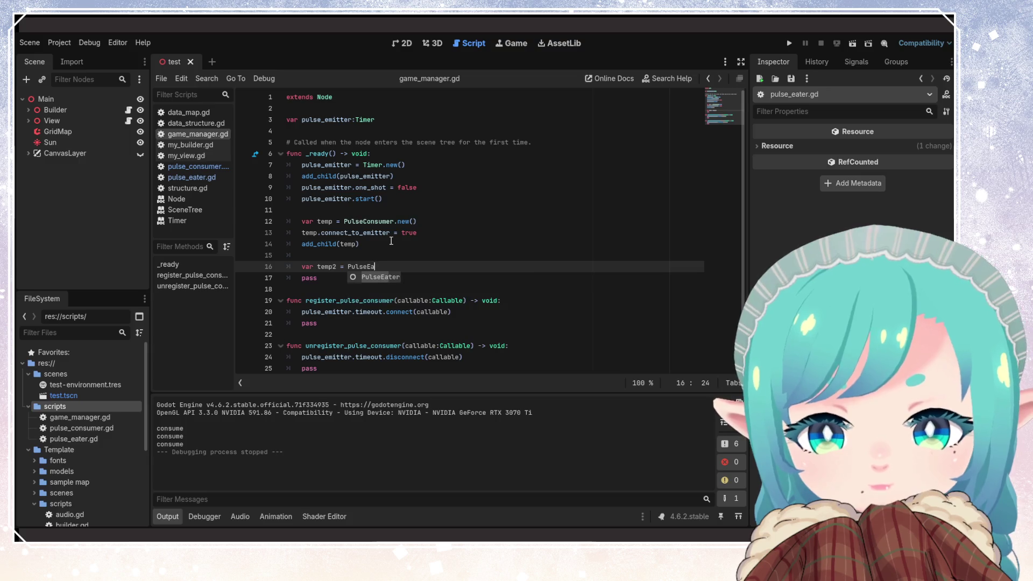
{"action": "type", "text": "ter.new("}
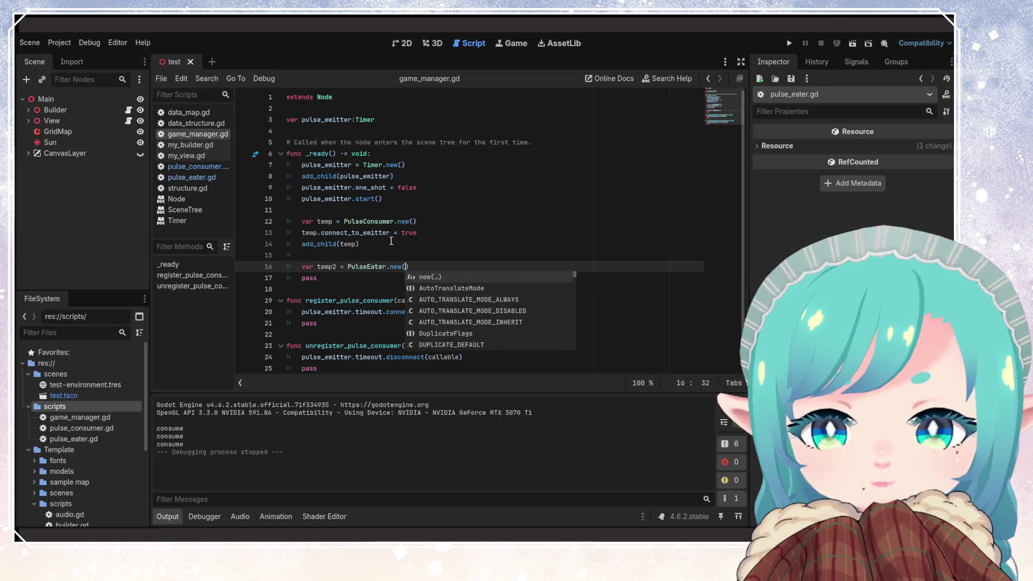
{"action": "type", "text": ");"}
{"action": "key", "text": "BackSpace"}
On the next line, begin a temp.connect_signal() call from the autocomplete suggestion.
{"action": "key", "text": "Return"}
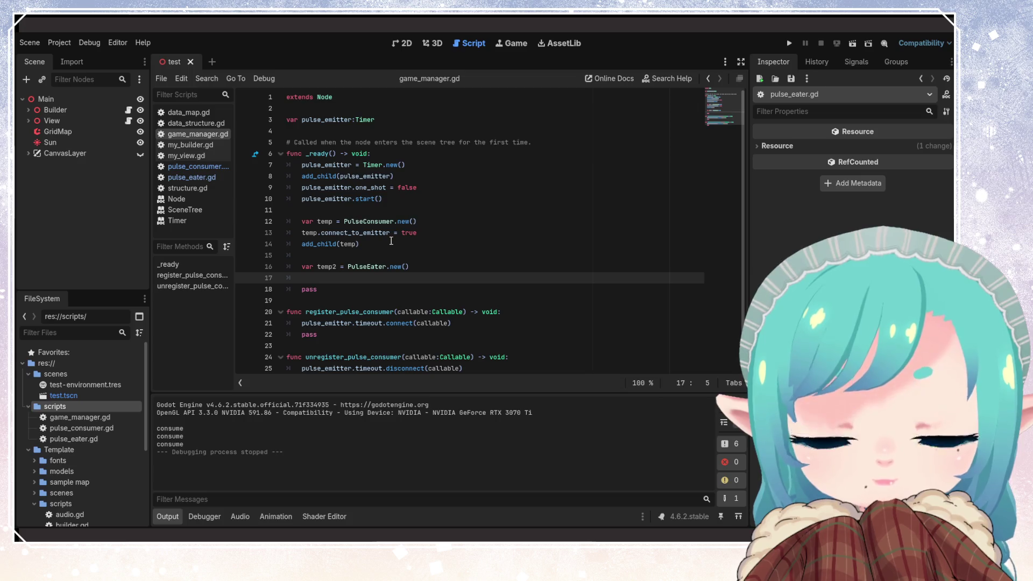
{"action": "type", "text": "temp."}
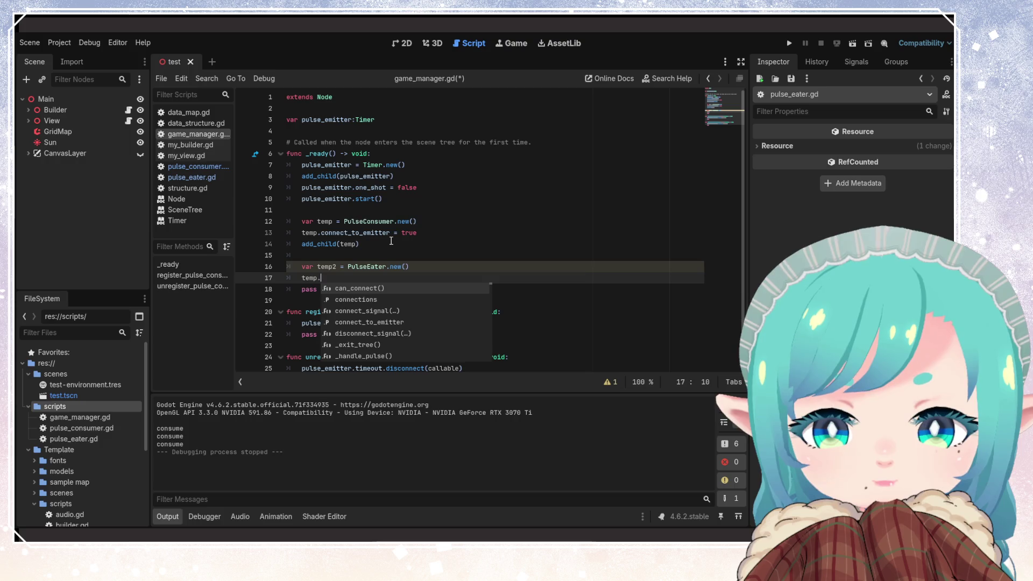
{"action": "type", "text": "co"}
{"action": "key", "text": "Down"}
{"action": "key", "text": "Return"}
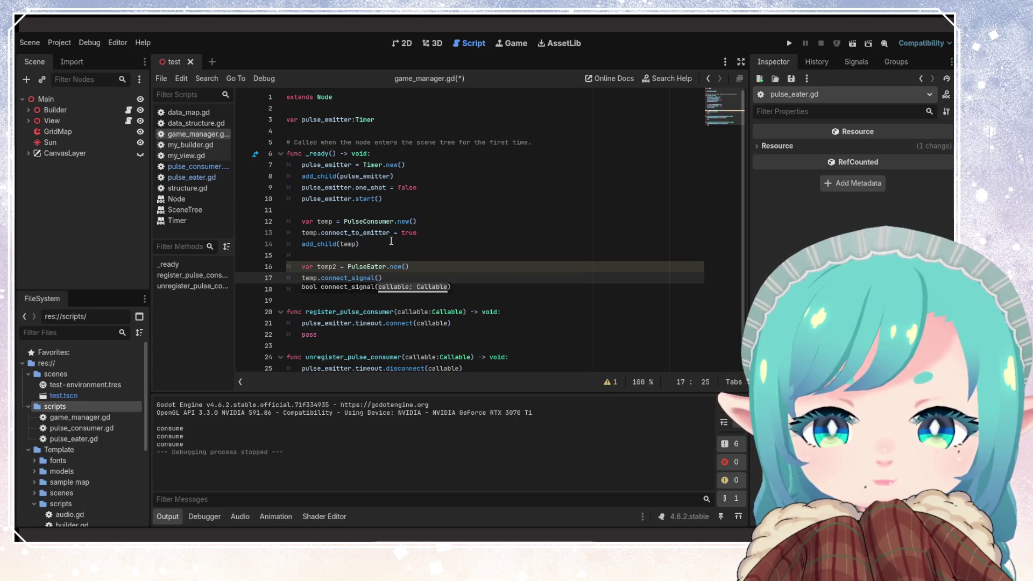
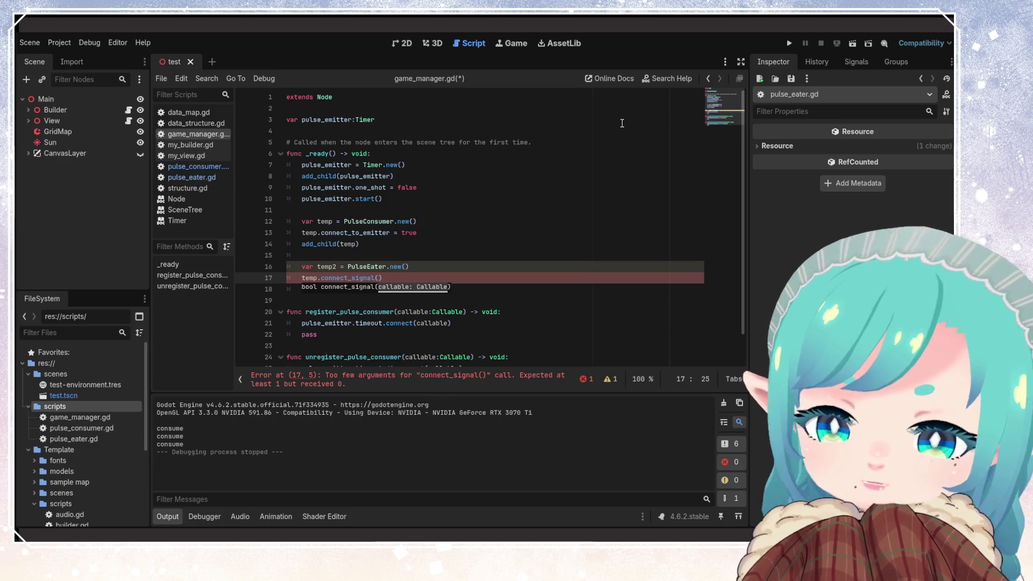
Change connect_signal's parameter from callable:Callable to consumer:PulseConsumer and save.
{"action": "left_click", "coordinate": [441, 223]}
{"action": "left_click", "coordinate": [386, 277]}
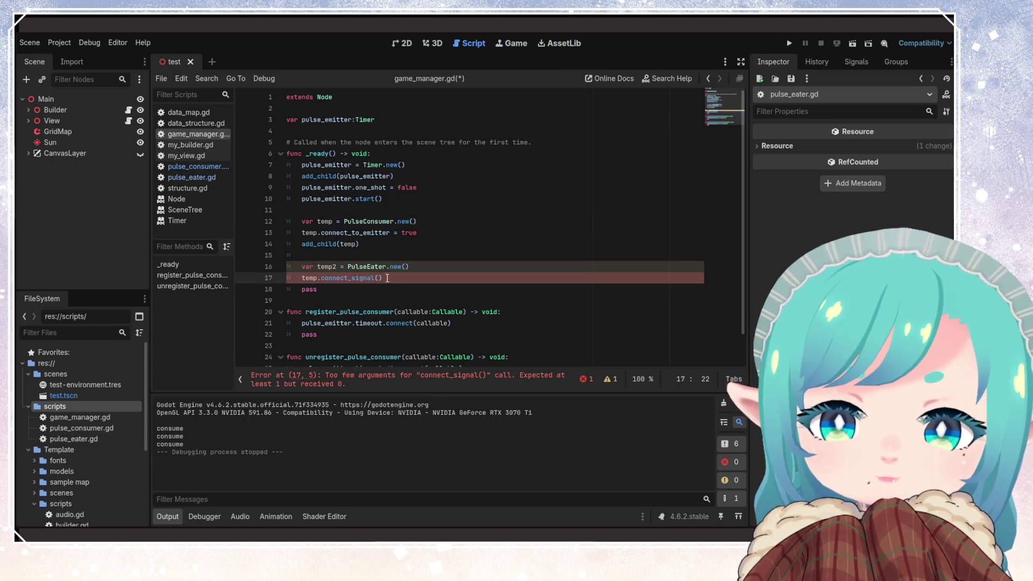
{"action": "left_click", "coordinate": [359, 221], "text": "ctrl"}
{"action": "left_click", "coordinate": [341, 162]}
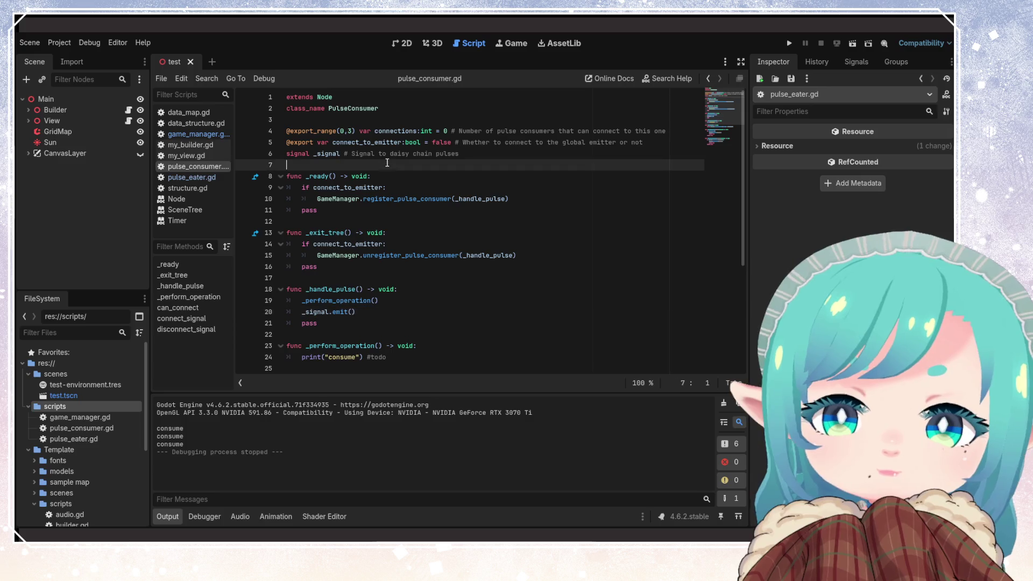
{"action": "scroll", "coordinate": [354, 283], "scroll_direction": "down", "scroll_amount": 4}
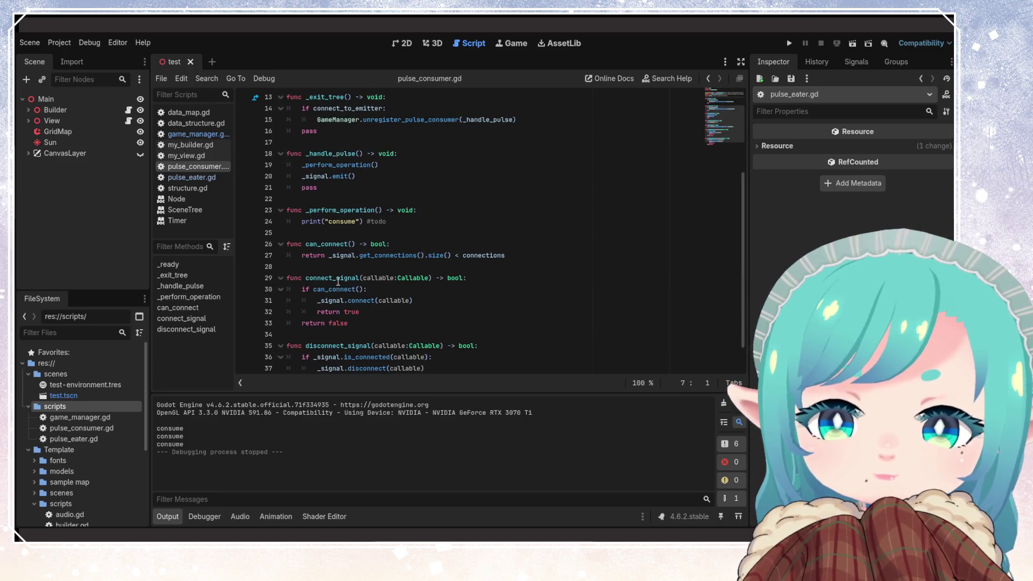
{"action": "left_click", "coordinate": [373, 278]}
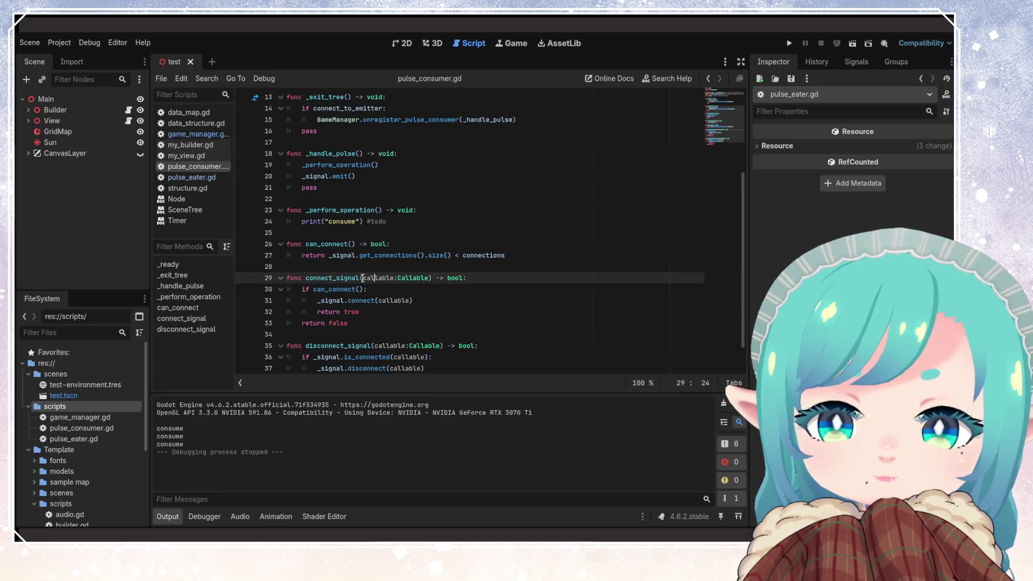
{"action": "double_click", "coordinate": [372, 278]}
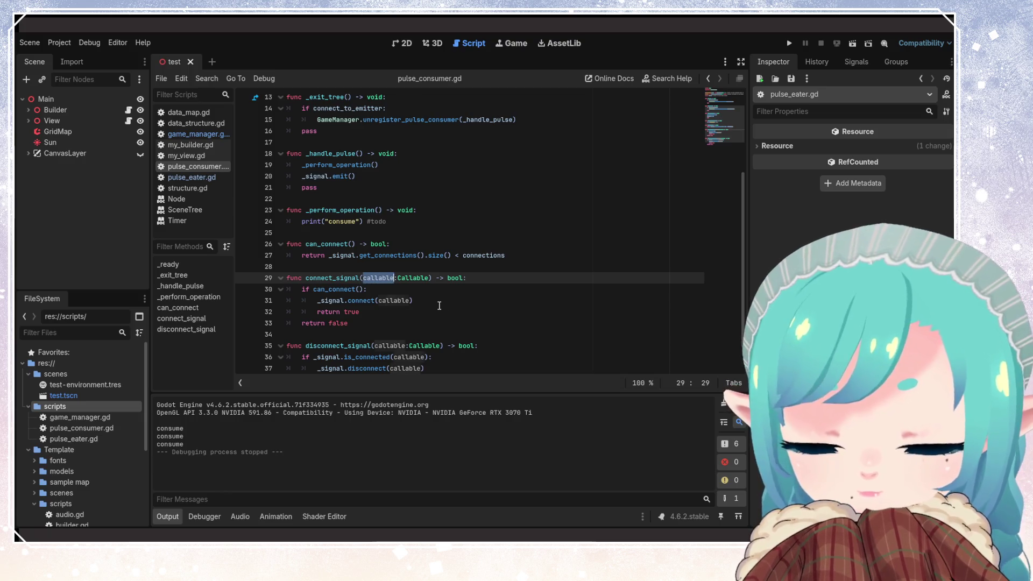
{"action": "type", "text": "obj"}
{"action": "double_click", "coordinate": [391, 278]}
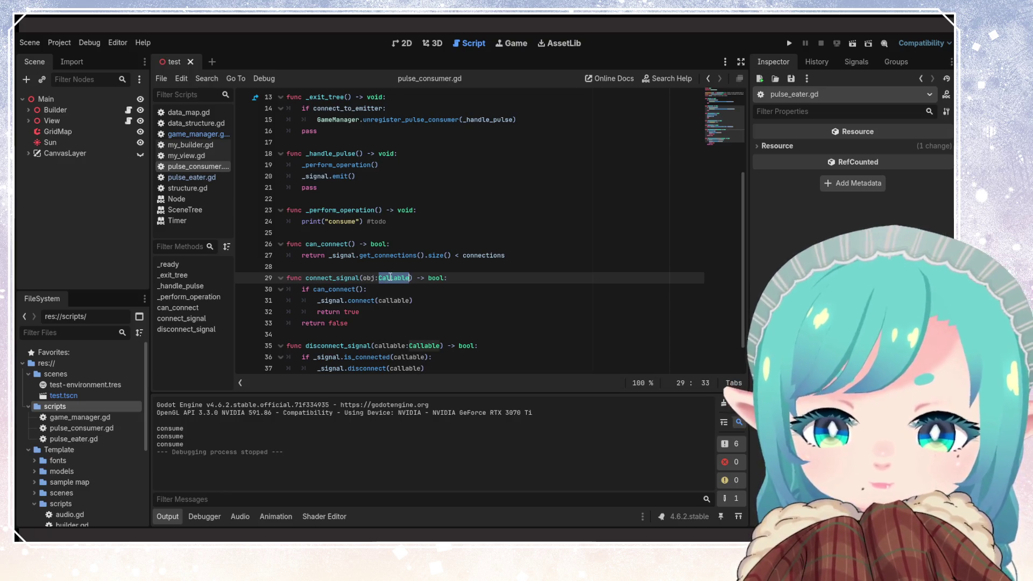
{"action": "key", "text": "BackSpace"}
{"action": "key", "text": "BackSpace"}
{"action": "key", "text": "BackSpace"}
{"action": "key", "text": "BackSpace"}
{"action": "key", "text": "BackSpace"}
{"action": "type", "text": "consumer:"}
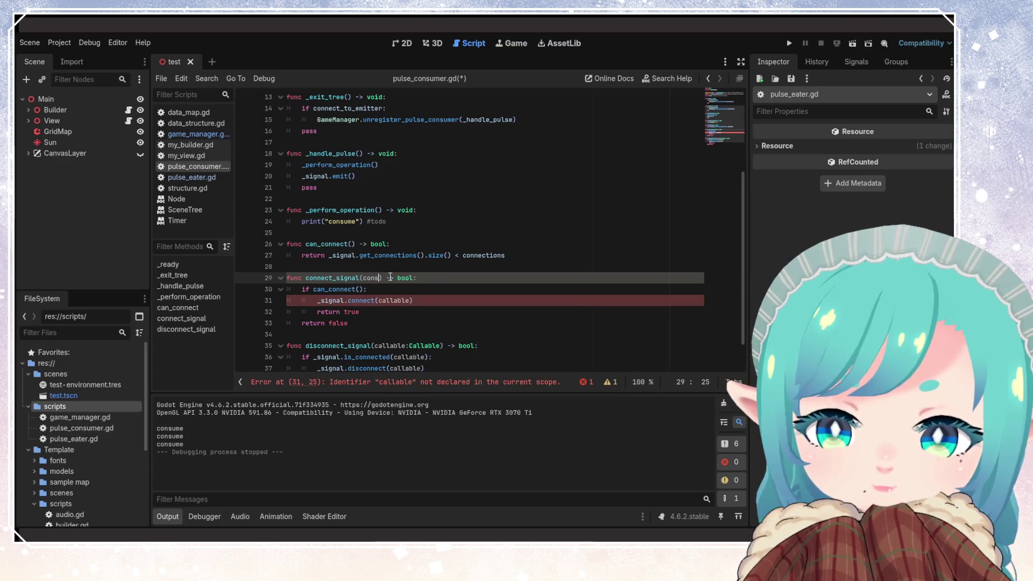
{"action": "type", "text": "PulseConsumer"}
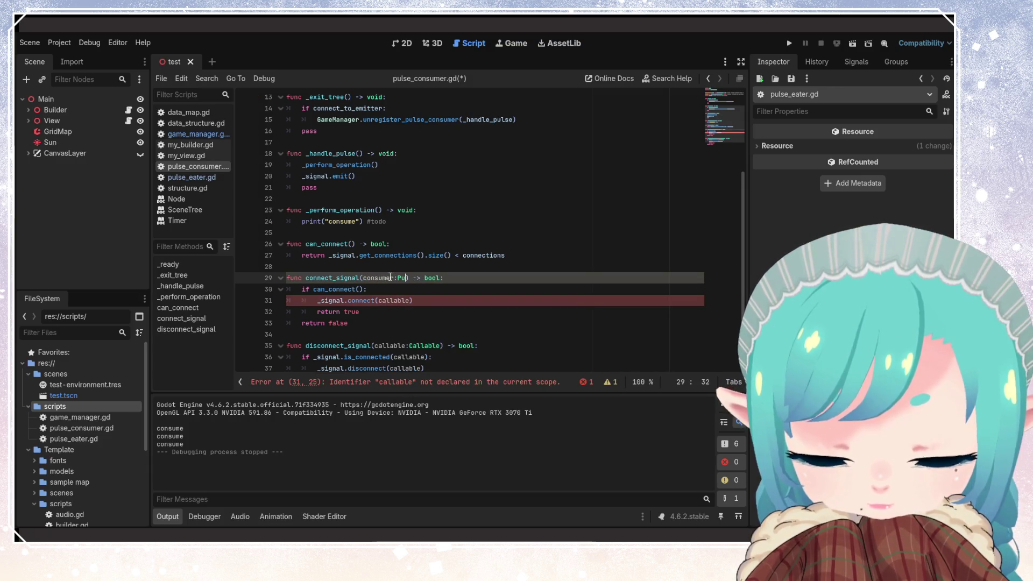
{"action": "key", "text": "ctrl+s"}
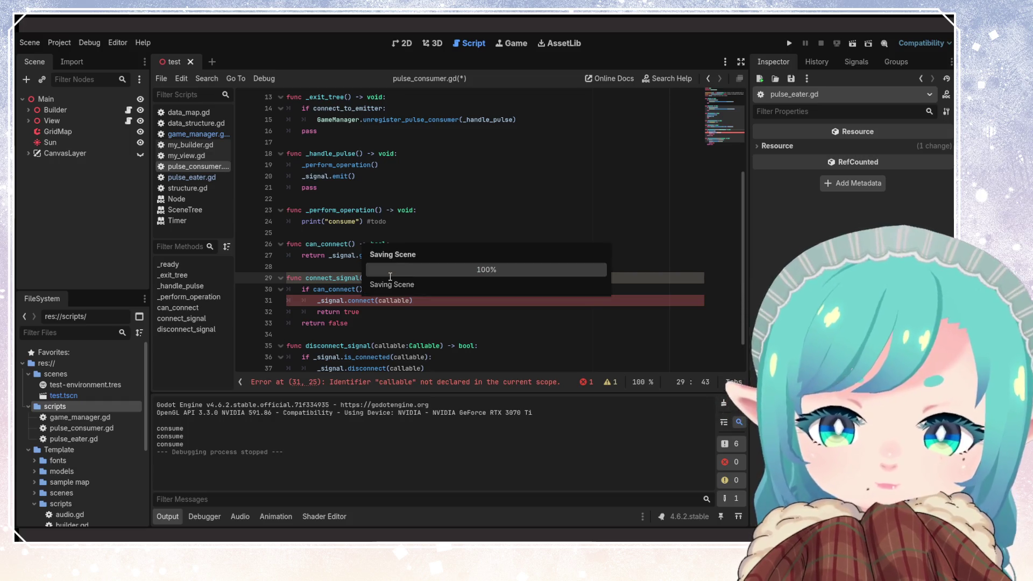
Make connect_signal connect consumer._handle_pulse instead of callable, and save.
{"action": "double_click", "coordinate": [385, 277]}
{"action": "key", "text": "ctrl+c"}
{"action": "double_click", "coordinate": [392, 301]}
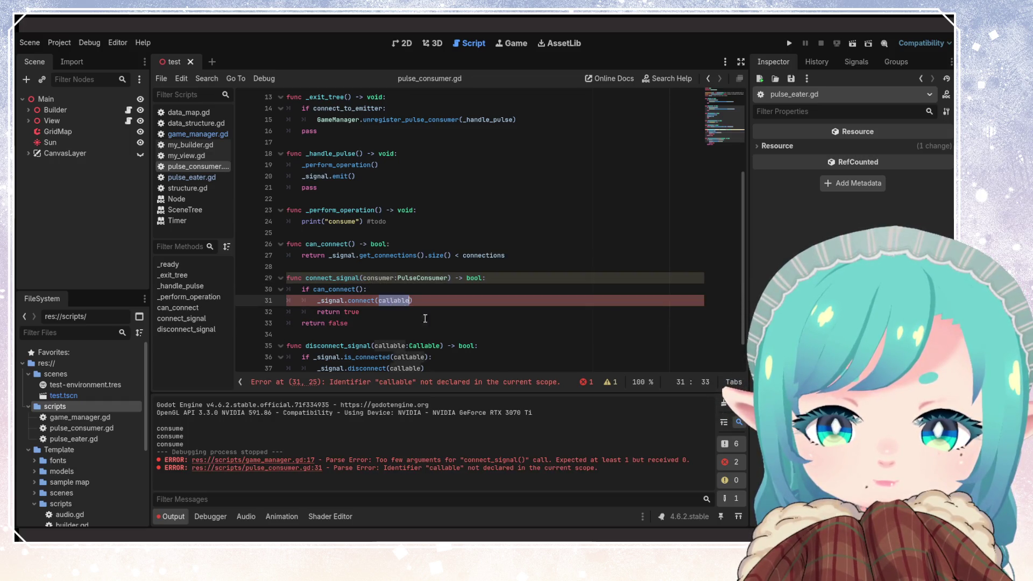
{"action": "key", "text": "ctrl+v"}
{"action": "type", "text": "._handl"}
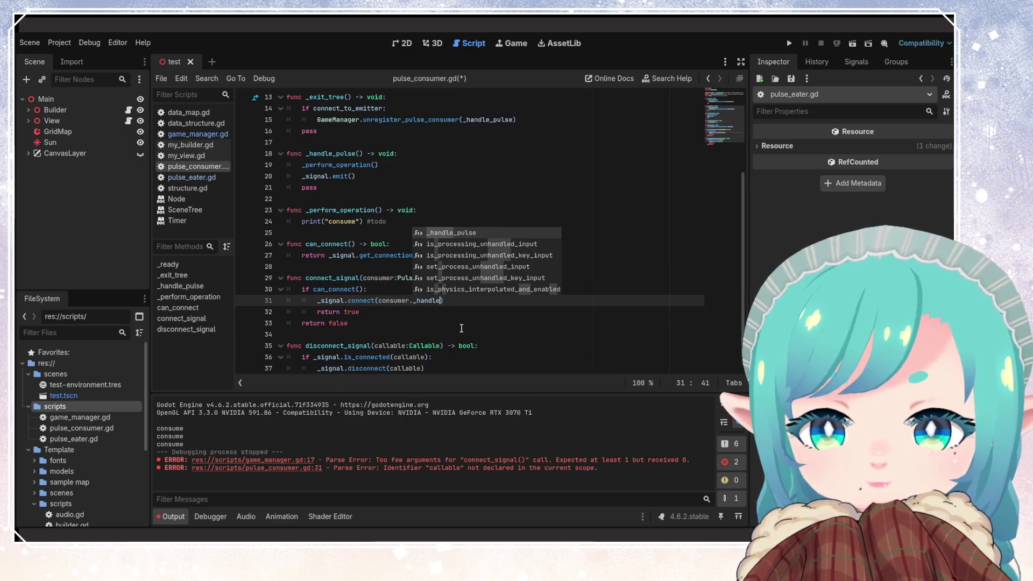
{"action": "key", "text": "Return"}
{"action": "key", "text": "ctrl+s"}
Give disconnect_signal the same consumer:PulseConsumer parameter.
{"action": "left_click", "coordinate": [427, 326]}
{"action": "scroll", "coordinate": [426, 327], "scroll_direction": "down", "scroll_amount": 1}
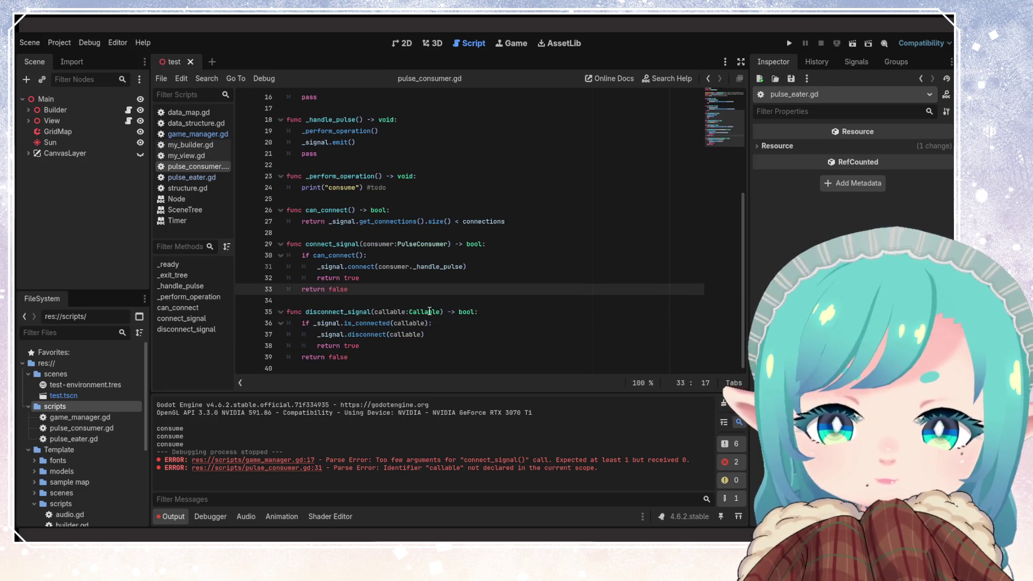
{"action": "left_click_drag", "start_coordinate": [363, 244], "coordinate": [448, 245]}
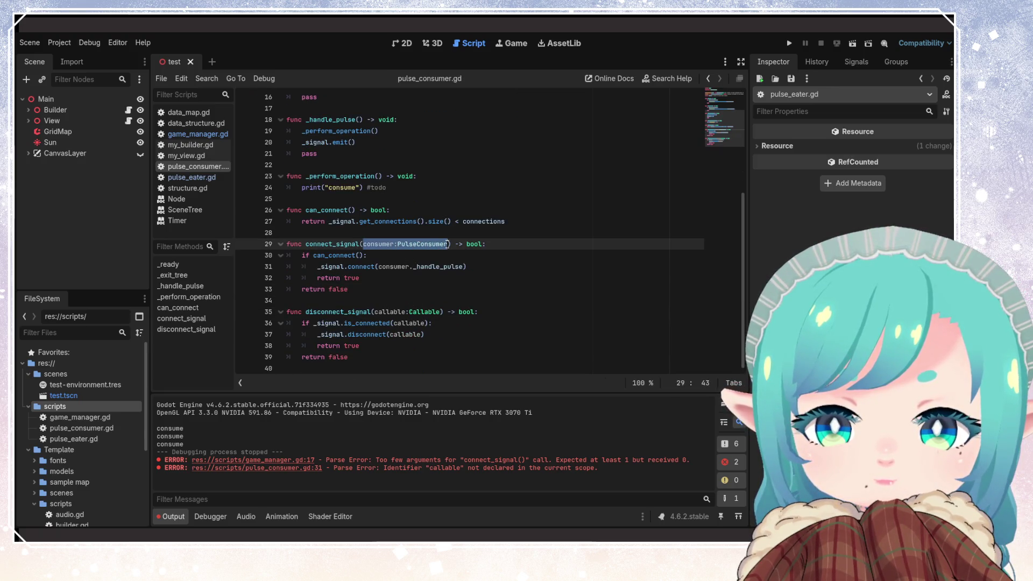
{"action": "key", "text": "ctrl+c"}
{"action": "left_click_drag", "start_coordinate": [371, 312], "coordinate": [440, 312]}
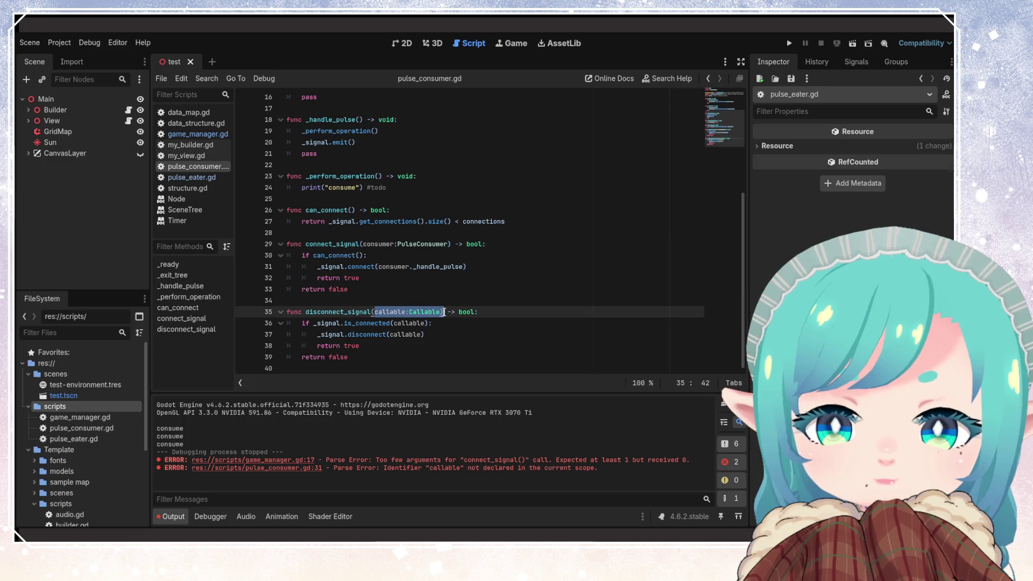
{"action": "key", "text": "ctrl+v"}
Replace callable with consumer._handle_pulse on lines 36 and 37, and save.
{"action": "double_click", "coordinate": [410, 324]}
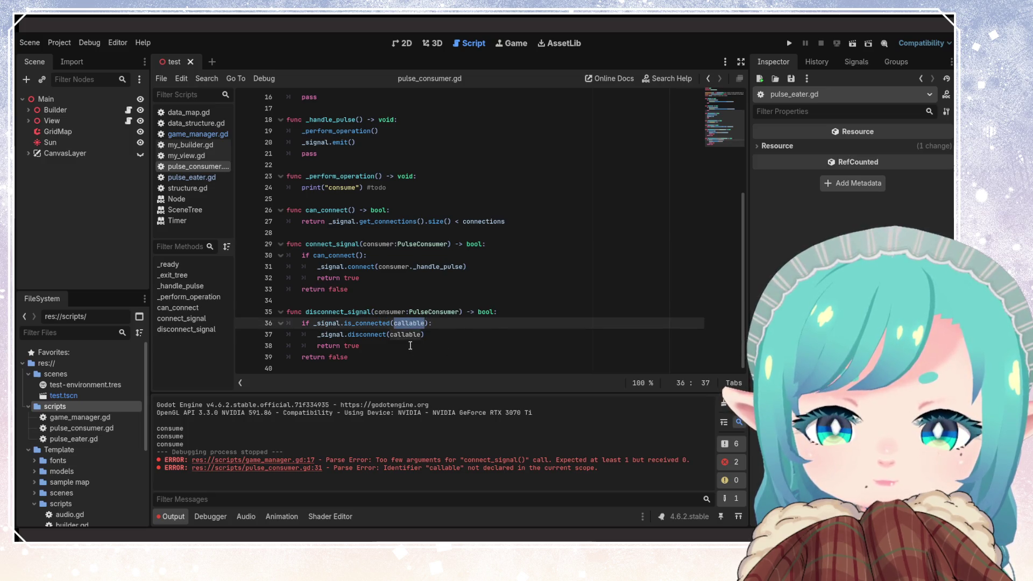
{"action": "left_click_drag", "start_coordinate": [379, 267], "coordinate": [463, 269]}
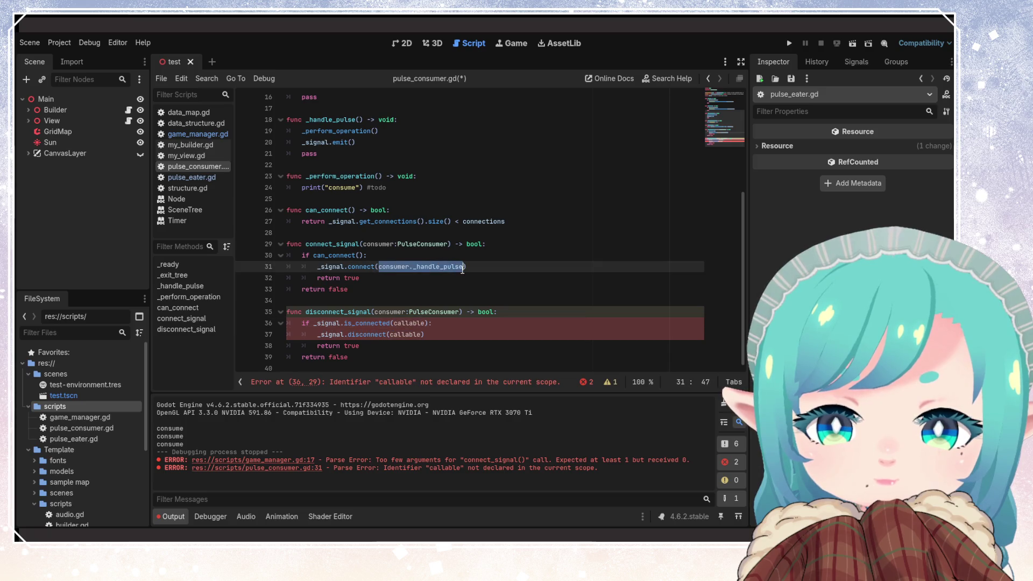
{"action": "key", "text": "ctrl+c"}
{"action": "double_click", "coordinate": [402, 324]}
{"action": "key", "text": "ctrl+v"}
{"action": "double_click", "coordinate": [402, 334]}
{"action": "key", "text": "ctrl+v"}
{"action": "left_click", "coordinate": [371, 278]}
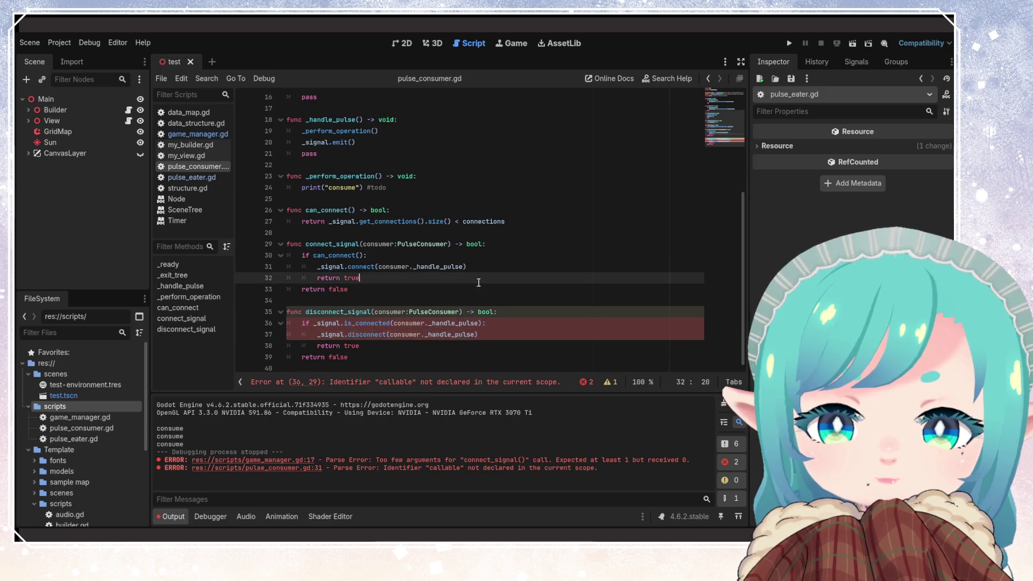
{"action": "key", "text": "ctrl+s"}
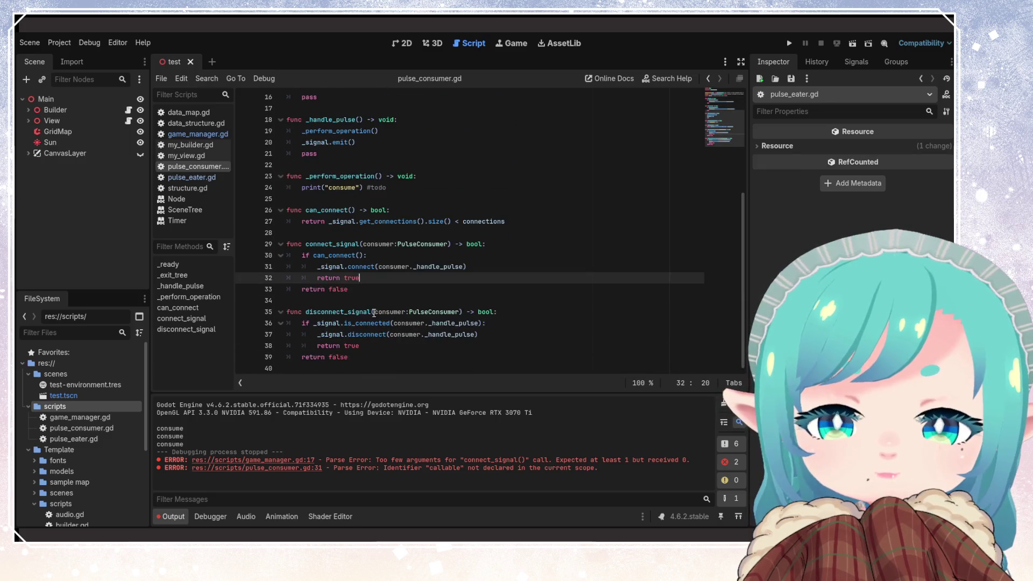
Look over the updated disconnect_signal definition.
{"action": "left_click", "coordinate": [355, 311]}
{"action": "left_click", "coordinate": [481, 312]}
{"action": "scroll", "coordinate": [409, 273], "scroll_direction": "up", "scroll_amount": 5}
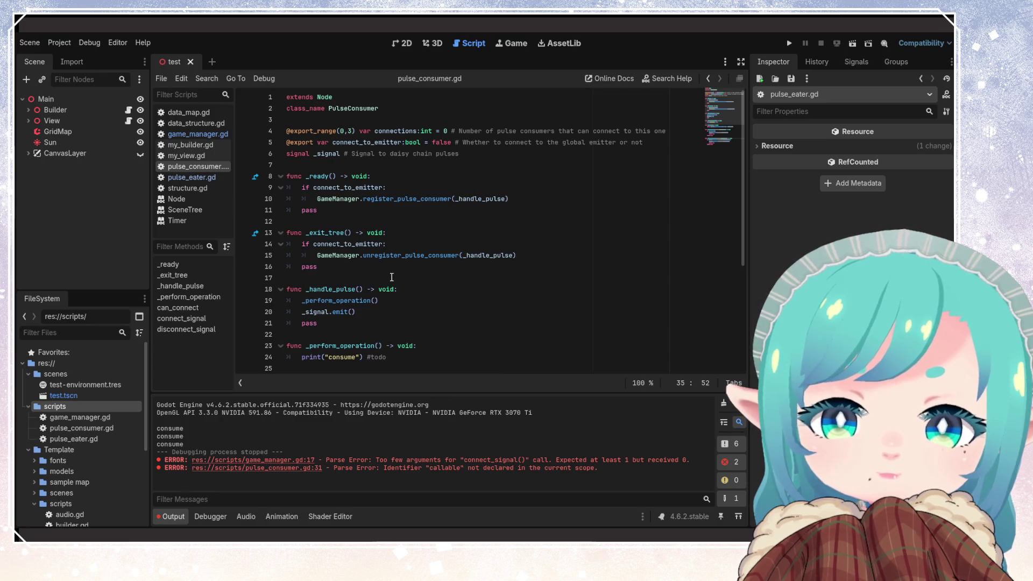
{"action": "scroll", "coordinate": [389, 275], "scroll_direction": "down", "scroll_amount": 5}
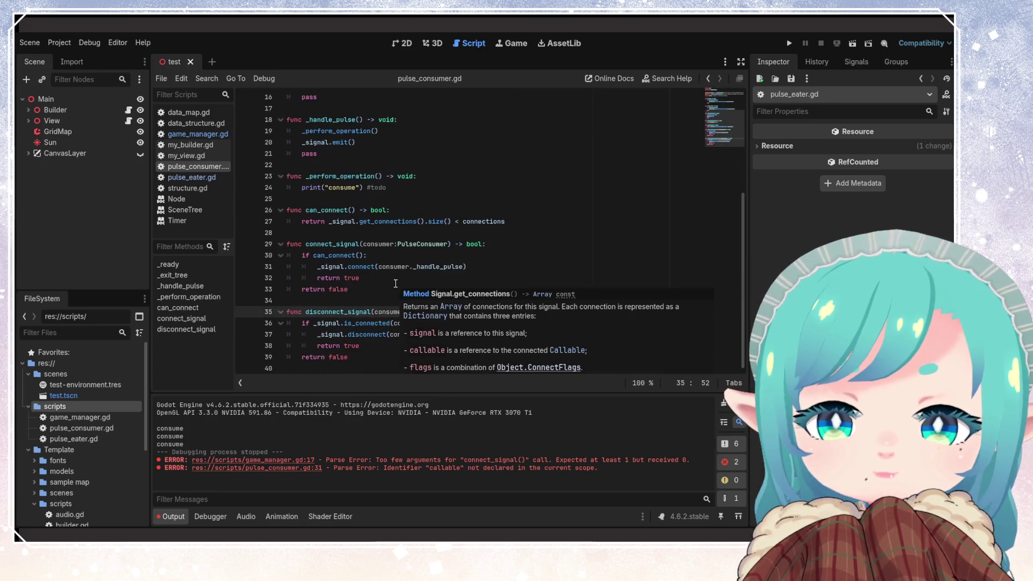
{"action": "double_click", "coordinate": [345, 311]}
{"action": "left_click", "coordinate": [409, 300]}
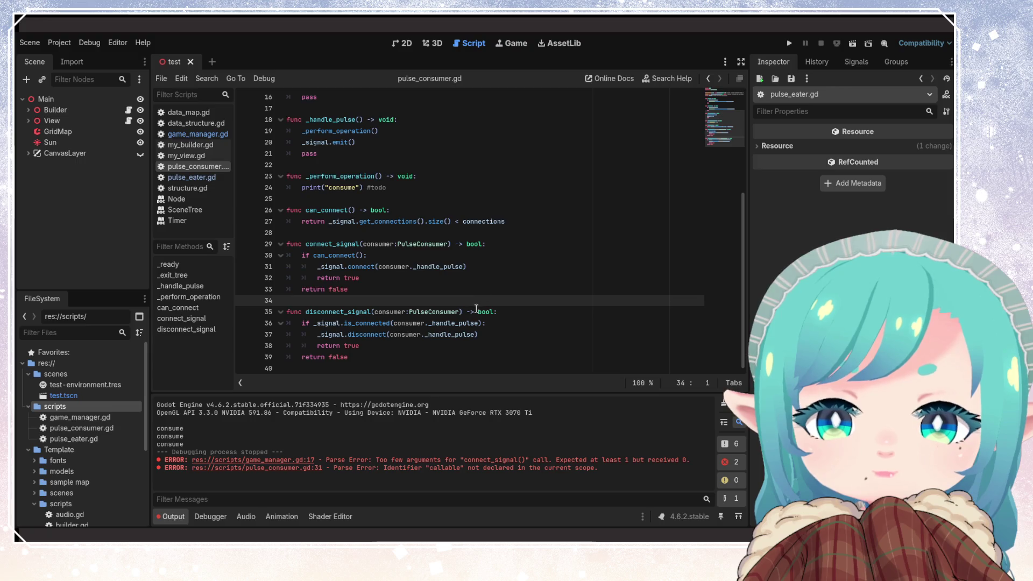
{"action": "scroll", "coordinate": [464, 289], "scroll_direction": "up", "scroll_amount": 5}
In game_manager.gd, pass temp2 to connect_signal and add add_child(temp2) below, then save.
{"action": "left_click", "coordinate": [191, 177]}
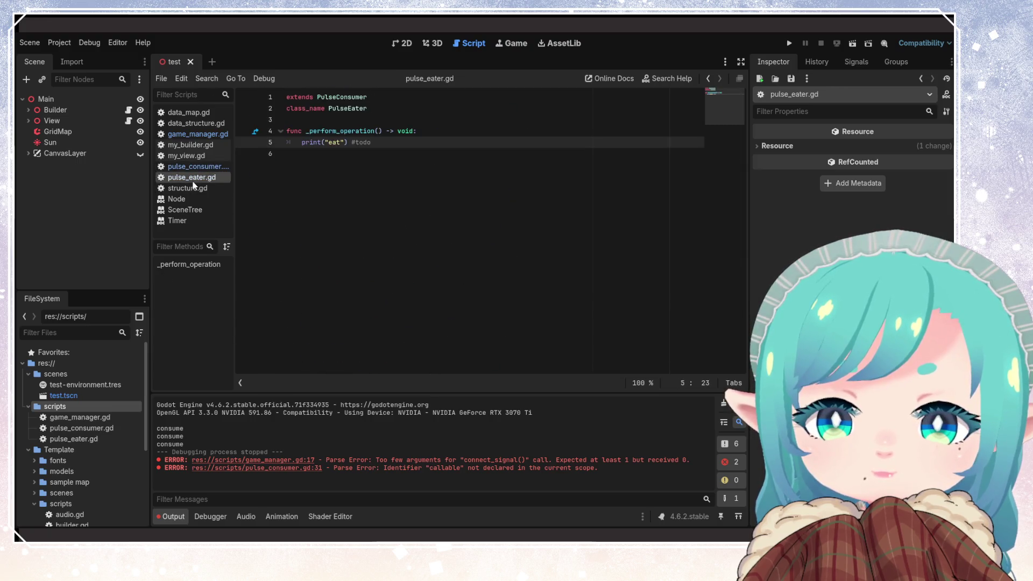
{"action": "left_click", "coordinate": [188, 134]}
{"action": "left_click", "coordinate": [384, 277]}
{"action": "key", "text": "Left"}
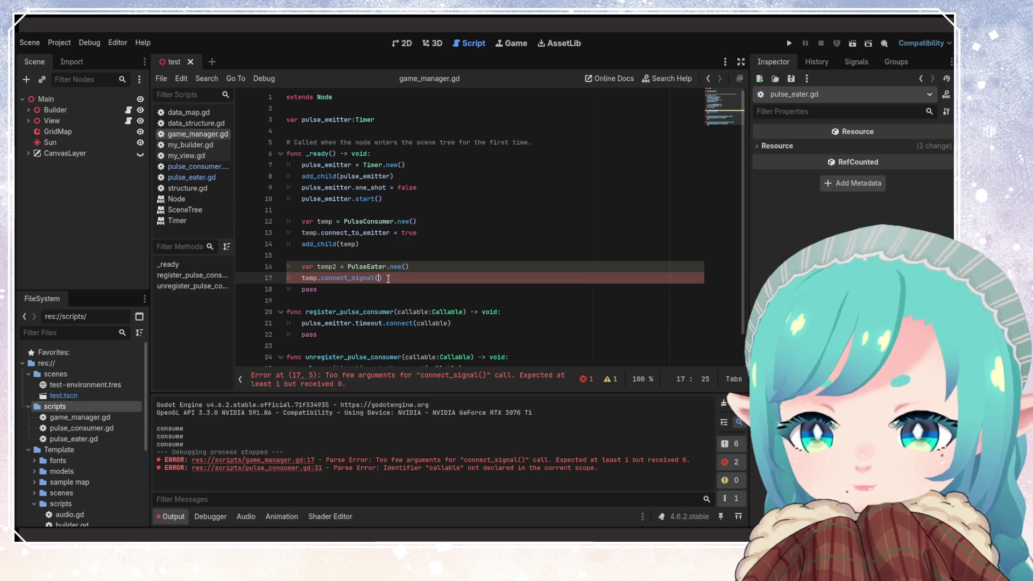
{"action": "type", "text": "temp2"}
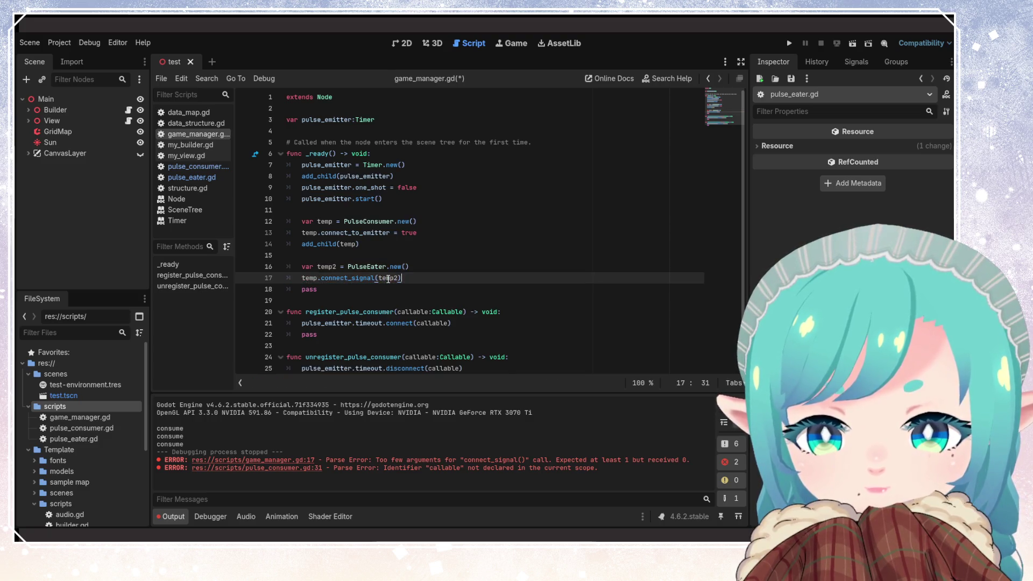
{"action": "key", "text": "End"}
{"action": "key", "text": "Return"}
{"action": "type", "text": "add_child"}
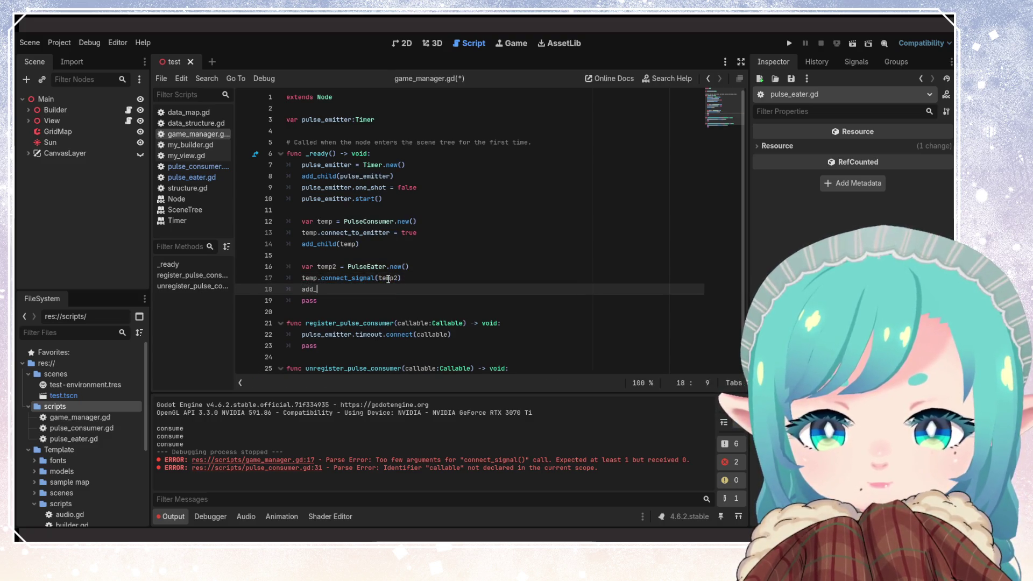
{"action": "type", "text": "(temp2"}
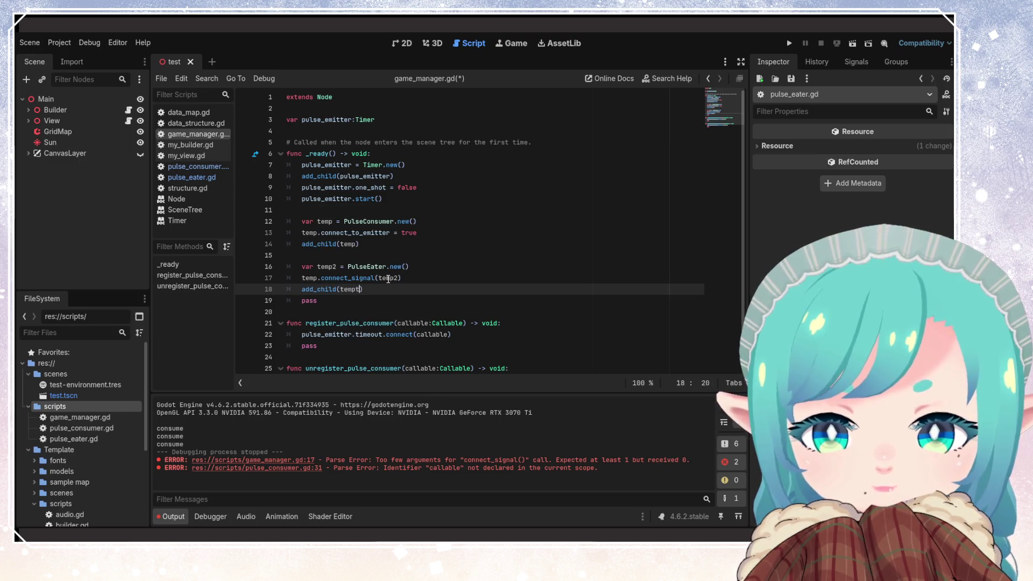
{"action": "key", "text": "ctrl+s"}
Run the project to test the pulses, then stop it and check temp's uses.
{"action": "left_click", "coordinate": [414, 176]}
{"action": "key", "text": "F5"}
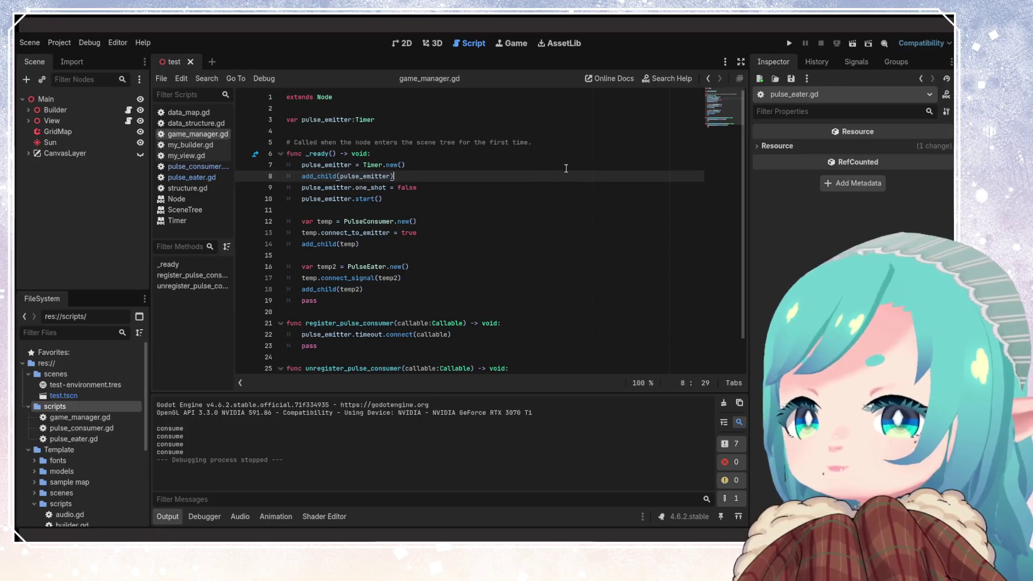
{"action": "left_click", "coordinate": [375, 278]}
{"action": "key", "text": "F5"}
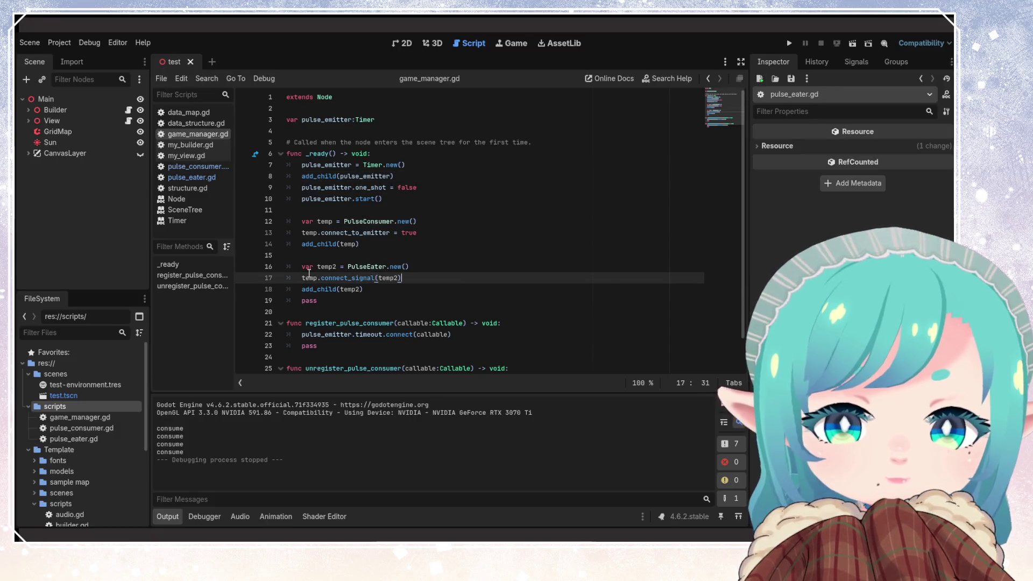
{"action": "double_click", "coordinate": [309, 277]}
{"action": "mouse_move", "coordinate": [353, 278]}
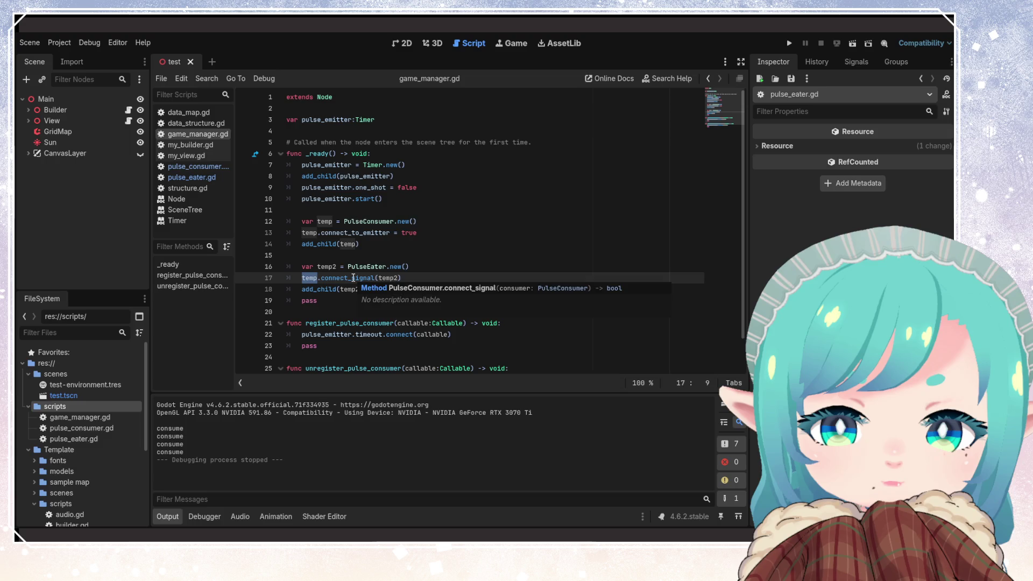
{"action": "left_click", "coordinate": [386, 277]}
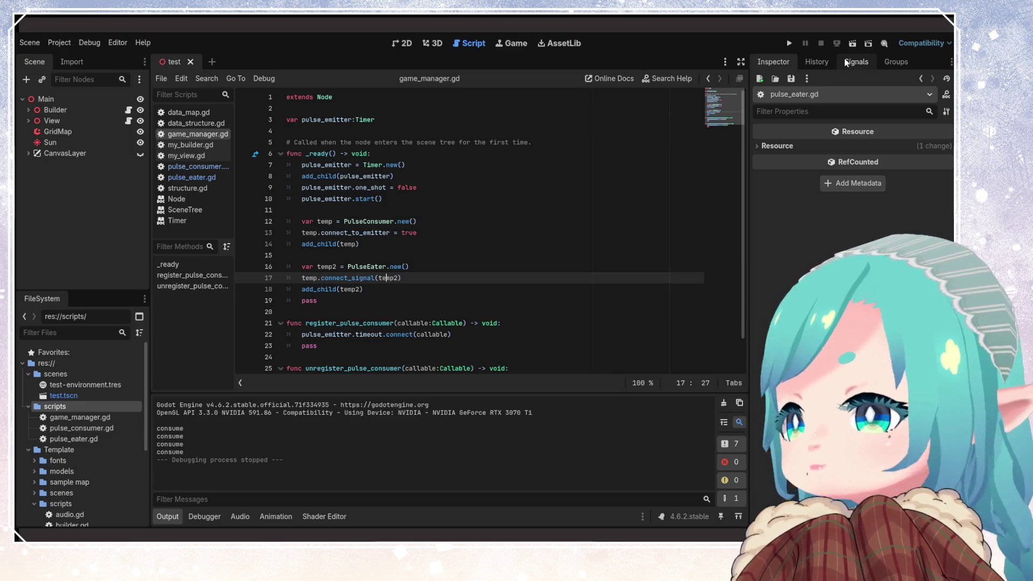
Open pulse_consumer.gd and read through _handle_pulse, connect_signal and disconnect_signal.
{"action": "left_click", "coordinate": [185, 167]}
{"action": "left_click", "coordinate": [314, 222]}
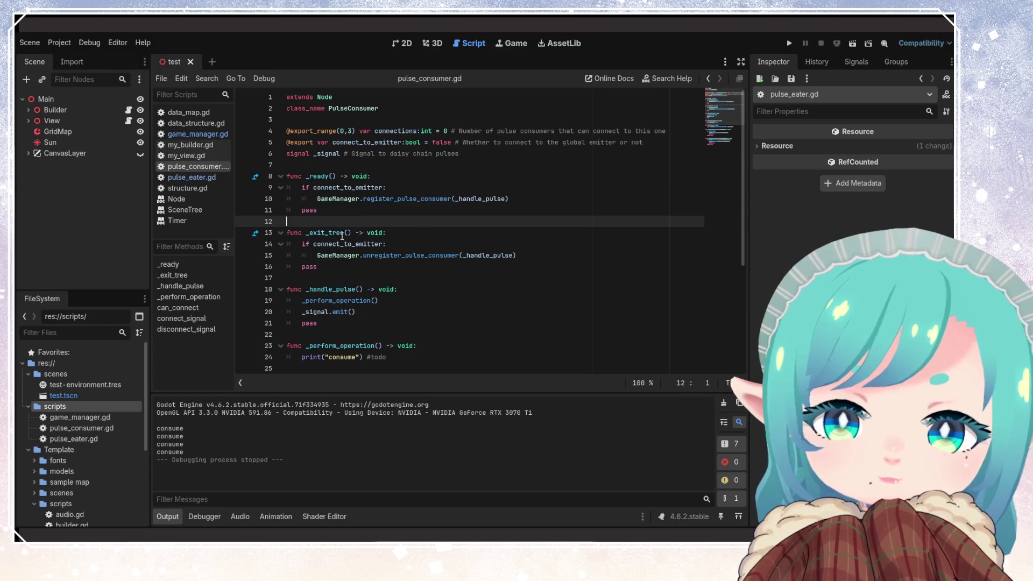
{"action": "scroll", "coordinate": [382, 299], "scroll_direction": "down", "scroll_amount": 2}
{"action": "double_click", "coordinate": [334, 221]}
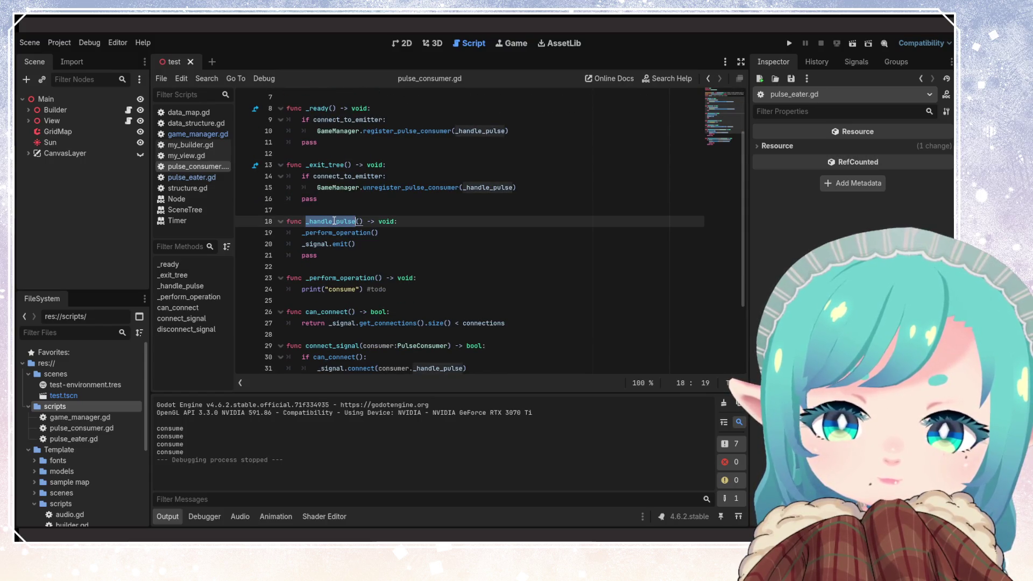
{"action": "scroll", "coordinate": [472, 293], "scroll_direction": "down", "scroll_amount": 3}
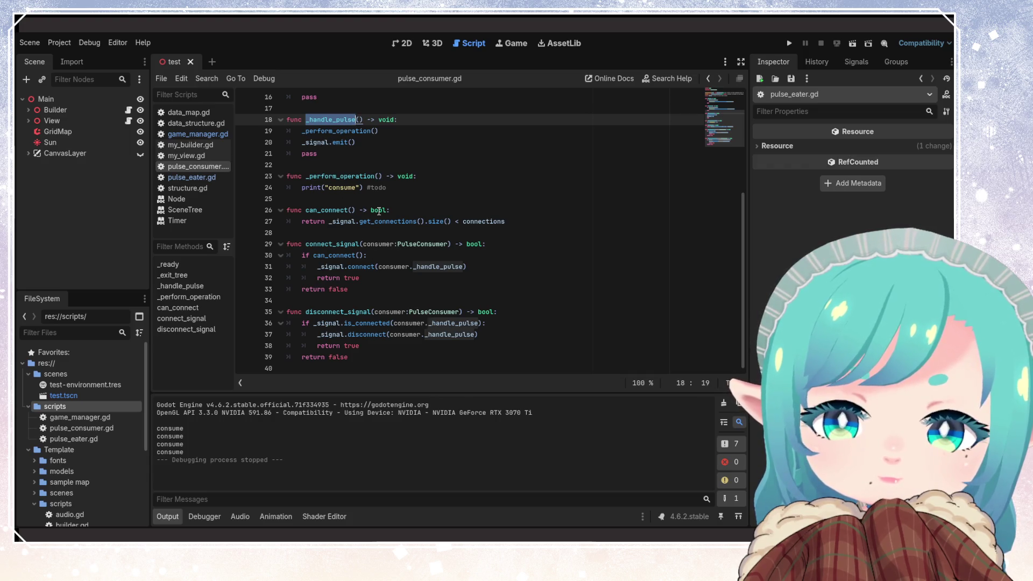
{"action": "mouse_move", "coordinate": [311, 142]}
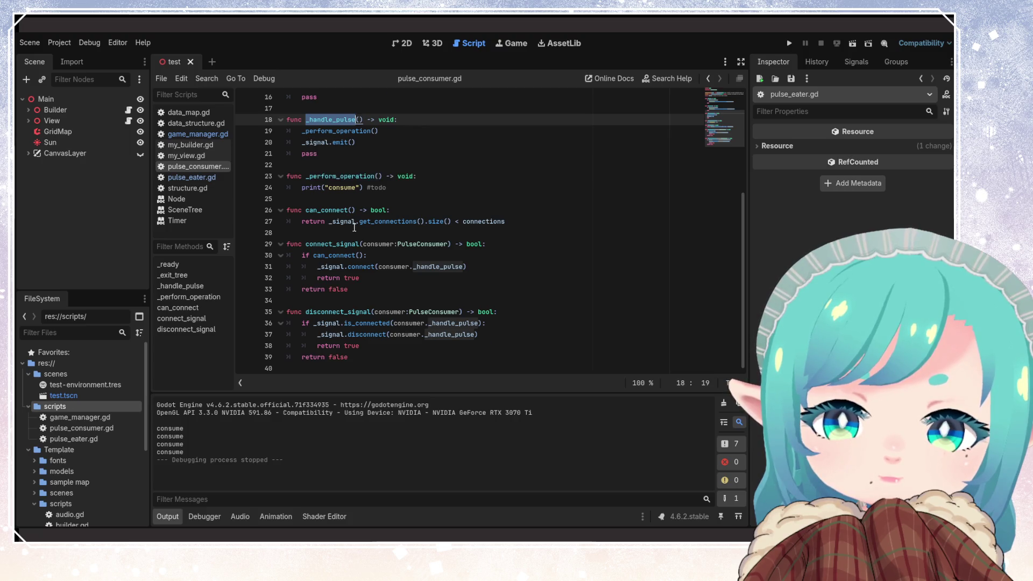
{"action": "scroll", "coordinate": [328, 134], "scroll_direction": "up", "scroll_amount": 5}
Set the connections export default to 1, then run and stop the project.
{"action": "left_click", "coordinate": [341, 129]}
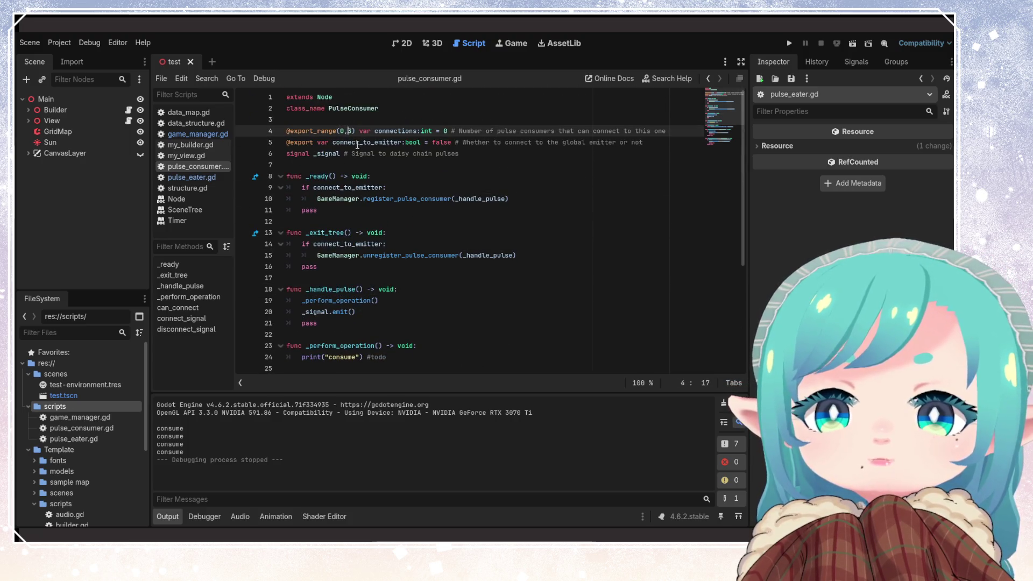
{"action": "left_click", "coordinate": [450, 132]}
{"action": "key", "text": "BackSpace"}
{"action": "type", "text": "1"}
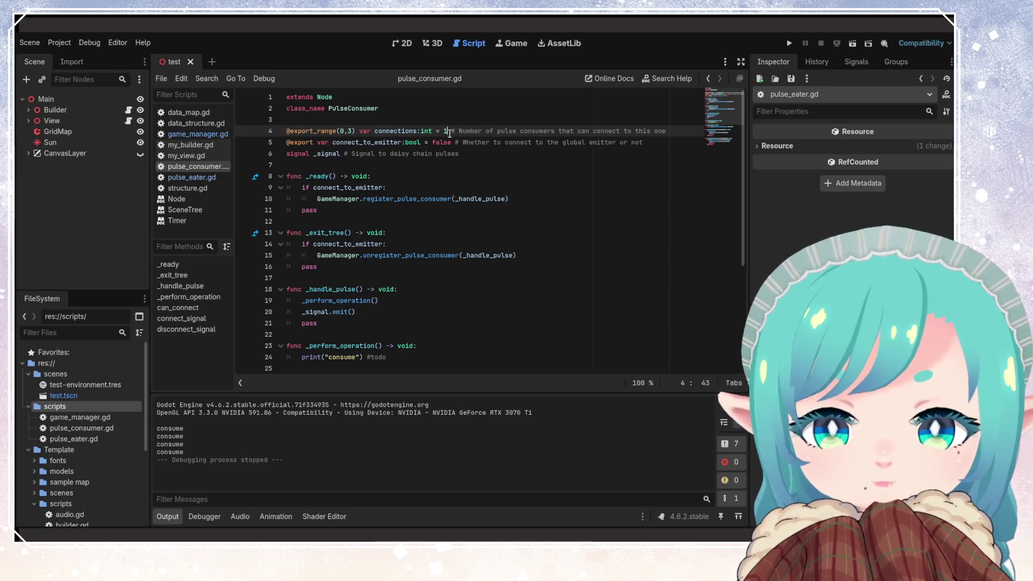
{"action": "left_click", "coordinate": [790, 44]}
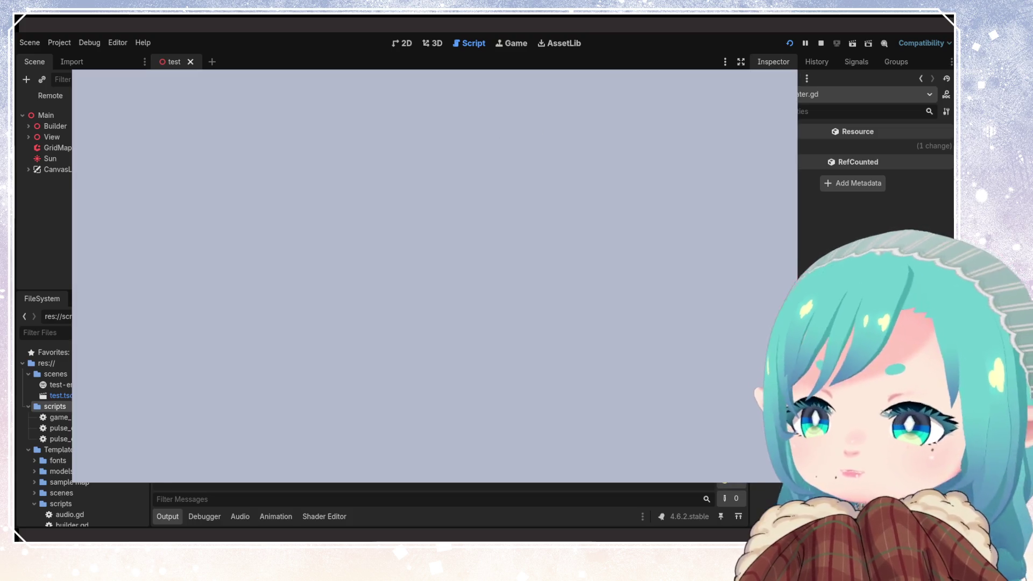
{"action": "left_click", "coordinate": [821, 43]}
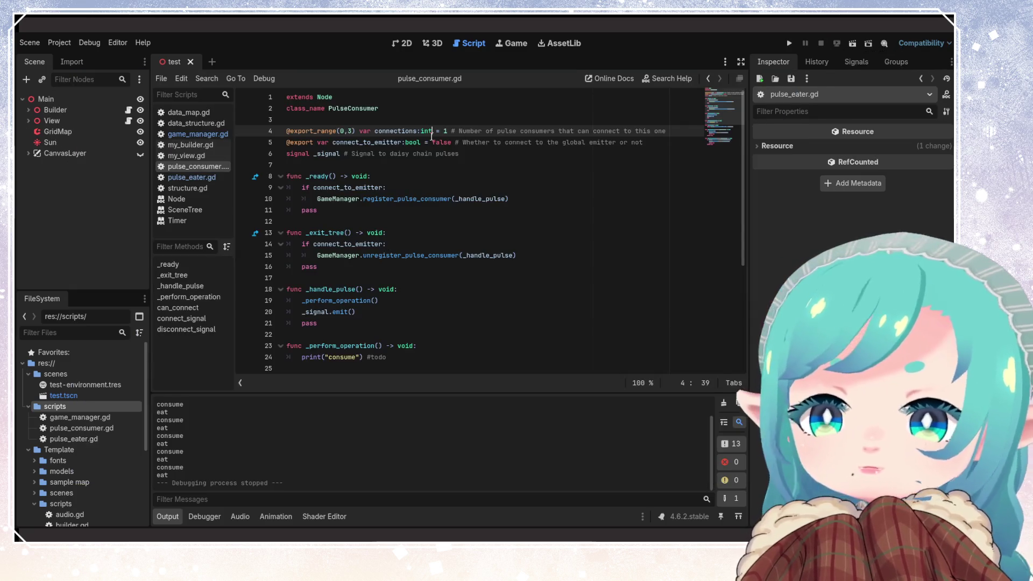
Undo the change so connections defaults to 0 again.
{"action": "left_click", "coordinate": [479, 167]}
{"action": "key", "text": "ctrl+z"}
{"action": "key", "text": "ctrl+z"}
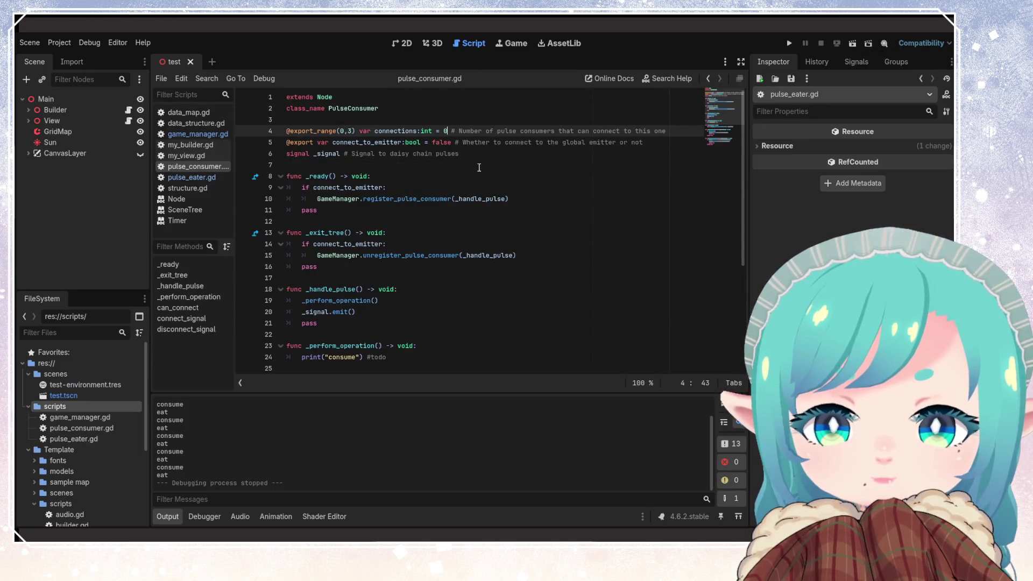
{"action": "scroll", "coordinate": [477, 172], "scroll_direction": "down", "scroll_amount": 5}
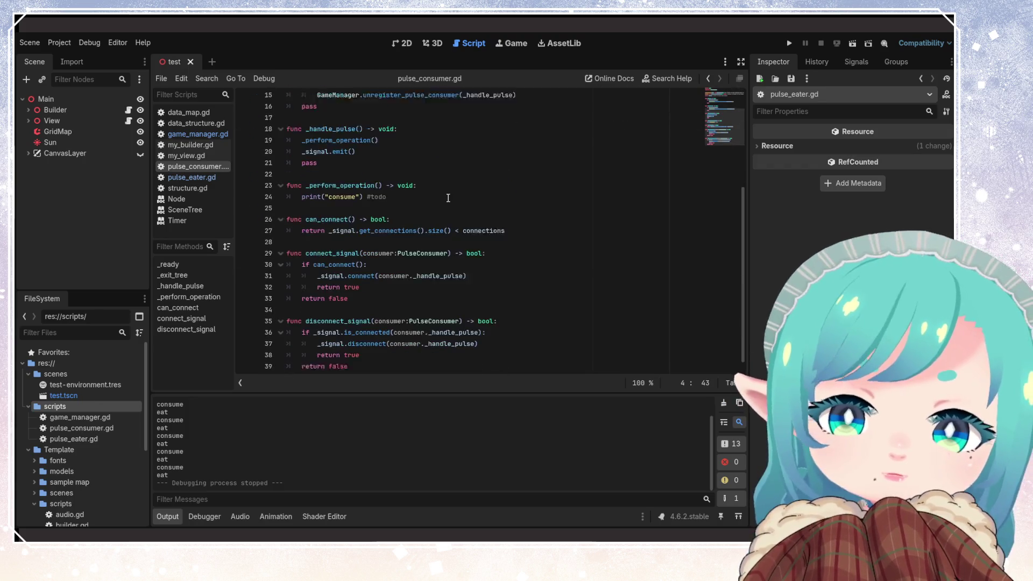
{"action": "scroll", "coordinate": [509, 222], "scroll_direction": "up", "scroll_amount": 5}
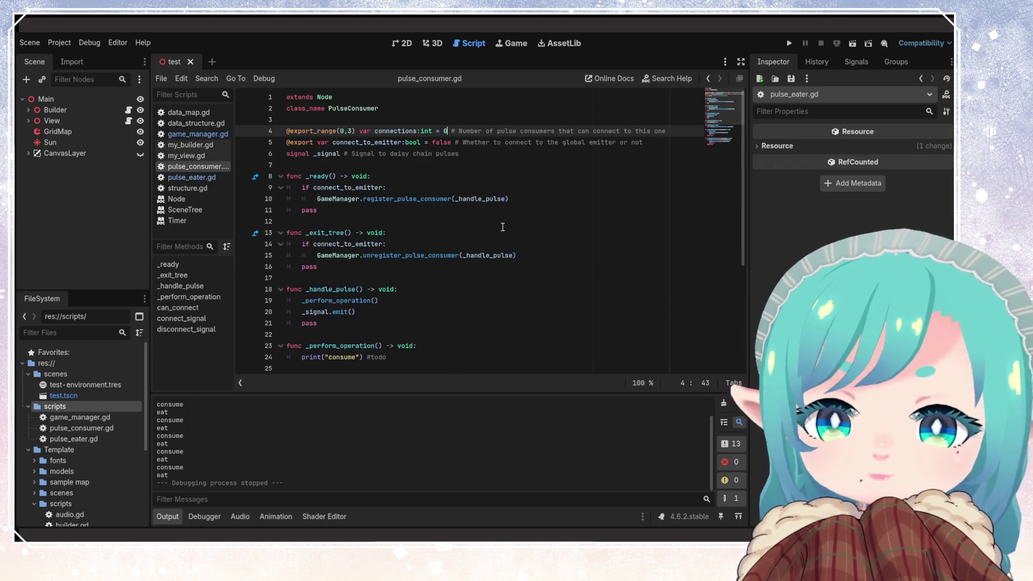
{"action": "scroll", "coordinate": [485, 226], "scroll_direction": "down", "scroll_amount": 4}
{"action": "left_click", "coordinate": [381, 287]}
Replace the print line in _perform_operation with pass and save pulse_consumer.gd.
{"action": "left_click", "coordinate": [393, 222]}
{"action": "scroll", "coordinate": [417, 252], "scroll_direction": "up", "scroll_amount": 2}
{"action": "key", "text": "shift+Home"}
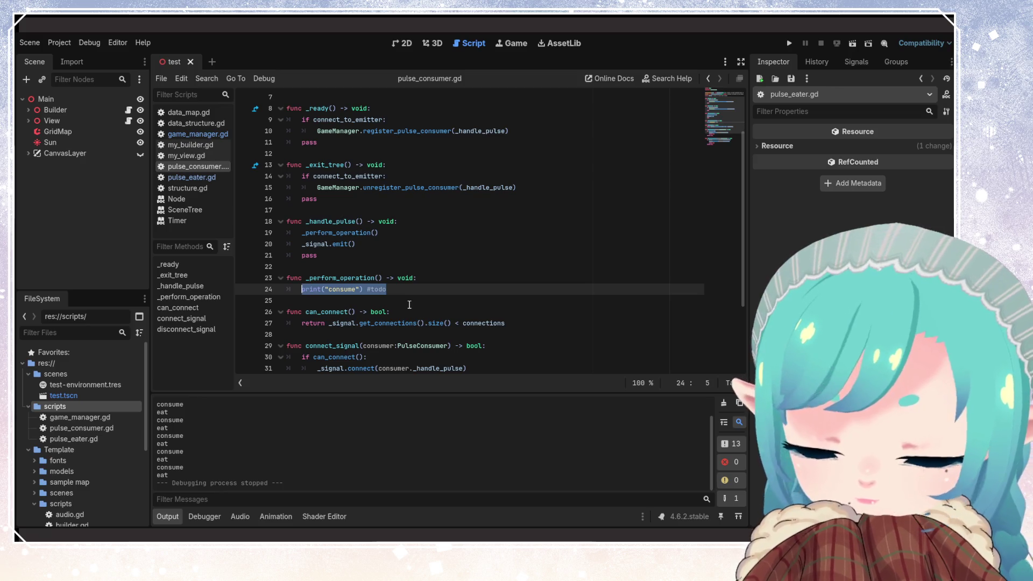
{"action": "type", "text": "pass"}
{"action": "key", "text": "ctrl+s"}
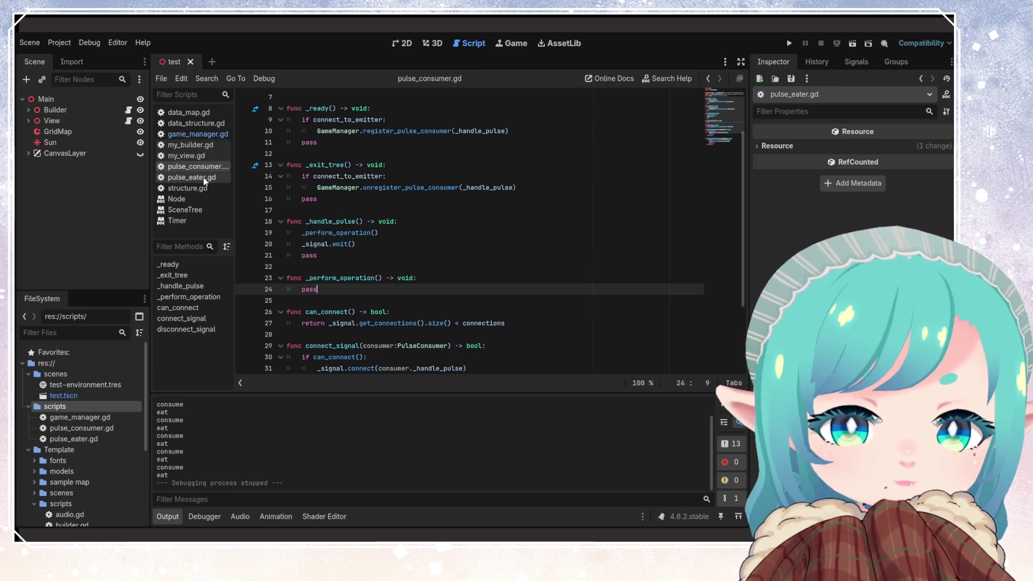
Delete the pulse_eater.gd file from the FileSystem.
{"action": "left_click", "coordinate": [204, 179]}
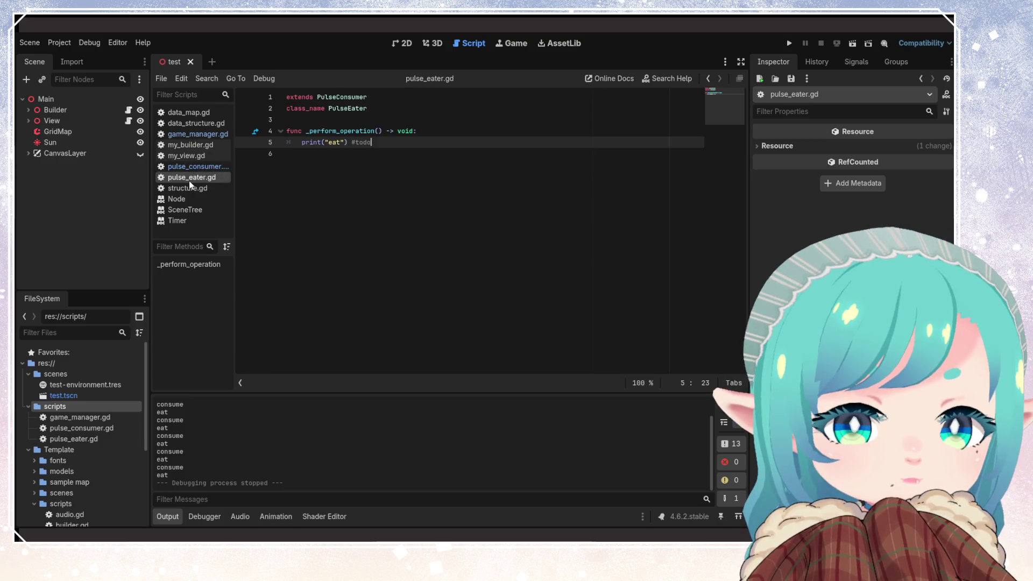
{"action": "right_click", "coordinate": [191, 178]}
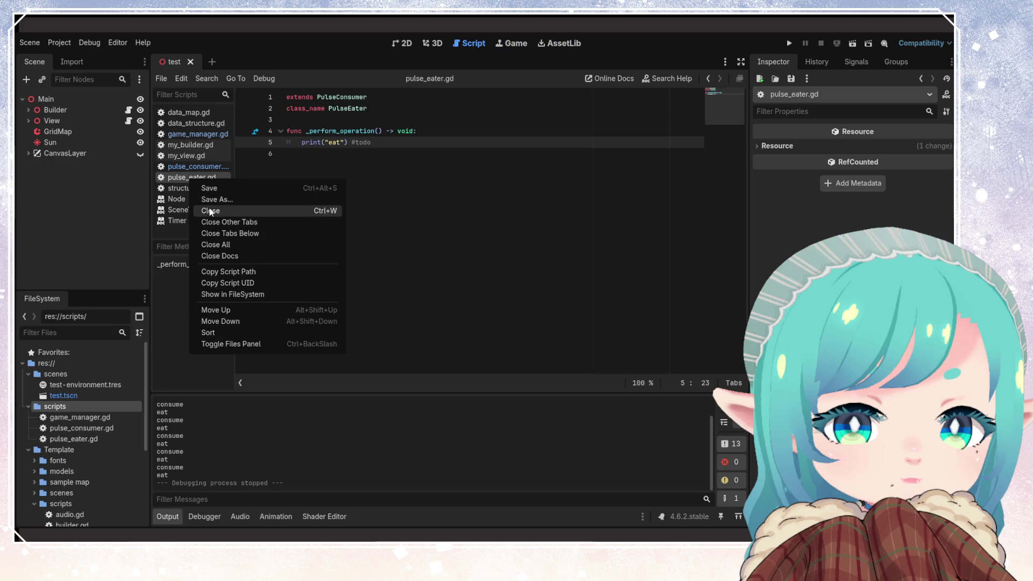
{"action": "left_click", "coordinate": [460, 197]}
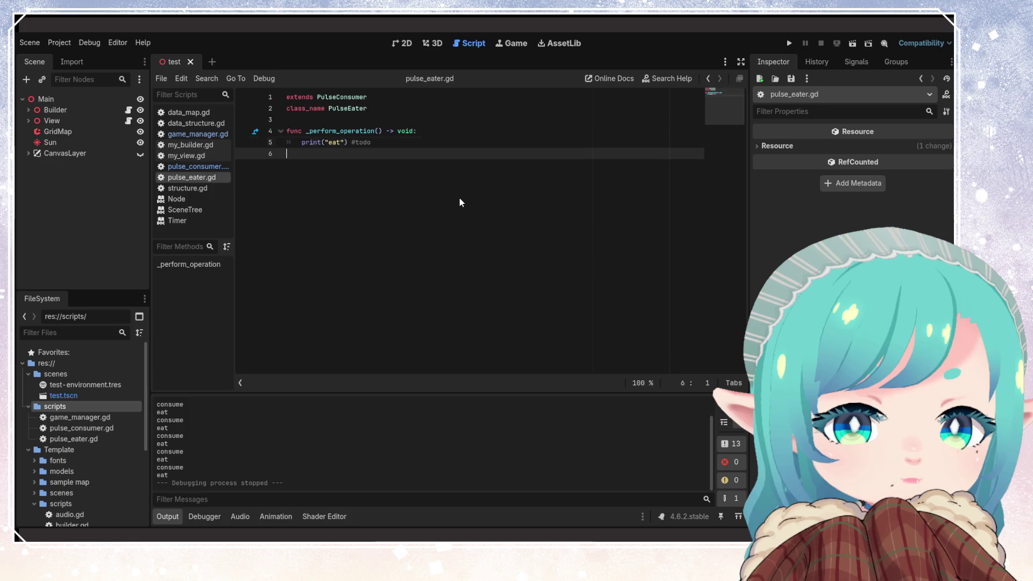
{"action": "right_click", "coordinate": [76, 438]}
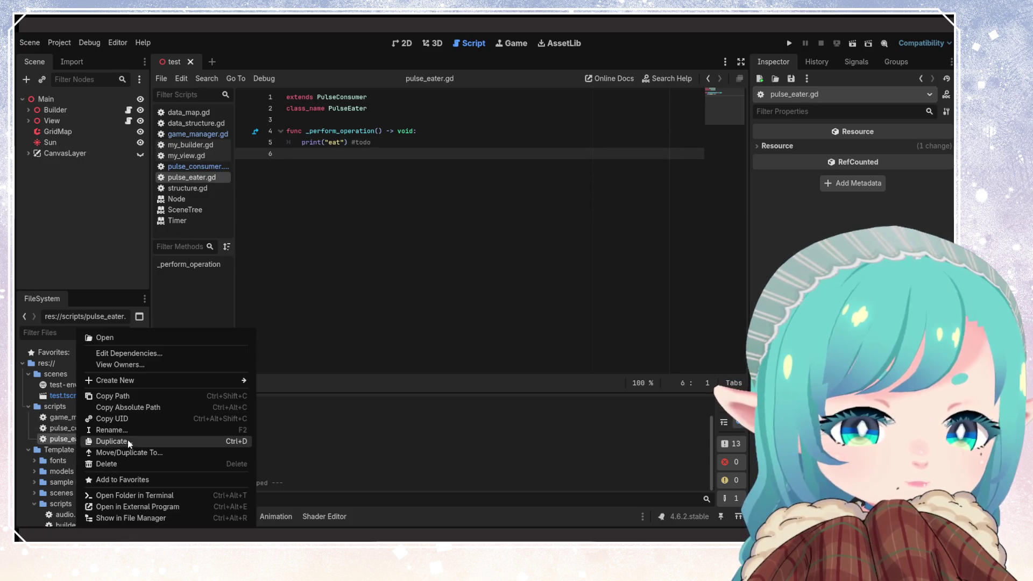
{"action": "left_click", "coordinate": [128, 461]}
{"action": "left_click", "coordinate": [411, 328]}
{"action": "left_click", "coordinate": [96, 414]}
Remove the PulseEater test lines 16–18 from game_manager.gd, then run and stop the project.
{"action": "left_click_drag", "start_coordinate": [366, 291], "coordinate": [259, 265]}
{"action": "key", "text": "BackSpace"}
{"action": "key", "text": "BackSpace"}
{"action": "key", "text": "BackSpace"}
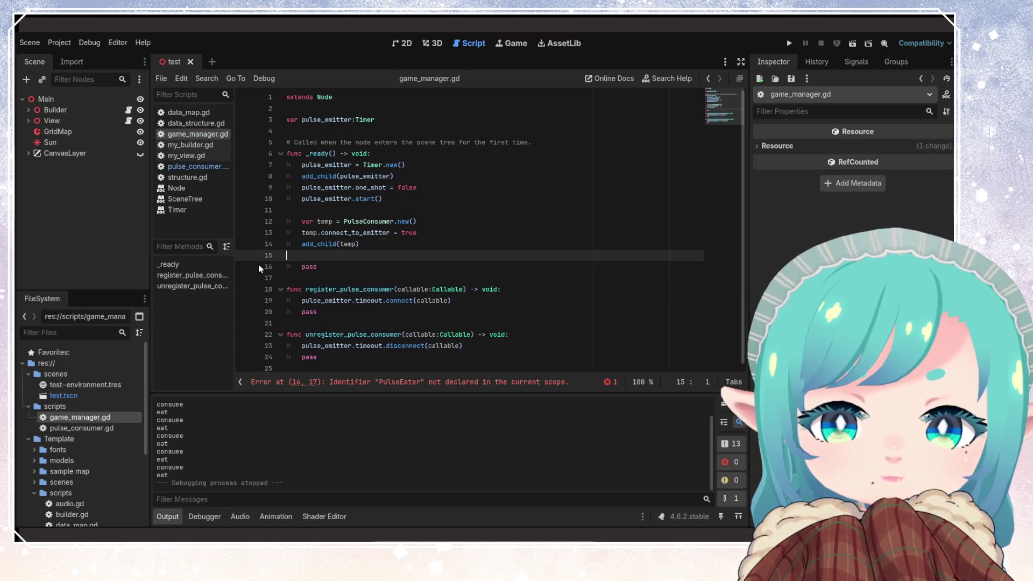
{"action": "left_click", "coordinate": [403, 255]}
{"action": "left_click", "coordinate": [358, 232]}
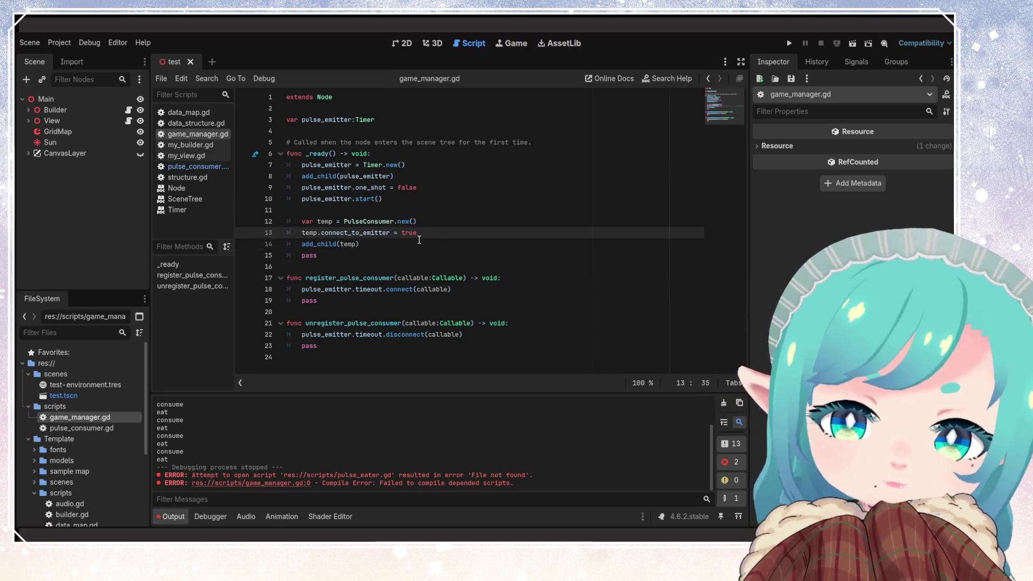
{"action": "double_click", "coordinate": [368, 233]}
{"action": "left_click", "coordinate": [388, 245]}
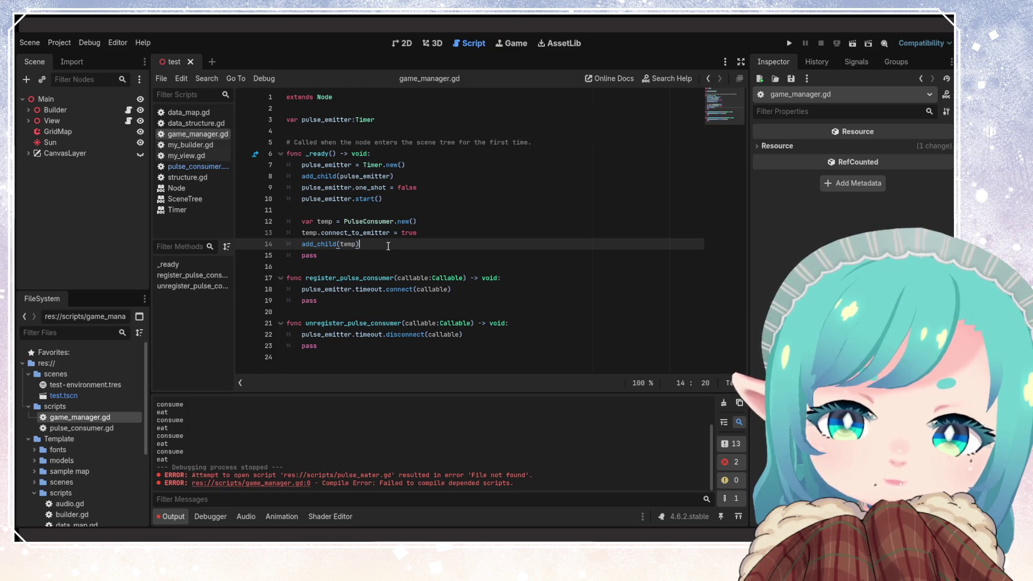
{"action": "key", "text": "F5"}
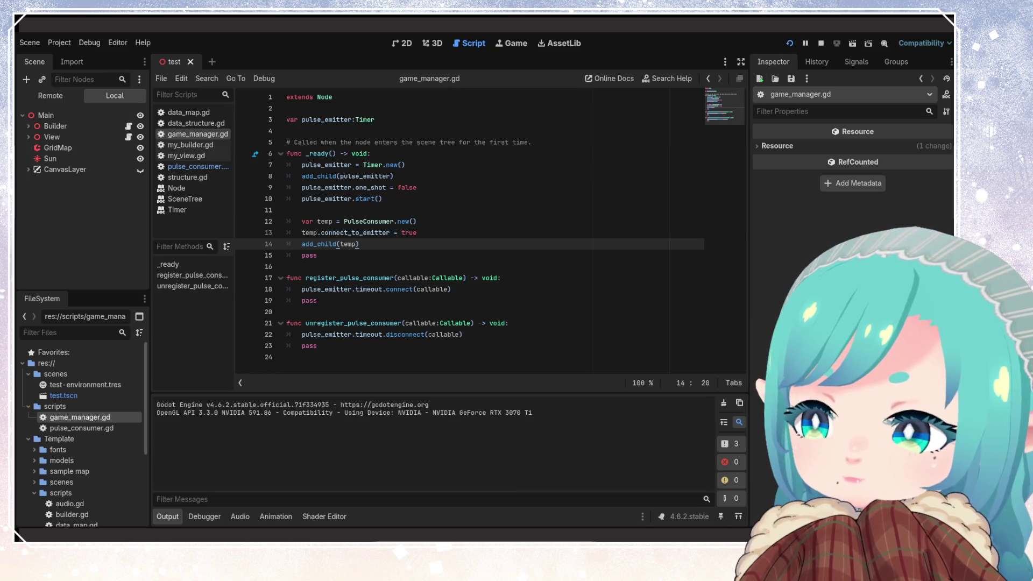
{"action": "key", "text": "F8"}
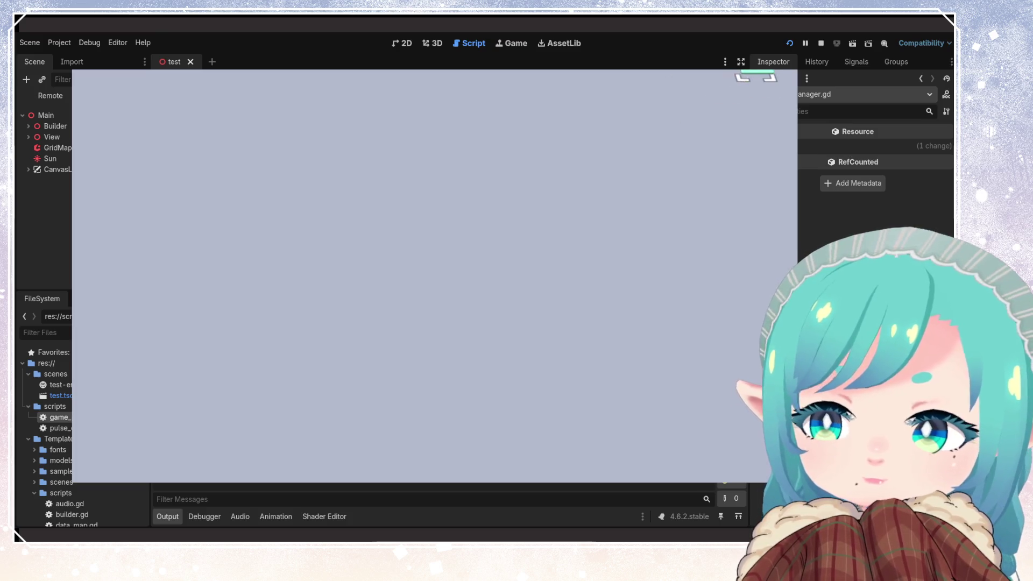
Read through pulse_consumer.gd's _signal, connections and connect_to_emitter declarations.
{"action": "left_click", "coordinate": [198, 166]}
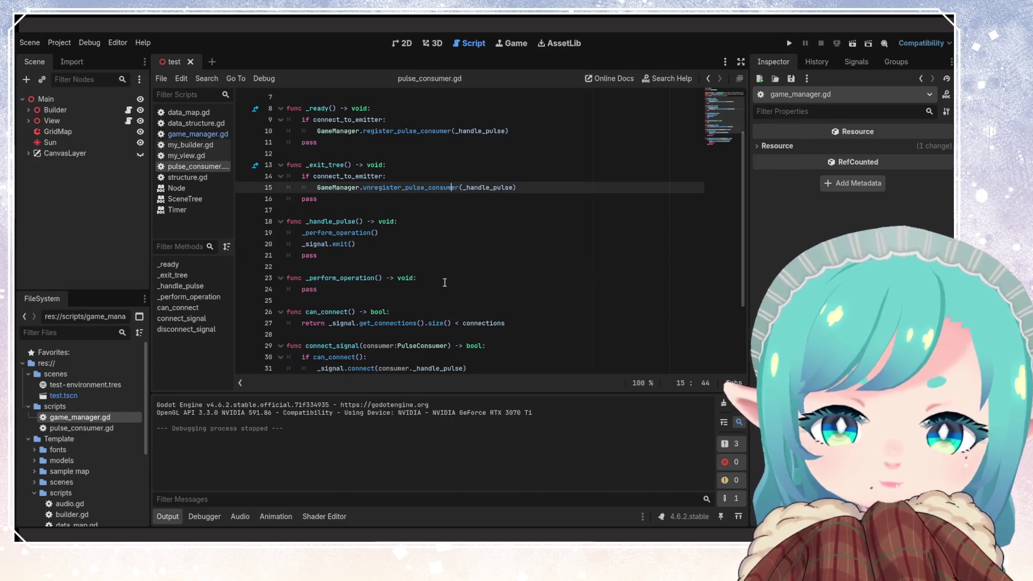
{"action": "scroll", "coordinate": [441, 283], "scroll_direction": "down", "scroll_amount": 3}
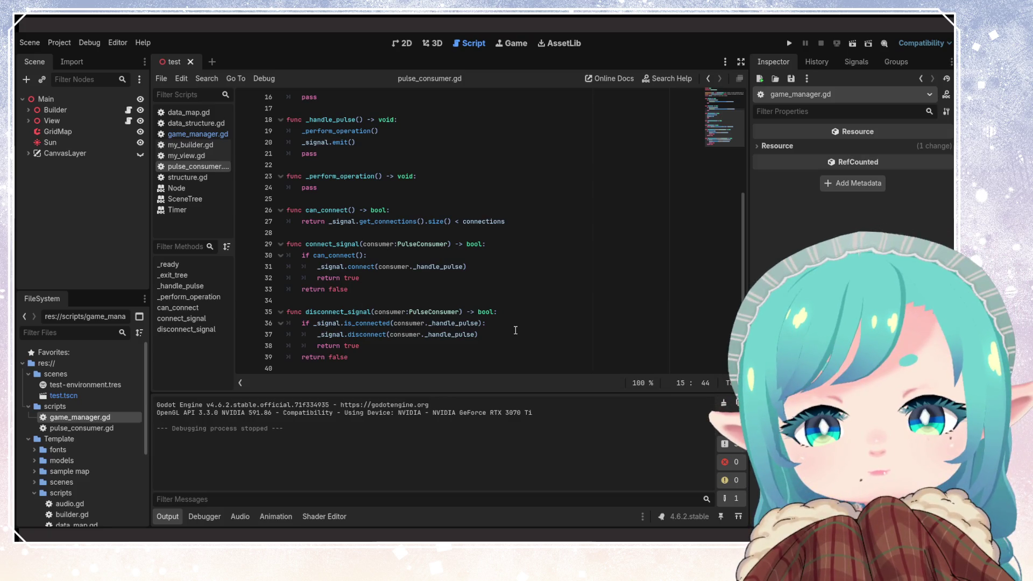
{"action": "scroll", "coordinate": [516, 329], "scroll_direction": "up", "scroll_amount": 5}
{"action": "key", "text": "Down"}
{"action": "key", "text": "Down"}
{"action": "key", "text": "Down"}
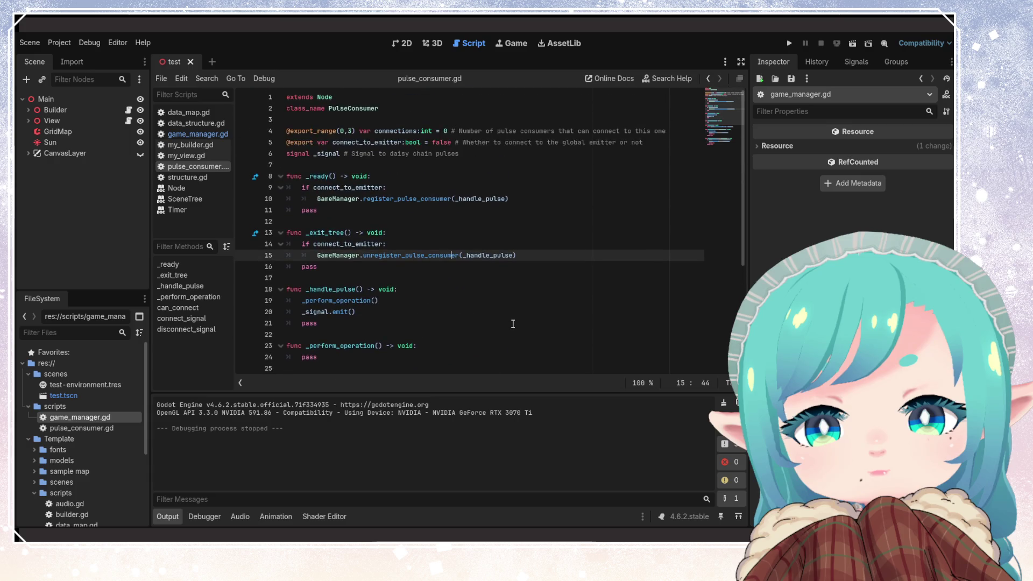
{"action": "key", "text": "Up"}
{"action": "key", "text": "Up"}
{"action": "key", "text": "Up"}
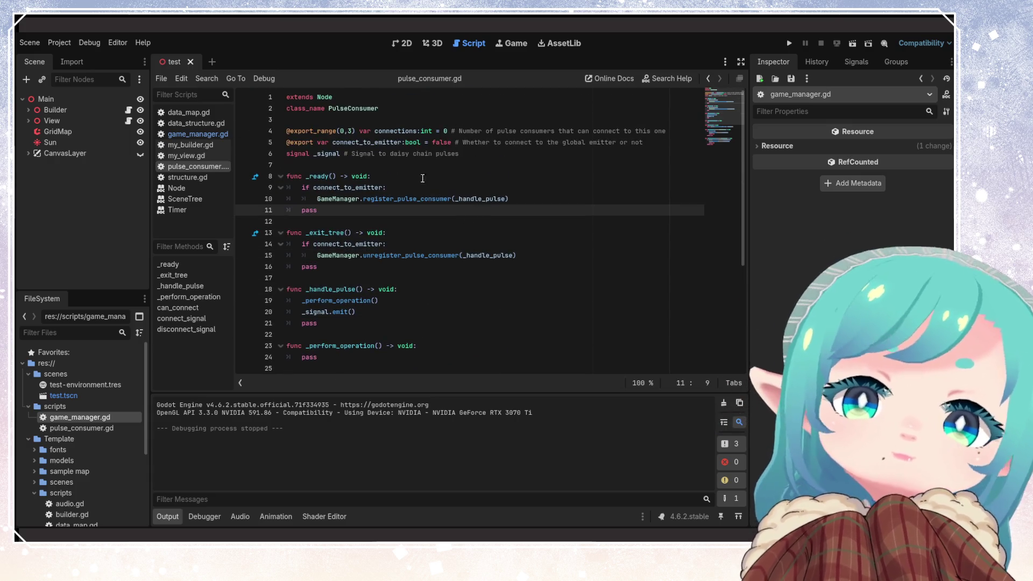
{"action": "key", "text": "Up"}
{"action": "key", "text": "Up"}
{"action": "key", "text": "Up"}
{"action": "key", "text": "shift+Home"}
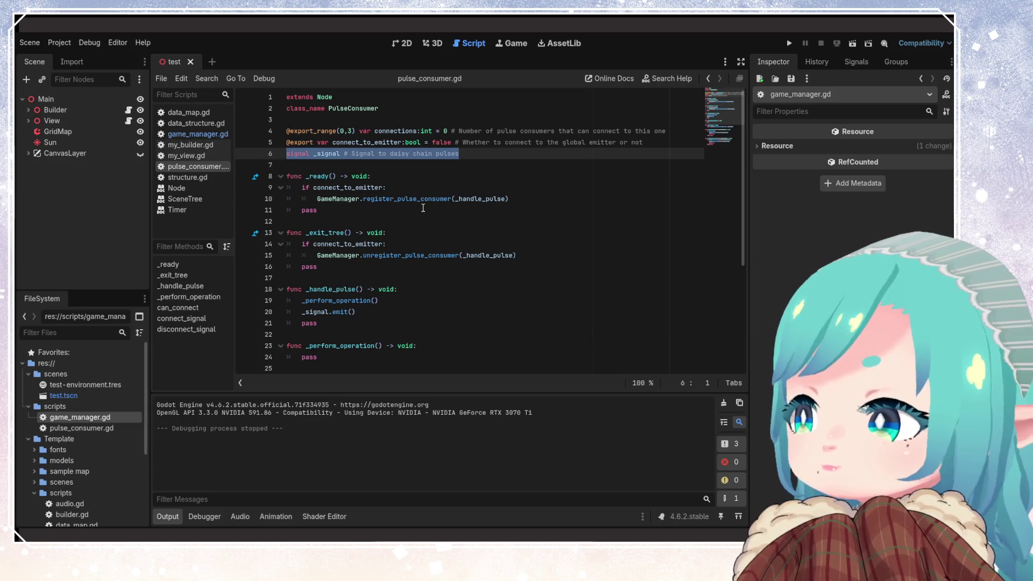
{"action": "left_click", "coordinate": [422, 207]}
{"action": "left_click", "coordinate": [386, 142]}
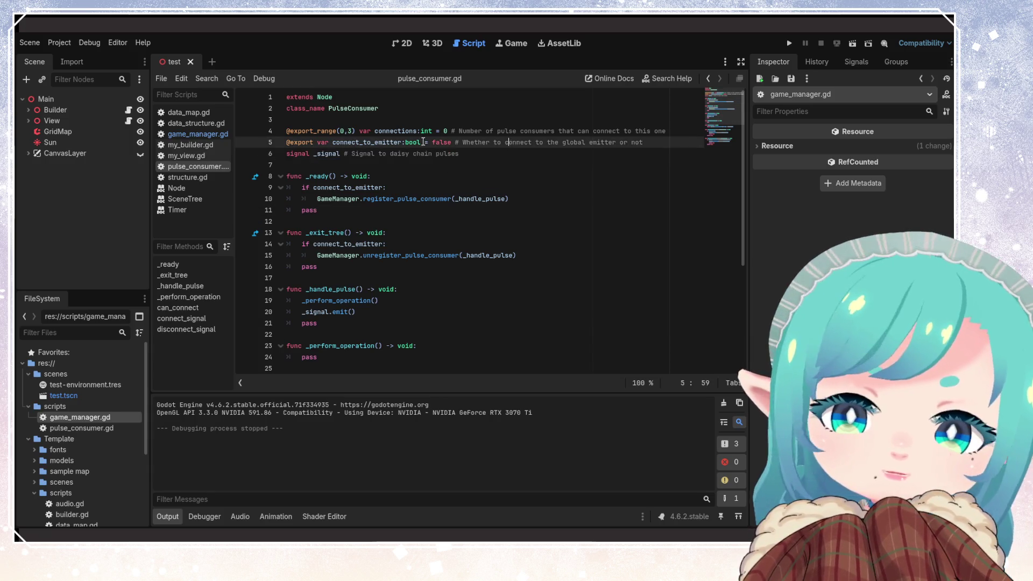
{"action": "key", "text": "Up"}
{"action": "key", "text": "End"}
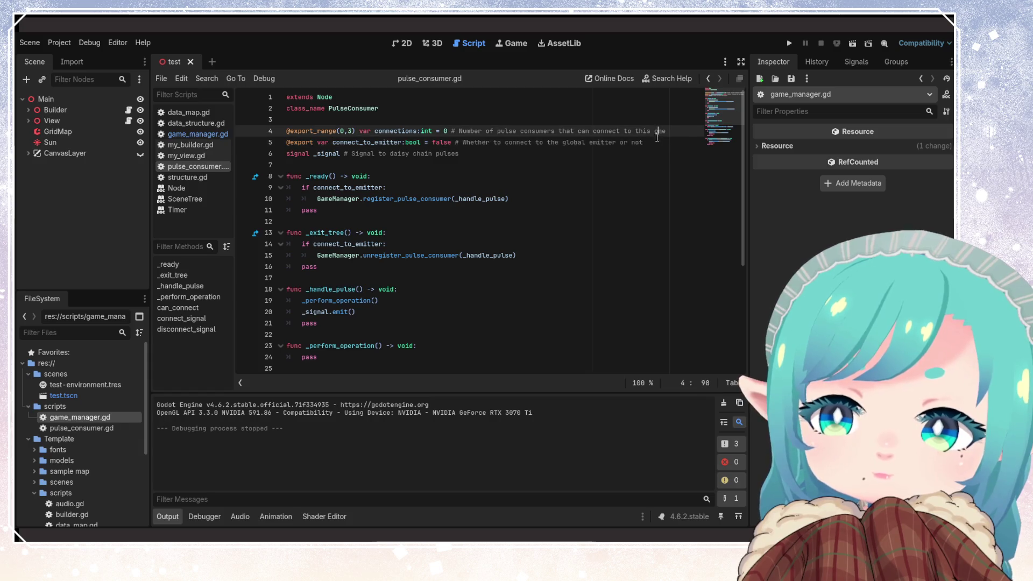
Review pulse_consumer.gd's _ready and _exit_tree emitter check, then open game_manager.gd.
{"action": "left_click", "coordinate": [602, 177]}
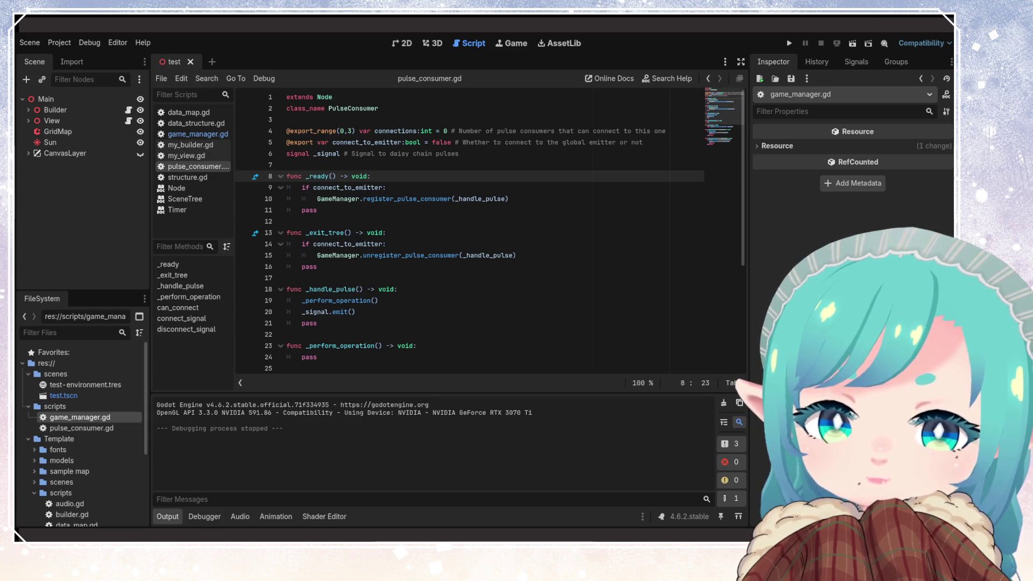
{"action": "left_click", "coordinate": [484, 244]}
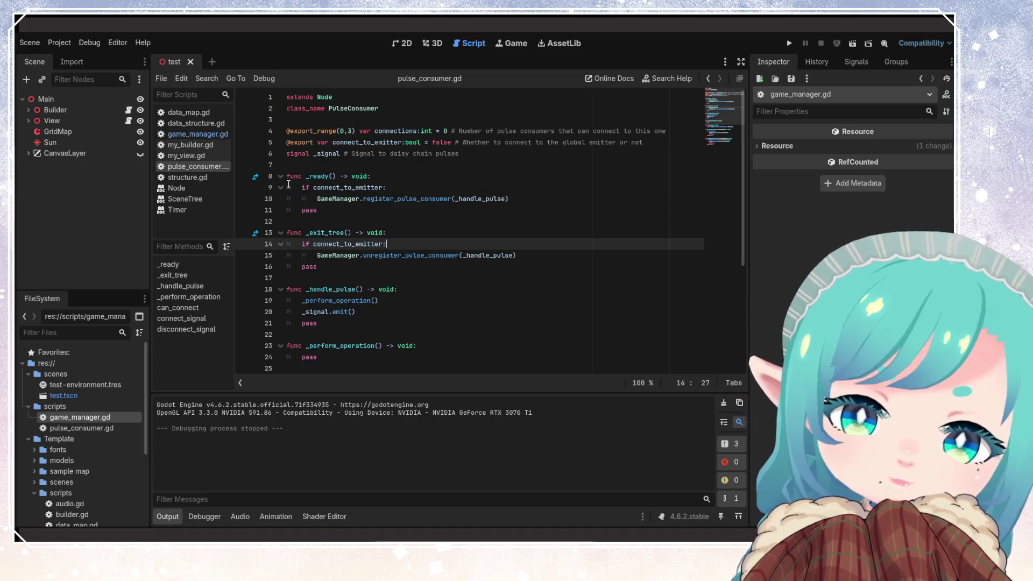
{"action": "scroll", "coordinate": [467, 251], "scroll_direction": "down", "scroll_amount": 5}
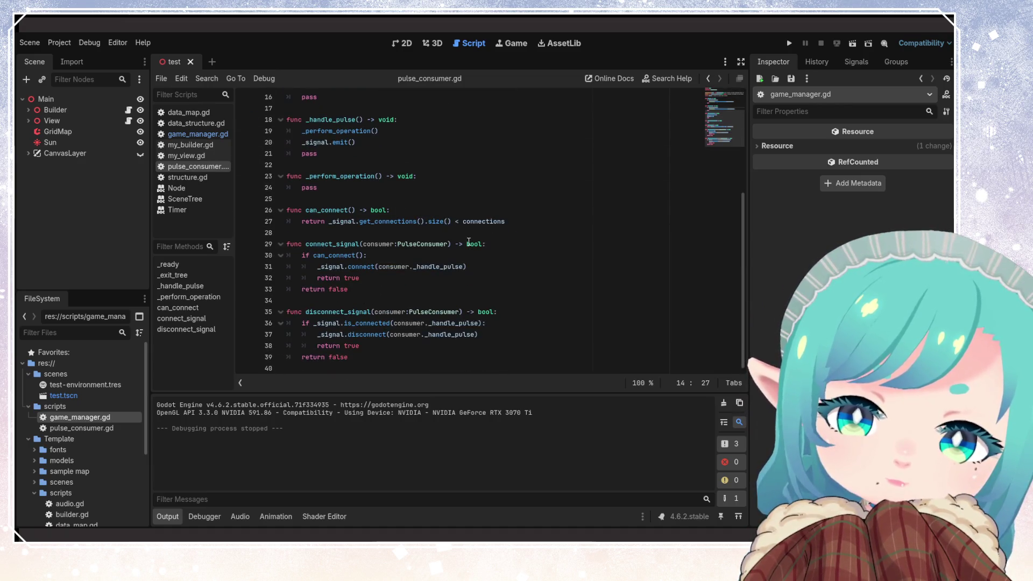
{"action": "mouse_move", "coordinate": [469, 242]}
{"action": "left_click", "coordinate": [442, 203]}
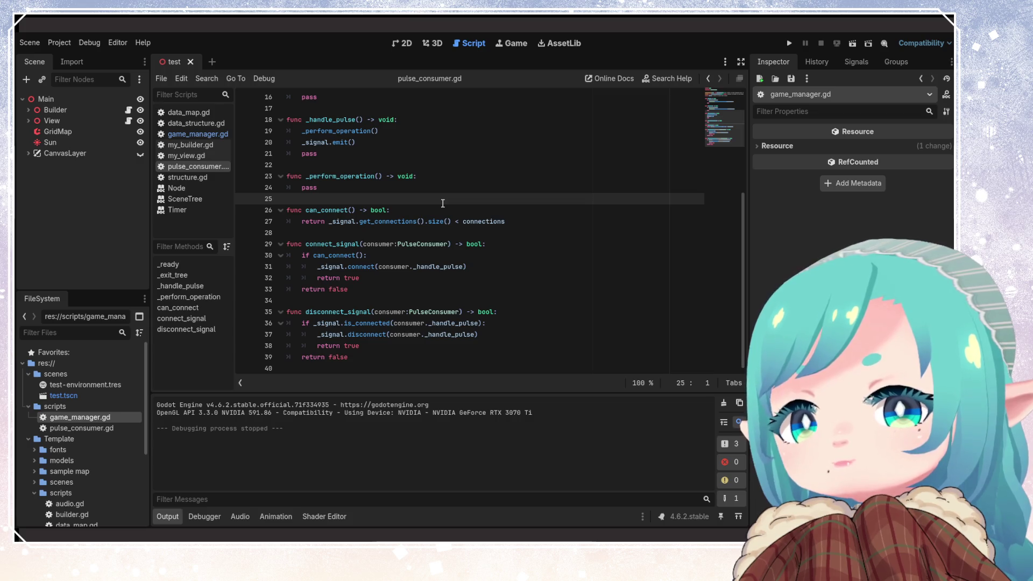
{"action": "left_click", "coordinate": [183, 134]}
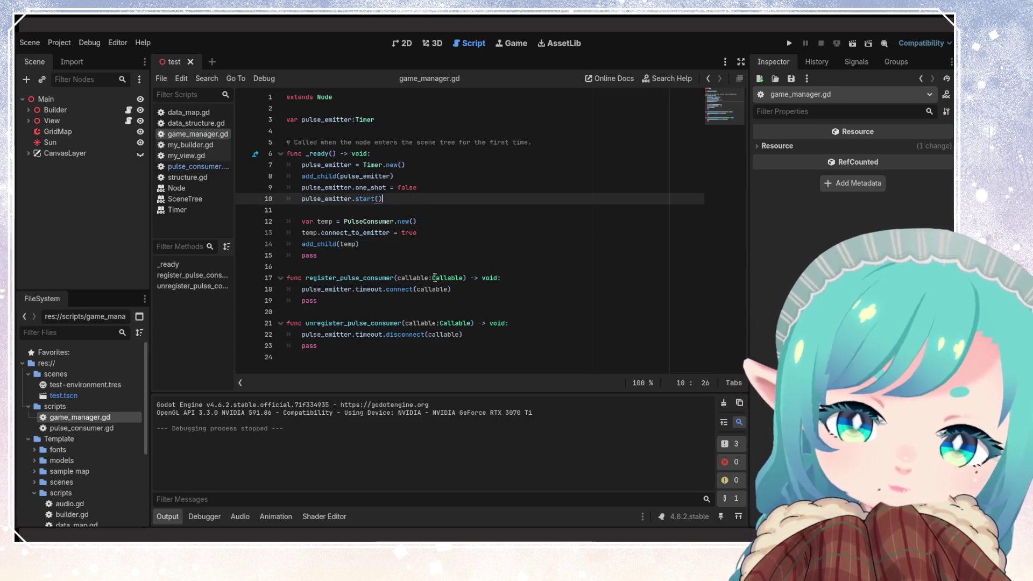
Look over register_pulse_consumer and move to the end of _ready's pass line.
{"action": "left_click", "coordinate": [430, 323]}
{"action": "left_click", "coordinate": [433, 278]}
{"action": "double_click", "coordinate": [370, 278]}
{"action": "left_click", "coordinate": [450, 305]}
{"action": "double_click", "coordinate": [383, 323]}
{"action": "left_click", "coordinate": [493, 334]}
{"action": "left_click", "coordinate": [401, 255]}
{"action": "left_click", "coordinate": [384, 278]}
{"action": "left_click", "coordinate": [376, 257]}
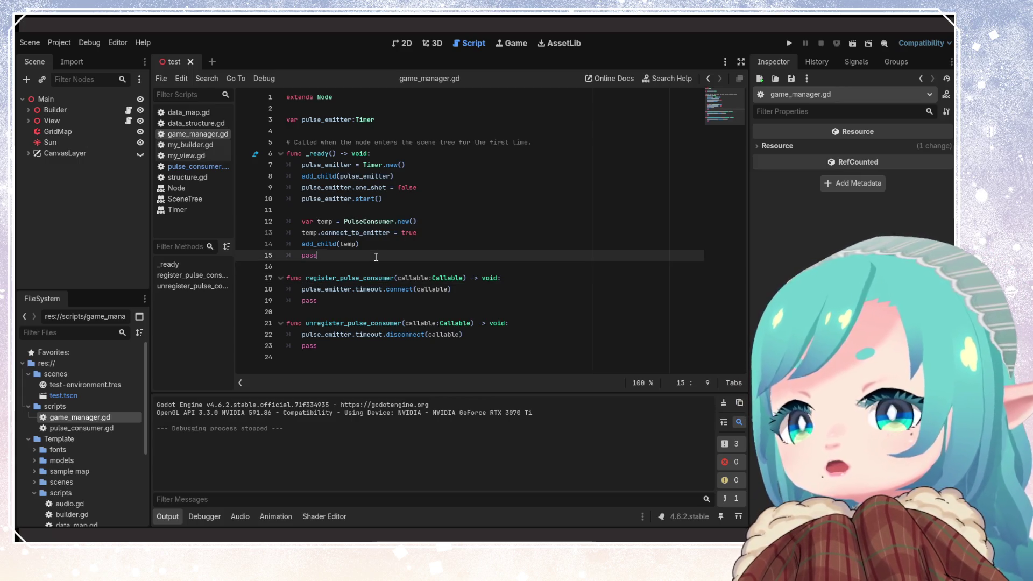
Add func create_pulse_consumer() -> bool containing return false, and save.
{"action": "key", "text": "Return"}
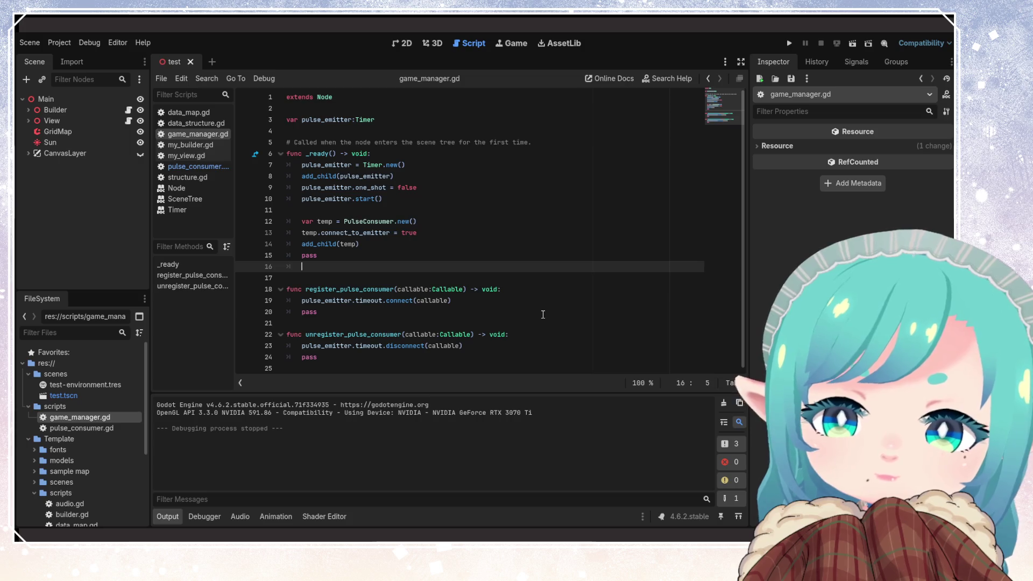
{"action": "key", "text": "Return"}
{"action": "type", "text": "func"}
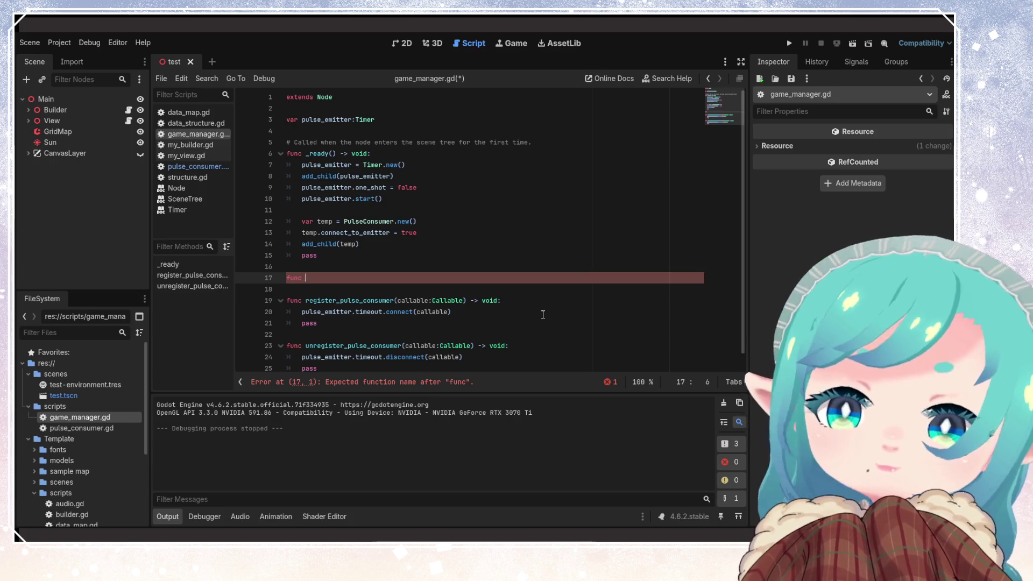
{"action": "type", "text": "create_"}
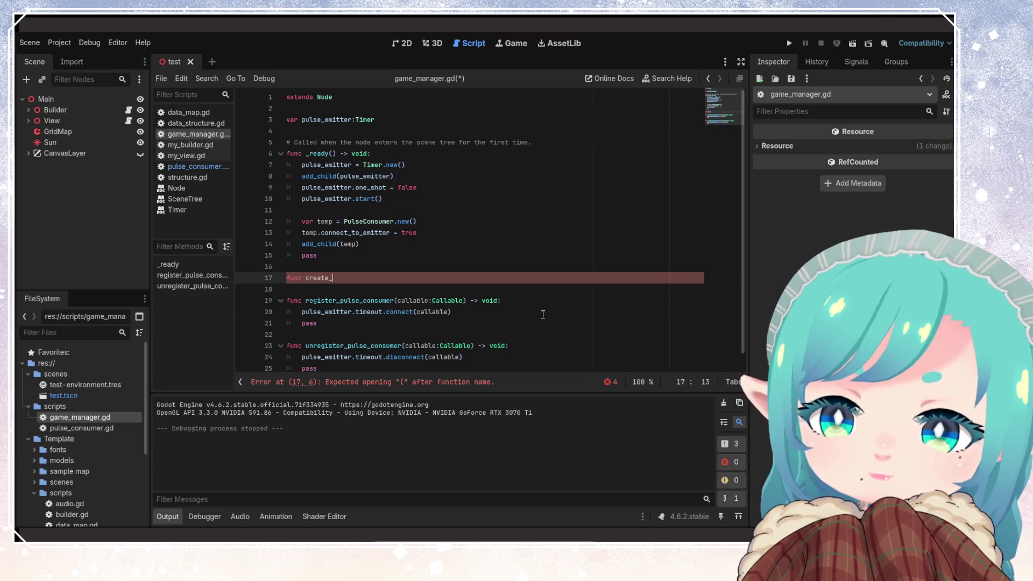
{"action": "type", "text": "pulse_consumer"}
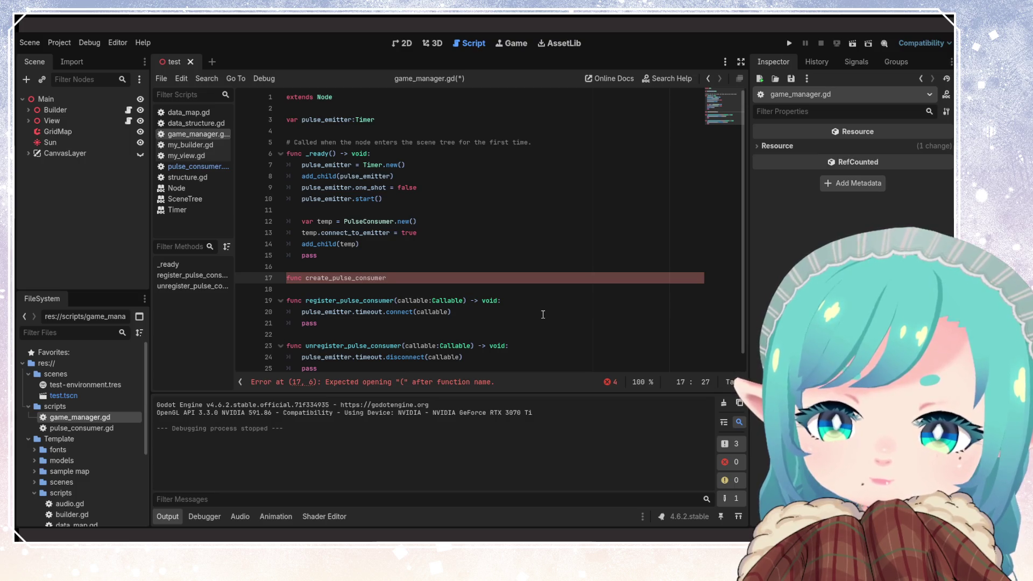
{"action": "type", "text": "("}
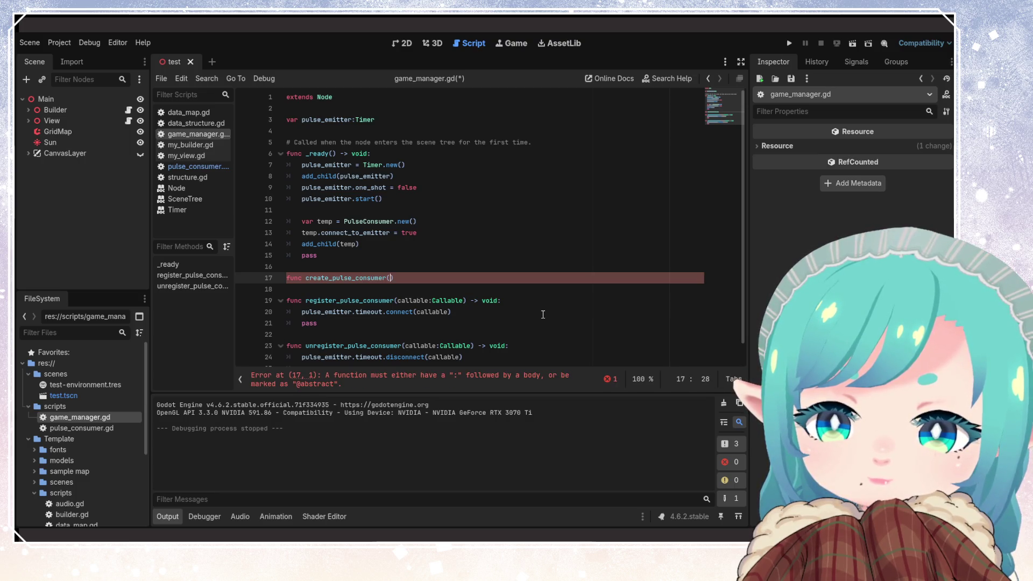
{"action": "type", "text": ") -> bool"}
{"action": "key", "text": "Return"}
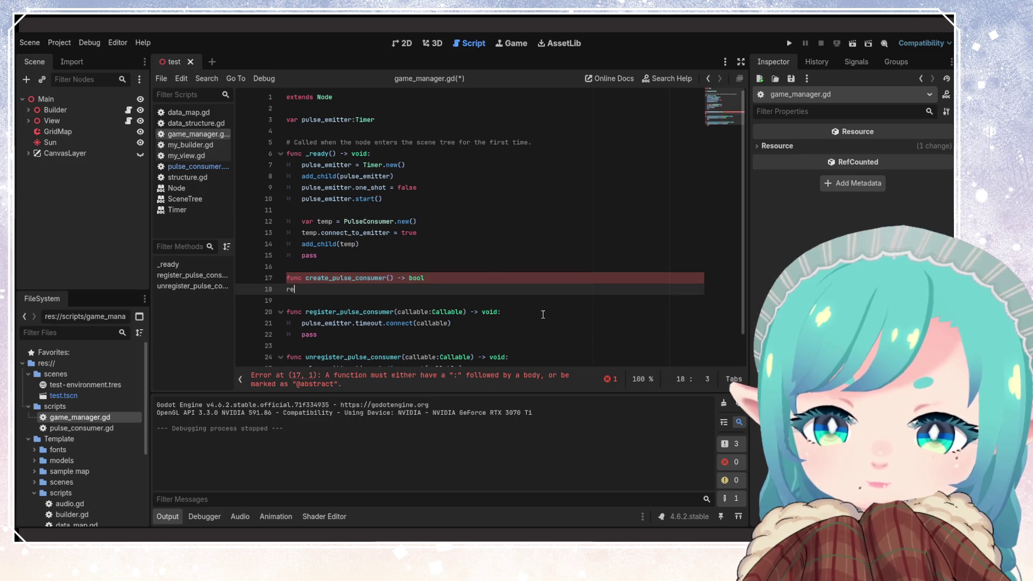
{"action": "type", "text": "return false"}
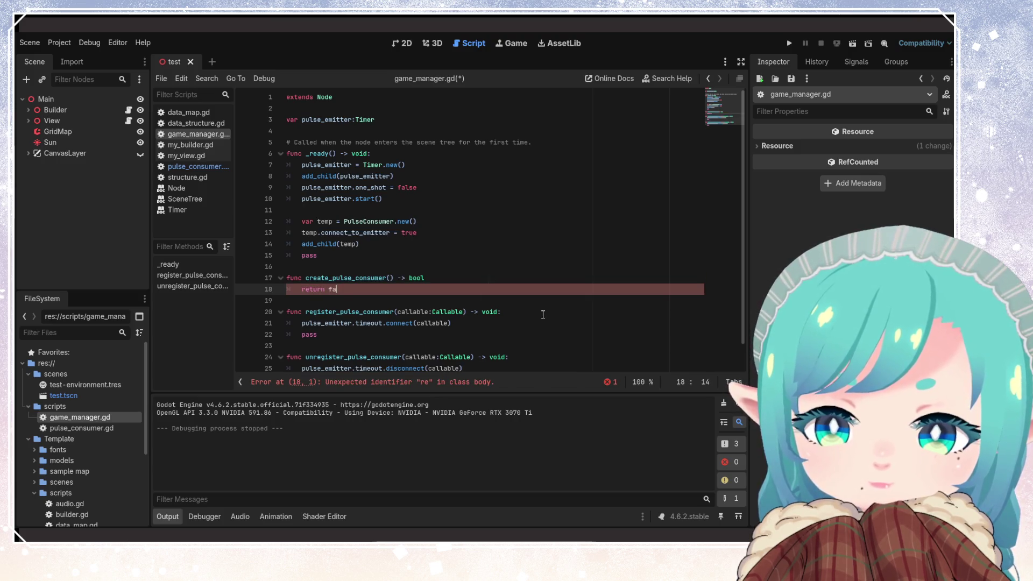
{"action": "key", "text": "ctrl+s"}
{"action": "left_click", "coordinate": [489, 210]}
{"action": "left_click", "coordinate": [397, 119]}
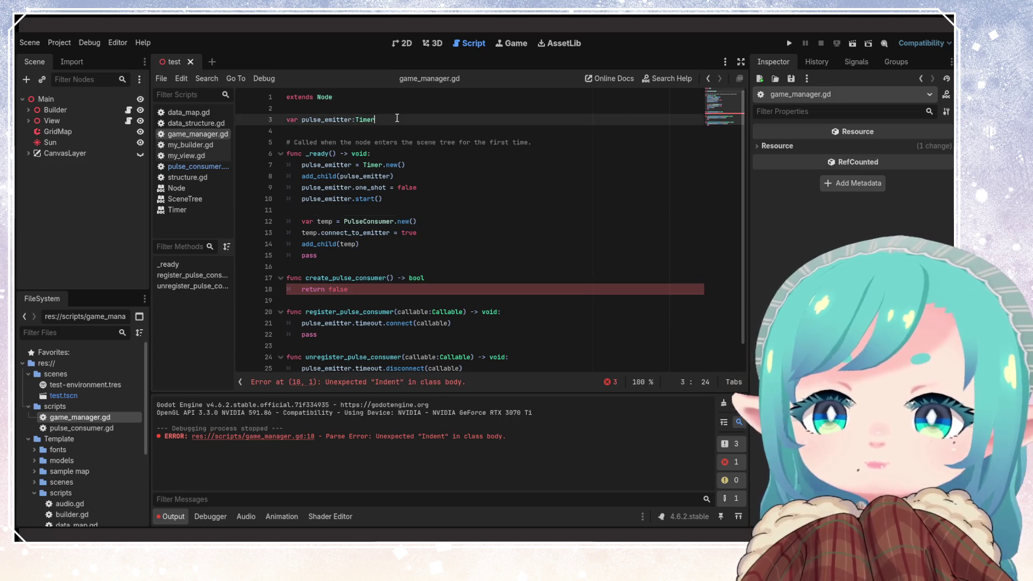
Declare var consumers:Array[PulseConsumer] below the pulse_emitter timer and save.
{"action": "key", "text": "Return"}
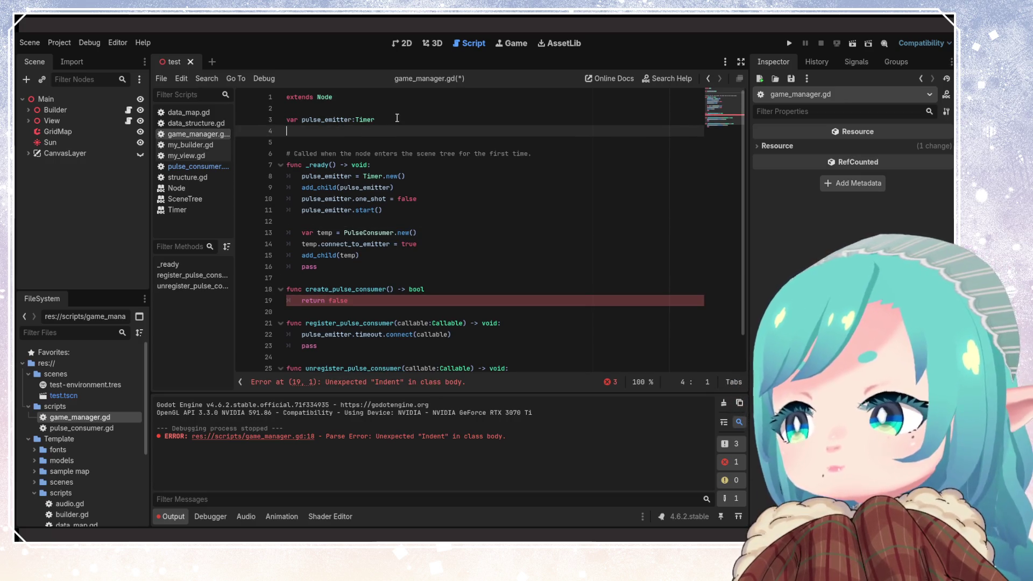
{"action": "type", "text": "var consu"}
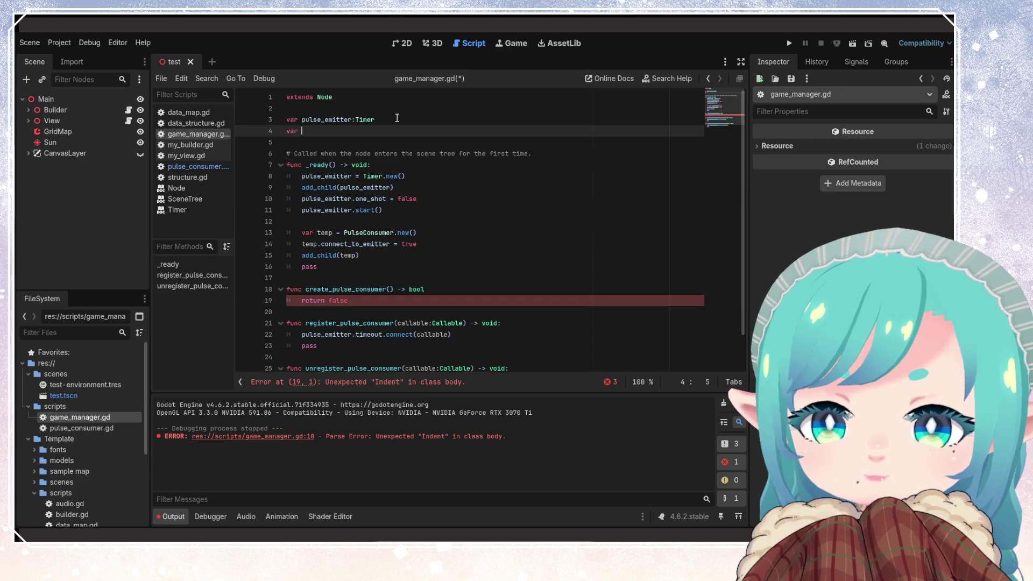
{"action": "type", "text": "mers"}
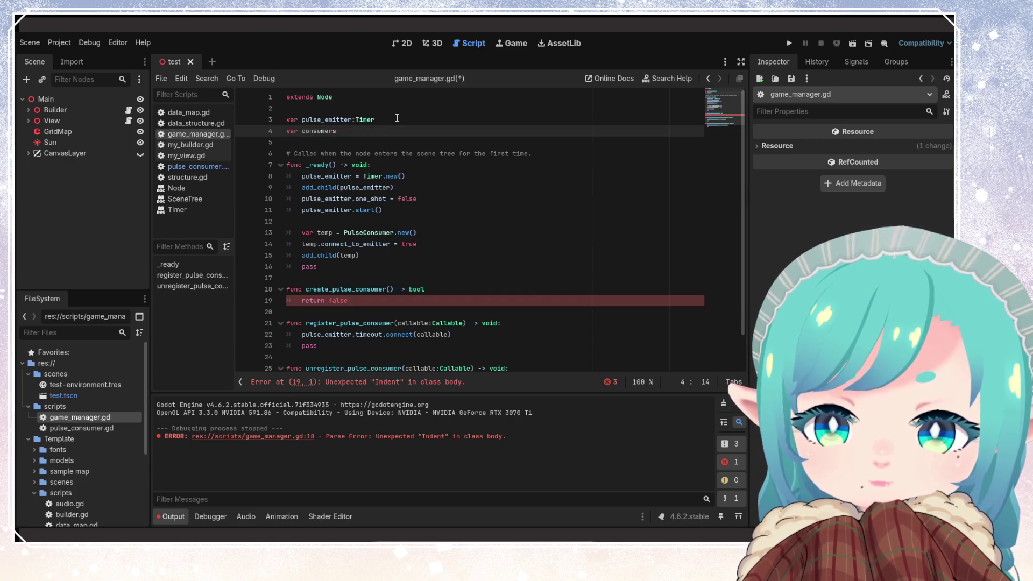
{"action": "type", "text": ":"}
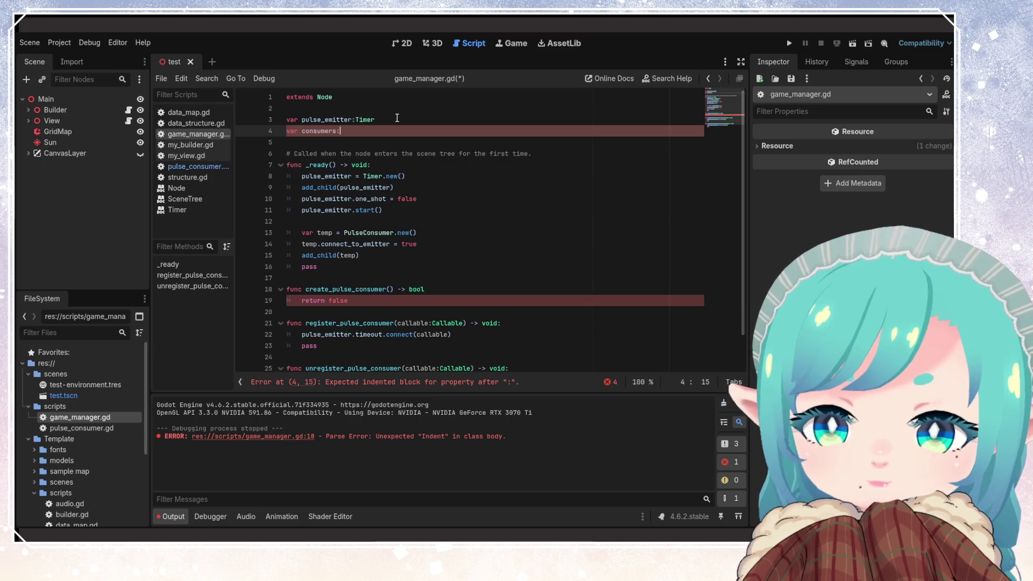
{"action": "type", "text": "Array[P"}
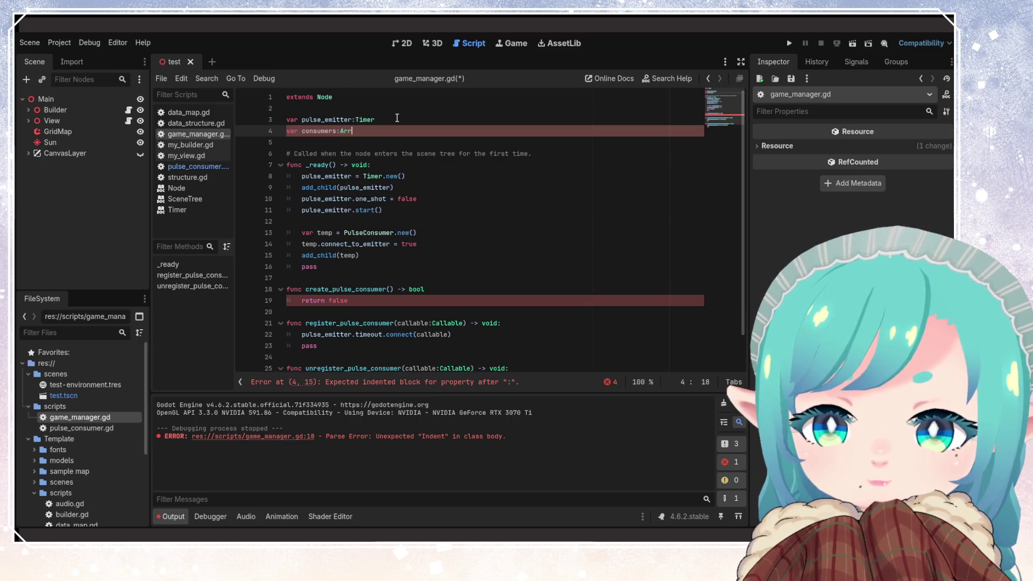
{"action": "type", "text": "ulseConsumer"}
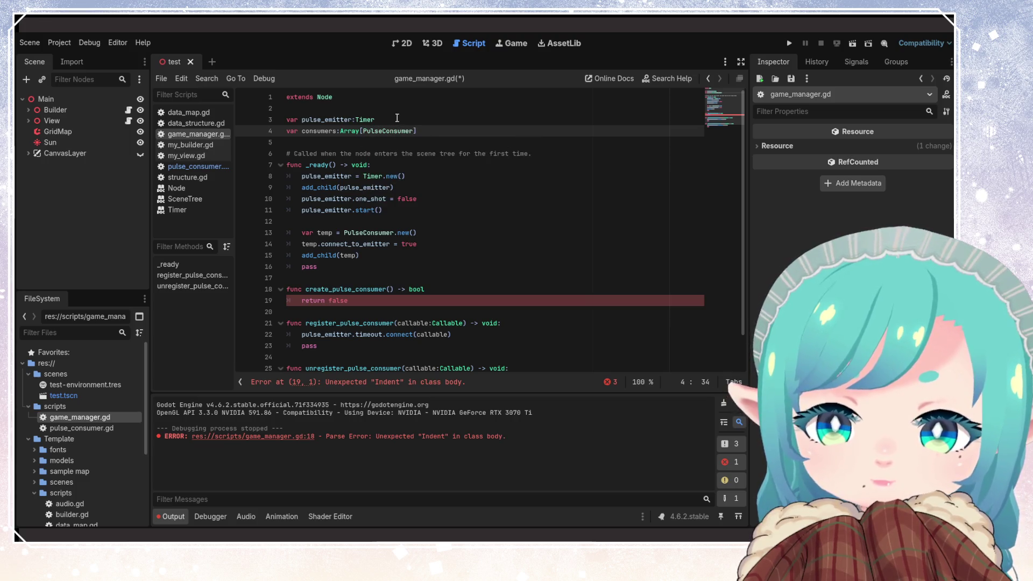
{"action": "key", "text": "ctrl+s"}
Rename the pulse_emitter declaration to _pulse_emitter and save.
{"action": "left_click", "coordinate": [369, 153]}
{"action": "double_click", "coordinate": [318, 135]}
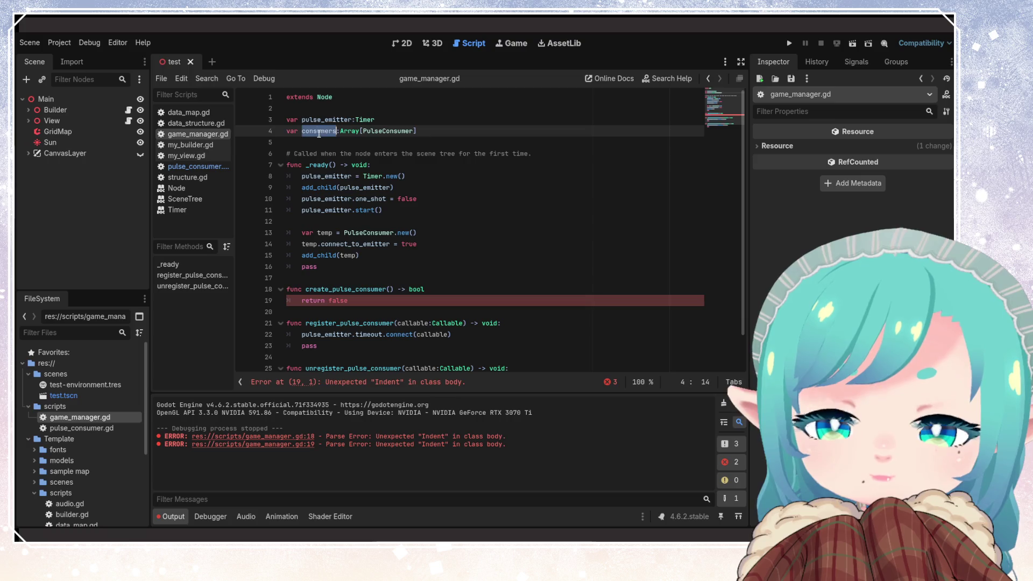
{"action": "left_click", "coordinate": [374, 173]}
{"action": "left_click", "coordinate": [323, 119]}
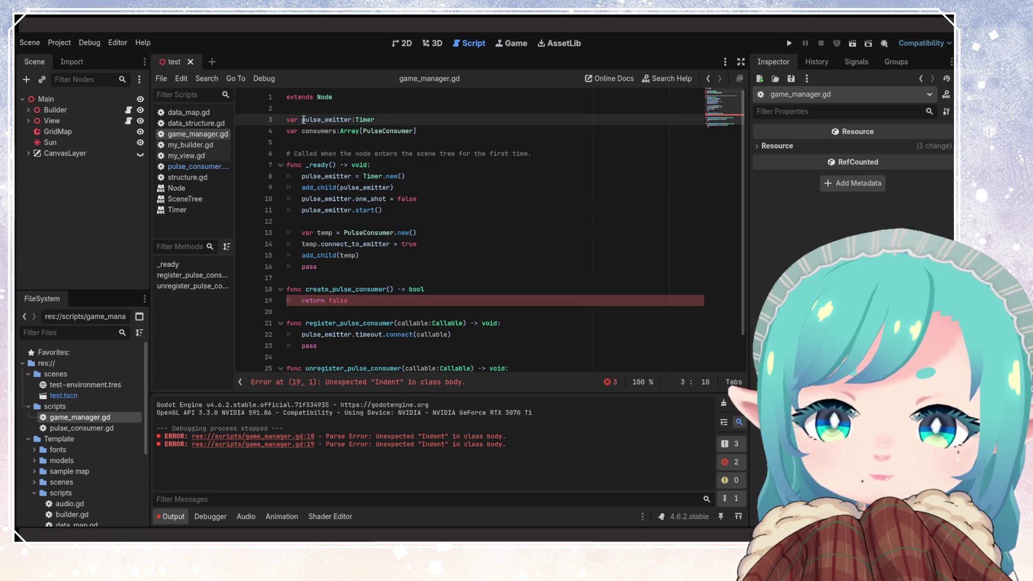
{"action": "type", "text": "_"}
{"action": "key", "text": "ctrl+s"}
Prefix the pulse_emitter references in _ready with an underscore.
{"action": "double_click", "coordinate": [322, 119]}
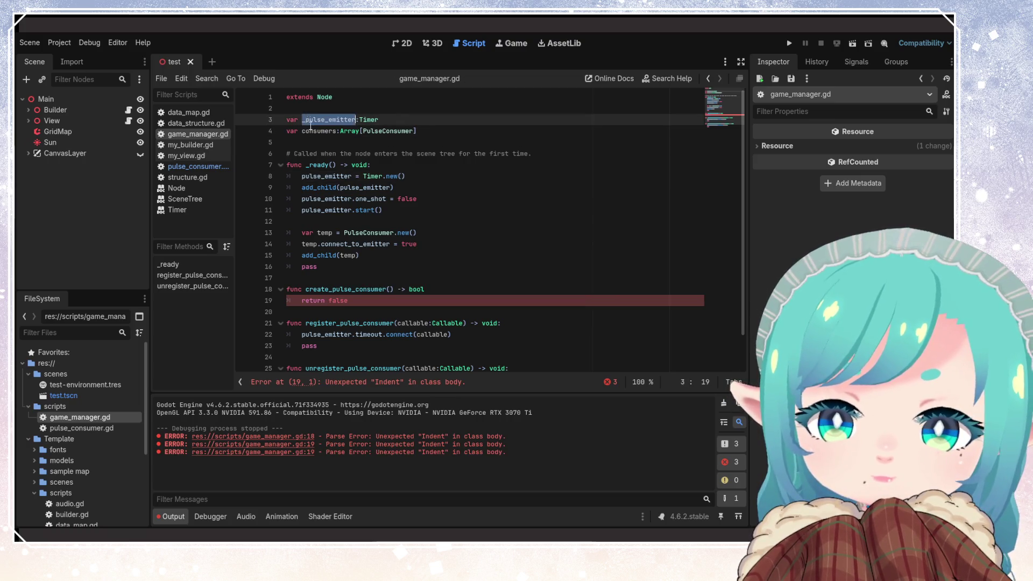
{"action": "left_click", "coordinate": [326, 176]}
{"action": "key", "text": "Home"}
{"action": "type", "text": "_"}
{"action": "key", "text": "Down"}
{"action": "key", "text": "Home"}
{"action": "type", "text": "_"}
{"action": "key", "text": "Down"}
{"action": "key", "text": "Home"}
{"action": "type", "text": "_"}
{"action": "left_click", "coordinate": [326, 210]}
{"action": "key", "text": "Home"}
Change pulse_emitter to _pulse_emitter in register_pulse_consumer and unregister_pulse_consumer, then save.
{"action": "type", "text": "_"}
{"action": "scroll", "coordinate": [334, 269], "scroll_direction": "down", "scroll_amount": 1}
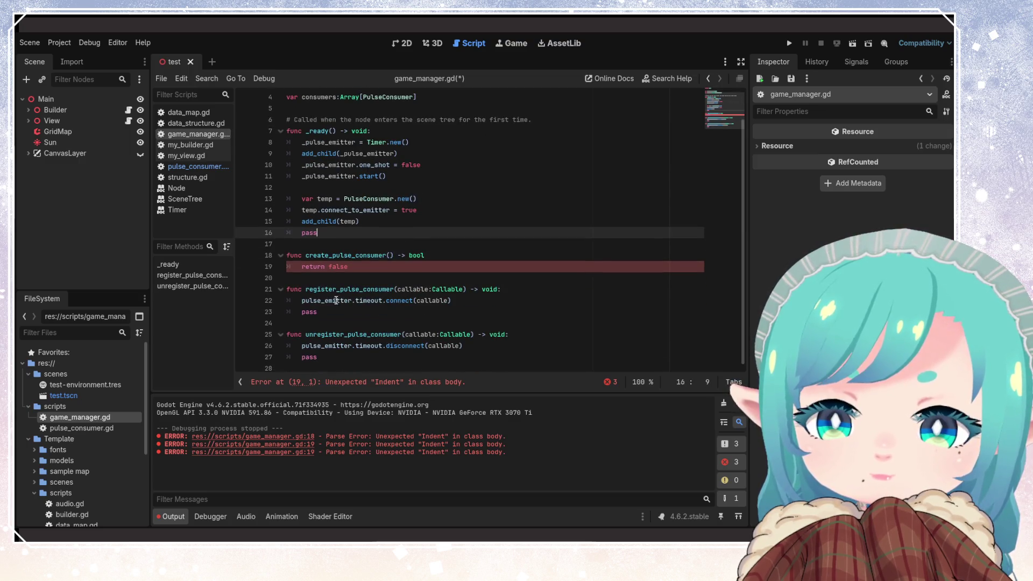
{"action": "left_click", "coordinate": [342, 300]}
{"action": "key", "text": "Home"}
{"action": "type", "text": "_"}
{"action": "double_click", "coordinate": [331, 345]}
{"action": "type", "text": "_pulse_emitter"}
{"action": "key", "text": "ctrl+s"}
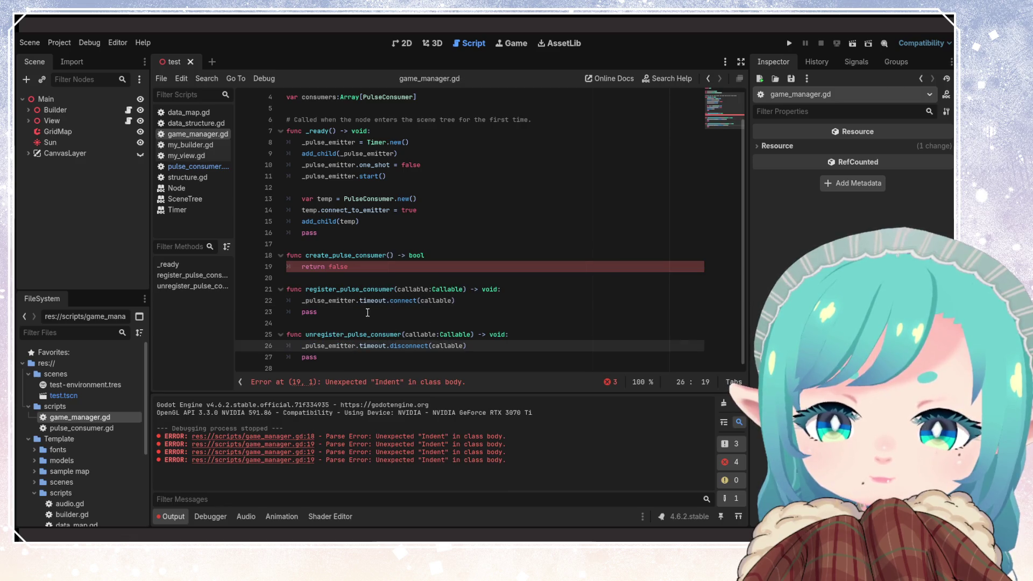
Move to the end of the create_pulse_consumer header and save the script.
{"action": "scroll", "coordinate": [371, 290], "scroll_direction": "up", "scroll_amount": 1}
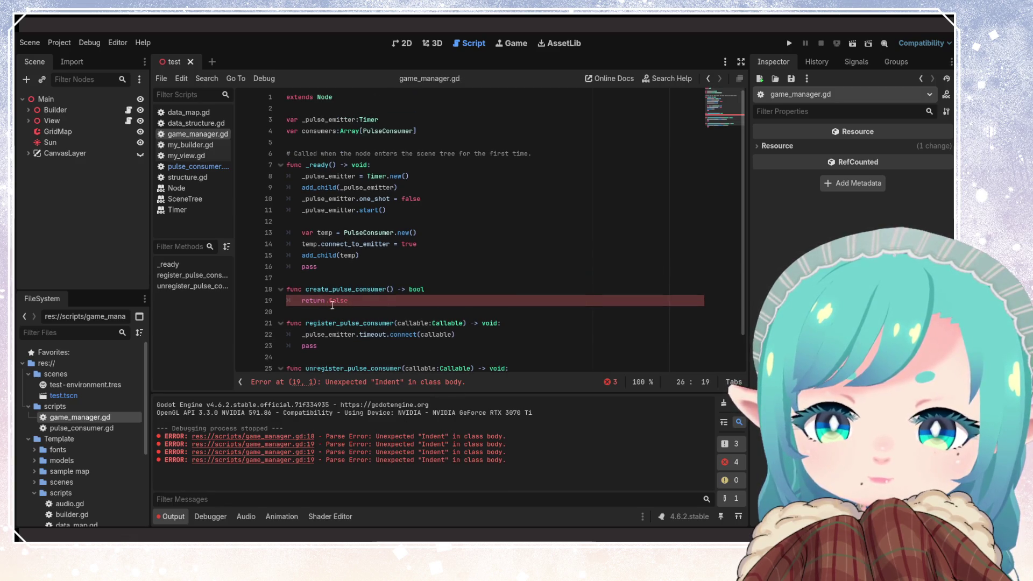
{"action": "left_click", "coordinate": [303, 301]}
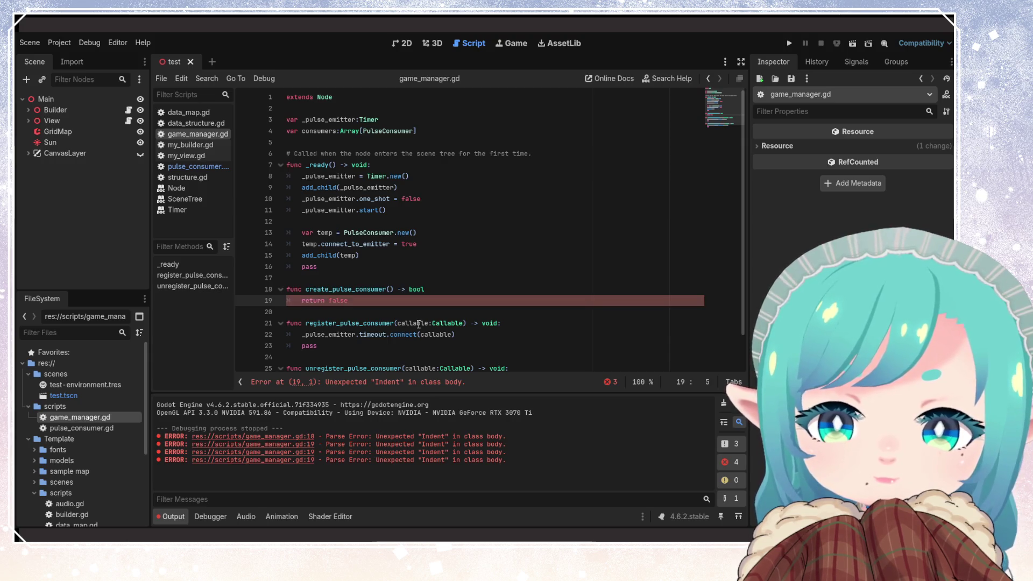
{"action": "key", "text": "Up"}
{"action": "key", "text": "End"}
{"action": "key", "text": "ctrl+s"}
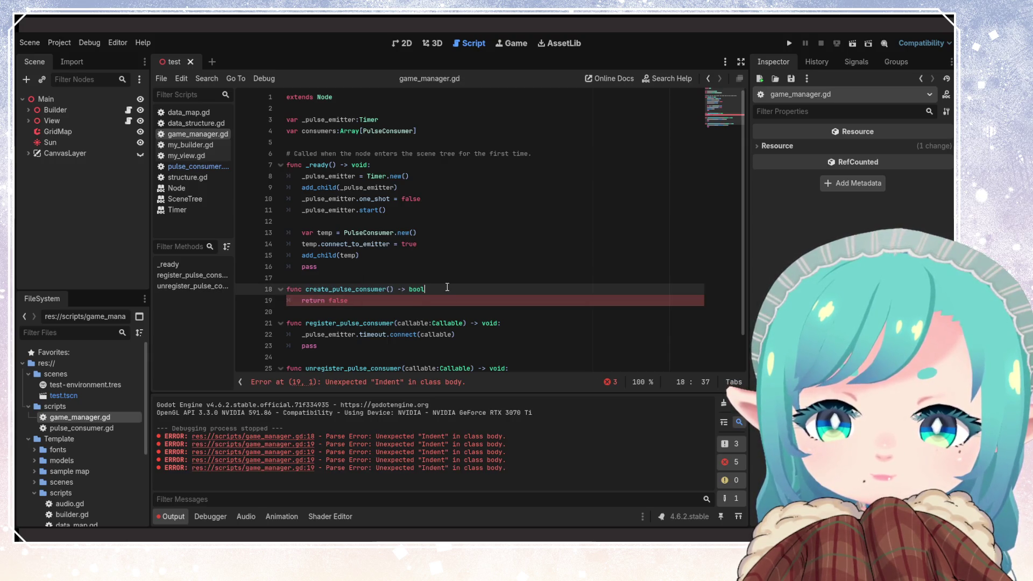
Rename consumers on line 4 to _consumers.
{"action": "left_click", "coordinate": [441, 200]}
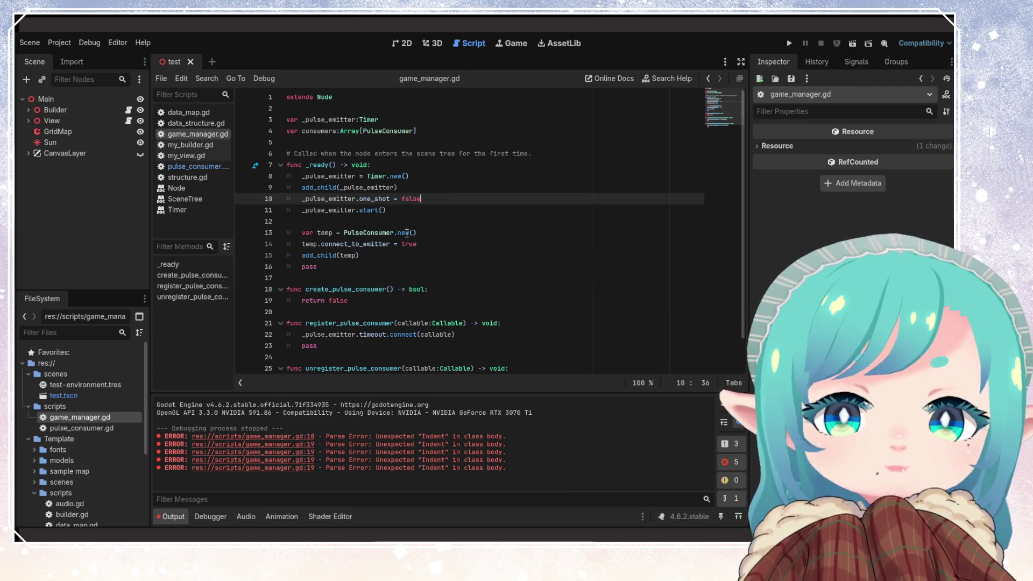
{"action": "left_click", "coordinate": [314, 135]}
{"action": "type", "text": "_"}
{"action": "key", "text": "ctrl+d"}
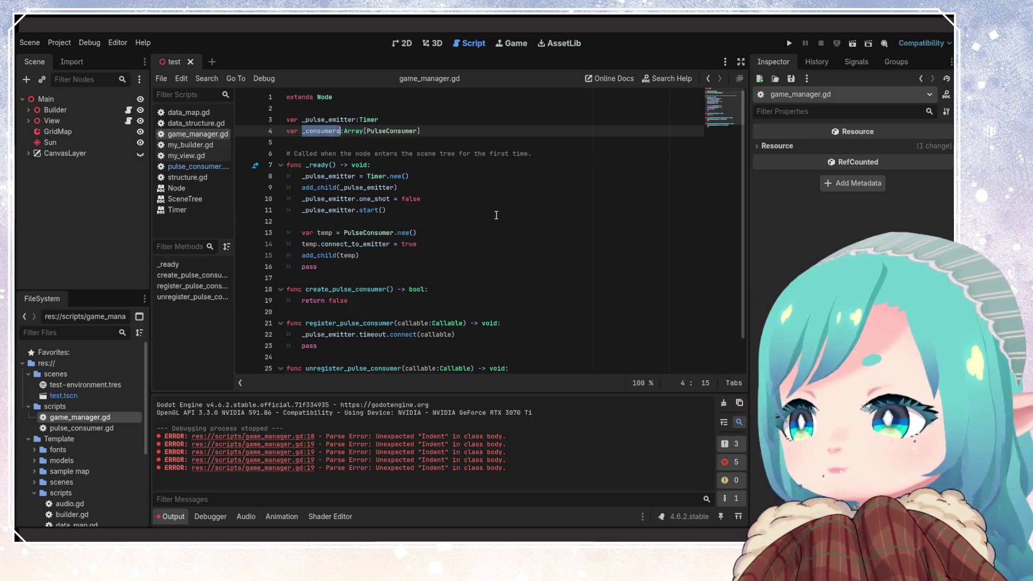
{"action": "left_click", "coordinate": [497, 214]}
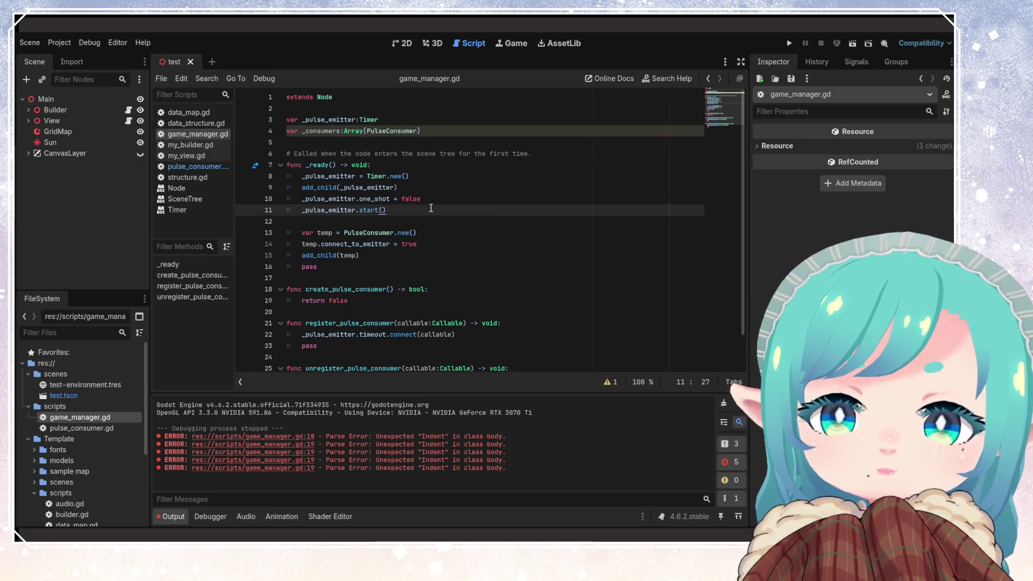
{"action": "left_click", "coordinate": [453, 256]}
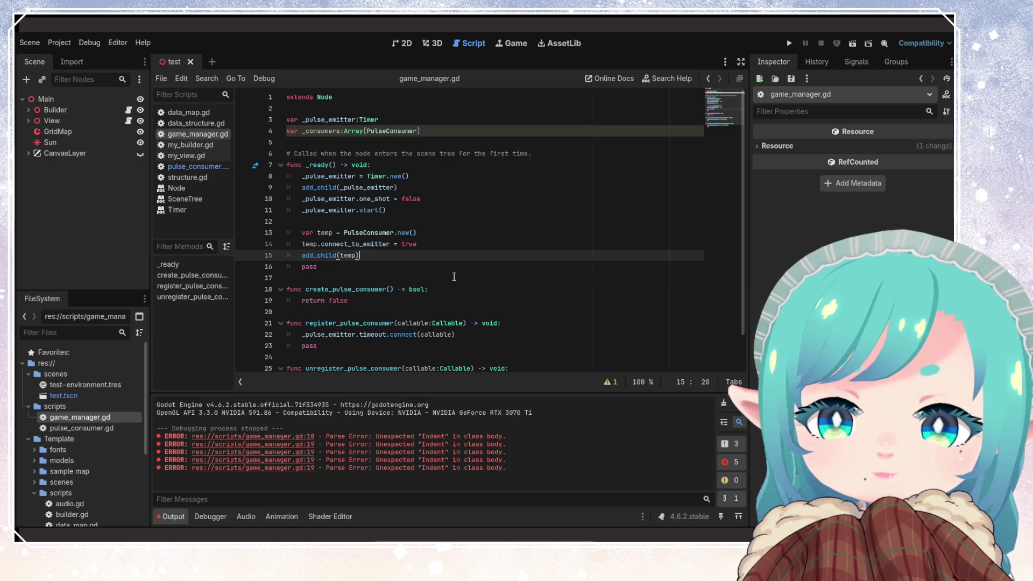
{"action": "left_click", "coordinate": [391, 289]}
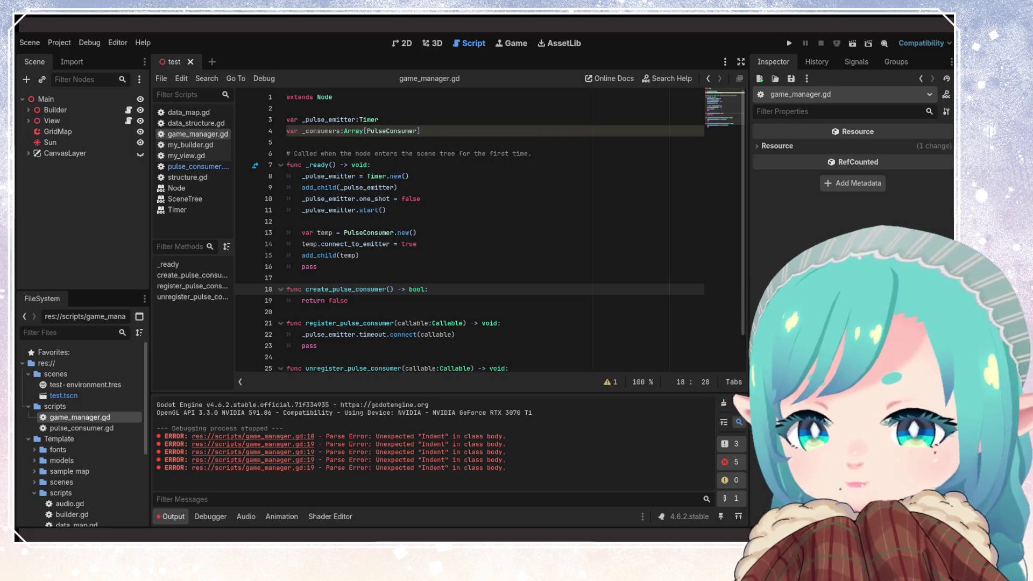
Add an obj parameter to create_pulse_consumer, correcting its type from class to Class.
{"action": "type", "text": "class:C"}
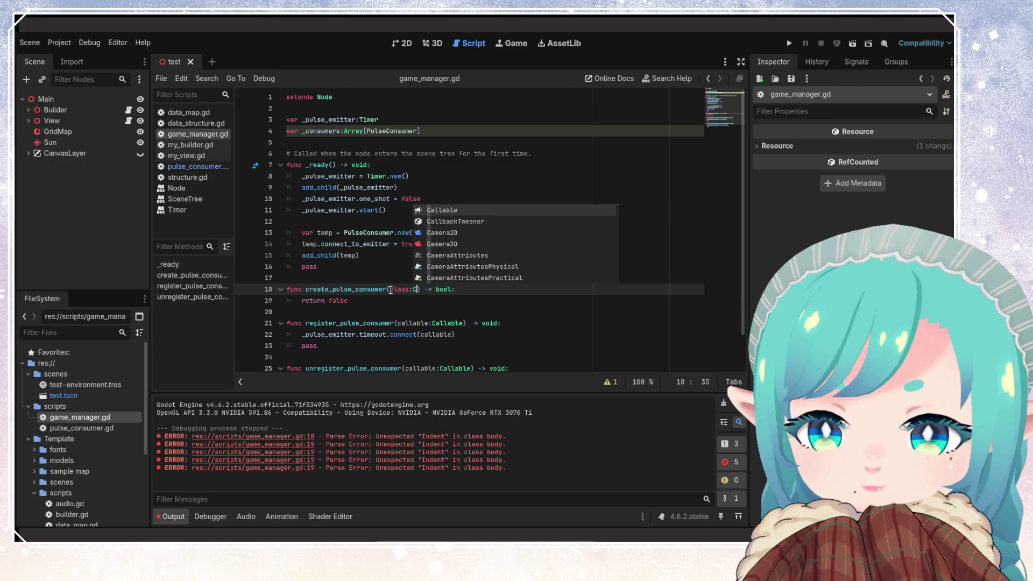
{"action": "key", "text": "BackSpace"}
{"action": "key", "text": "BackSpace"}
{"action": "key", "text": "BackSpace"}
{"action": "key", "text": "BackSpace"}
{"action": "key", "text": "BackSpace"}
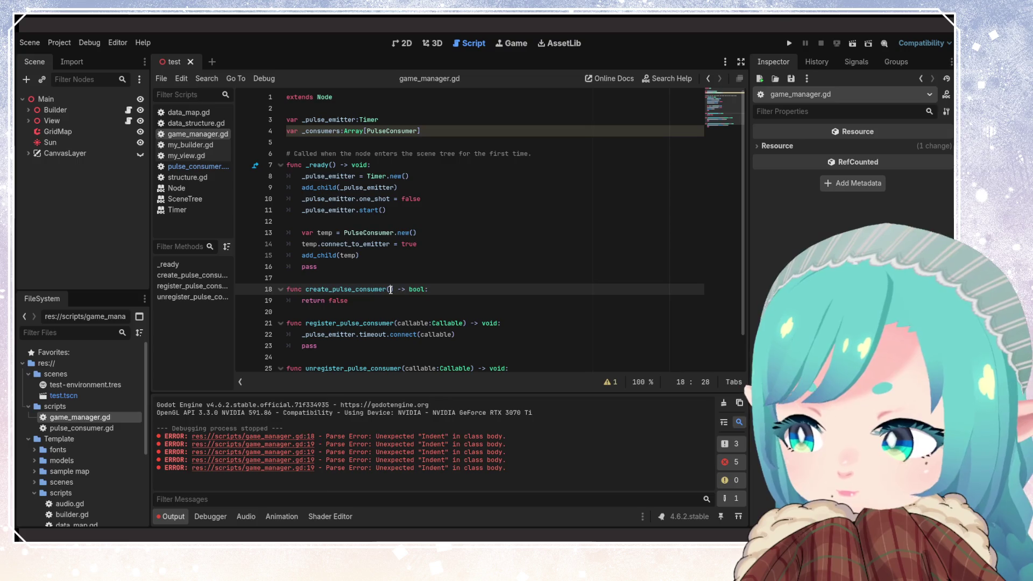
{"action": "type", "text": "obj:class"}
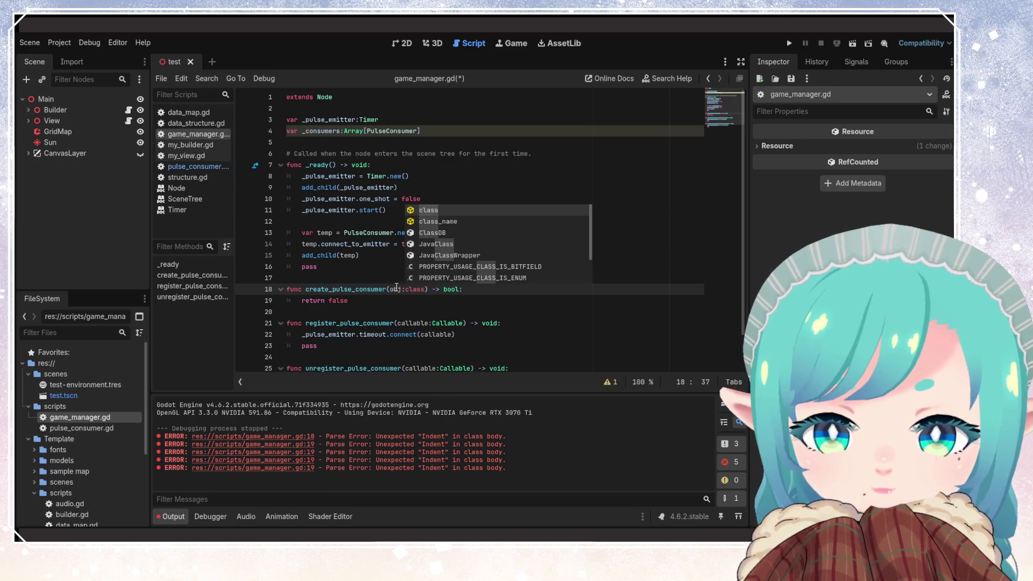
{"action": "left_click", "coordinate": [364, 268]}
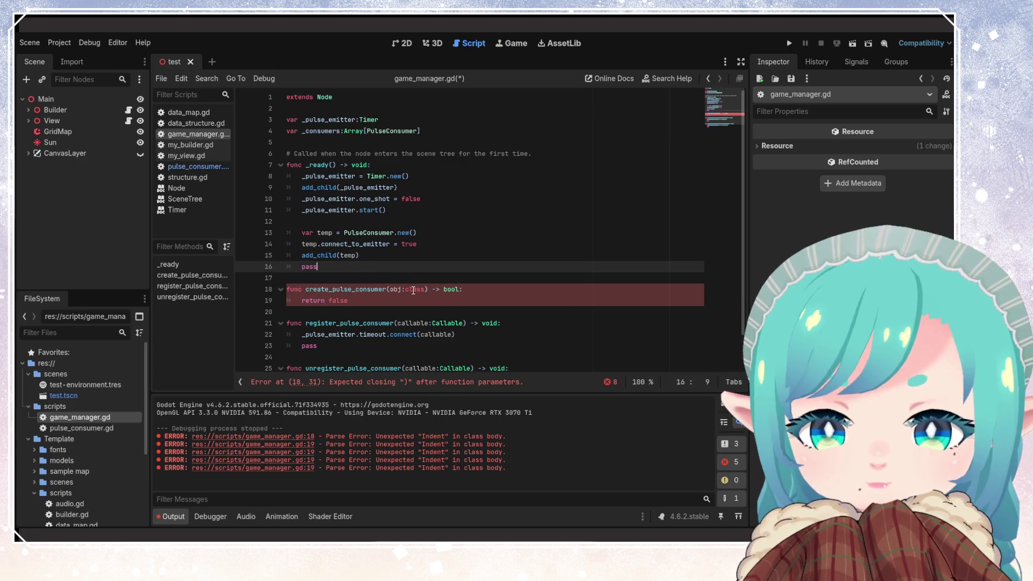
{"action": "left_click", "coordinate": [413, 291]}
{"action": "double_click", "coordinate": [414, 290]}
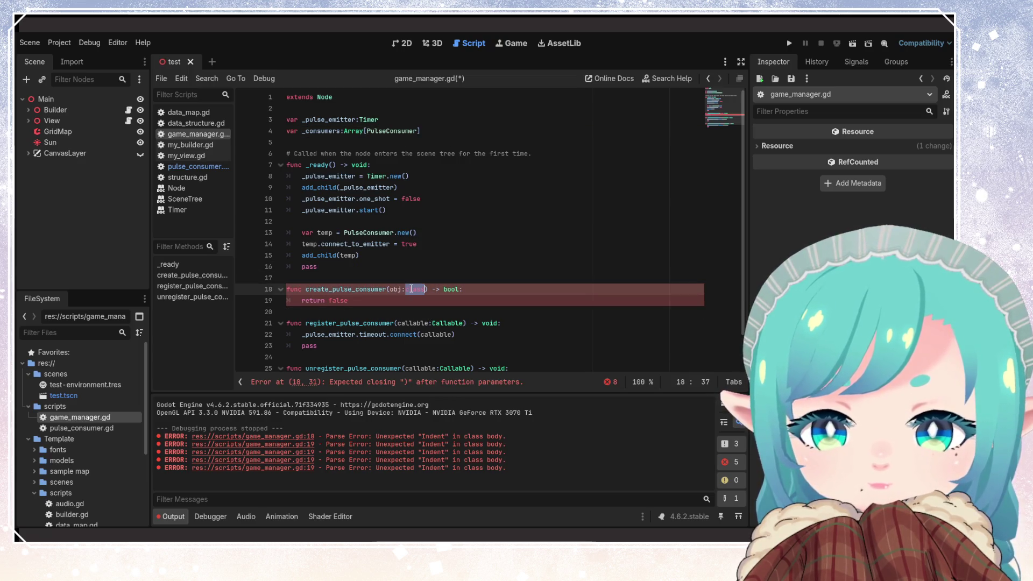
{"action": "key", "text": "BackSpace"}
{"action": "type", "text": "Class"}
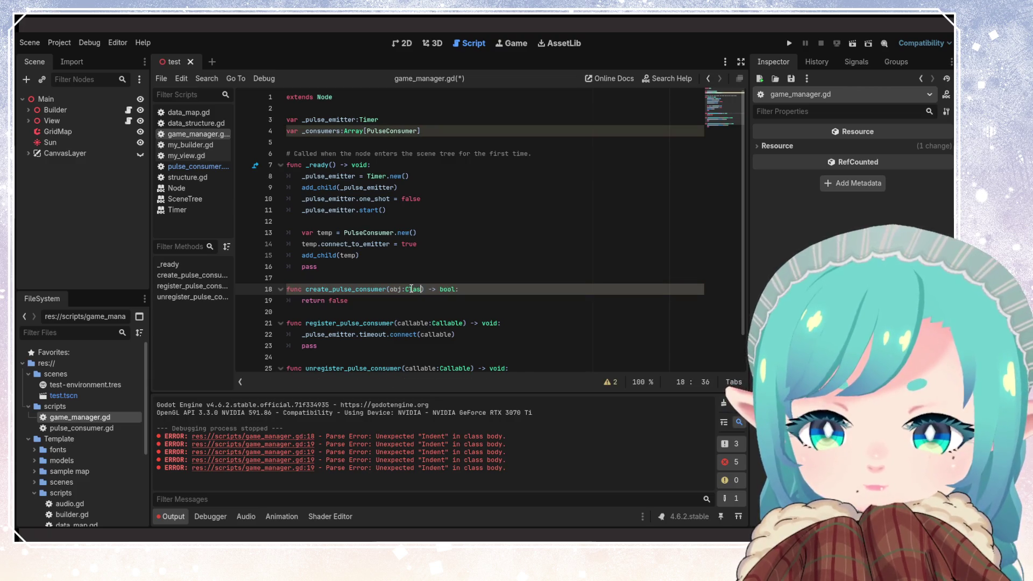
{"action": "key", "text": "Escape"}
{"action": "key", "text": "Up"}
{"action": "key", "text": "Up"}
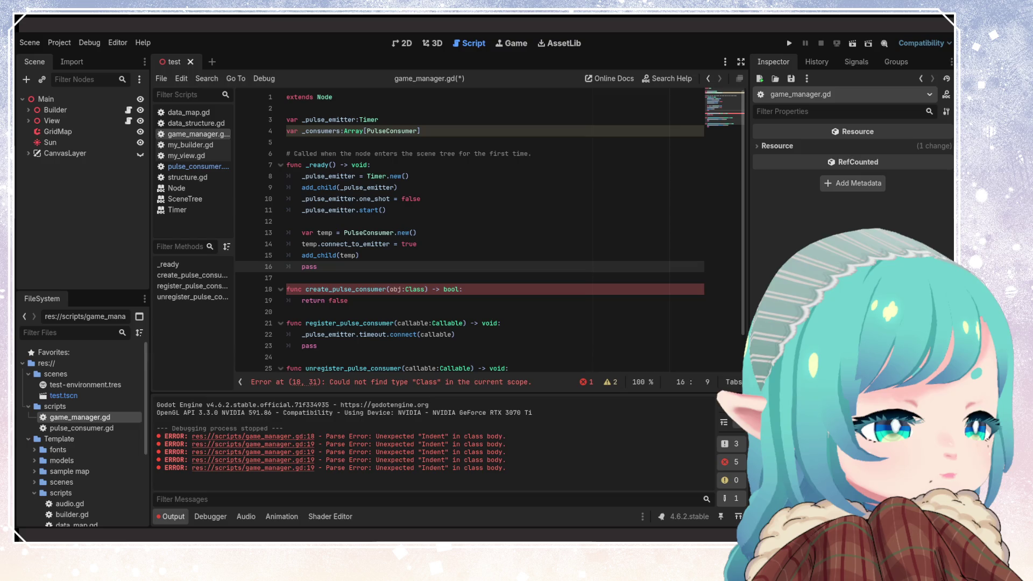
{"action": "double_click", "coordinate": [396, 289]}
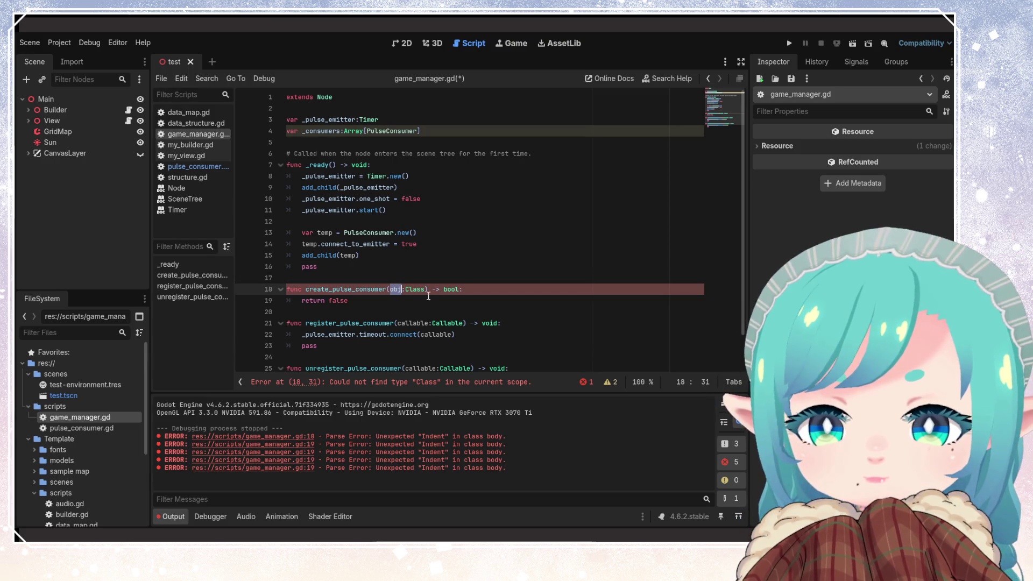
Replace obj:Class with type:Type in the signature and save.
{"action": "left_click_drag", "start_coordinate": [428, 290], "coordinate": [390, 289]}
{"action": "type", "text": "type"}
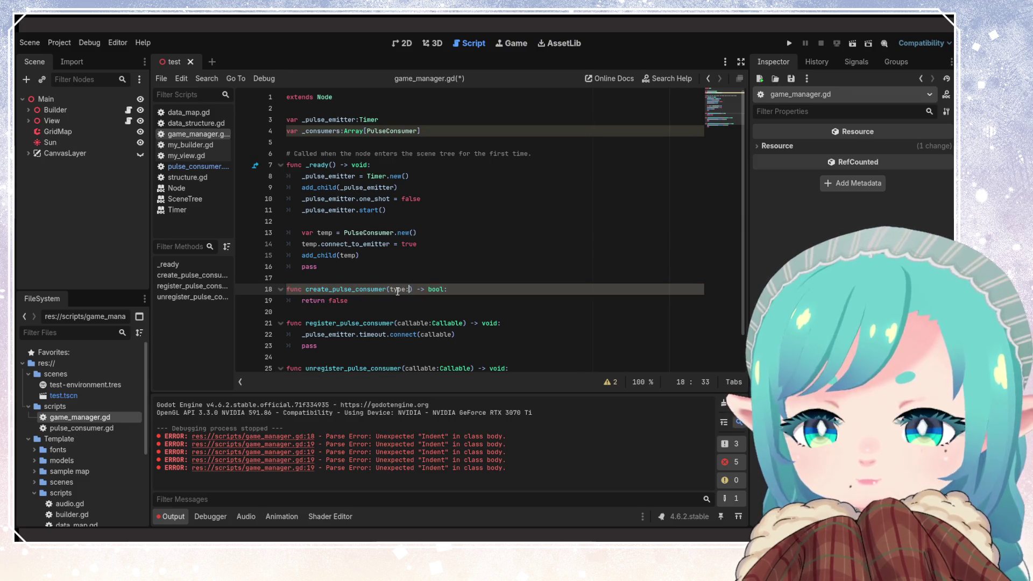
{"action": "type", "text": ":type"}
{"action": "key", "text": "Up"}
{"action": "key", "text": "Up"}
{"action": "key", "text": "Up"}
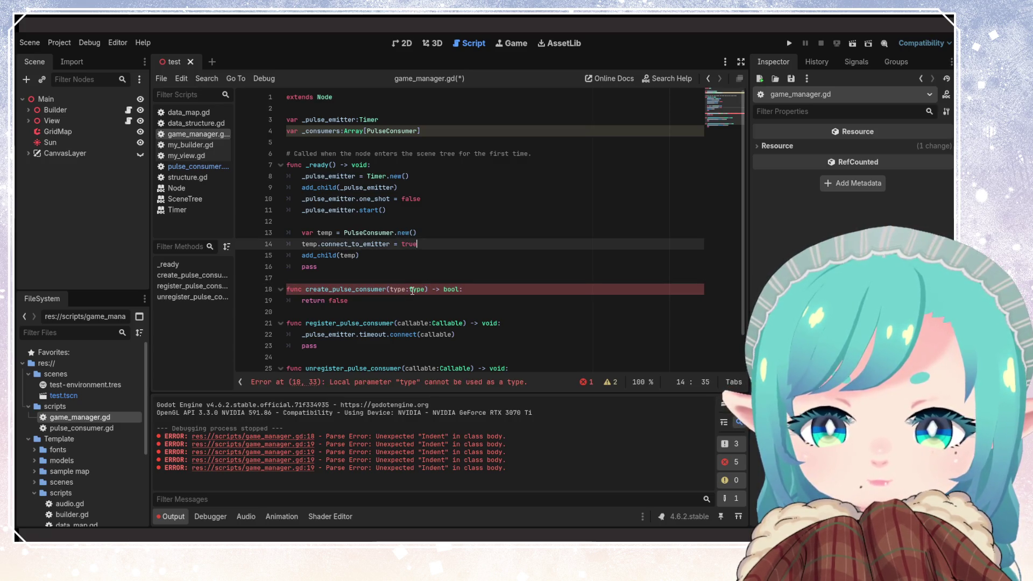
{"action": "key", "text": "Down"}
{"action": "key", "text": "Down"}
{"action": "key", "text": "Down"}
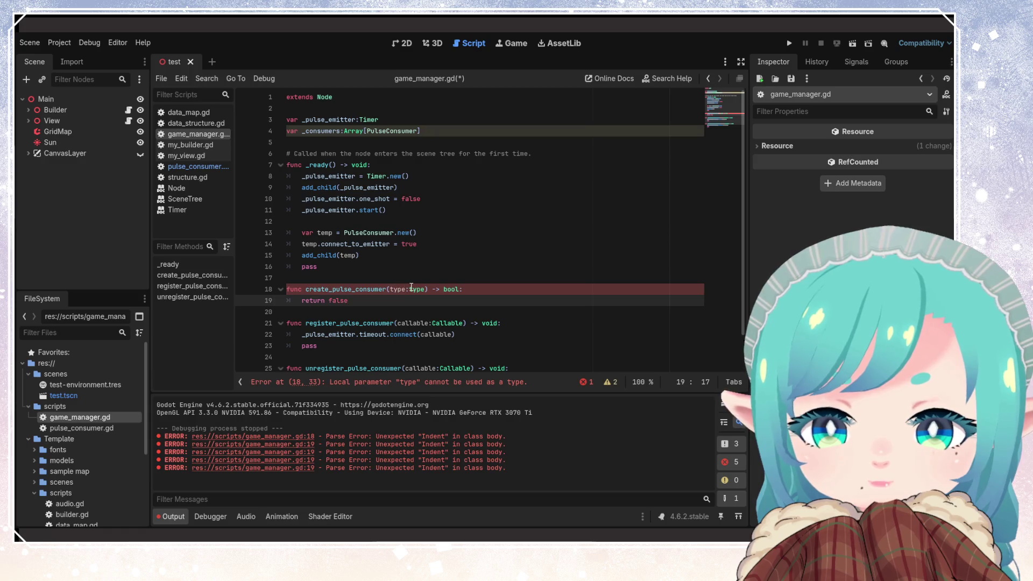
{"action": "left_click", "coordinate": [412, 289]}
{"action": "key", "text": "BackSpace"}
{"action": "type", "text": "T"}
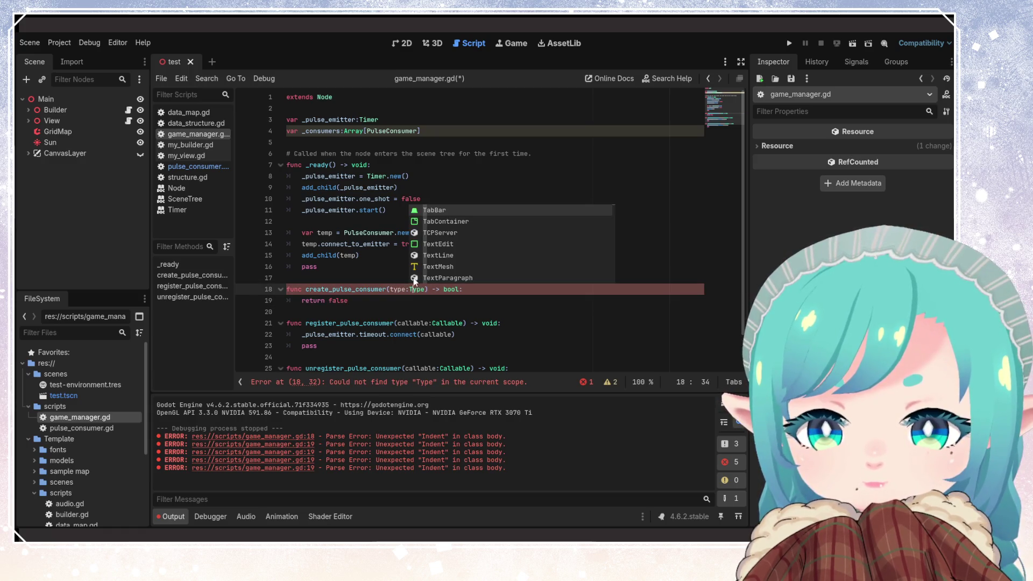
{"action": "left_click", "coordinate": [375, 286]}
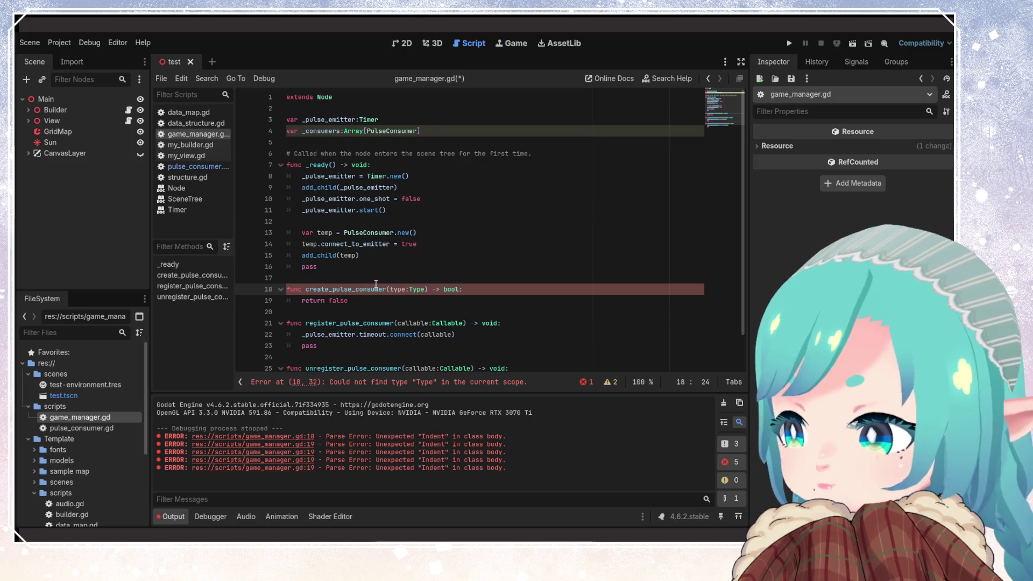
{"action": "key", "text": "ctrl+s"}
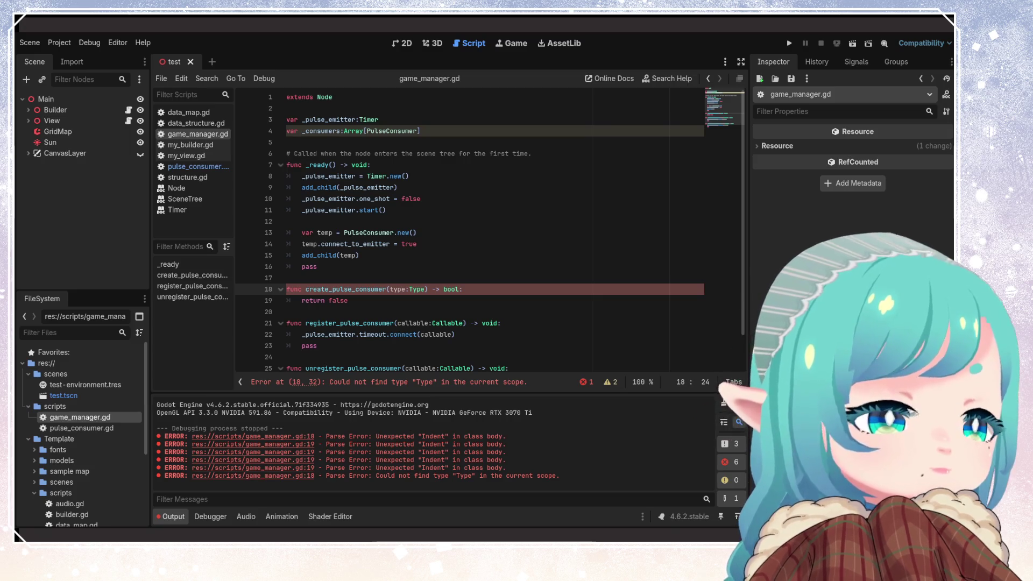
Change the Type annotation to class and save the script.
{"action": "double_click", "coordinate": [418, 289]}
{"action": "type", "text": "clas"}
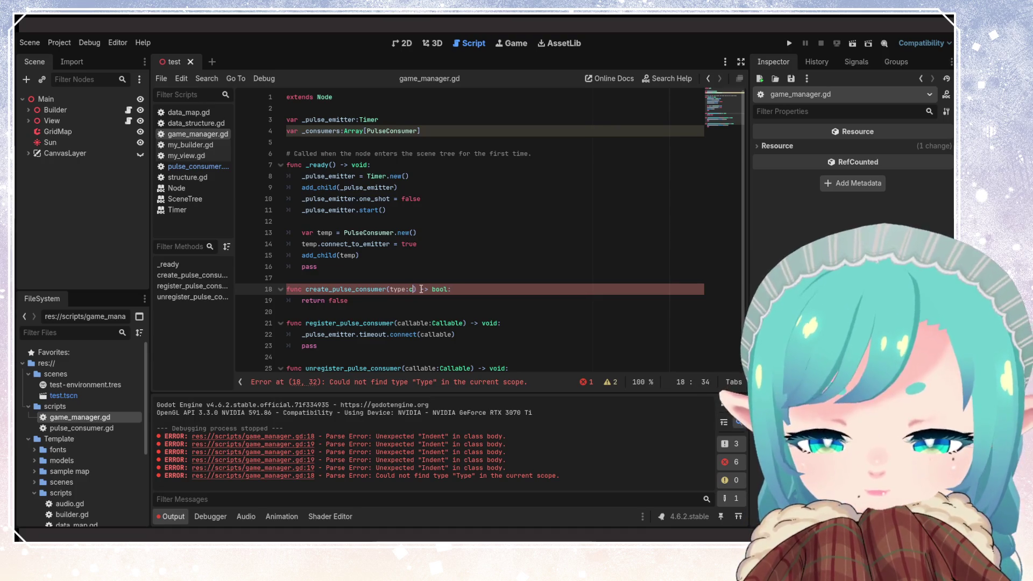
{"action": "type", "text": "s"}
{"action": "key", "text": "Escape"}
{"action": "key", "text": "Up"}
{"action": "key", "text": "Up"}
{"action": "key", "text": "ctrl+s"}
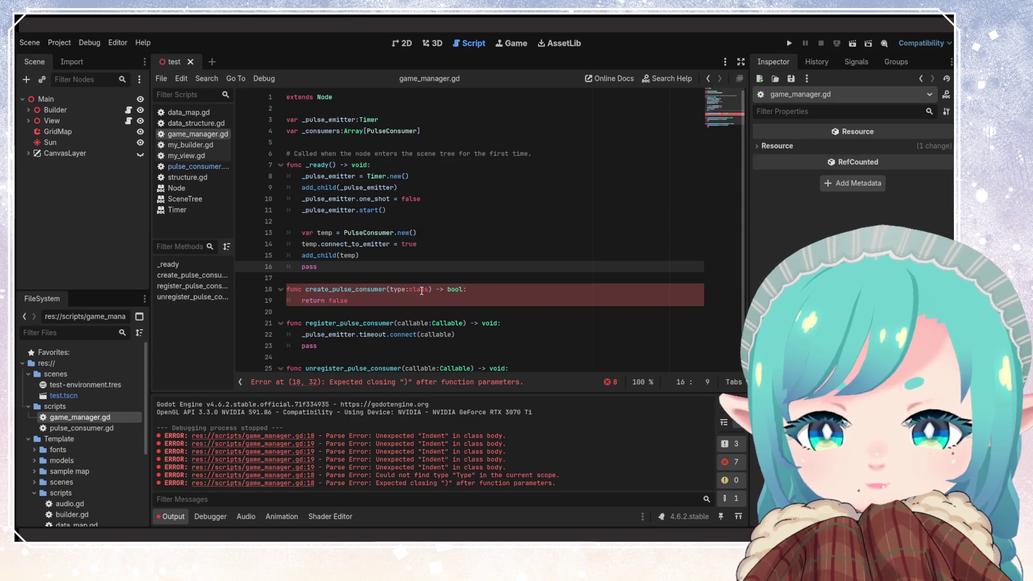
{"action": "left_click", "coordinate": [421, 300]}
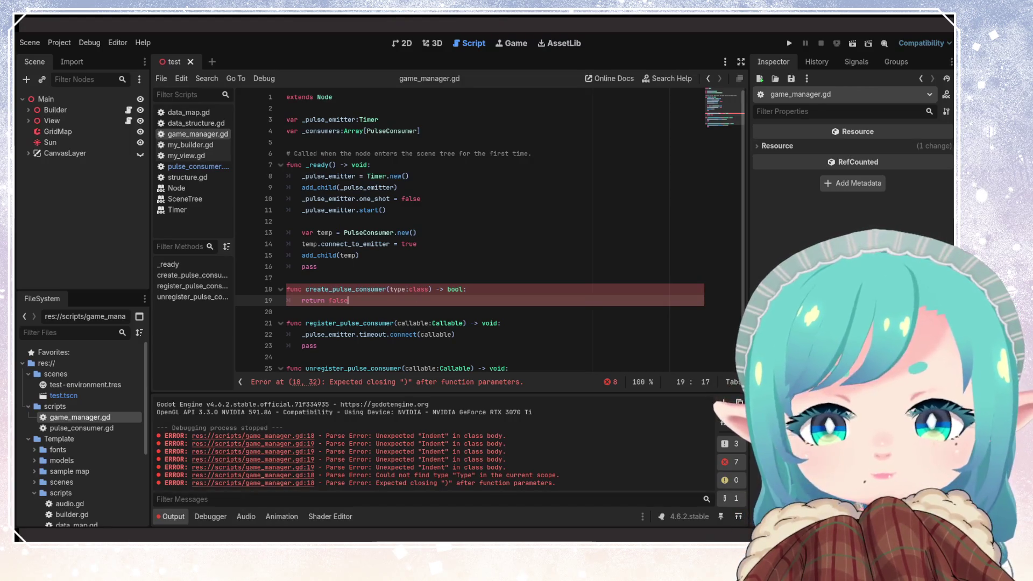
{"action": "double_click", "coordinate": [417, 291]}
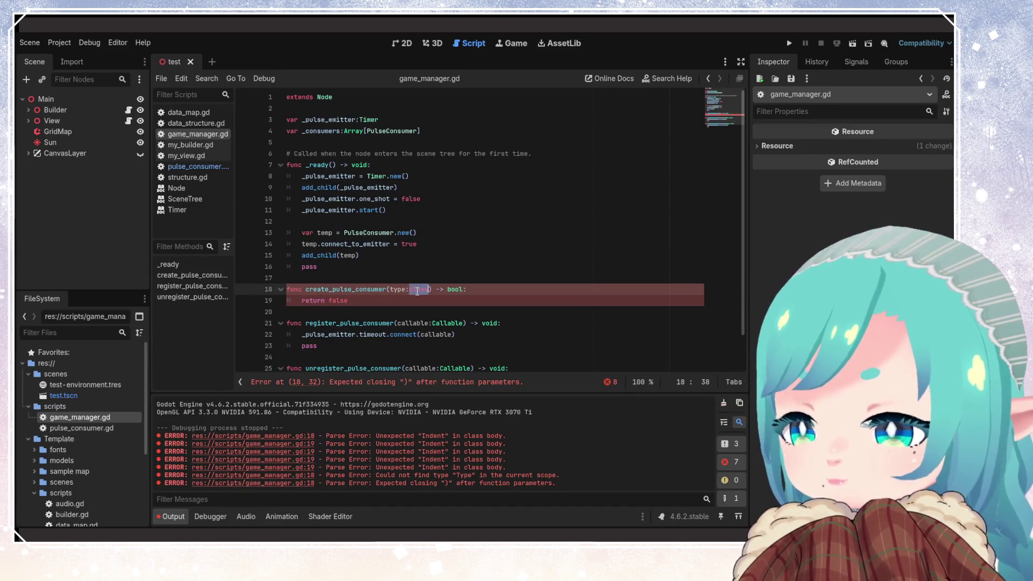
Retype the parameter as type : Variant and save.
{"action": "key", "text": "BackSpace"}
{"action": "key", "text": "BackSpace"}
{"action": "key", "text": "BackSpace"}
{"action": "type", "text": "ype "}
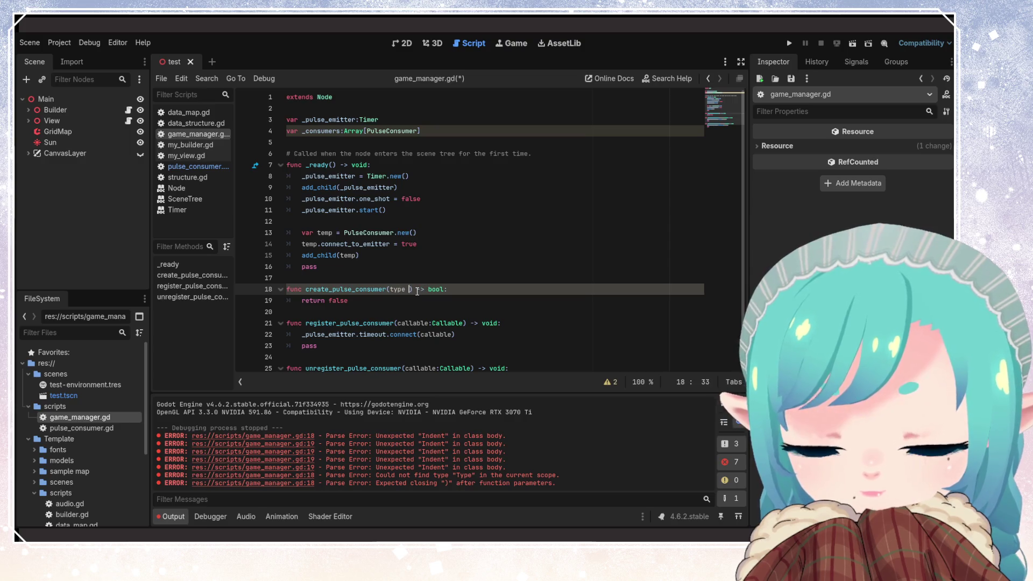
{"action": "type", "text": ": Variant"}
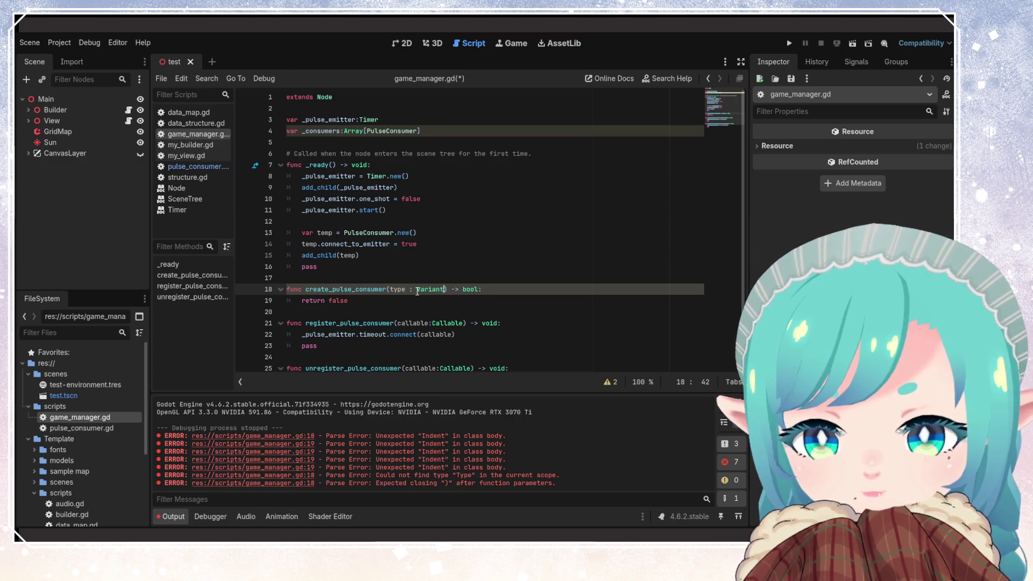
{"action": "left_click", "coordinate": [507, 291]}
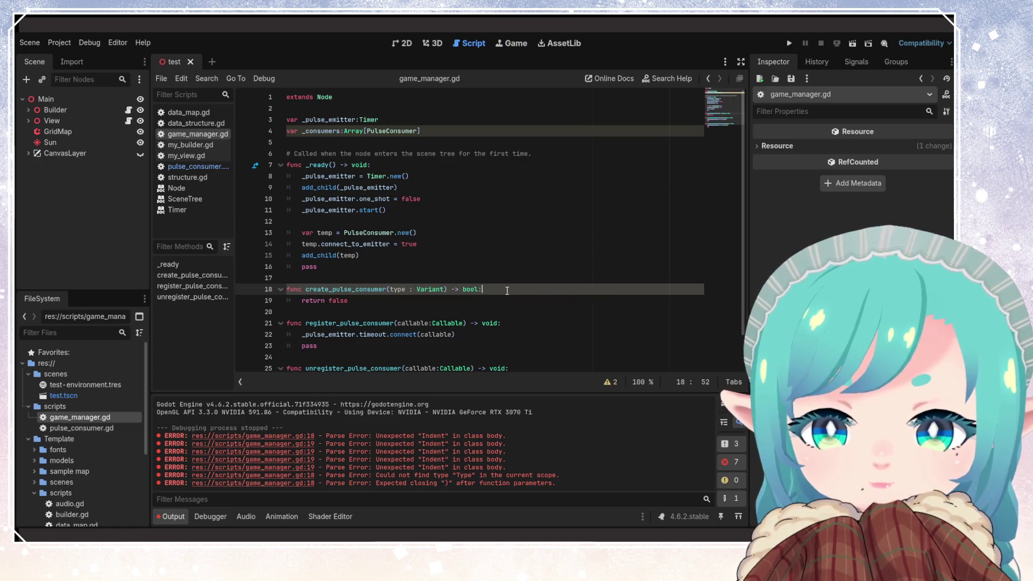
{"action": "key", "text": "Return"}
{"action": "key", "text": "ctrl+s"}
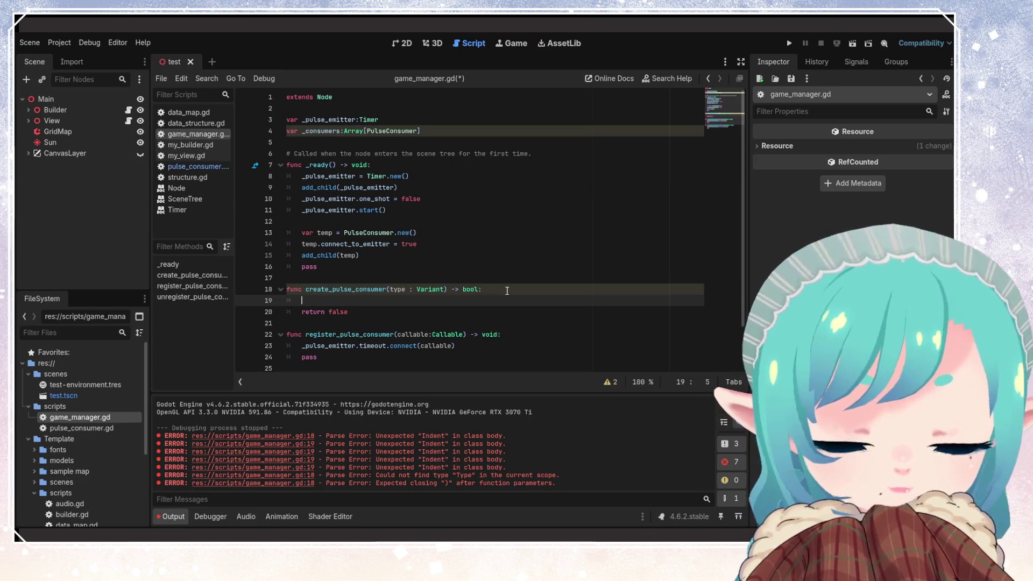
Begin an if (is_instance_of() check and delete the _consumers declaration on line 4.
{"action": "type", "text": "if (is_instance_of"}
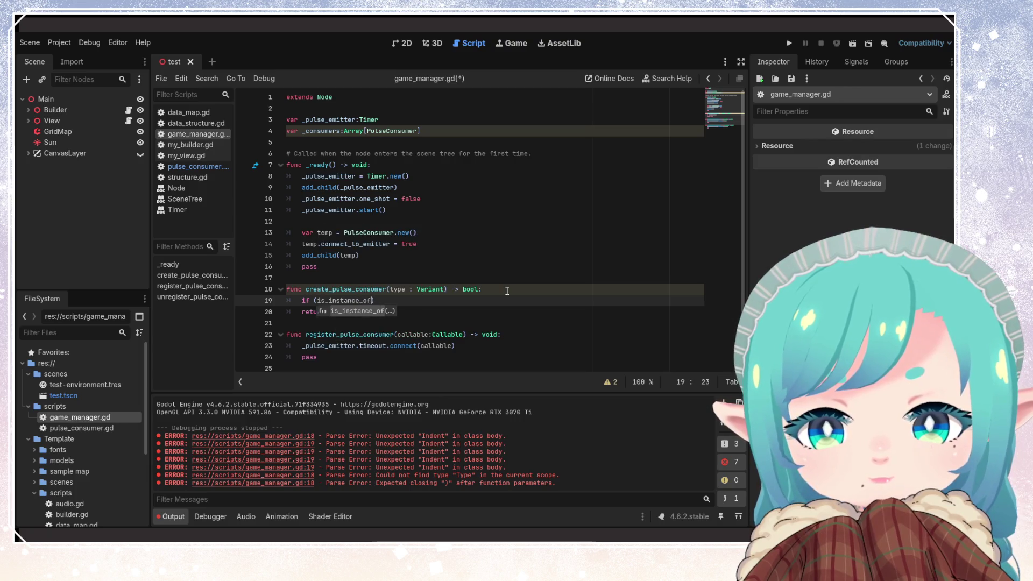
{"action": "type", "text": "("}
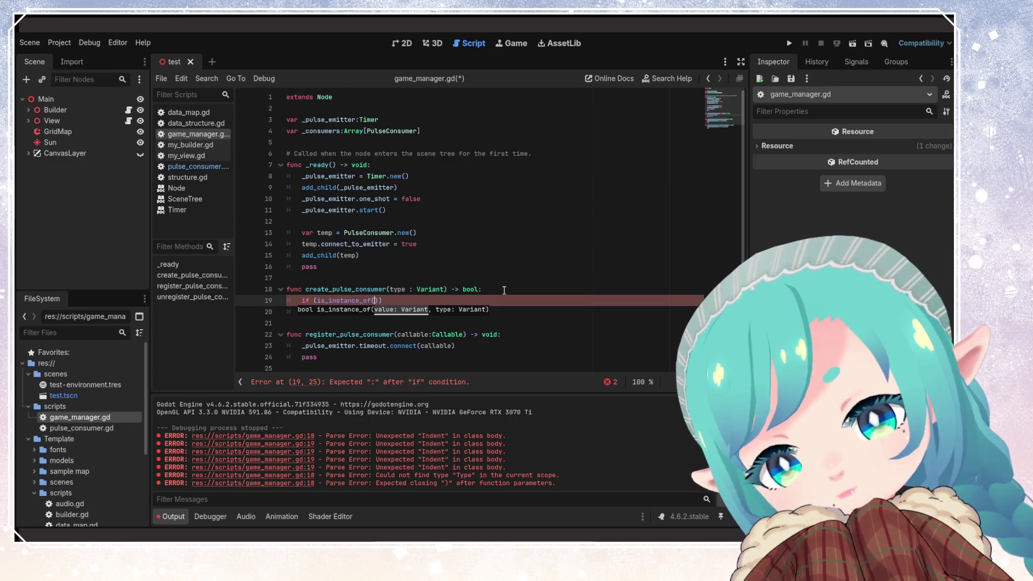
{"action": "left_click_drag", "start_coordinate": [423, 130], "coordinate": [231, 133]}
{"action": "key", "text": "BackSpace"}
{"action": "key", "text": "BackSpace"}
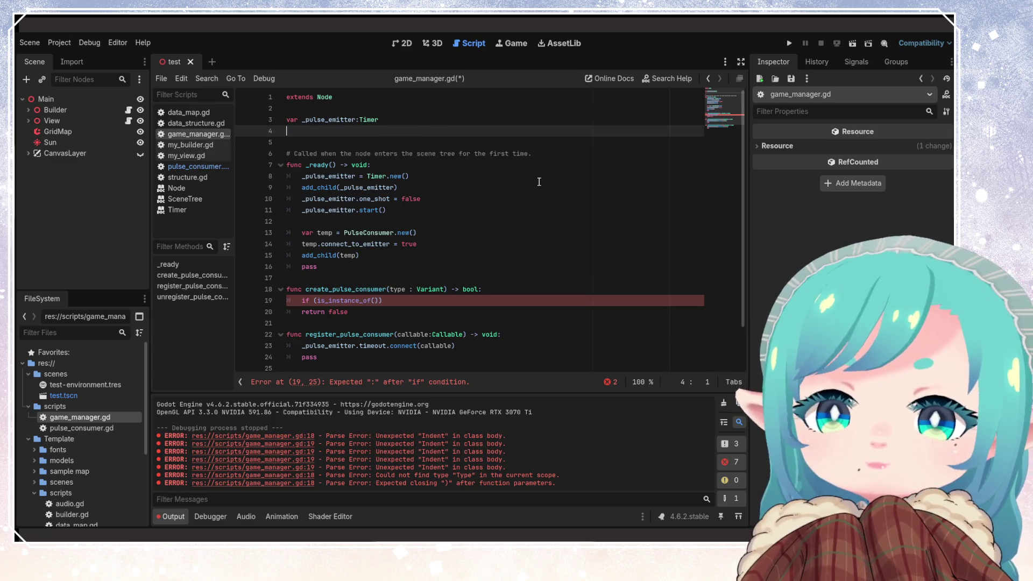
Save, then insert var temp = type.new() as the first line of create_pulse_consumer.
{"action": "left_click", "coordinate": [515, 189]}
{"action": "left_click", "coordinate": [511, 235]}
{"action": "key", "text": "ctrl+s"}
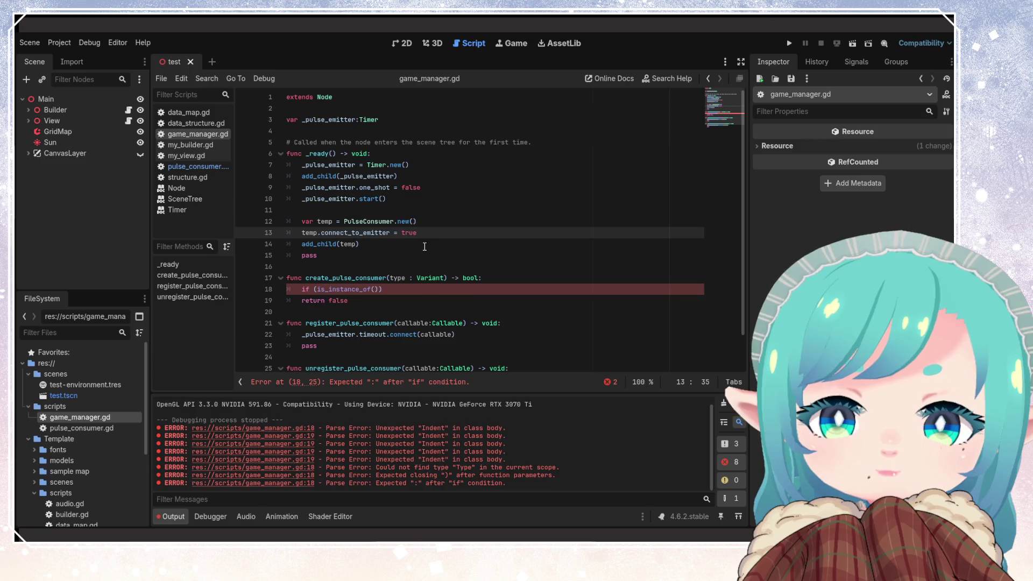
{"action": "left_click", "coordinate": [489, 290]}
{"action": "left_click", "coordinate": [507, 277]}
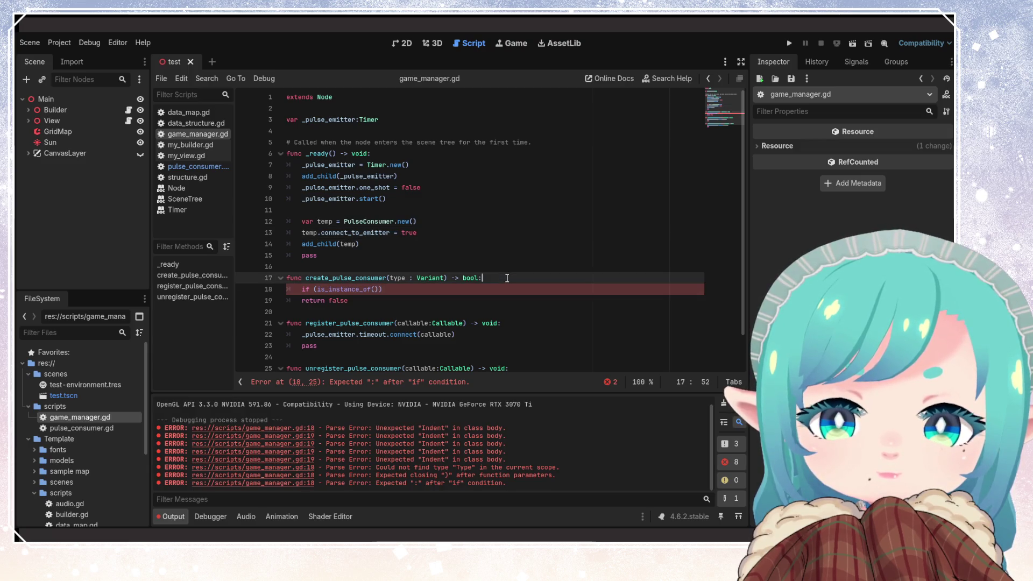
{"action": "key", "text": "Return"}
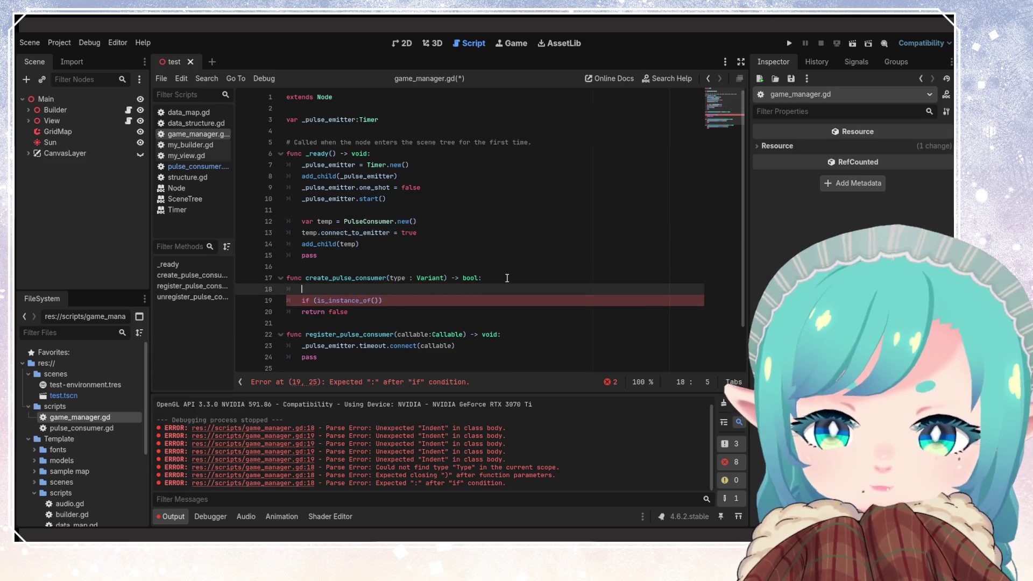
{"action": "type", "text": "var temp = "}
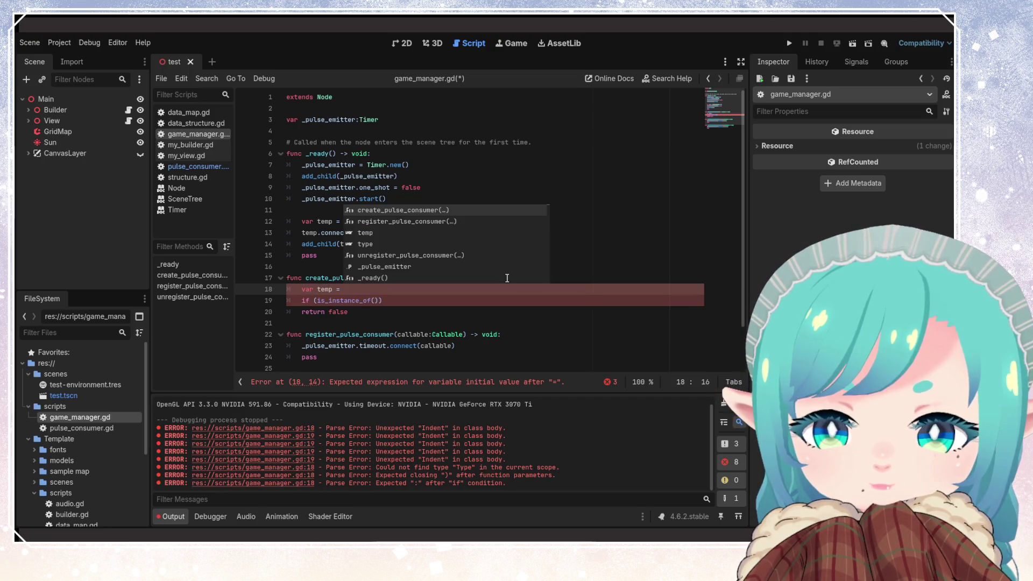
{"action": "type", "text": "type.new"}
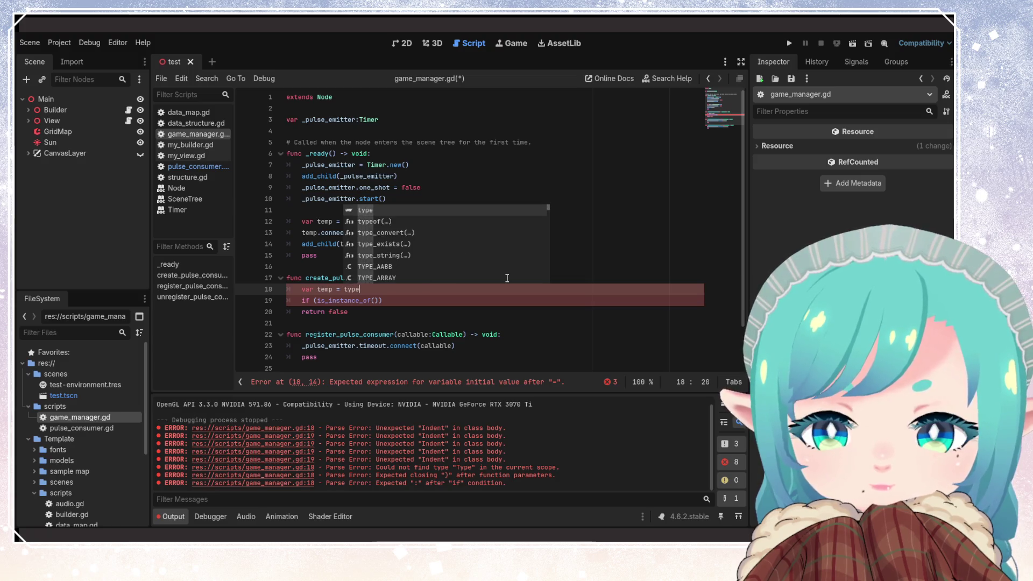
{"action": "type", "text": "()"}
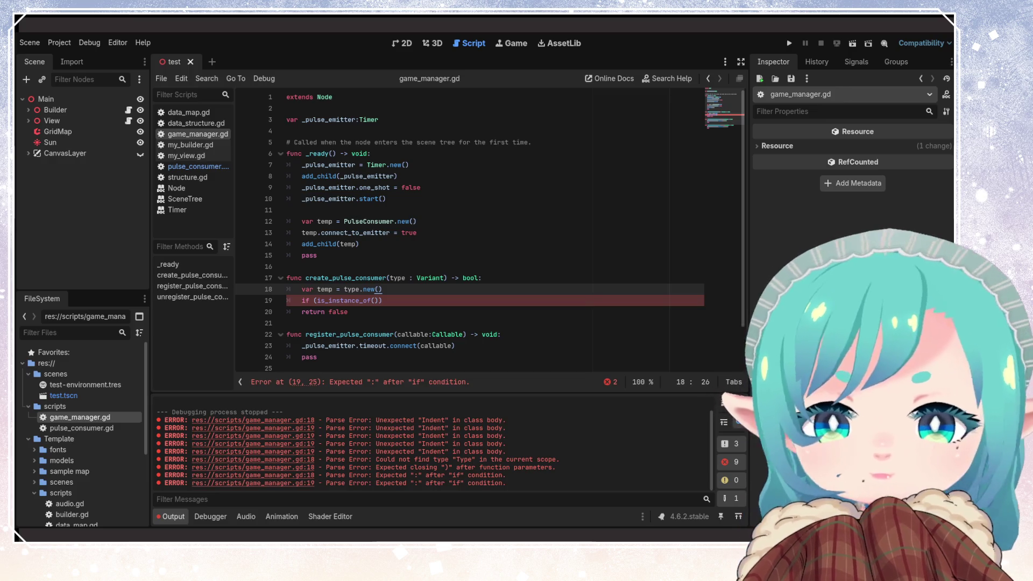
{"action": "left_click", "coordinate": [404, 310]}
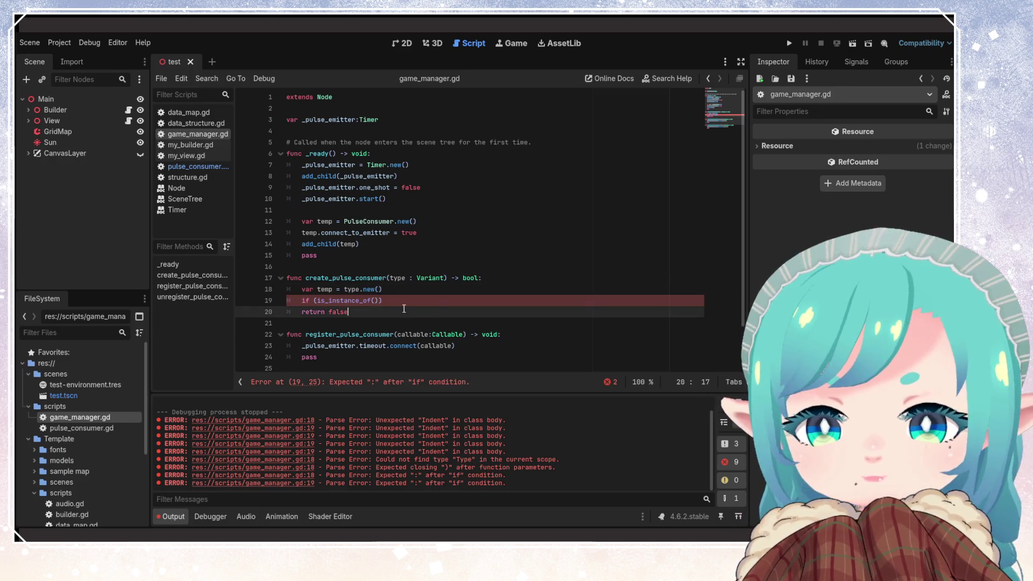
Rewrite the condition as if !is_instance_of(temp, PulseConsumer):.
{"action": "left_click", "coordinate": [315, 302]}
{"action": "key", "text": "Delete"}
{"action": "key", "text": "End"}
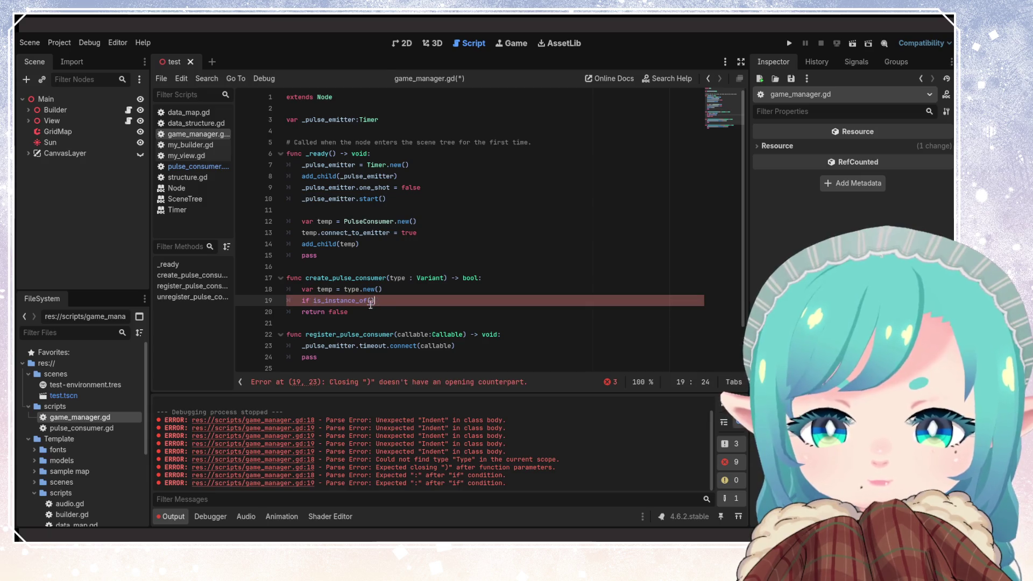
{"action": "key", "text": "Left"}
{"action": "type", "text": "temp, "}
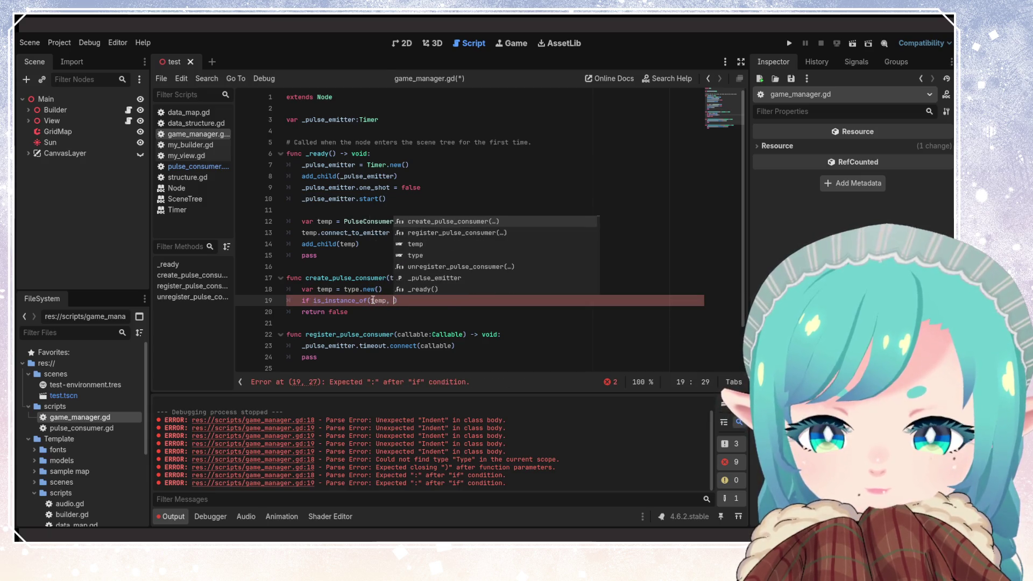
{"action": "type", "text": "Pulse"}
{"action": "type", "text": "Consumer"}
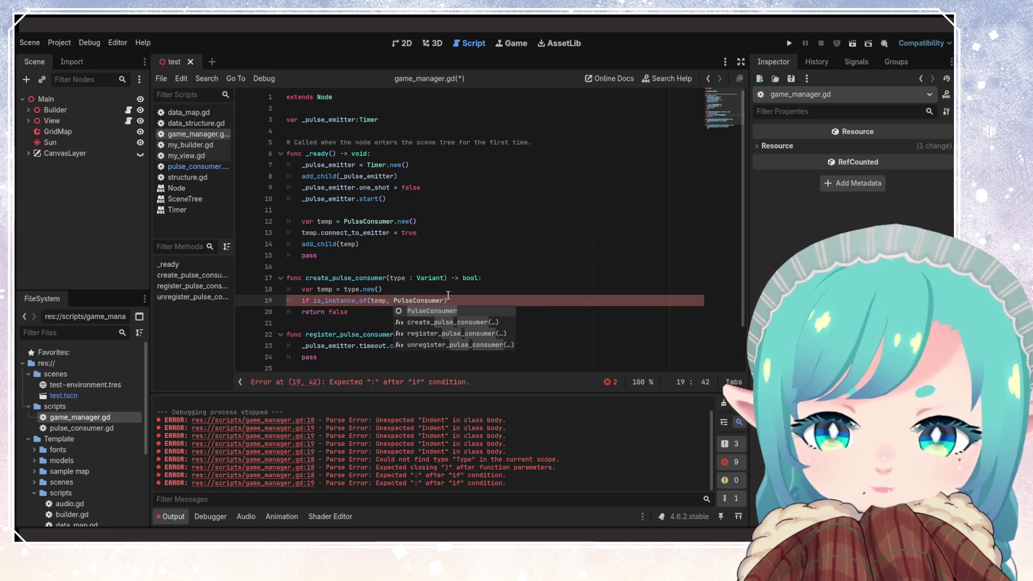
{"action": "type", "text": ")"}
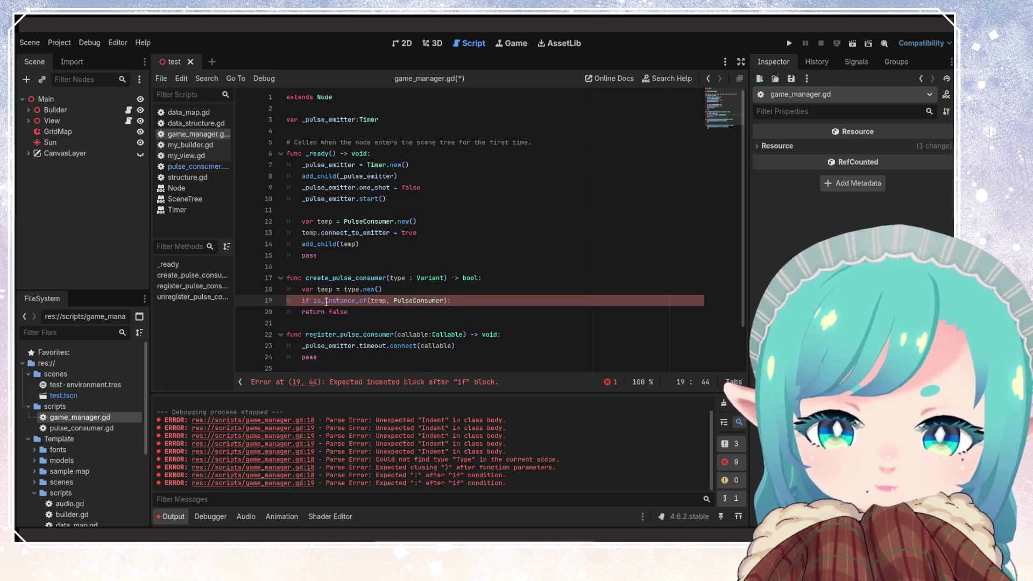
{"action": "type", "text": "!"}
{"action": "left_click", "coordinate": [495, 300]}
Add an indented temp.destroy() call inside the if block.
{"action": "key", "text": "Return"}
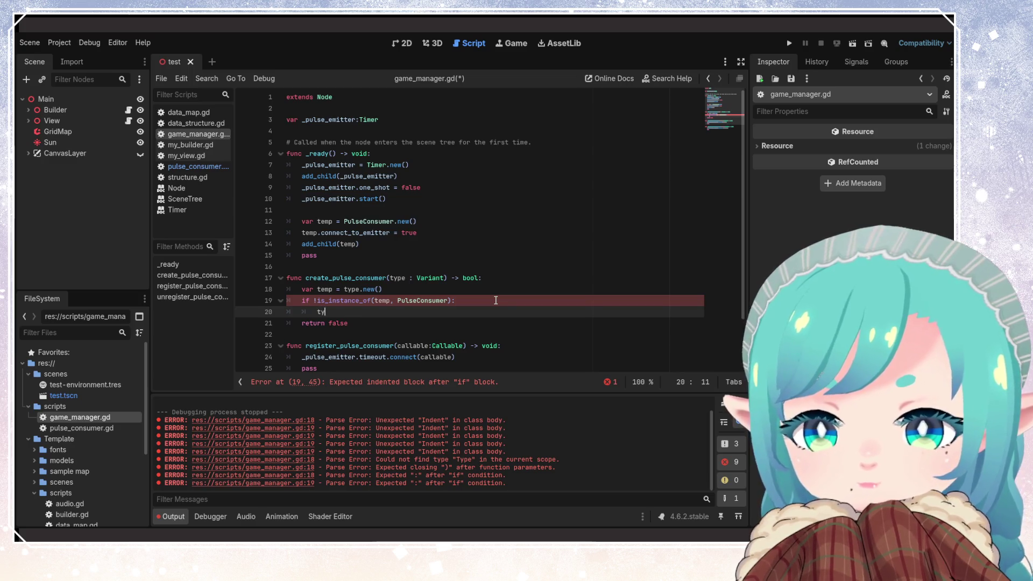
{"action": "type", "text": "pe."}
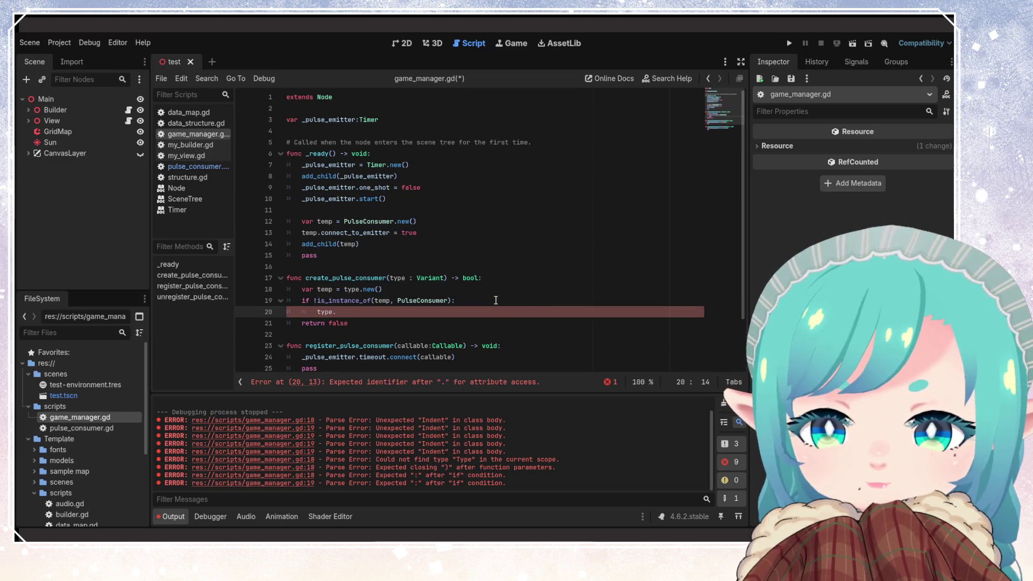
{"action": "key", "text": "BackSpace"}
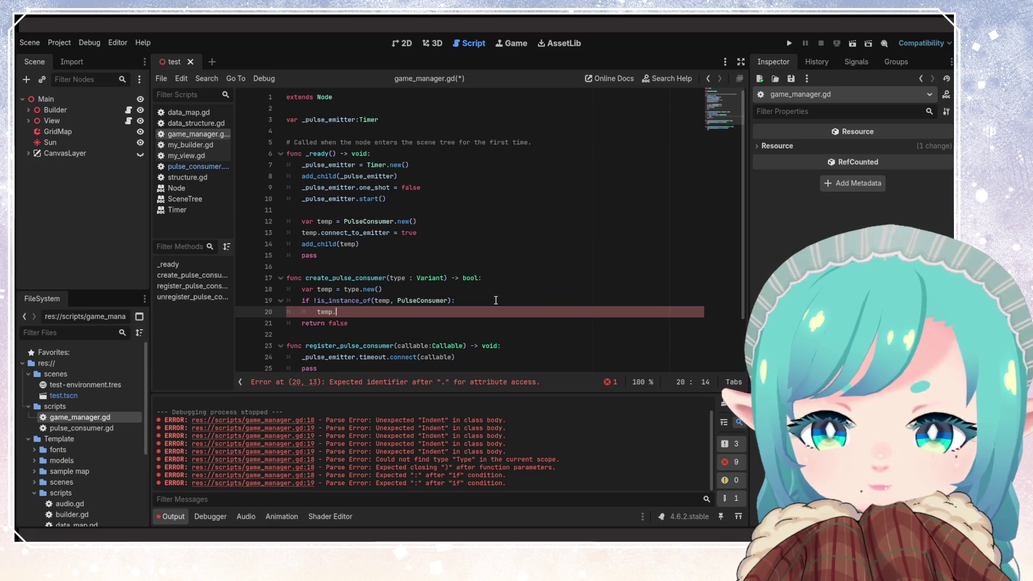
{"action": "type", "text": "emp.de"}
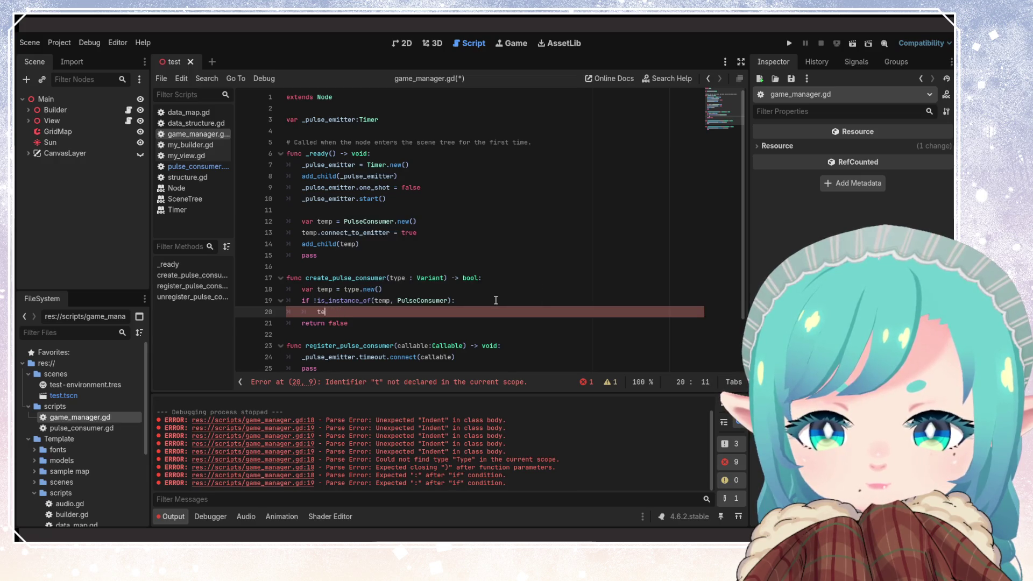
{"action": "key", "text": "BackSpace"}
{"action": "key", "text": "BackSpace"}
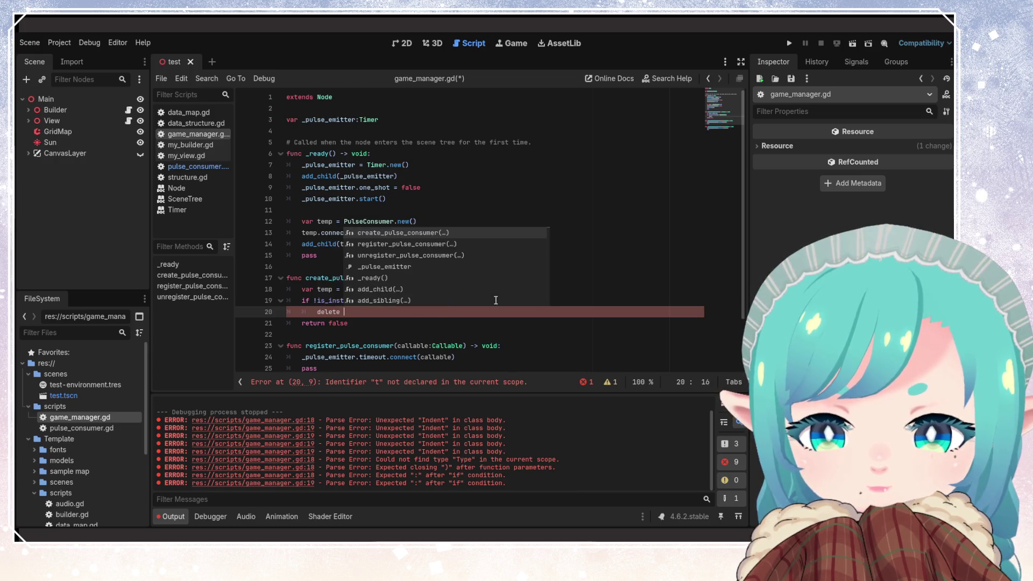
{"action": "key", "text": "BackSpace"}
{"action": "key", "text": "BackSpace"}
{"action": "type", "text": "temp."}
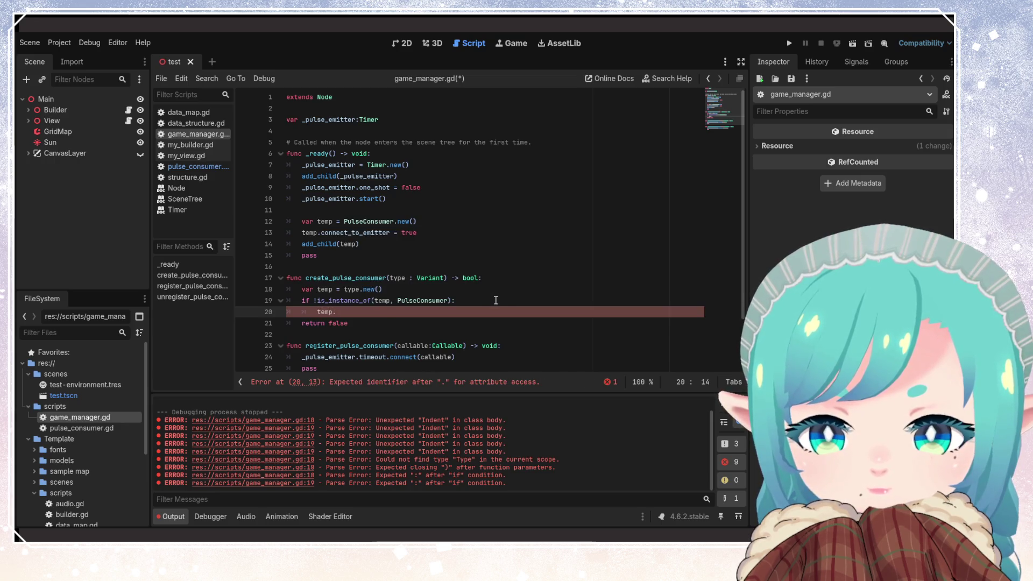
{"action": "type", "text": "detroy"}
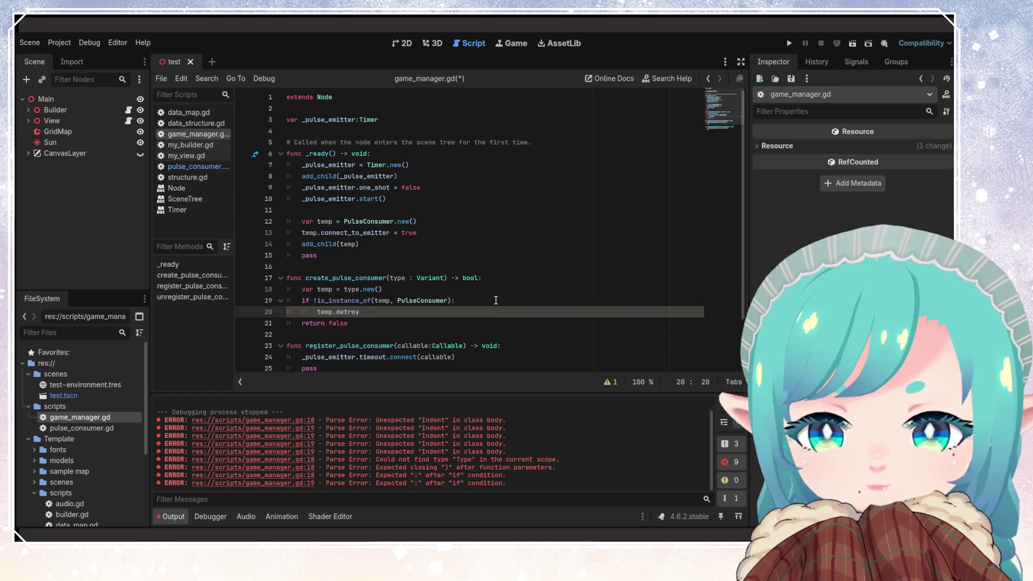
{"action": "key", "text": "BackSpace"}
{"action": "type", "text": "stroy()"}
{"action": "left_click", "coordinate": [473, 289]}
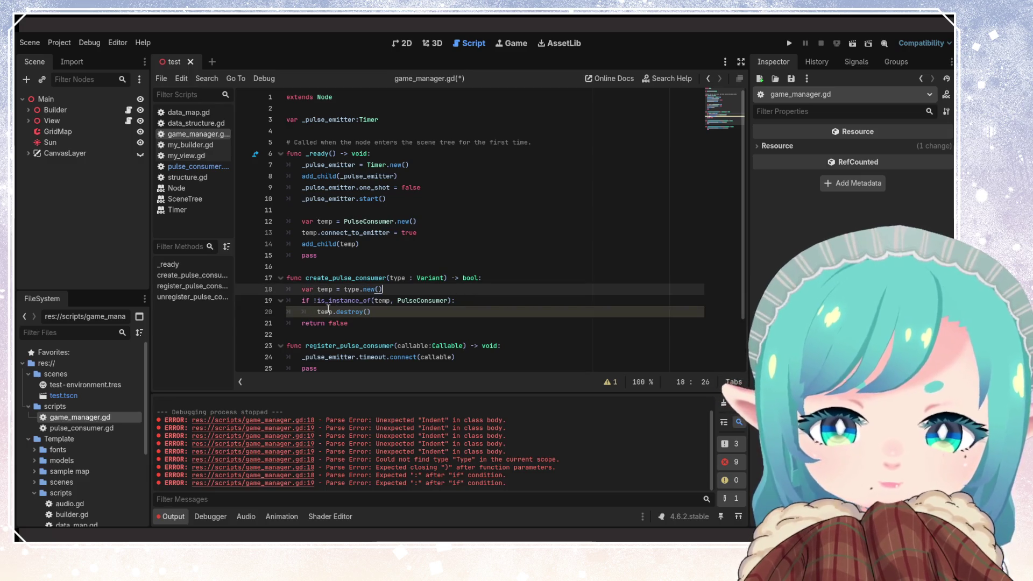
{"action": "left_click", "coordinate": [352, 321]}
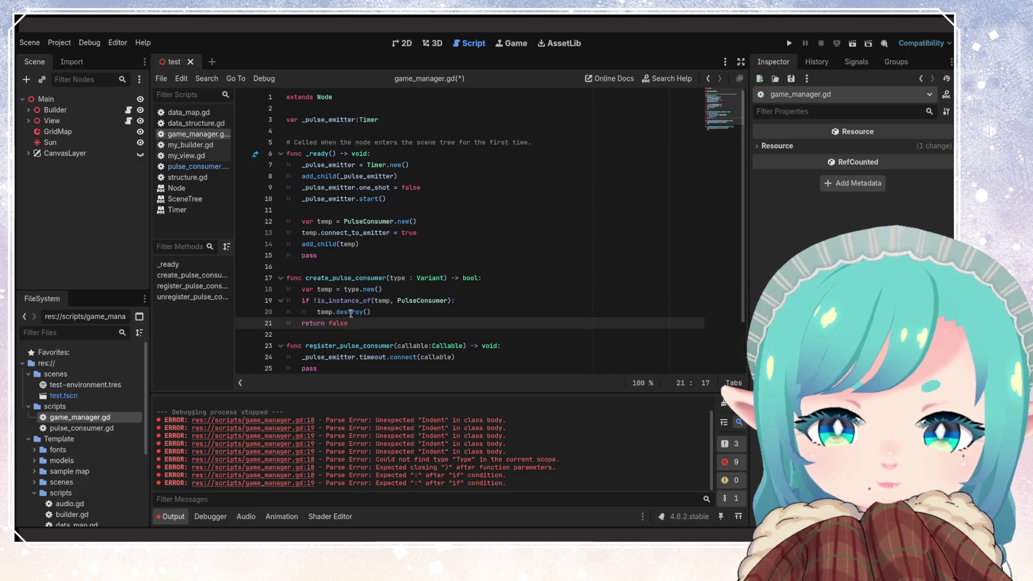
{"action": "left_click", "coordinate": [350, 313]}
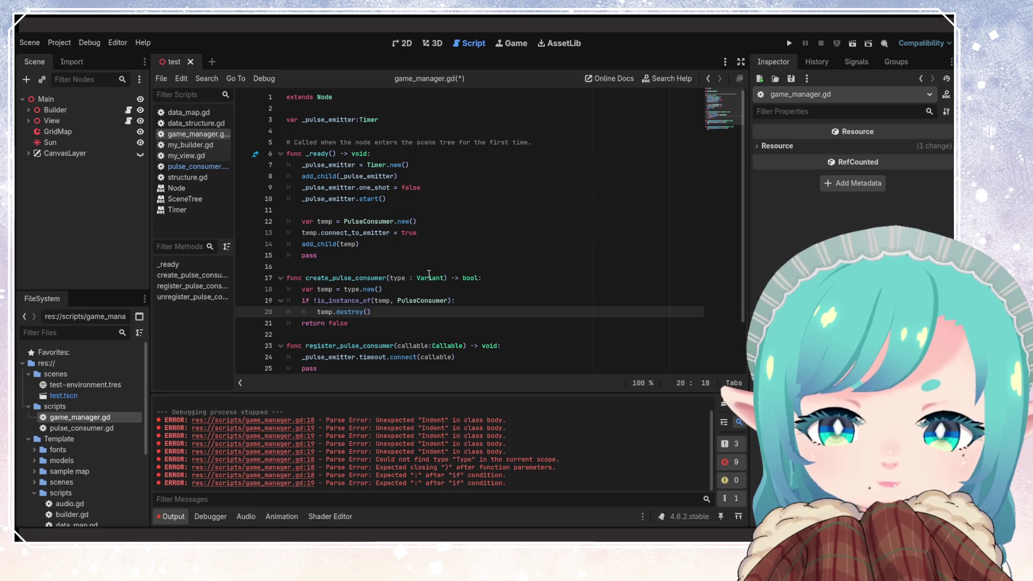
Look over the Variant class documentation page.
{"action": "mouse_move", "coordinate": [429, 277]}
{"action": "scroll", "coordinate": [487, 398], "scroll_direction": "down", "scroll_amount": 10}
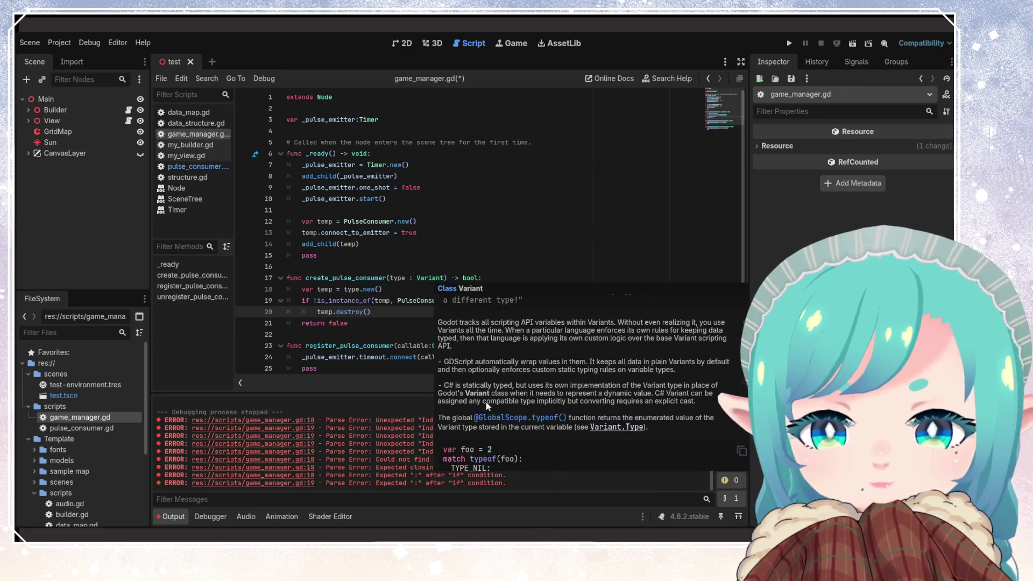
{"action": "scroll", "coordinate": [486, 410], "scroll_direction": "up", "scroll_amount": 8}
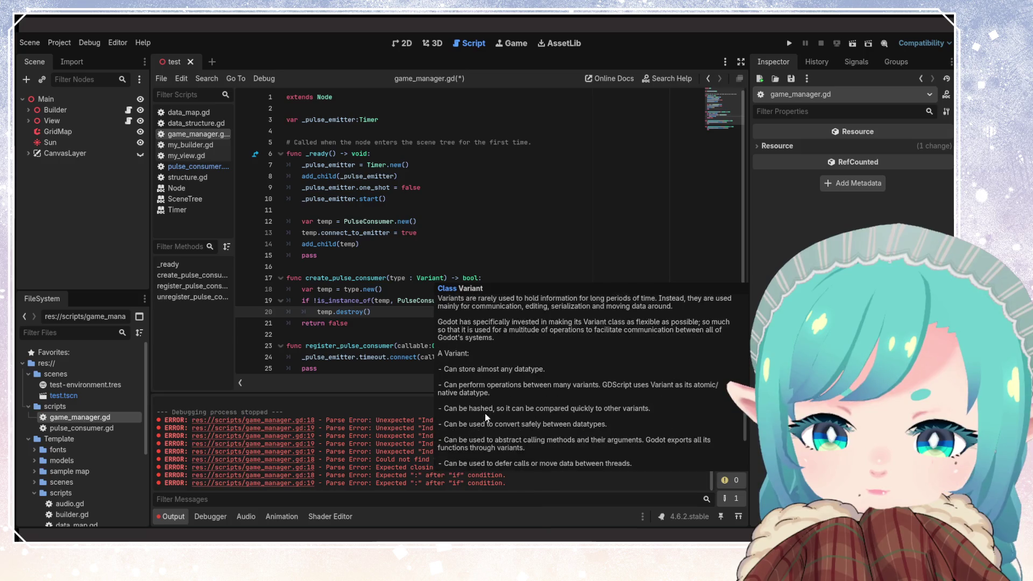
{"action": "left_click", "coordinate": [470, 289]}
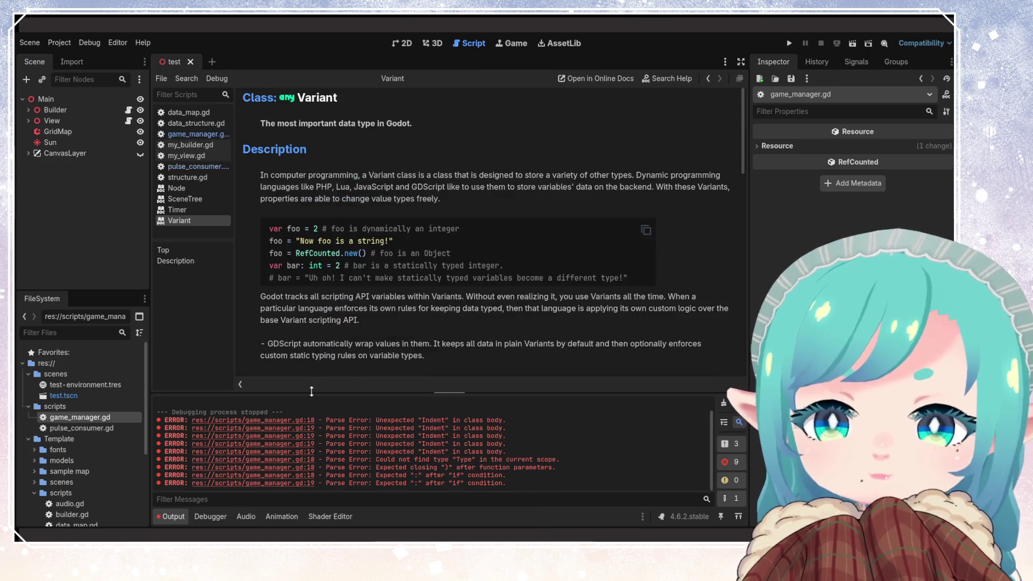
{"action": "scroll", "coordinate": [311, 317], "scroll_direction": "down", "scroll_amount": 10}
{"action": "scroll", "coordinate": [311, 318], "scroll_direction": "down", "scroll_amount": 5}
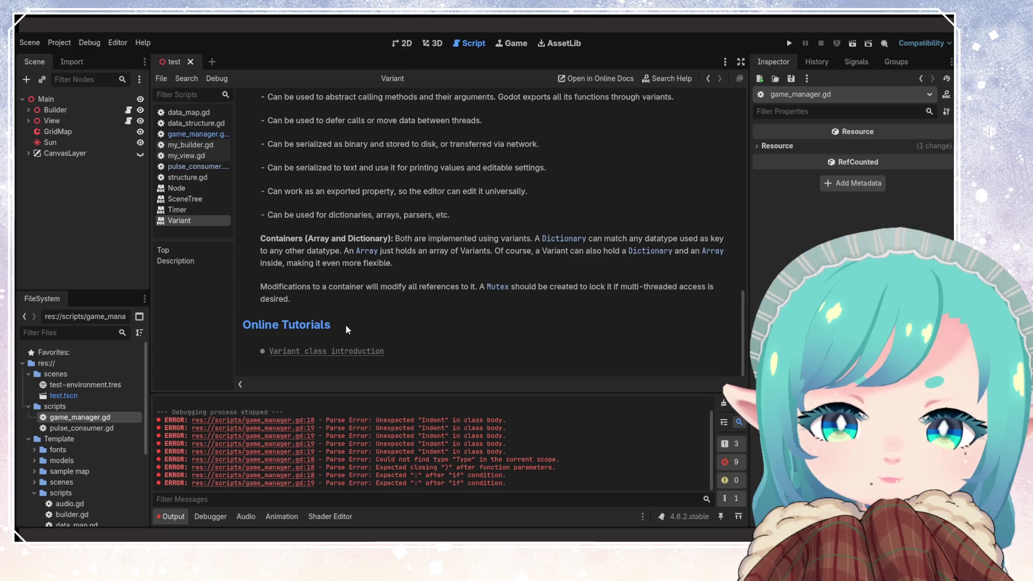
Close the Variant, Timer, SceneTree and Node help pages.
{"action": "right_click", "coordinate": [185, 221]}
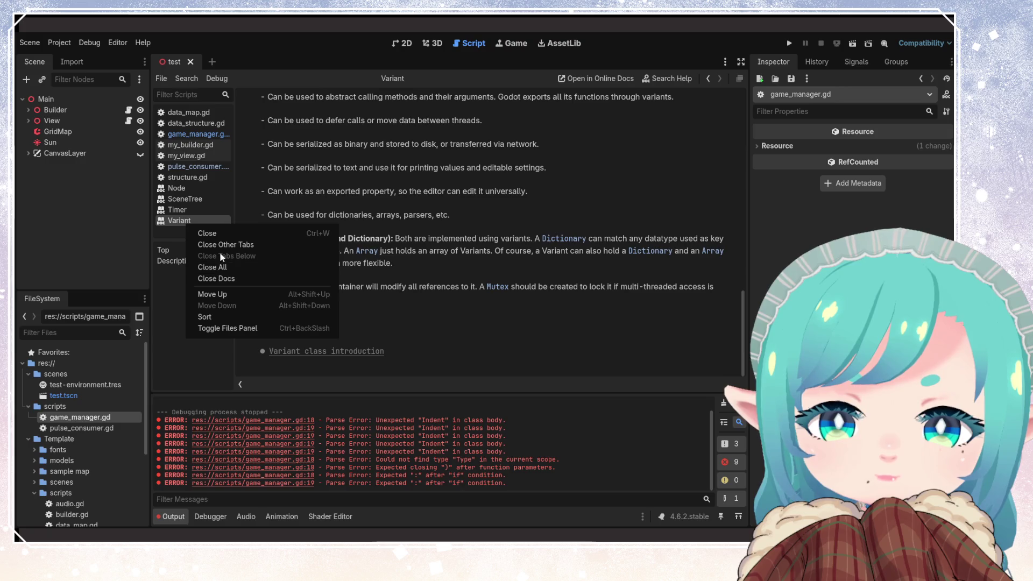
{"action": "left_click", "coordinate": [213, 233]}
{"action": "right_click", "coordinate": [186, 211]}
{"action": "left_click", "coordinate": [208, 221]}
{"action": "right_click", "coordinate": [186, 199]}
{"action": "left_click", "coordinate": [208, 211]}
{"action": "right_click", "coordinate": [186, 189]}
{"action": "left_click", "coordinate": [209, 199]}
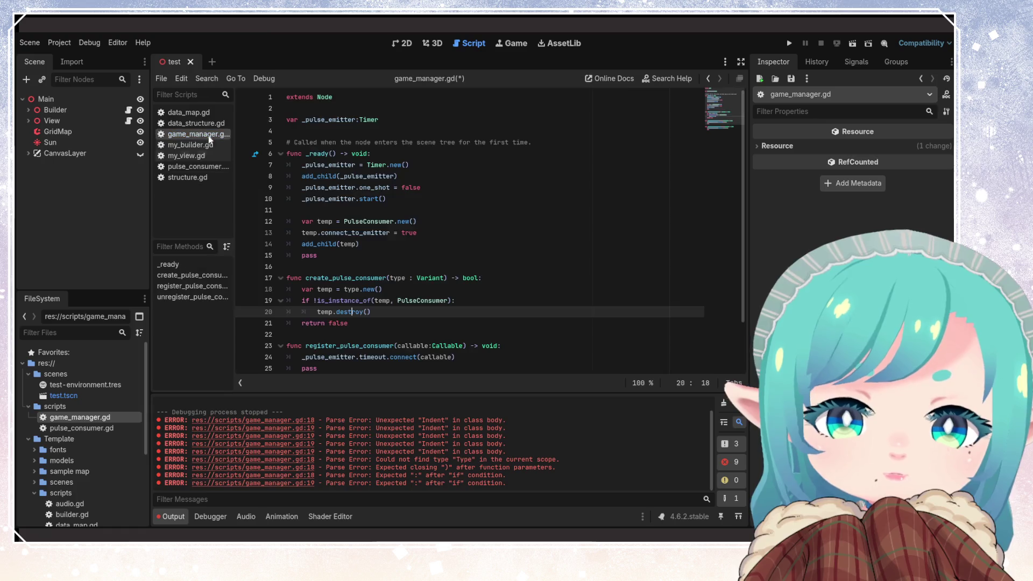
Replace temp.destroy() with return false; inside the if block.
{"action": "left_click_drag", "start_coordinate": [371, 311], "coordinate": [318, 313]}
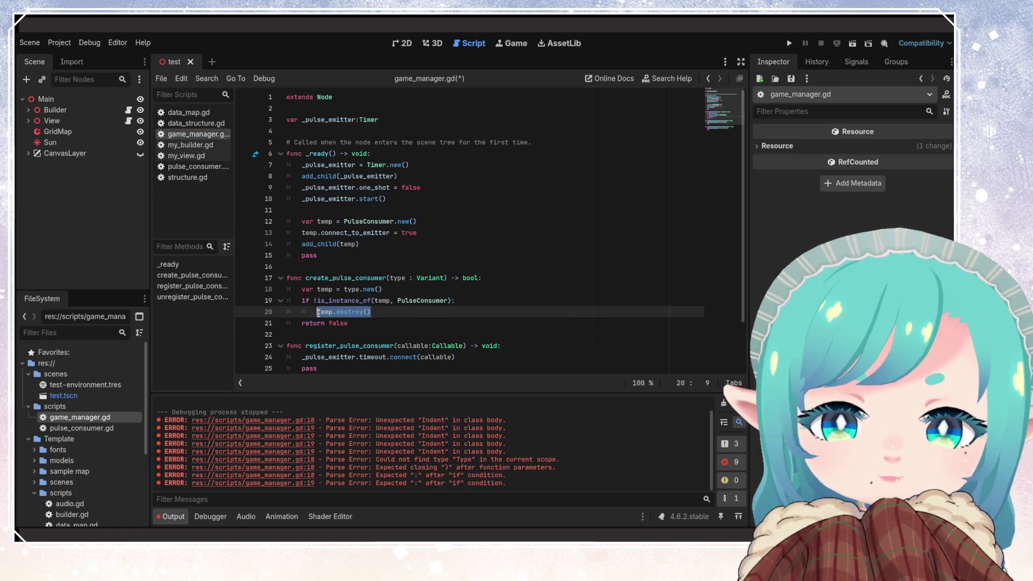
{"action": "type", "text": "return fal"}
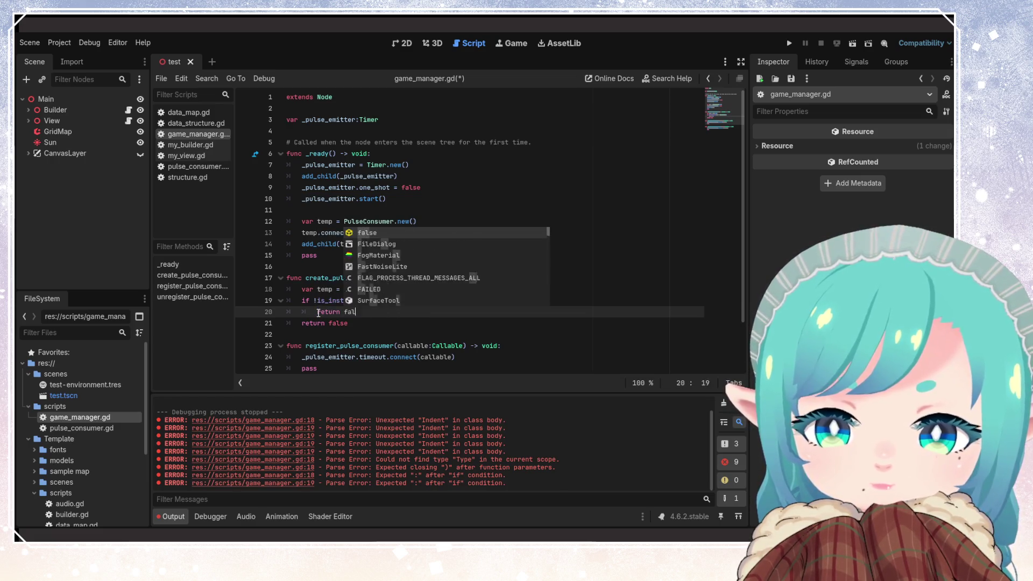
{"action": "type", "text": "se;"}
{"action": "key", "text": "Return"}
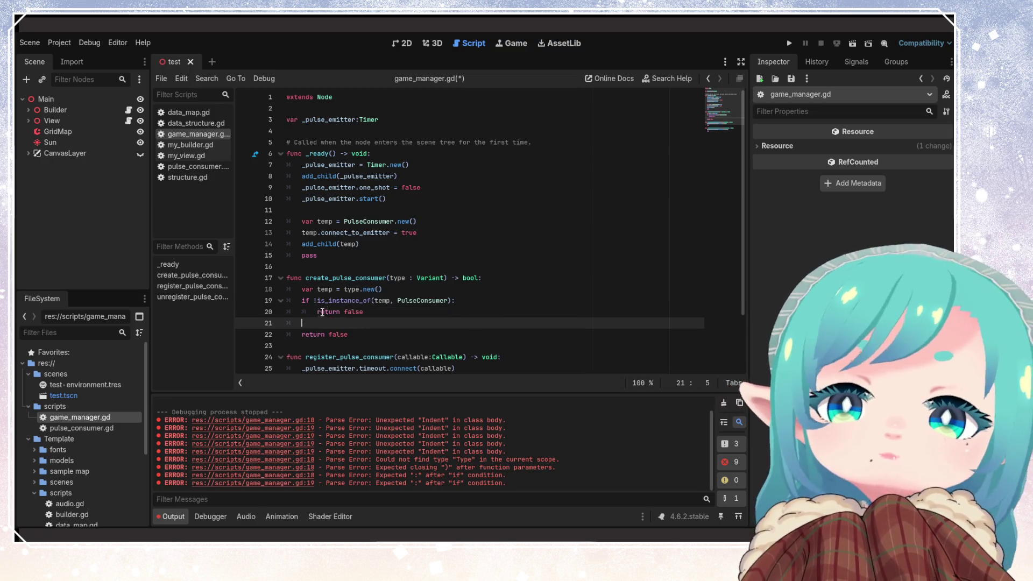
Add a connect : bool parameter to create_pulse_consumer and save.
{"action": "left_click", "coordinate": [447, 279]}
{"action": "type", "text": ", connect"}
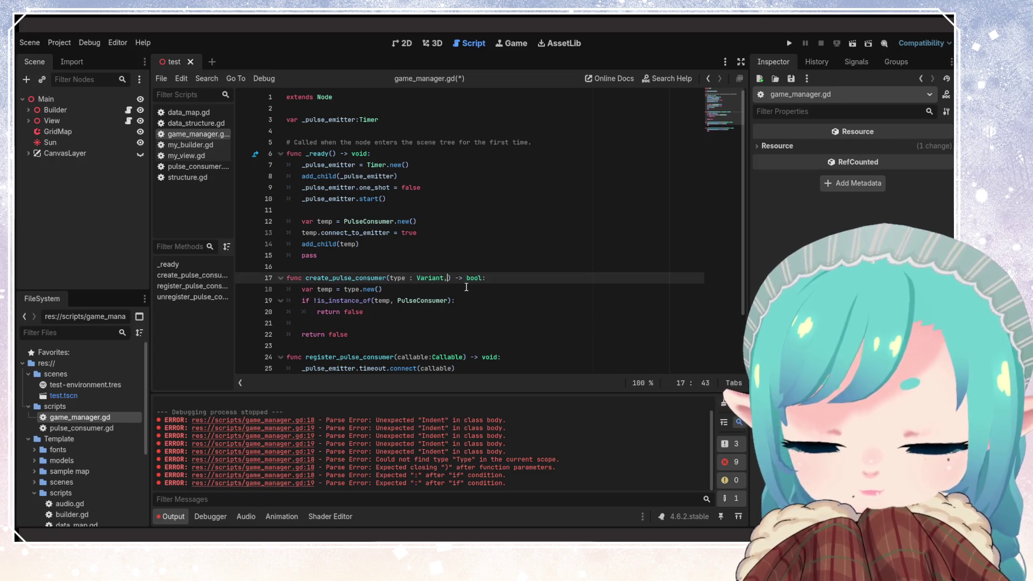
{"action": "type", "text": " : bool"}
{"action": "key", "text": "ctrl+s"}
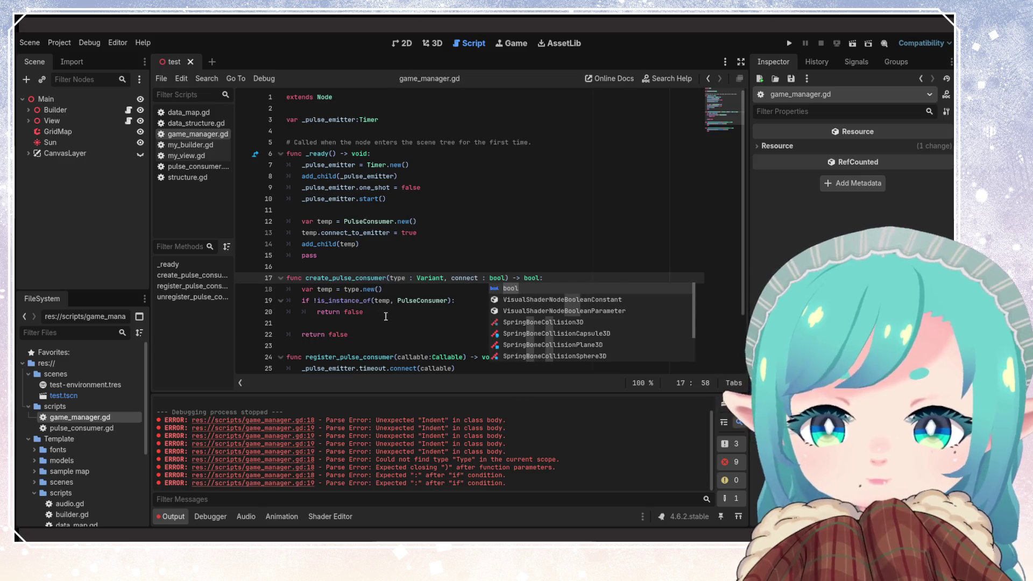
Copy add_child(temp) from _ready onto a new line in create_pulse_consumer.
{"action": "left_click", "coordinate": [383, 313]}
{"action": "left_click", "coordinate": [345, 334]}
{"action": "left_click", "coordinate": [345, 321]}
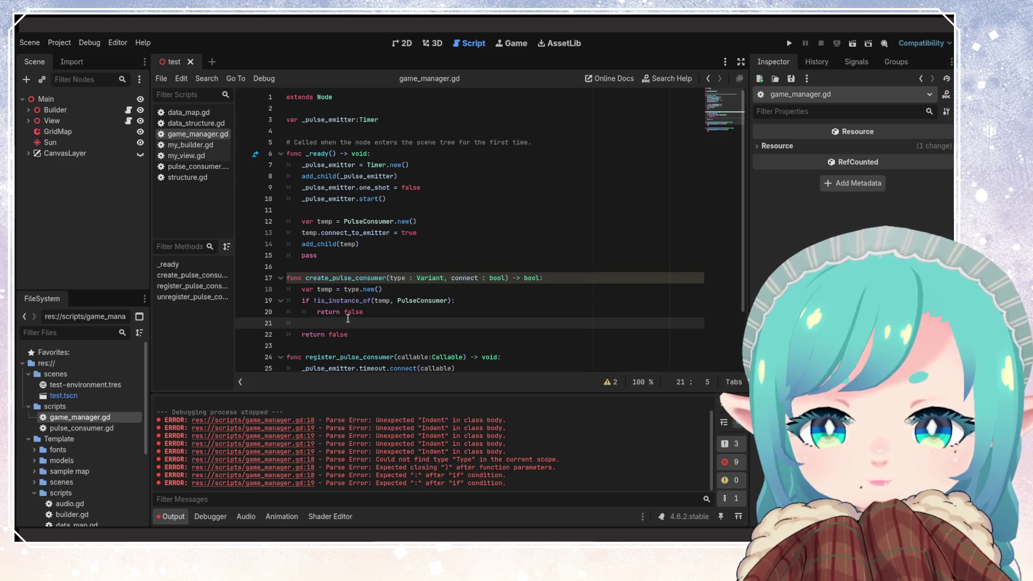
{"action": "left_click", "coordinate": [332, 278]}
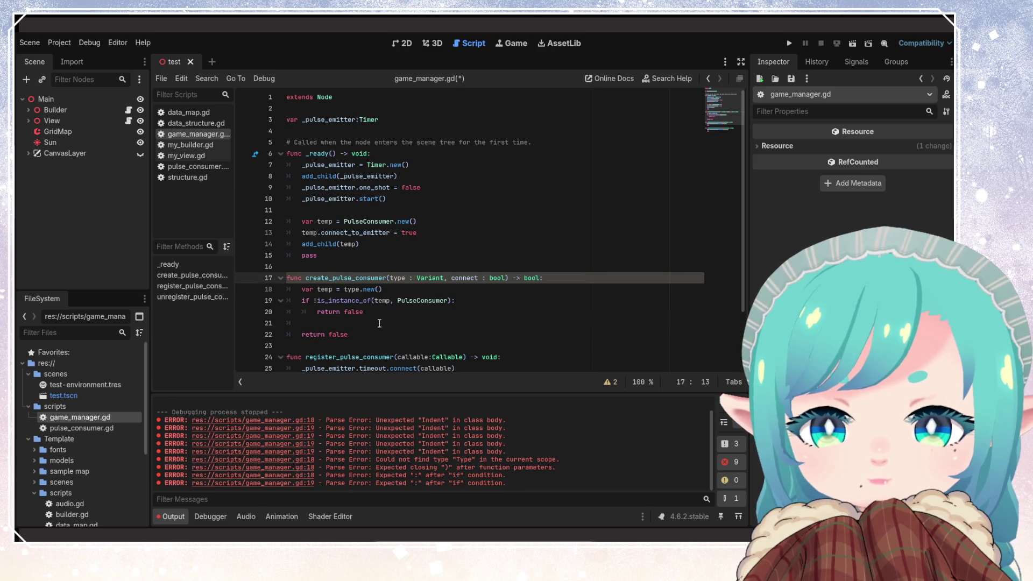
{"action": "left_click", "coordinate": [323, 323]}
{"action": "left_click", "coordinate": [336, 232]}
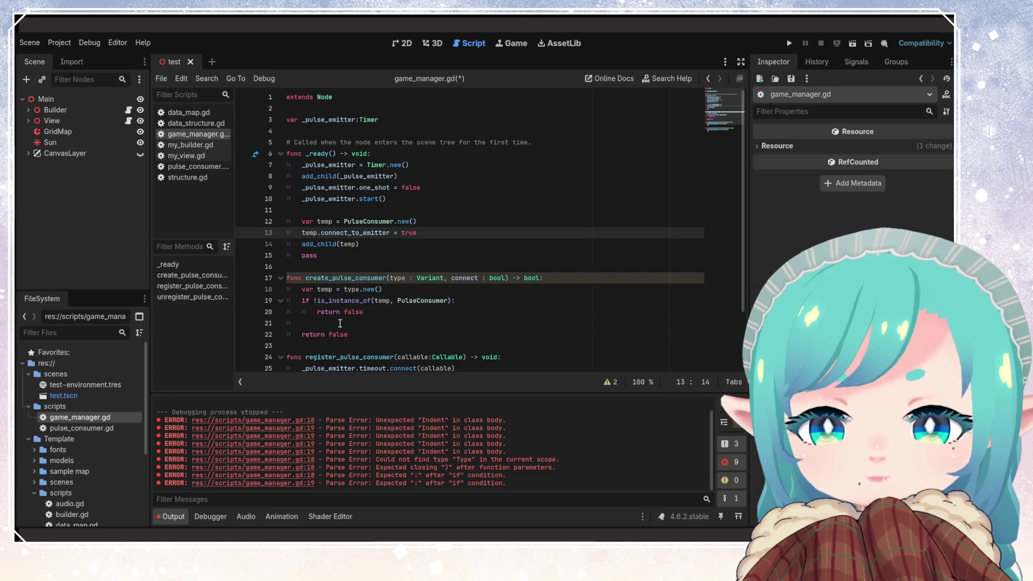
{"action": "left_click", "coordinate": [364, 325]}
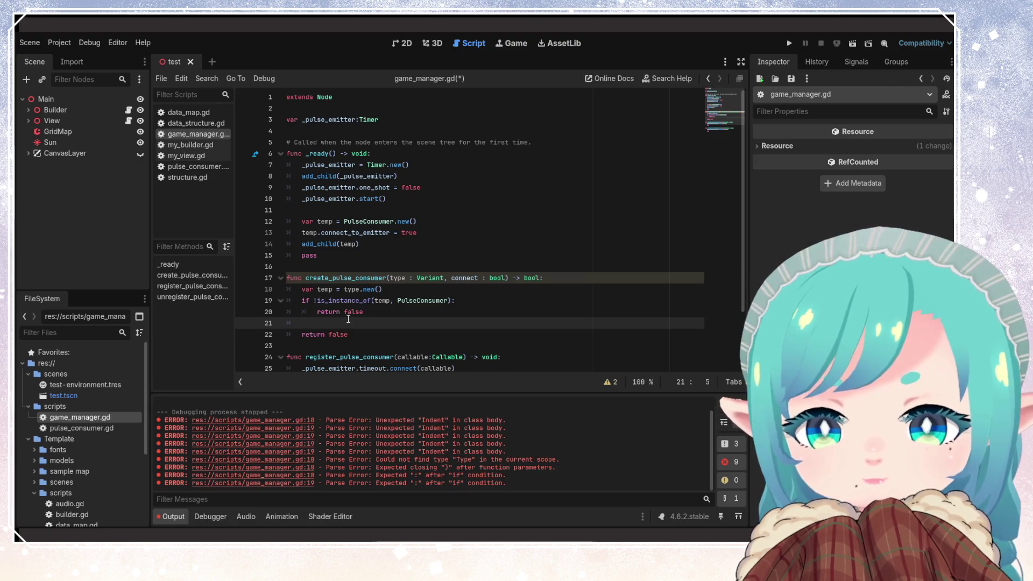
{"action": "key", "text": "Return"}
{"action": "left_click", "coordinate": [303, 232]}
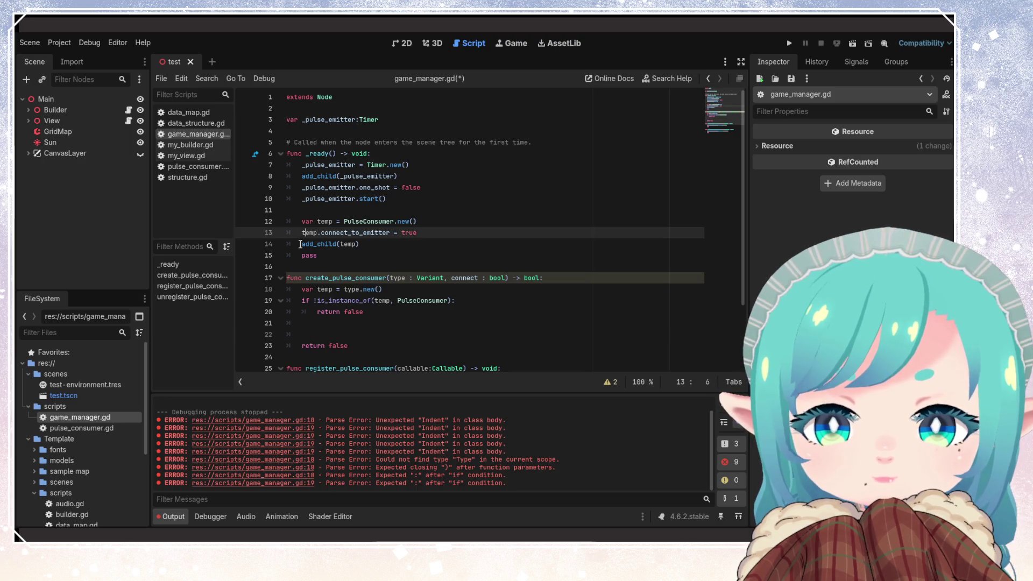
{"action": "left_click_drag", "start_coordinate": [302, 244], "coordinate": [390, 248]}
{"action": "middle_click", "coordinate": [334, 334]}
Change the final return false to return true and save game_manager.gd.
{"action": "double_click", "coordinate": [351, 334]}
{"action": "left_click", "coordinate": [371, 336]}
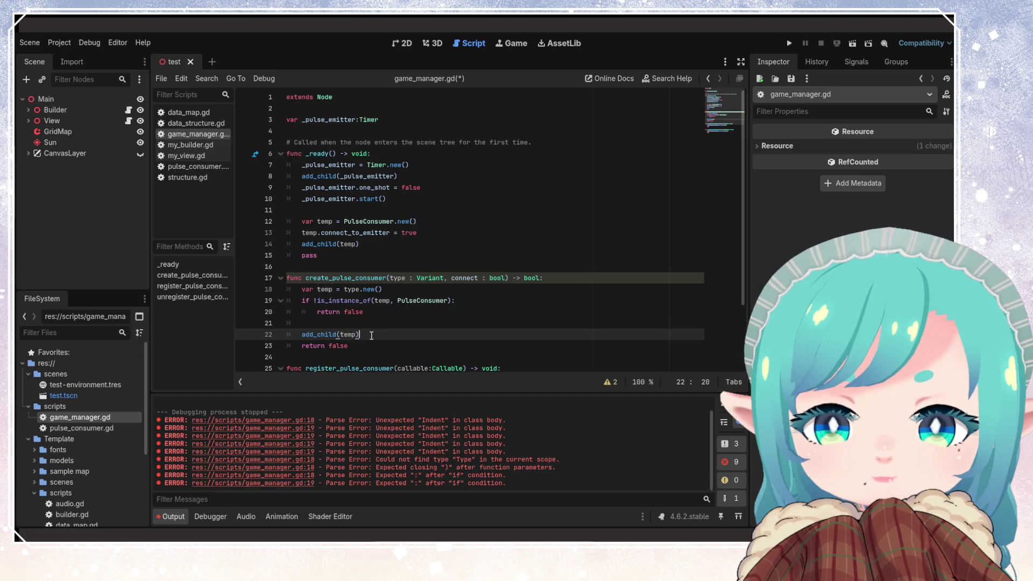
{"action": "double_click", "coordinate": [344, 345]}
{"action": "type", "text": "true"}
{"action": "key", "text": "ctrl+s"}
{"action": "left_click", "coordinate": [334, 334]}
{"action": "left_click", "coordinate": [331, 323]}
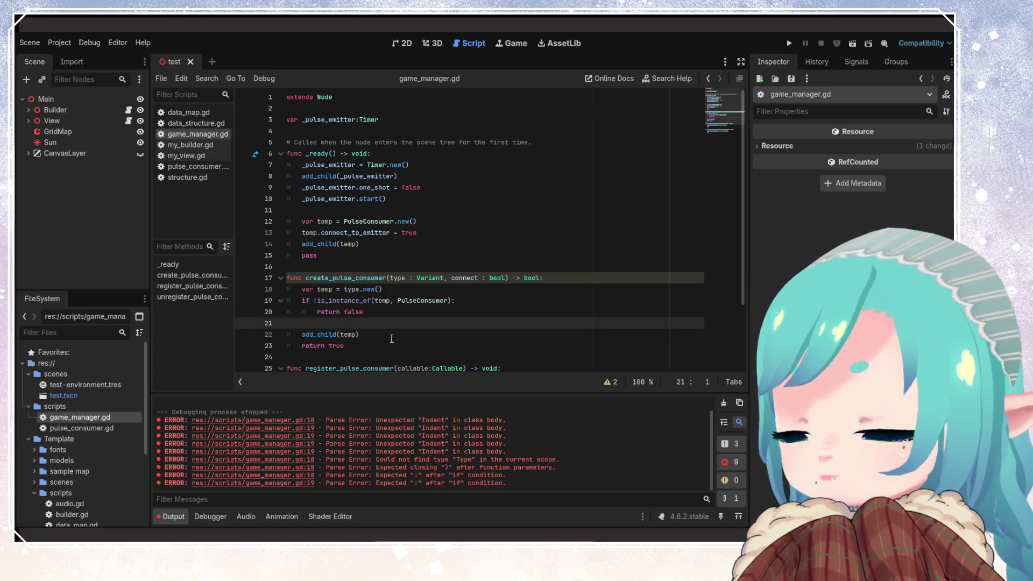
Remove the GameManager register call from _ready in pulse_consumer.gd.
{"action": "left_click", "coordinate": [196, 167]}
{"action": "scroll", "coordinate": [376, 252], "scroll_direction": "up", "scroll_amount": 2}
{"action": "left_click_drag", "start_coordinate": [653, 141], "coordinate": [278, 140]}
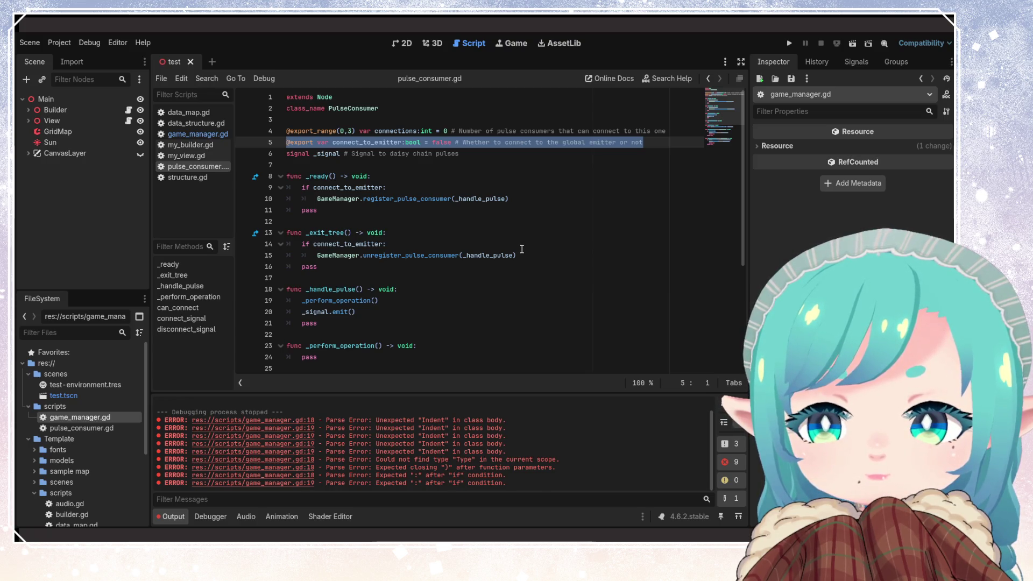
{"action": "left_click_drag", "start_coordinate": [515, 198], "coordinate": [317, 198]}
{"action": "key", "text": "ctrl+c"}
{"action": "key", "text": "BackSpace"}
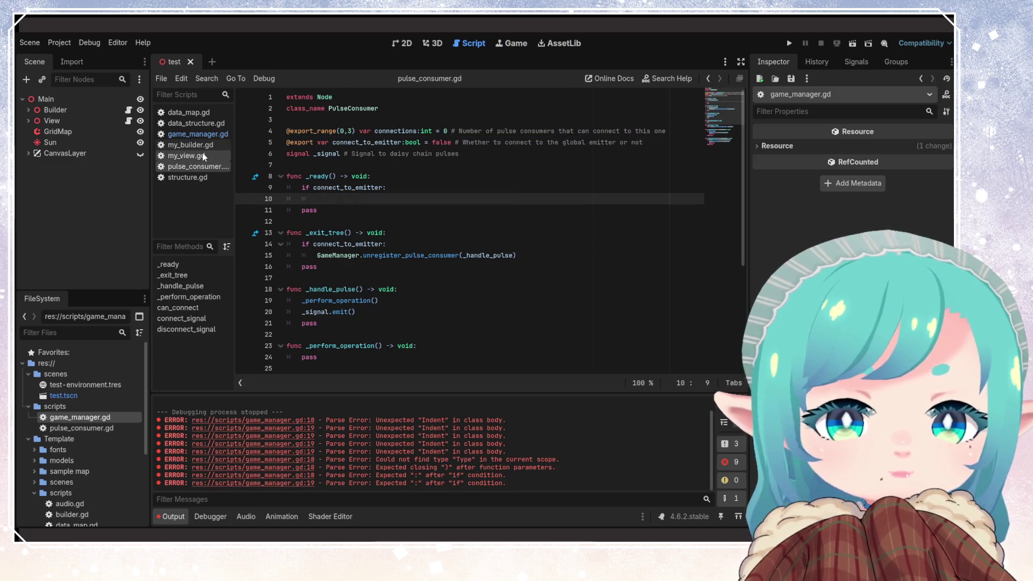
Paste the register call, indented, onto line 21 of create_pulse_consumer in game_manager.gd and save.
{"action": "left_click", "coordinate": [199, 135]}
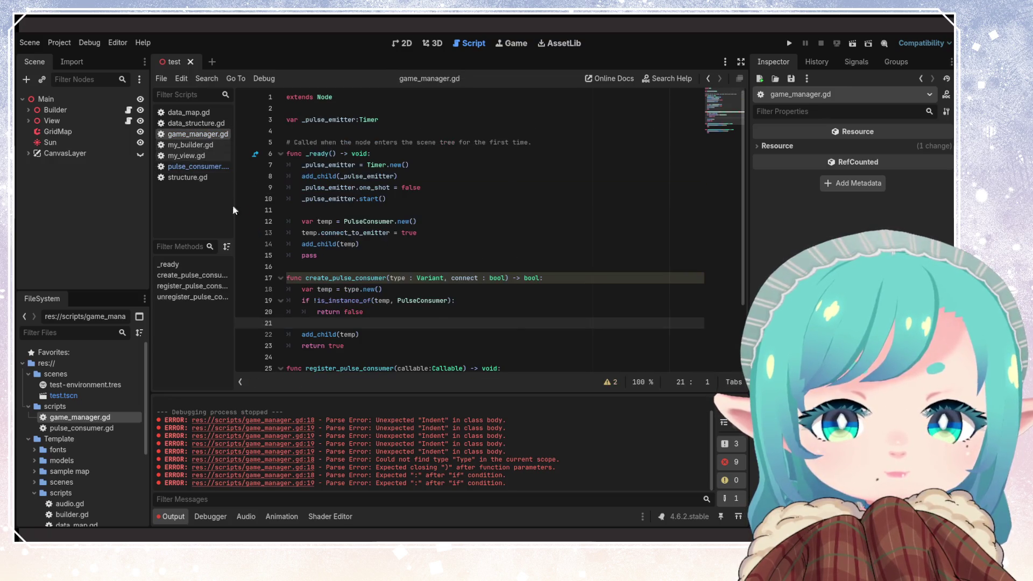
{"action": "left_click", "coordinate": [408, 311]}
{"action": "left_click", "coordinate": [415, 302]}
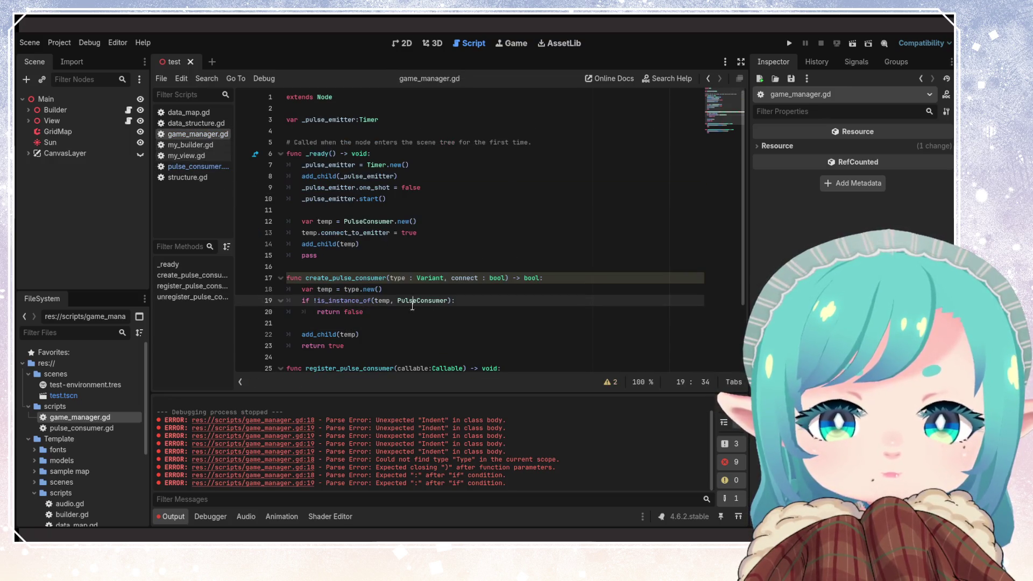
{"action": "left_click", "coordinate": [380, 321]}
{"action": "scroll", "coordinate": [372, 315], "scroll_direction": "down", "scroll_amount": 1}
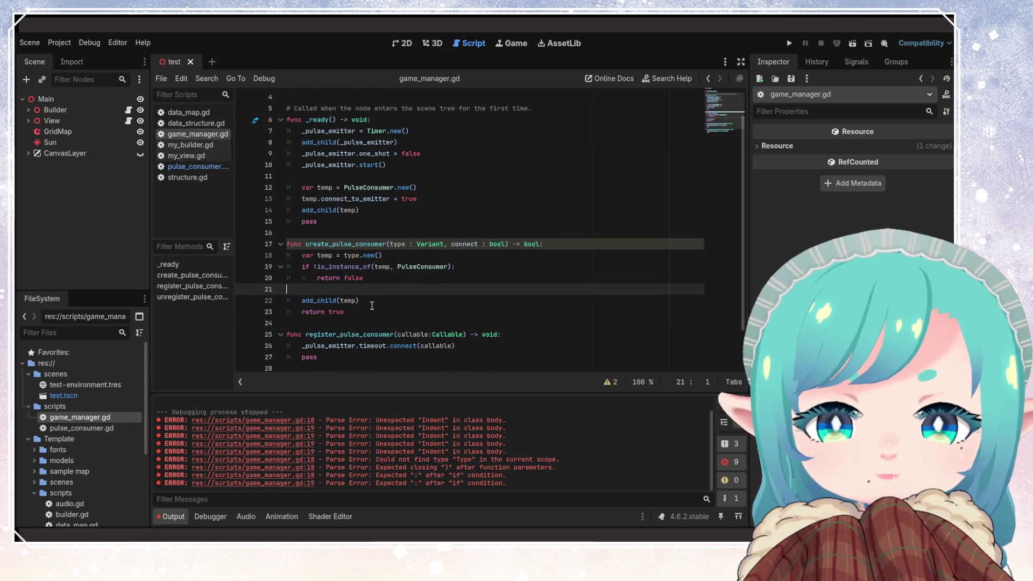
{"action": "double_click", "coordinate": [352, 300]}
{"action": "left_click", "coordinate": [380, 290]}
{"action": "key", "text": "ctrl+v"}
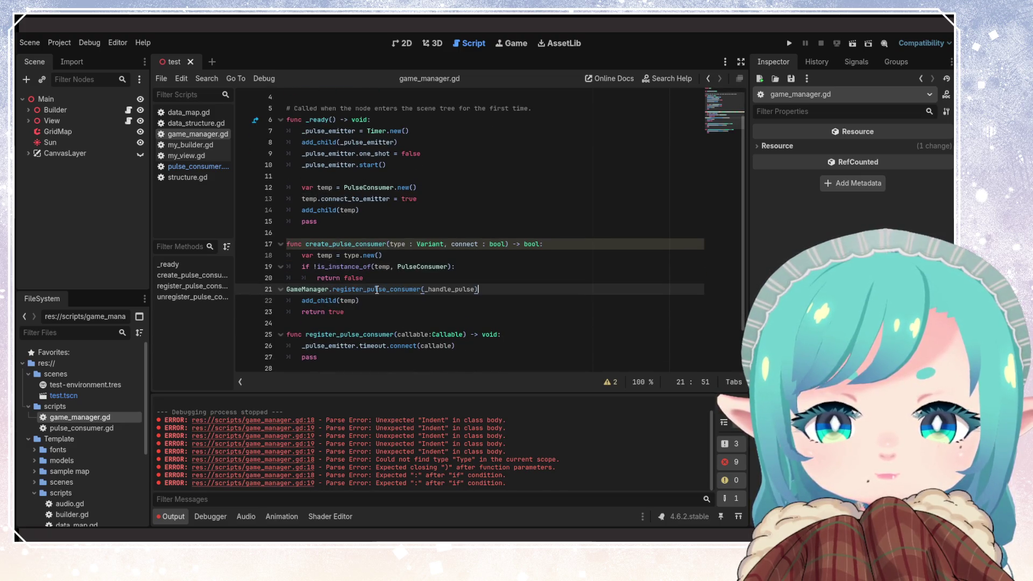
{"action": "left_click", "coordinate": [286, 290]}
{"action": "key", "text": "Tab"}
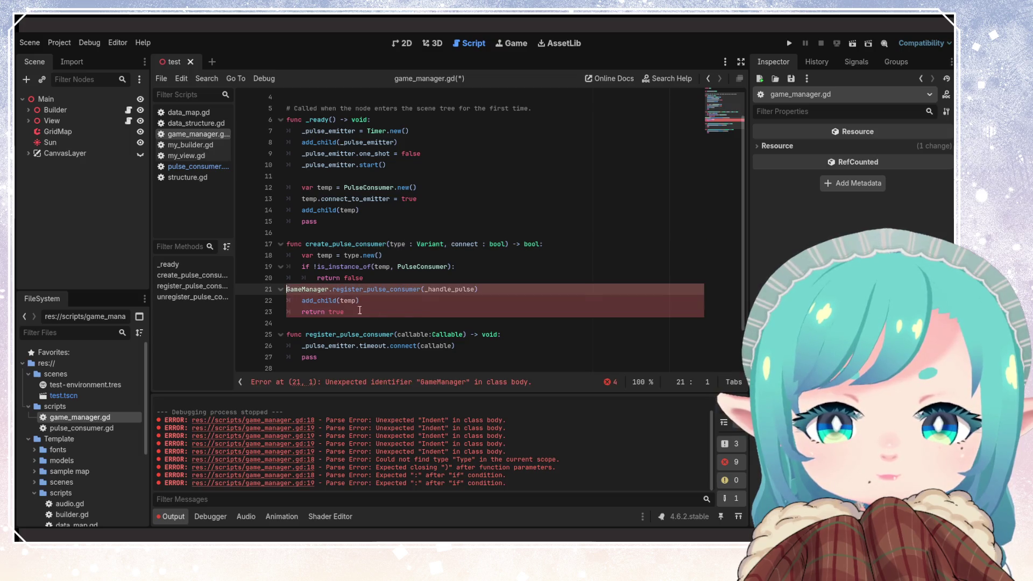
{"action": "left_click", "coordinate": [484, 278]}
{"action": "key", "text": "ctrl+s"}
Prefix _handle_pulse with 'temp.' in the pasted register call and save.
{"action": "key", "text": "Return"}
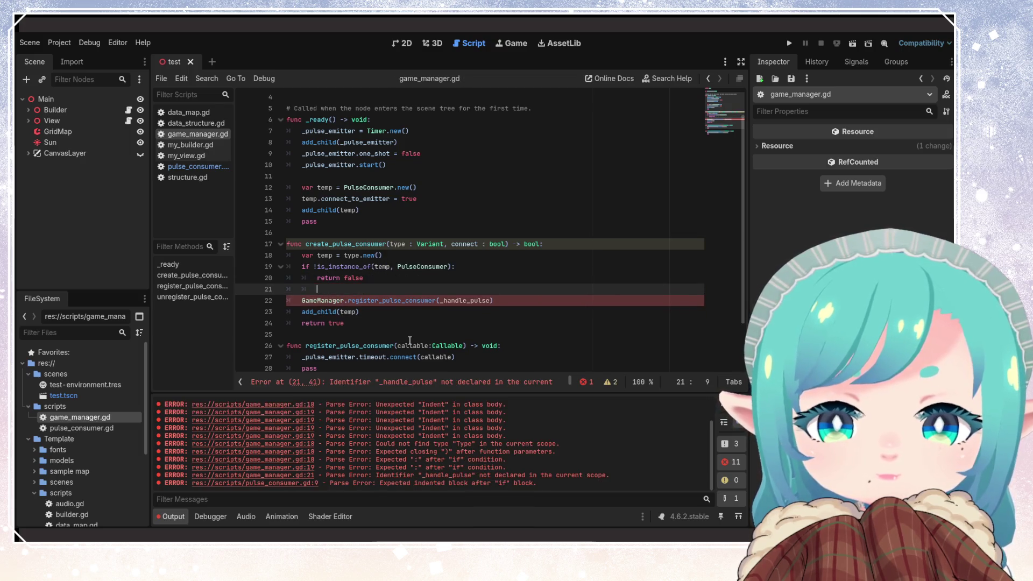
{"action": "double_click", "coordinate": [467, 302]}
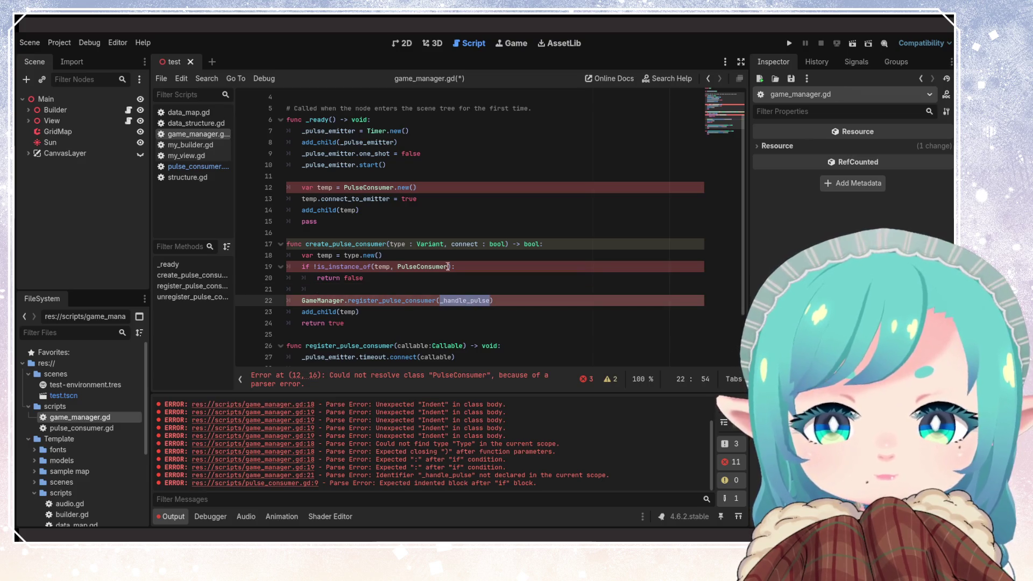
{"action": "left_click", "coordinate": [441, 302]}
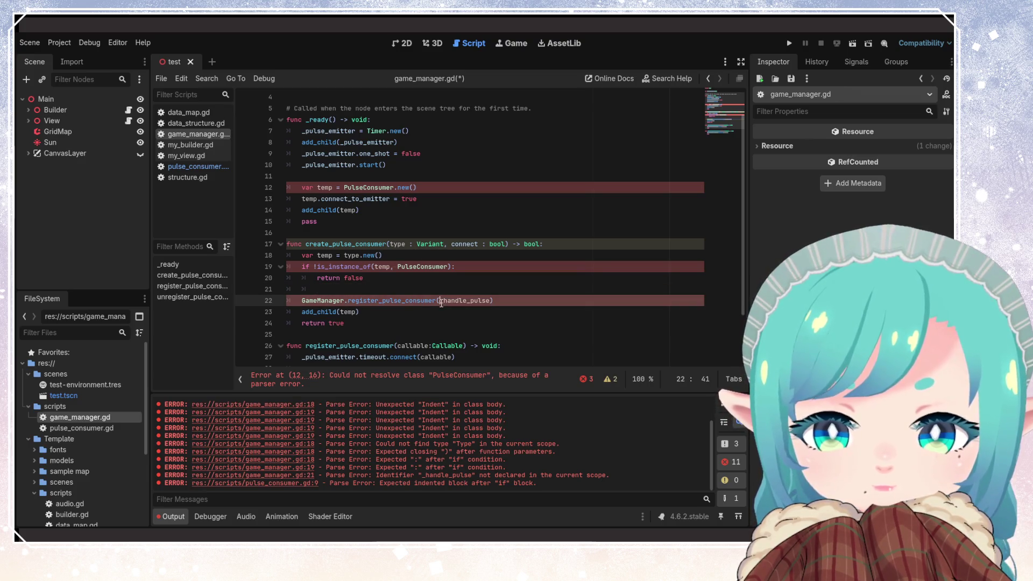
{"action": "type", "text": "temp."}
{"action": "key", "text": "ctrl+s"}
Drop the temp. prefix and delete the register call from create_pulse_consumer.
{"action": "left_click", "coordinate": [420, 334]}
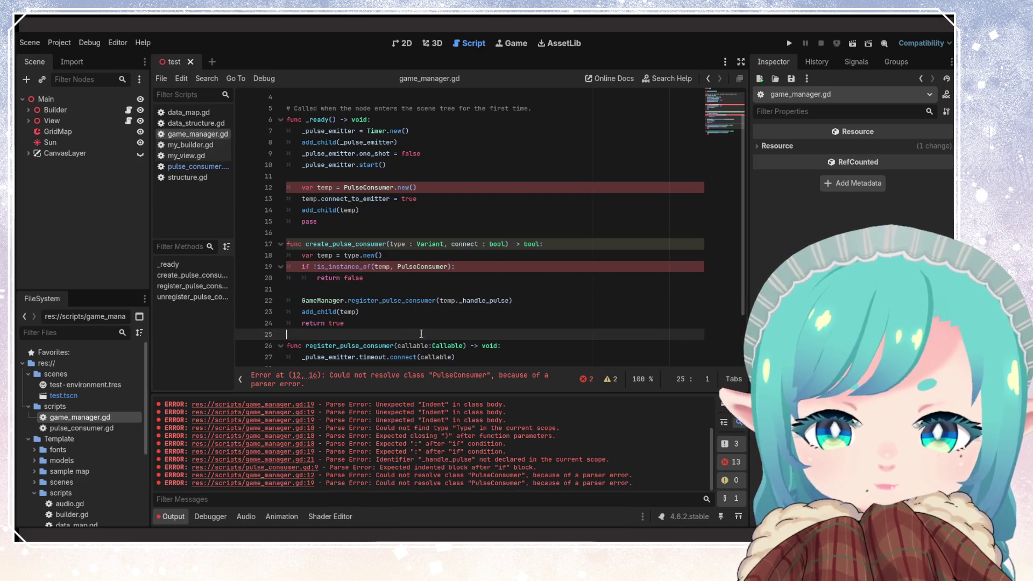
{"action": "left_click", "coordinate": [449, 323]}
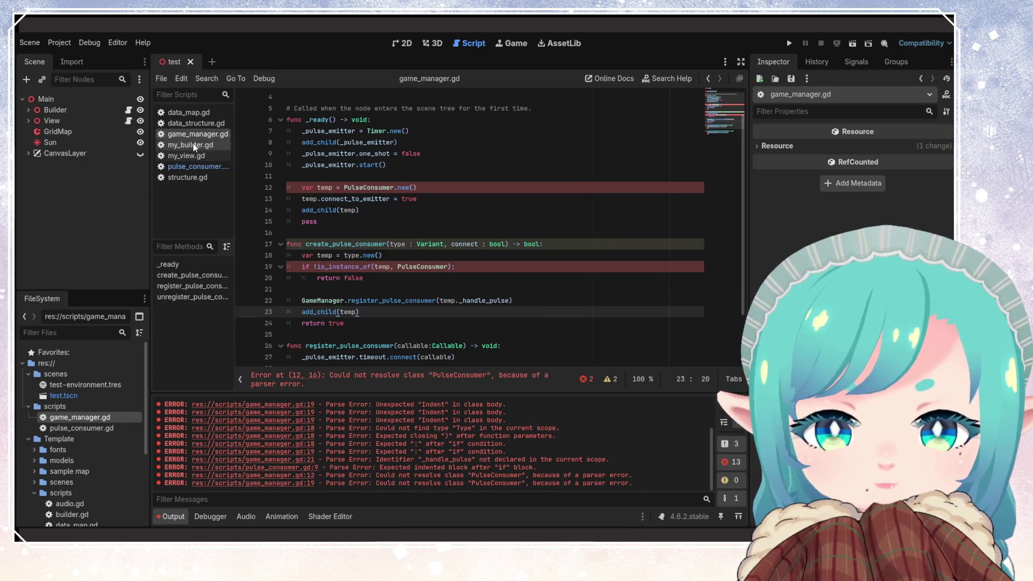
{"action": "mouse_move", "coordinate": [415, 306]}
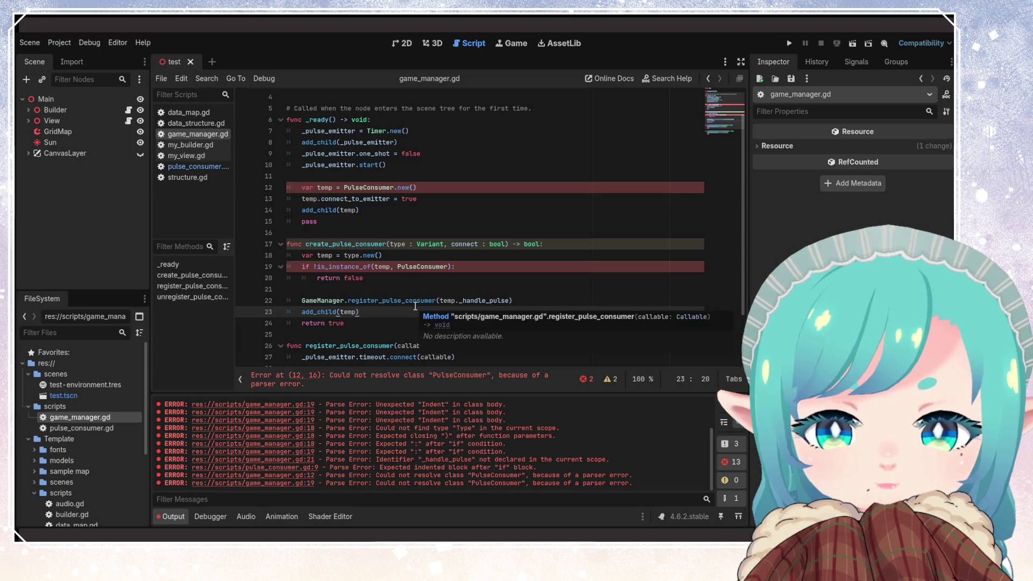
{"action": "left_click", "coordinate": [512, 295]}
{"action": "key", "text": "BackSpace"}
{"action": "key", "text": "BackSpace"}
{"action": "key", "text": "BackSpace"}
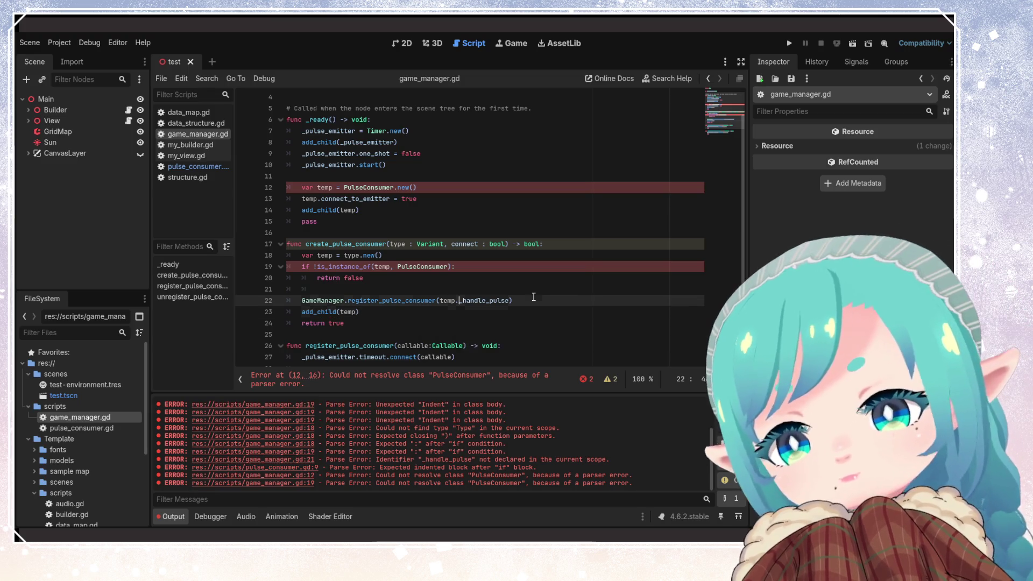
{"action": "triple_click", "coordinate": [533, 297]}
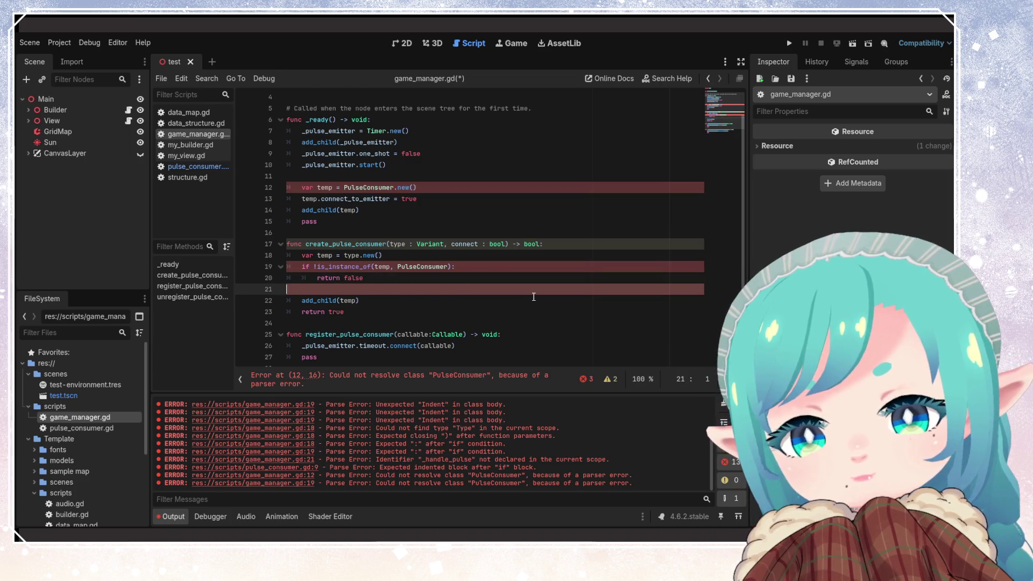
{"action": "key", "text": "BackSpace"}
Restore the register call in pulse_consumer.gd's _ready.
{"action": "left_click", "coordinate": [194, 123]}
{"action": "left_click", "coordinate": [193, 145]}
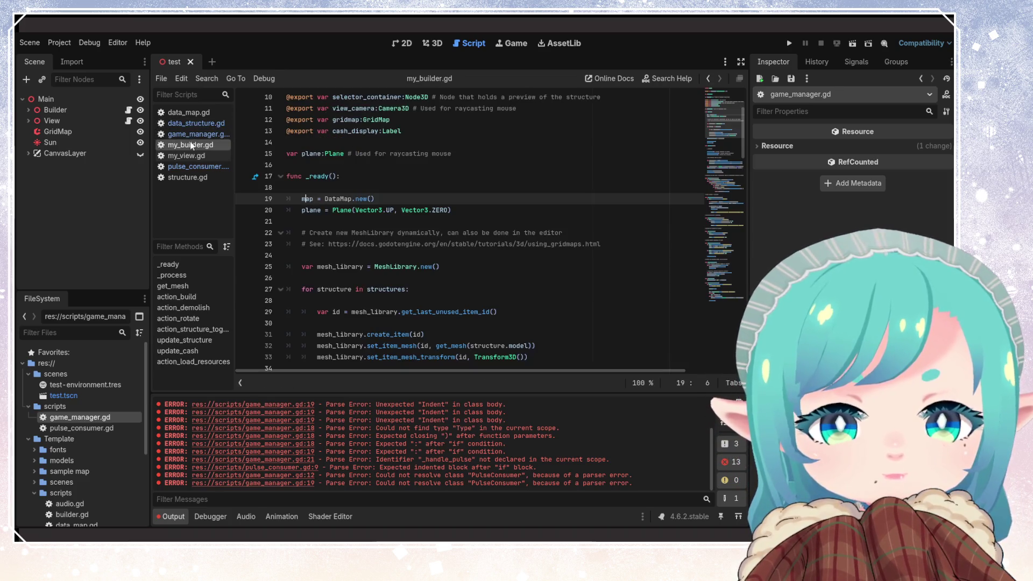
{"action": "left_click", "coordinate": [191, 134]}
{"action": "left_click", "coordinate": [197, 166]}
{"action": "left_click", "coordinate": [438, 215]}
{"action": "key", "text": "Up"}
{"action": "key", "text": "End"}
{"action": "key", "text": "shift+Home"}
{"action": "left_click", "coordinate": [493, 238]}
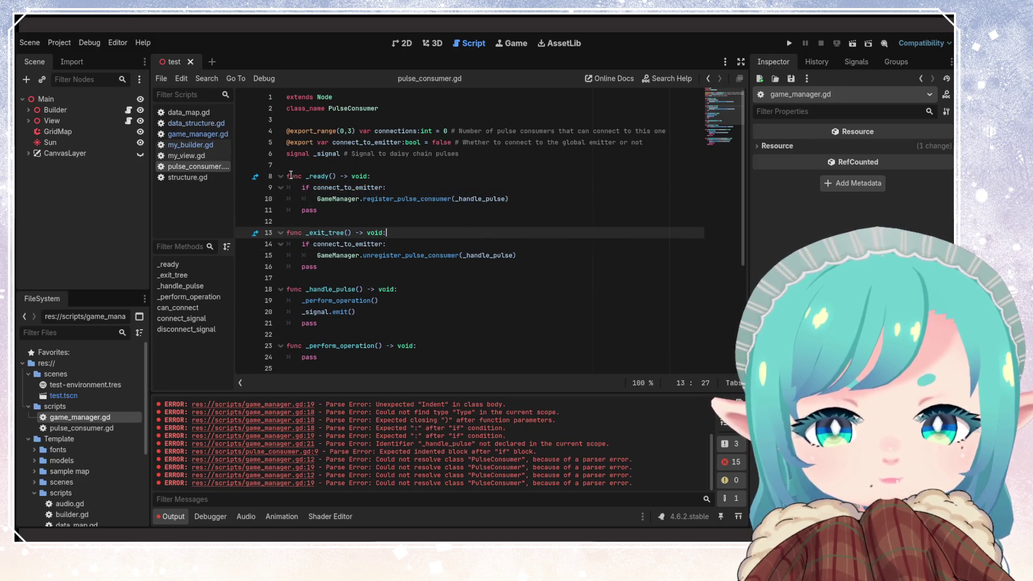
{"action": "left_click", "coordinate": [192, 138]}
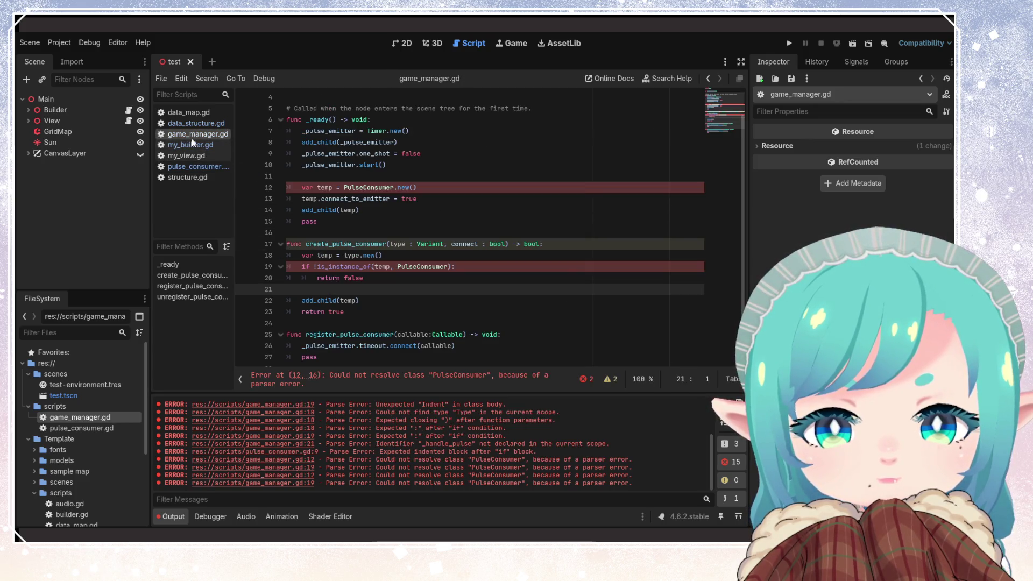
Add 'temp.connect_to_emitter = connect' on line 21 of create_pulse_consumer and save.
{"action": "left_click_drag", "start_coordinate": [299, 198], "coordinate": [430, 199]}
{"action": "left_click", "coordinate": [347, 288]}
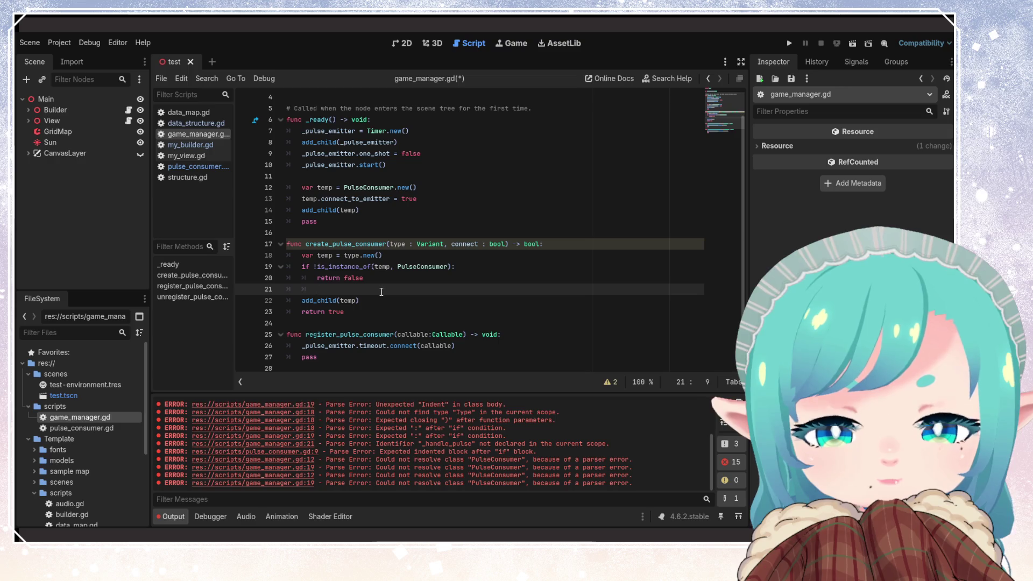
{"action": "type", "text": "temp.connect_to_emitter = tru"}
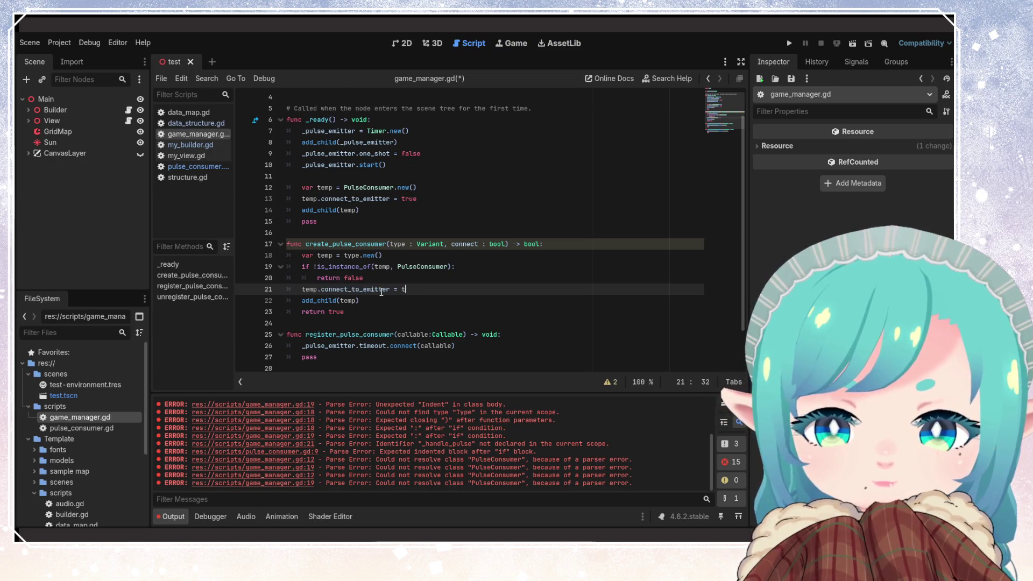
{"action": "type", "text": "nnect"}
{"action": "key", "text": "Down"}
{"action": "key", "text": "Down"}
{"action": "key", "text": "ctrl+s"}
Insert a blank line after the early 'return false' in create_pulse_consumer.
{"action": "left_click", "coordinate": [379, 278]}
{"action": "left_click", "coordinate": [421, 298]}
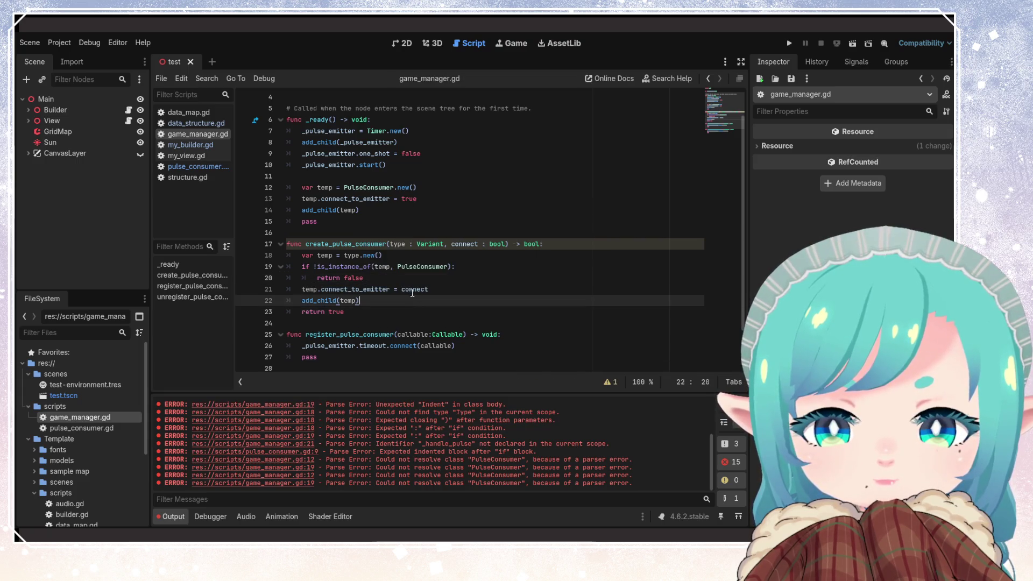
{"action": "left_click", "coordinate": [409, 291]}
{"action": "double_click", "coordinate": [417, 290]}
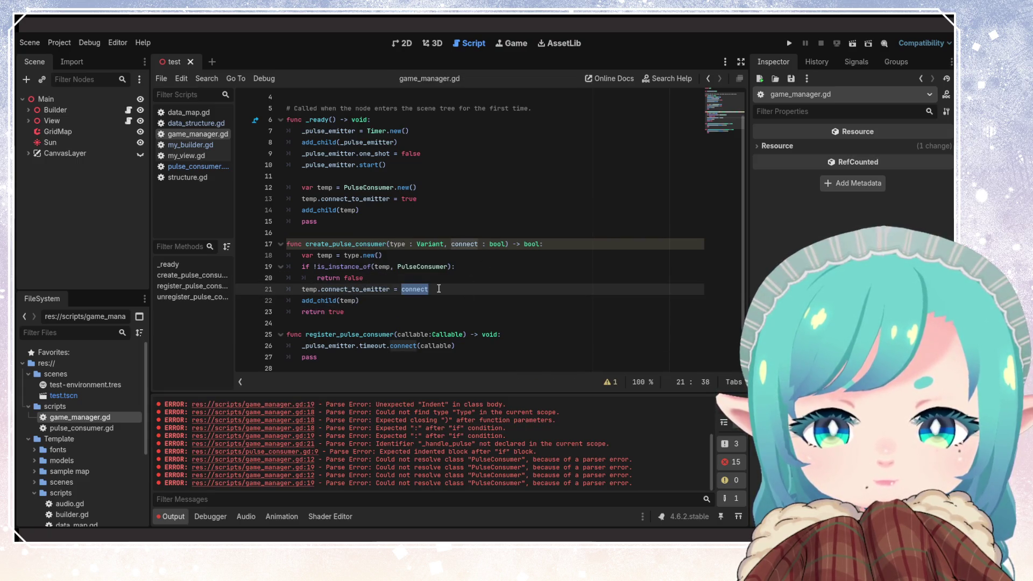
{"action": "left_click", "coordinate": [404, 279]}
{"action": "key", "text": "Return"}
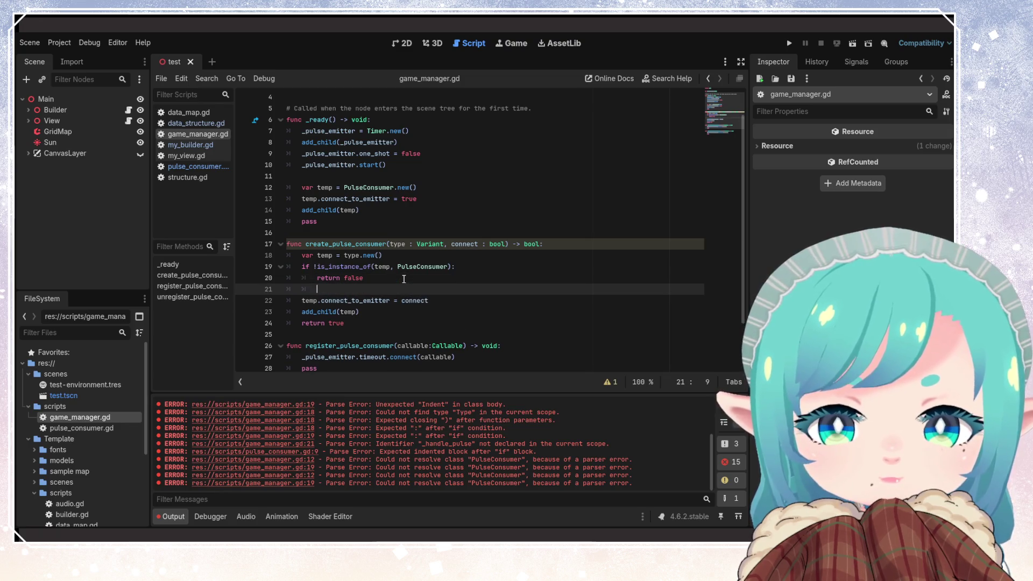
{"action": "left_click", "coordinate": [336, 323]}
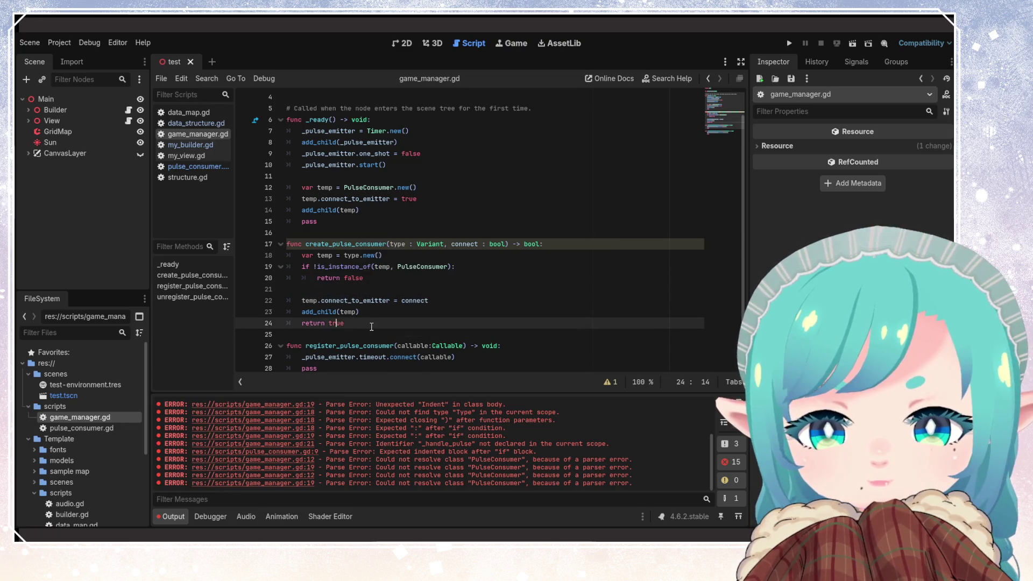
{"action": "left_click", "coordinate": [465, 281]}
Replace the three manual PulseConsumer lines in _ready with create_pulse_consumer(PulseConsumer, true).
{"action": "mouse_move", "coordinate": [367, 211]}
{"action": "left_mouse_down"}
{"action": "mouse_move", "coordinate": [304, 200]}
{"action": "mouse_move", "coordinate": [303, 189]}
{"action": "left_mouse_up"}
{"action": "type", "text": "create_pulse_consumer"}
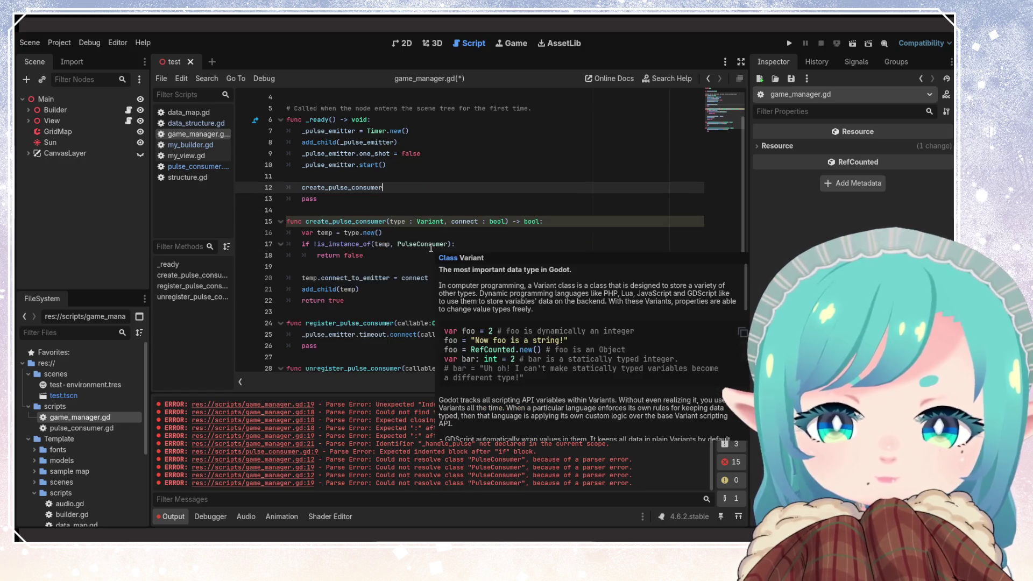
{"action": "type", "text": "(P"}
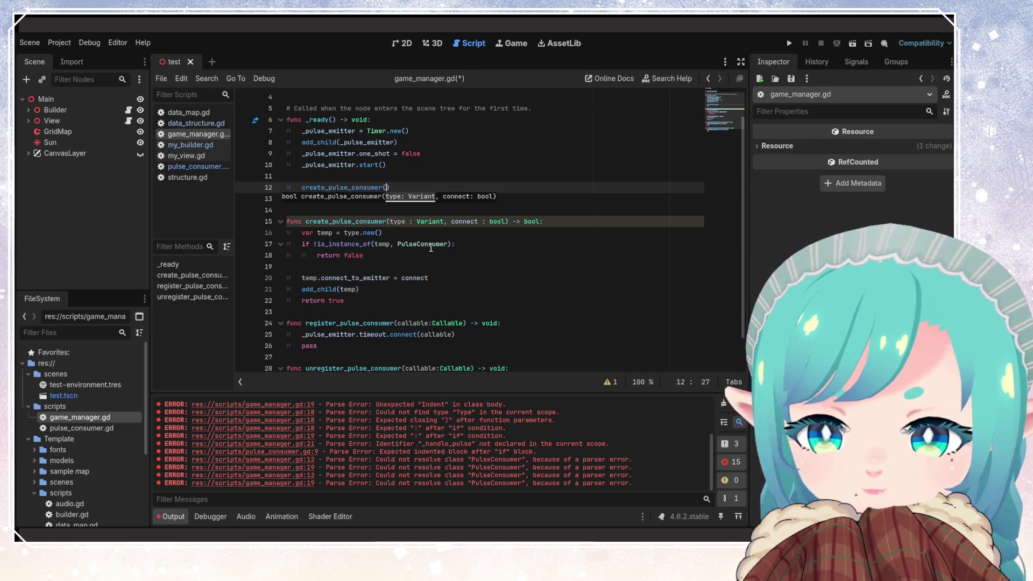
{"action": "type", "text": "ulseConsumer"}
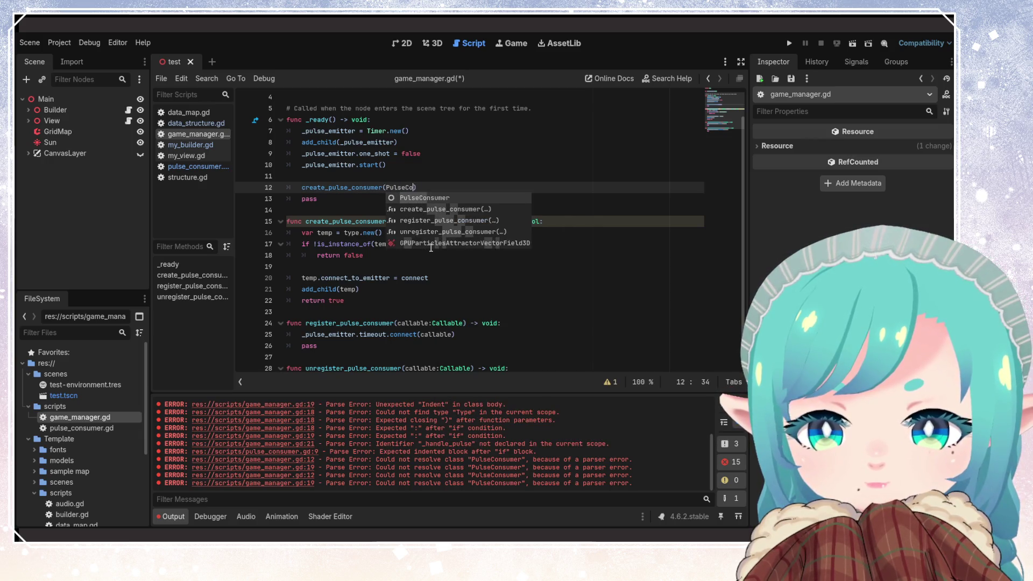
{"action": "type", "text": ", true"}
Save the create_pulse_consumer(PulseConsumer, true) call and test-run the project.
{"action": "key", "text": "ctrl+s"}
{"action": "key", "text": "Down"}
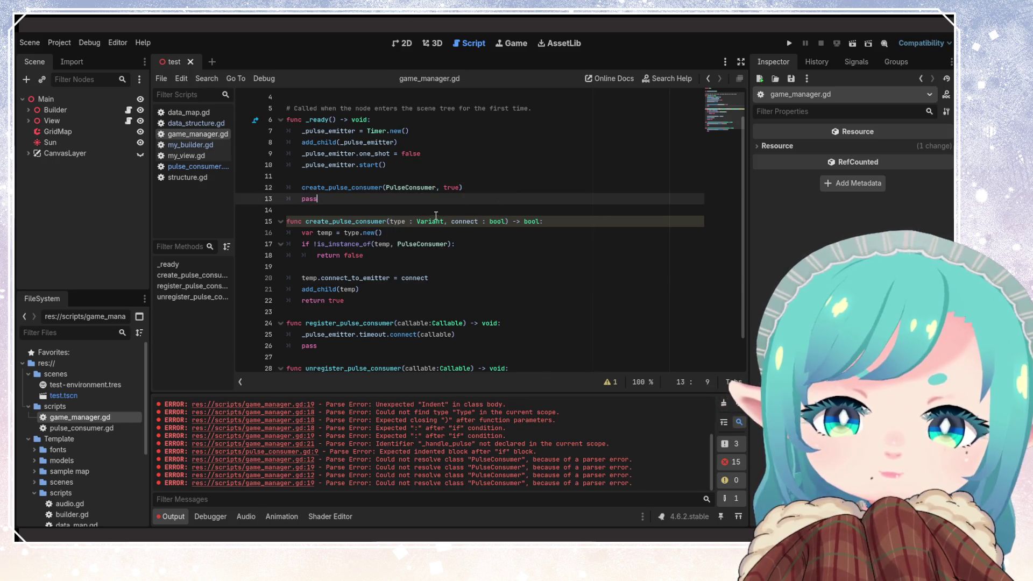
{"action": "left_click", "coordinate": [788, 43]}
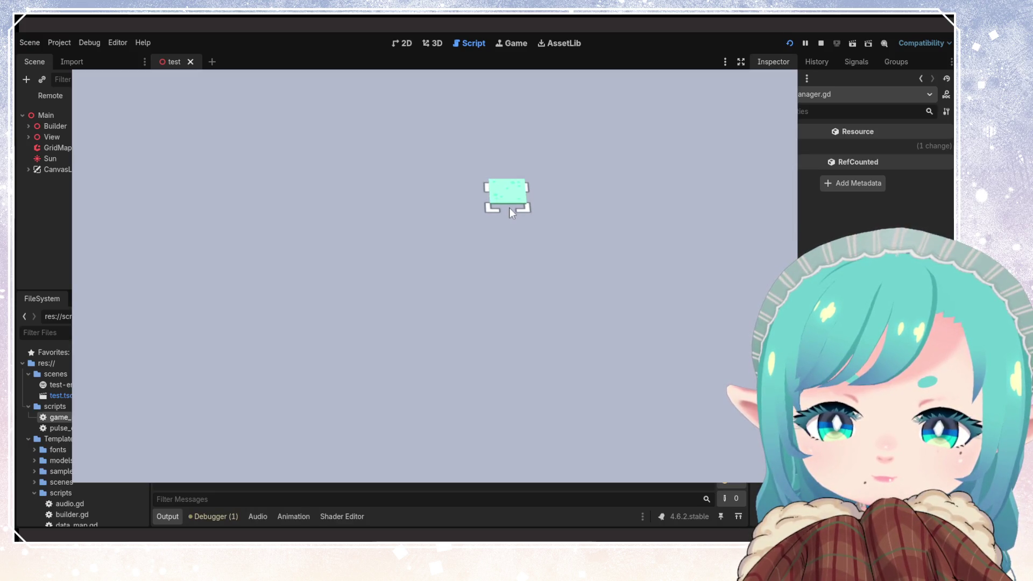
{"action": "left_click", "coordinate": [821, 43]}
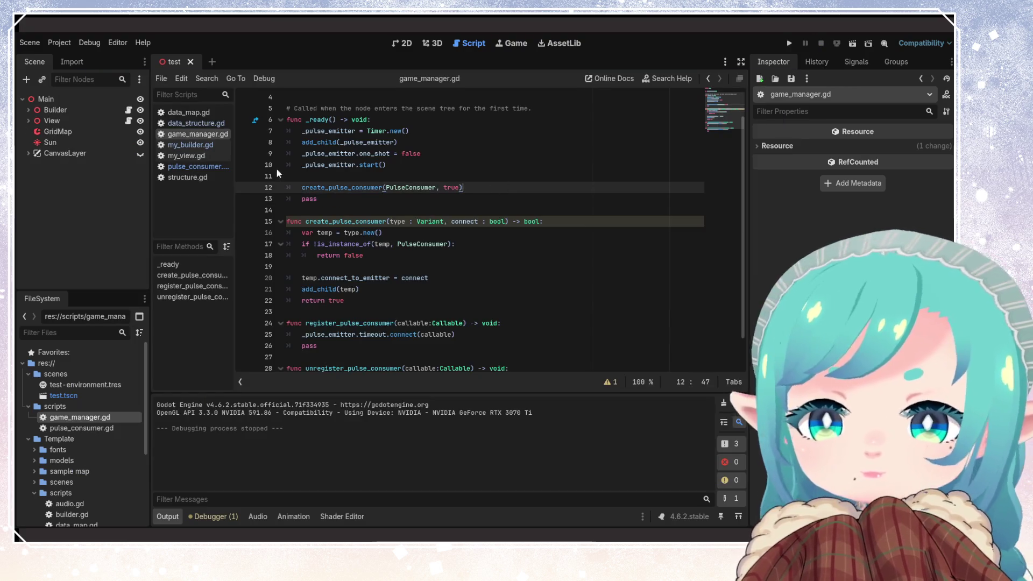
Add print("timeout") to _perform_operation in pulse_consumer.gd and test-run the game.
{"action": "left_click", "coordinate": [195, 166]}
{"action": "left_click", "coordinate": [459, 289]}
{"action": "scroll", "coordinate": [407, 301], "scroll_direction": "down", "scroll_amount": 5}
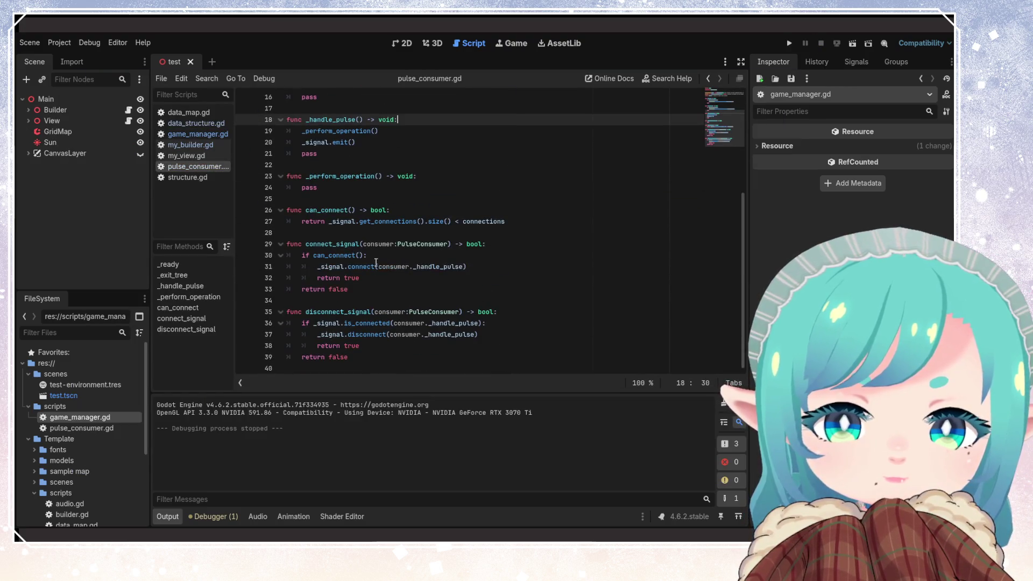
{"action": "left_click", "coordinate": [442, 178]}
{"action": "key", "text": "Return"}
{"action": "type", "text": "print"}
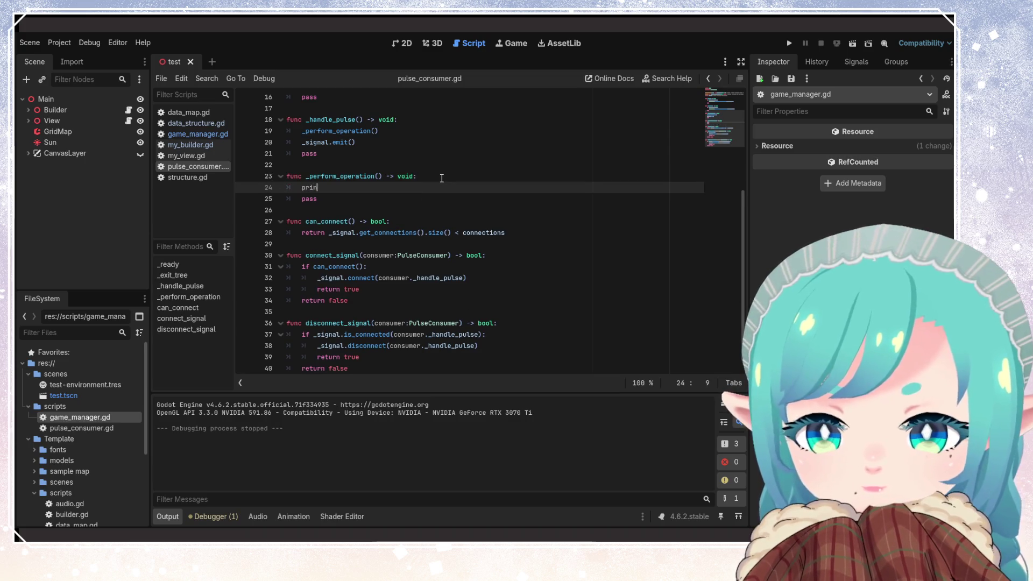
{"action": "type", "text": "(\"timeout"}
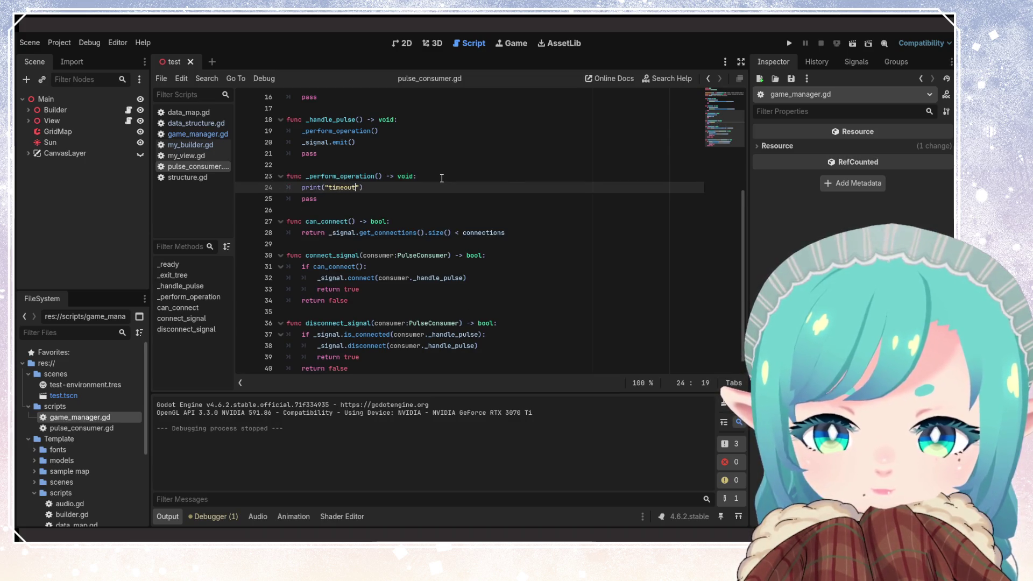
{"action": "key", "text": "F5"}
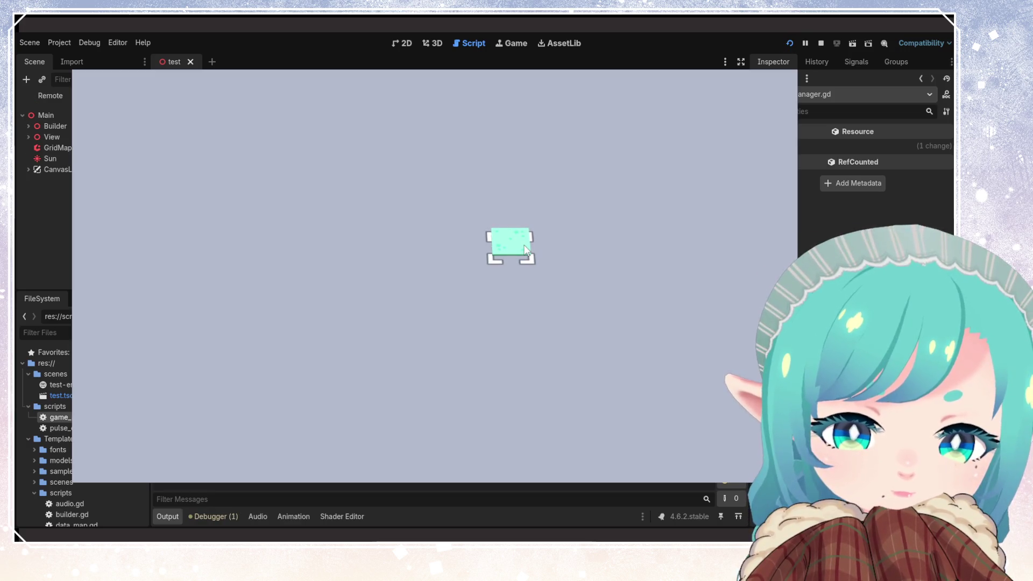
{"action": "key", "text": "alt+Tab"}
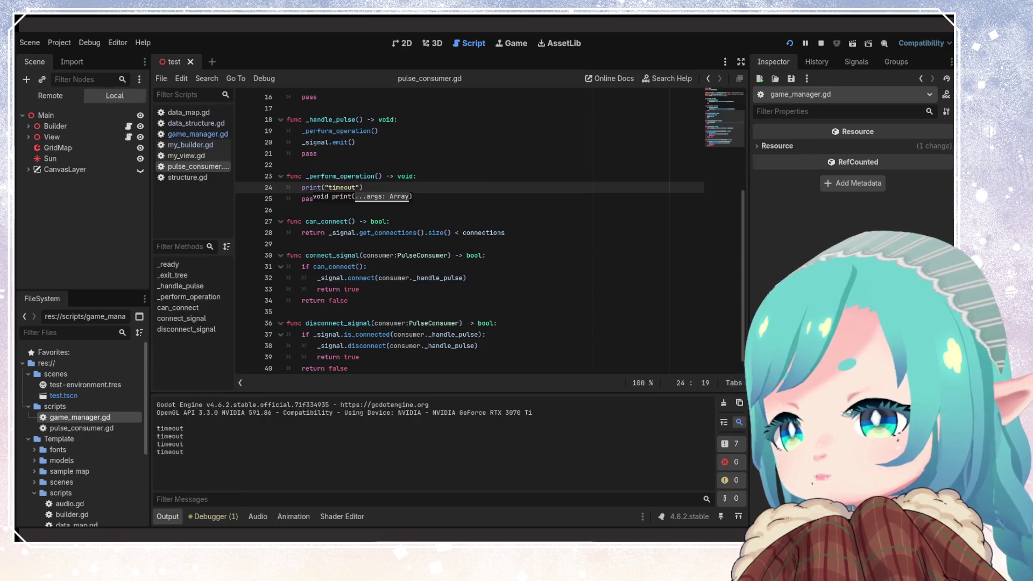
{"action": "key", "text": "F8"}
Delete the debug print line and save pulse_consumer.gd.
{"action": "left_click", "coordinate": [253, 185]}
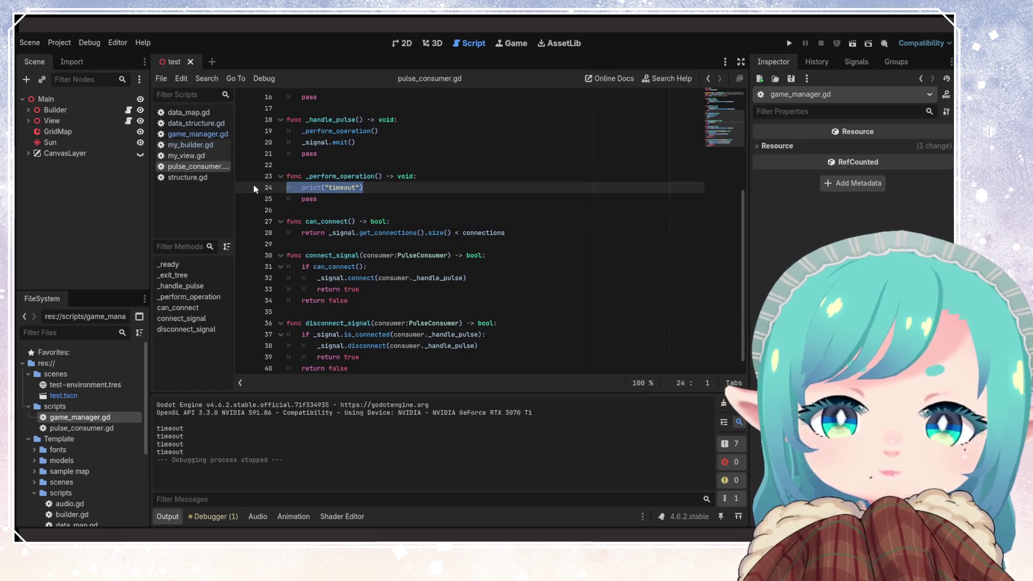
{"action": "key", "text": "BackSpace"}
{"action": "key", "text": "BackSpace"}
{"action": "key", "text": "ctrl+s"}
{"action": "left_click", "coordinate": [189, 133]}
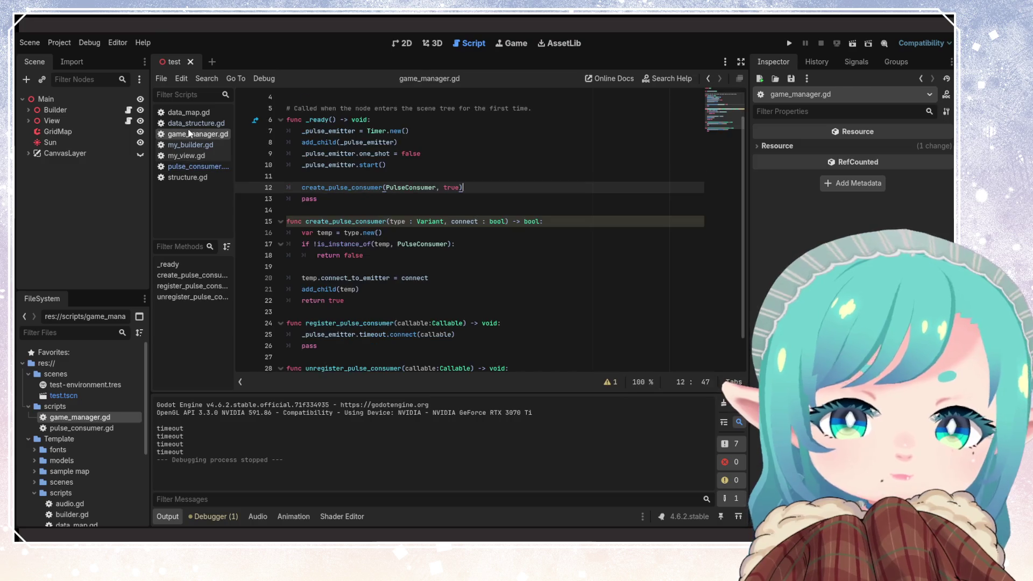
{"action": "left_click", "coordinate": [408, 234]}
{"action": "left_click", "coordinate": [384, 312]}
{"action": "scroll", "coordinate": [387, 269], "scroll_direction": "down", "scroll_amount": 1}
{"action": "left_click", "coordinate": [392, 235]}
{"action": "left_click", "coordinate": [433, 301]}
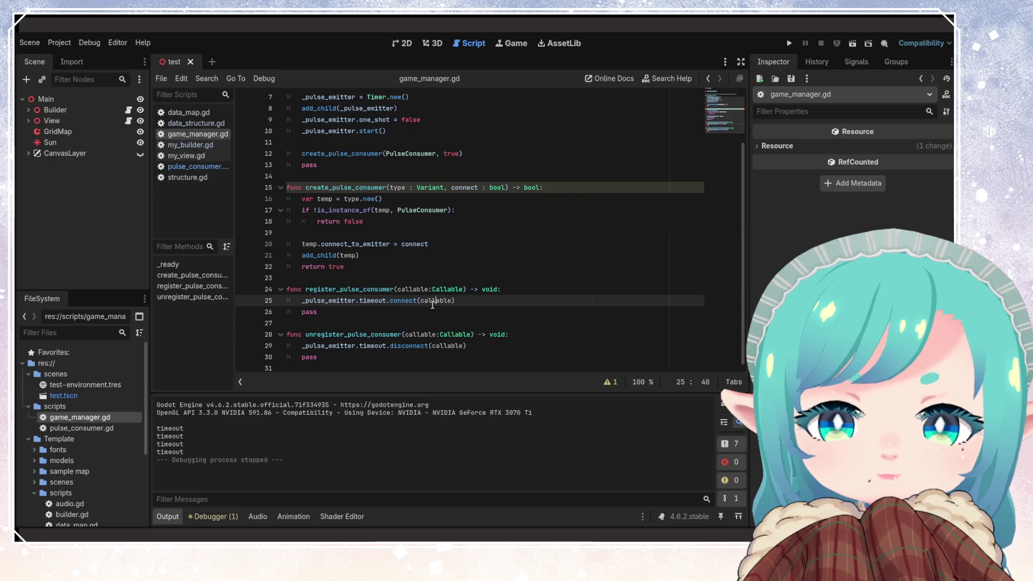
{"action": "scroll", "coordinate": [433, 279], "scroll_direction": "up", "scroll_amount": 2}
{"action": "left_click_drag", "start_coordinate": [500, 221], "coordinate": [284, 222]}
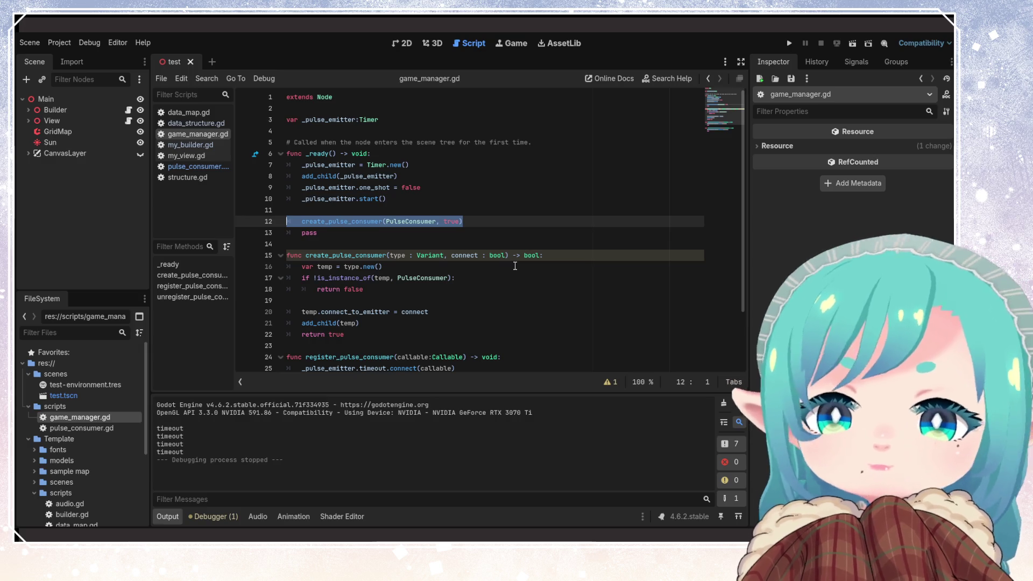
Make create_pulse_consumer return PulseConsumer: null on early return, temp at the end, and save.
{"action": "double_click", "coordinate": [532, 255]}
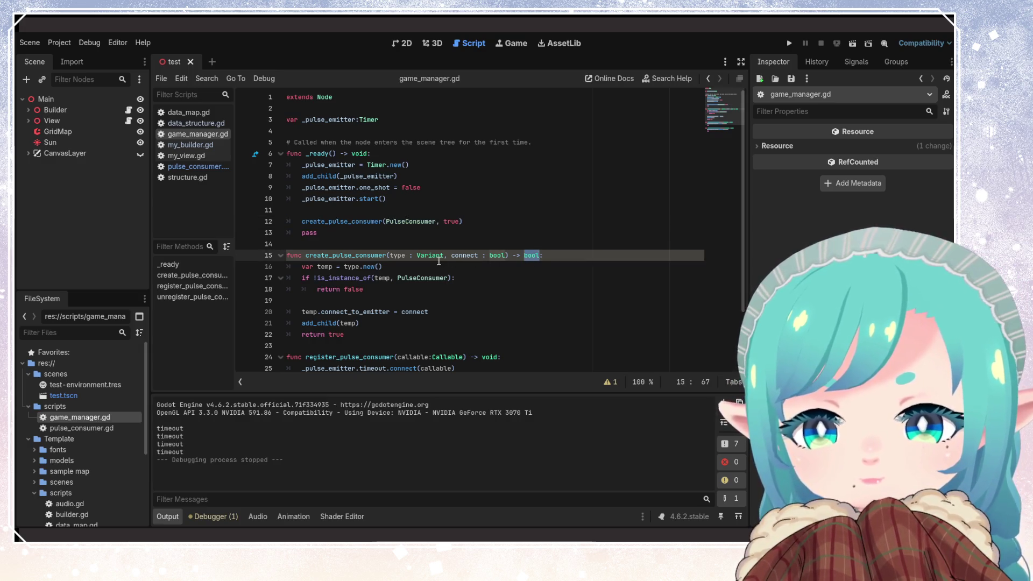
{"action": "left_click", "coordinate": [484, 278]}
{"action": "left_click", "coordinate": [531, 255]}
{"action": "double_click", "coordinate": [532, 255]}
{"action": "type", "text": "PulseConsumer"}
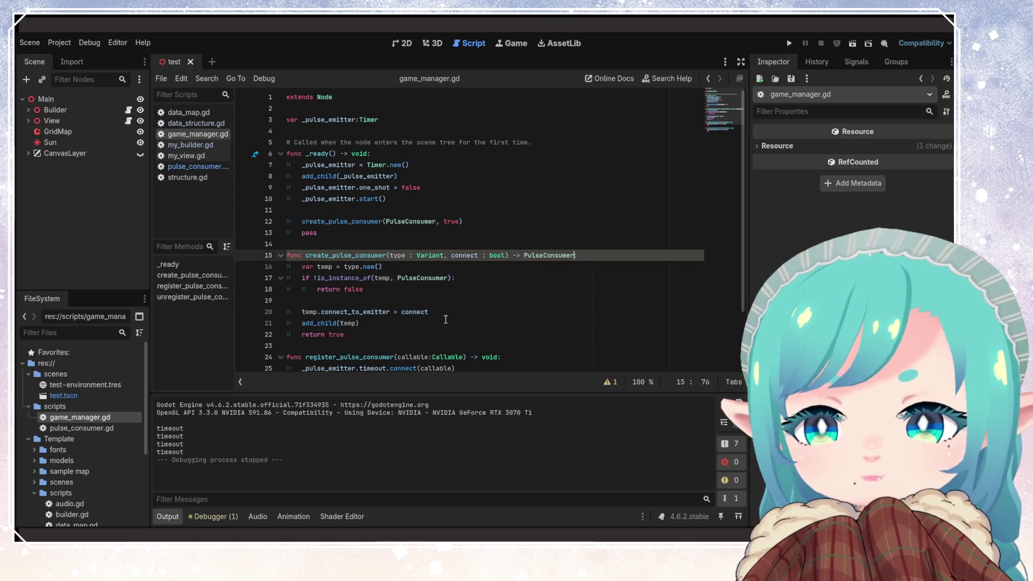
{"action": "left_click", "coordinate": [443, 300]}
{"action": "double_click", "coordinate": [355, 289]}
{"action": "type", "text": "nul"}
{"action": "double_click", "coordinate": [333, 335]}
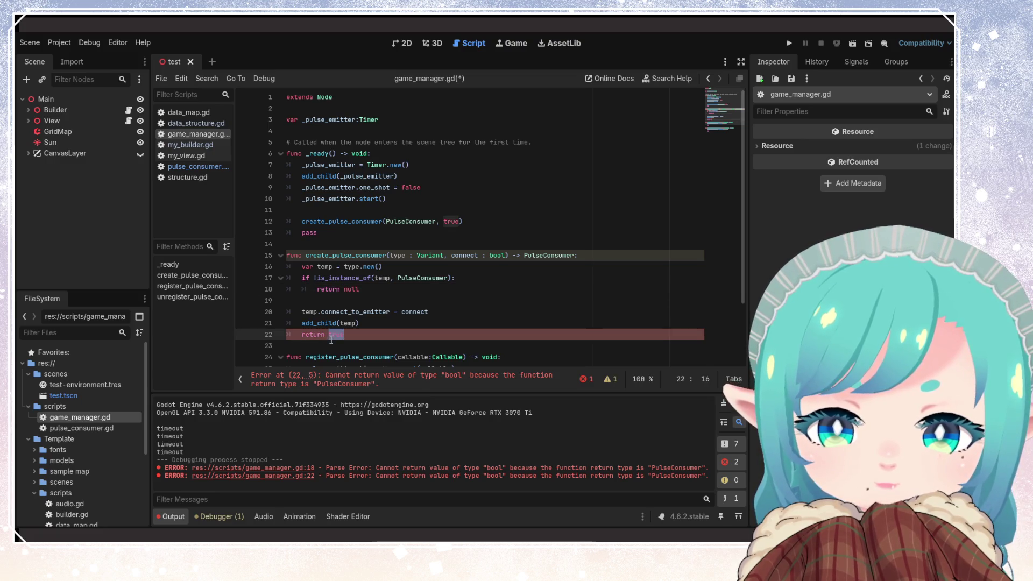
{"action": "type", "text": "t"}
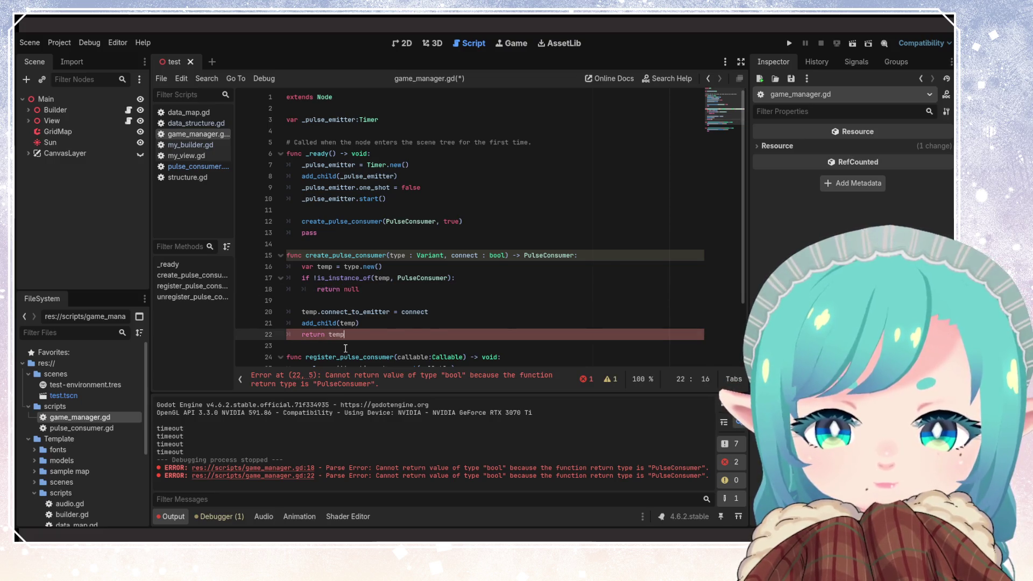
{"action": "key", "text": "ctrl+s"}
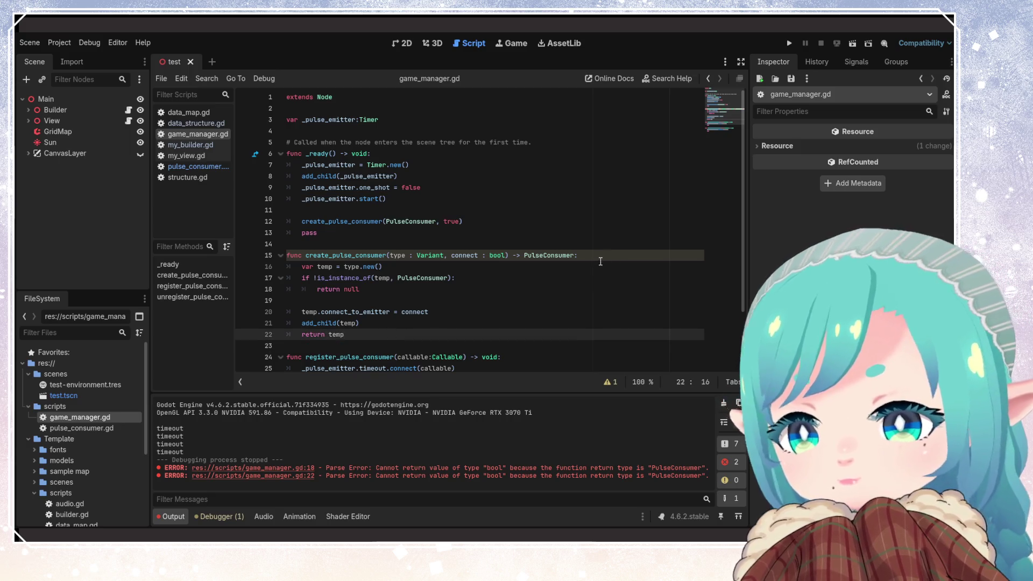
{"action": "key", "text": "ctrl+s"}
Check the if block, PulseConsumer return arrow and return null line in create_pulse_consumer.
{"action": "left_click", "coordinate": [545, 316]}
{"action": "left_click", "coordinate": [540, 323]}
{"action": "left_click", "coordinate": [507, 311]}
{"action": "left_click", "coordinate": [460, 334]}
{"action": "left_click", "coordinate": [530, 278]}
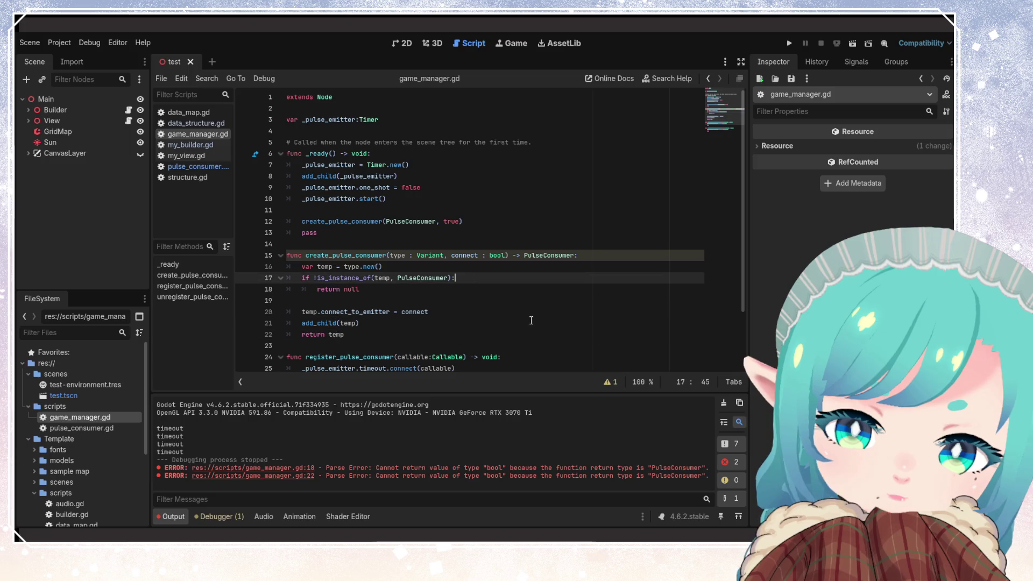
{"action": "left_click", "coordinate": [518, 260]}
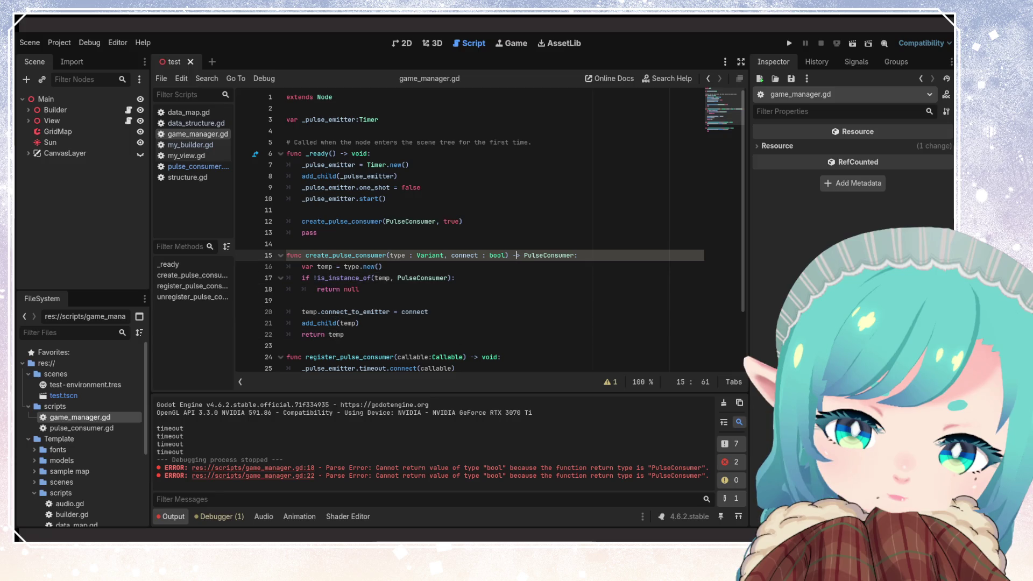
{"action": "left_click", "coordinate": [528, 288]}
{"action": "scroll", "coordinate": [525, 282], "scroll_direction": "down", "scroll_amount": 2}
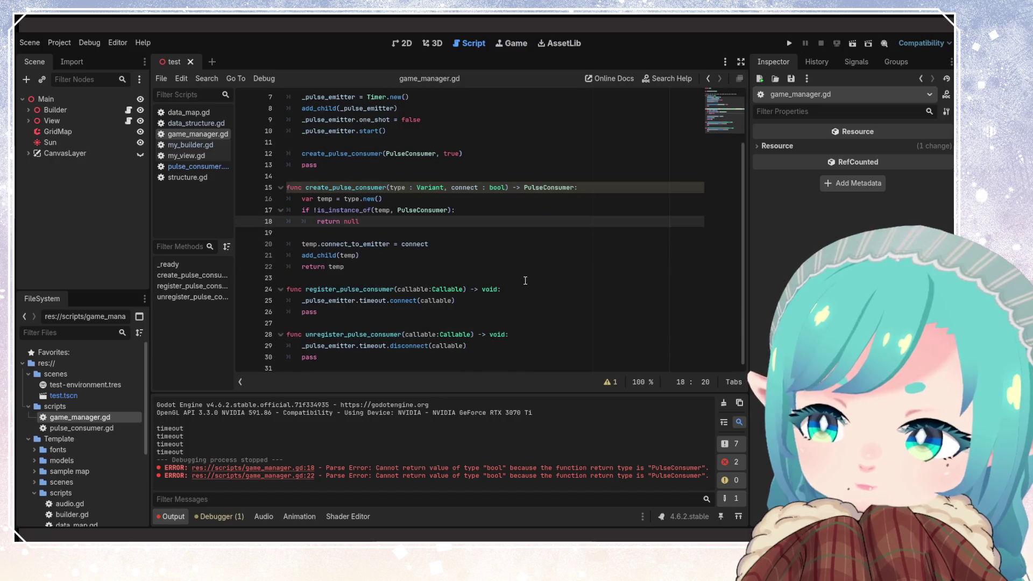
Inspect the connect parameter, type.new() line and connect_to_emitter assignment.
{"action": "left_click", "coordinate": [529, 188]}
{"action": "scroll", "coordinate": [529, 215], "scroll_direction": "up", "scroll_amount": 2}
{"action": "double_click", "coordinate": [344, 256]}
{"action": "left_click", "coordinate": [499, 255]}
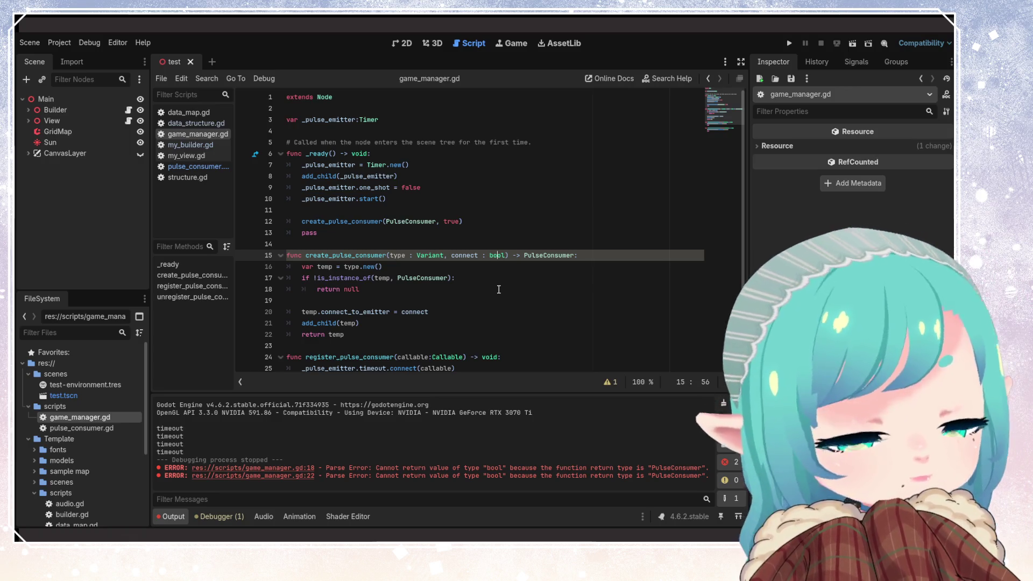
{"action": "left_click", "coordinate": [374, 266]}
{"action": "key", "text": "Down"}
{"action": "key", "text": "Down"}
{"action": "key", "text": "Down"}
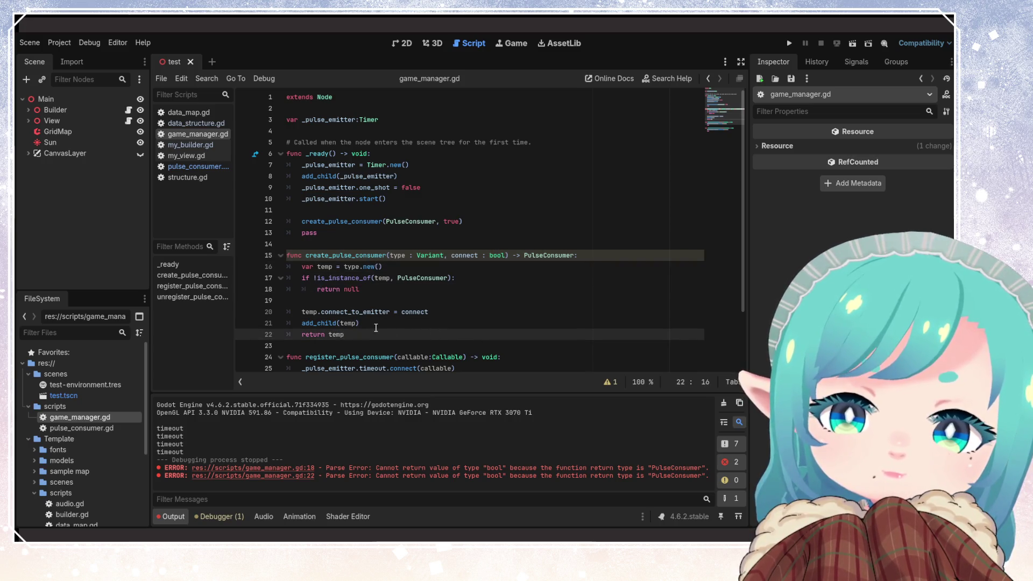
{"action": "scroll", "coordinate": [377, 314], "scroll_direction": "down", "scroll_amount": 2}
{"action": "left_click", "coordinate": [371, 221]}
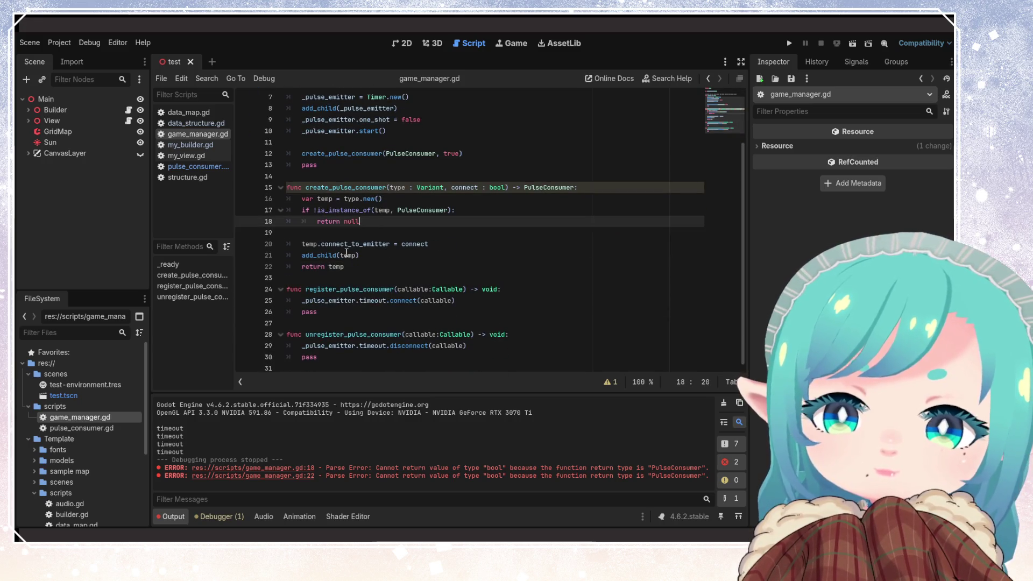
{"action": "left_click_drag", "start_coordinate": [444, 244], "coordinate": [280, 248]}
{"action": "left_click", "coordinate": [371, 255]}
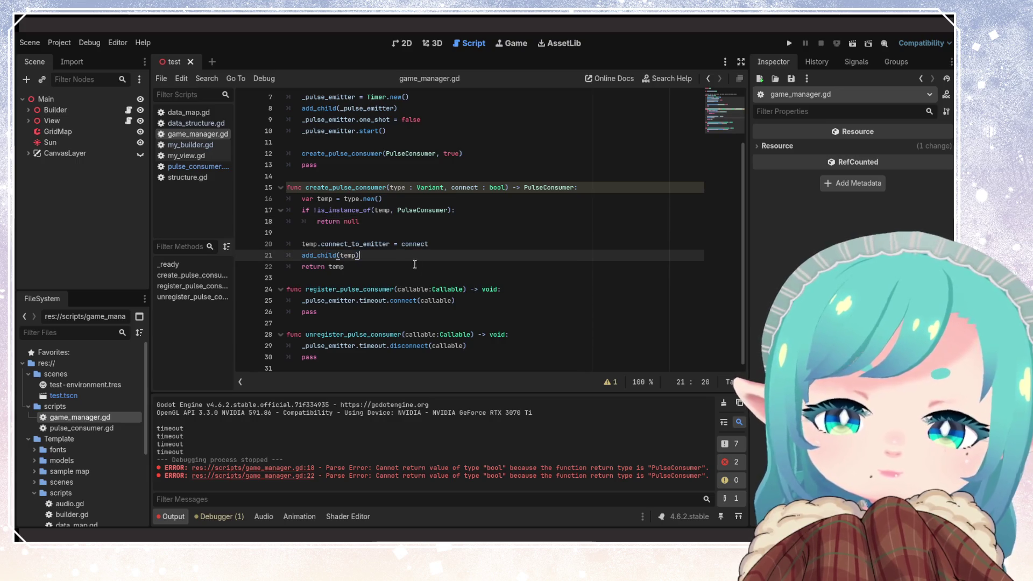
{"action": "scroll", "coordinate": [446, 264], "scroll_direction": "up", "scroll_amount": 2}
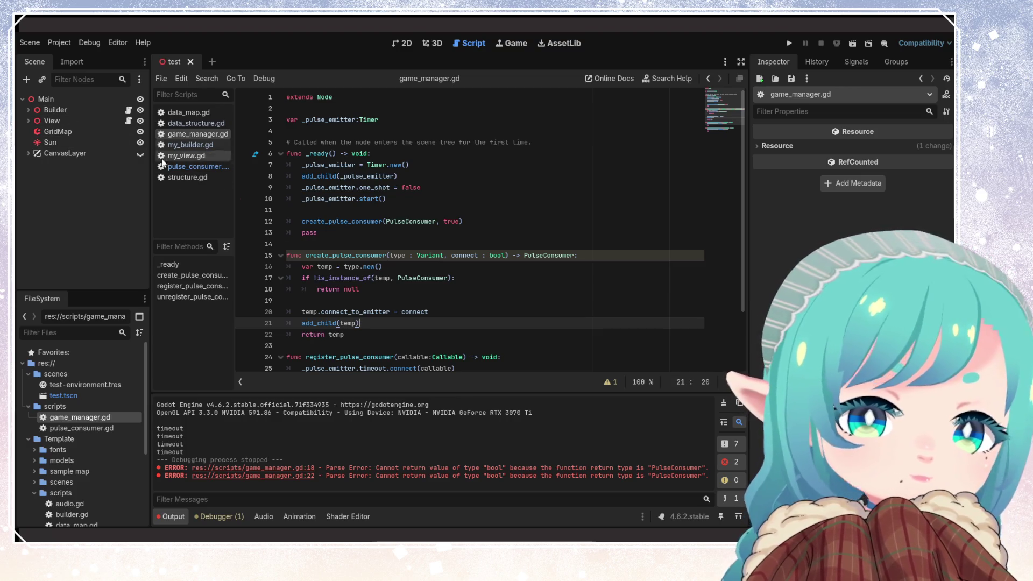
Delete the create_pulse_consumer test call from _ready, then switch to my_builder.gd.
{"action": "left_click_drag", "start_coordinate": [481, 218], "coordinate": [264, 216]}
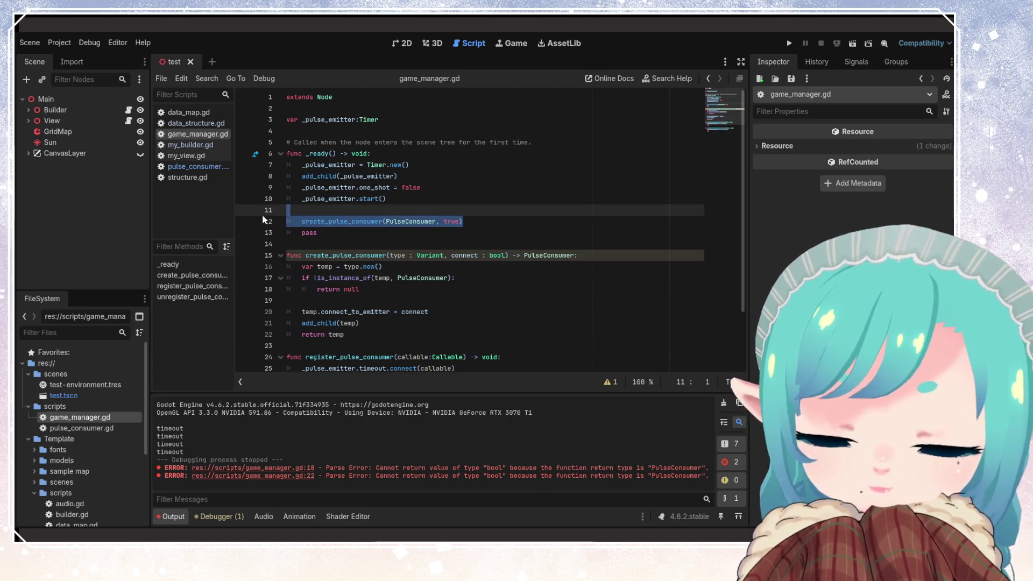
{"action": "key", "text": "BackSpace"}
{"action": "key", "text": "BackSpace"}
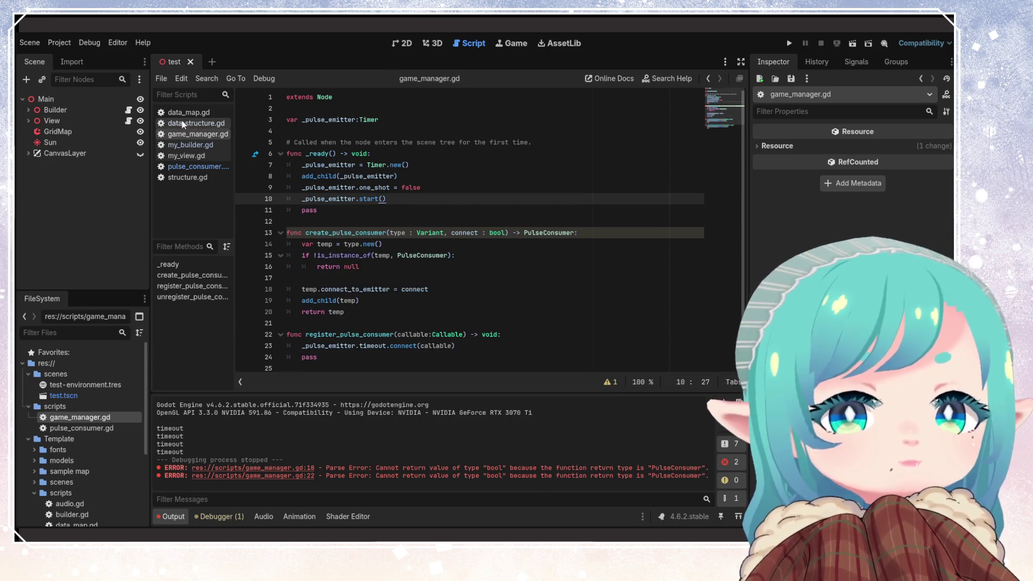
{"action": "left_click", "coordinate": [406, 256]}
{"action": "left_click", "coordinate": [394, 289]}
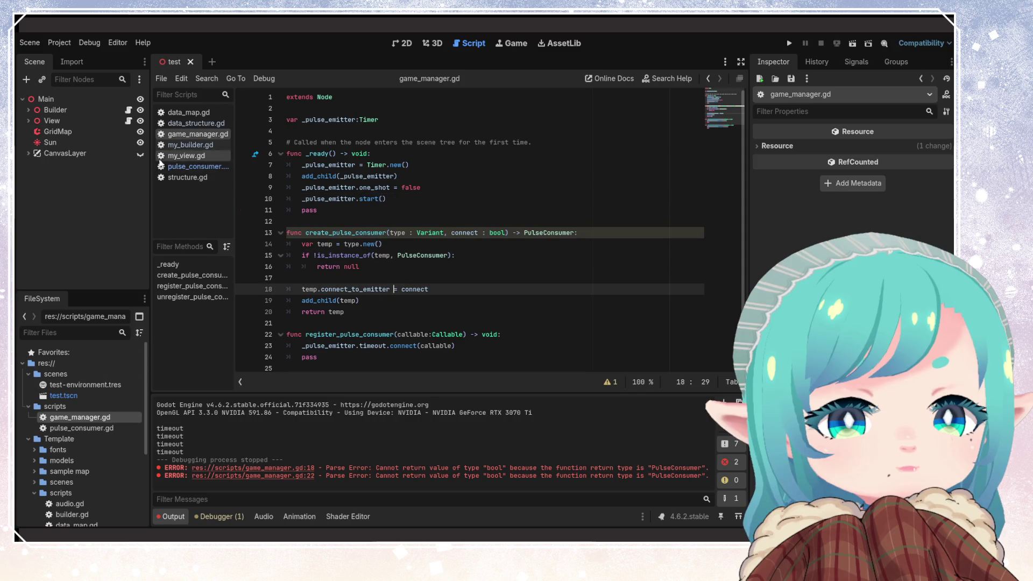
{"action": "left_click", "coordinate": [185, 146]}
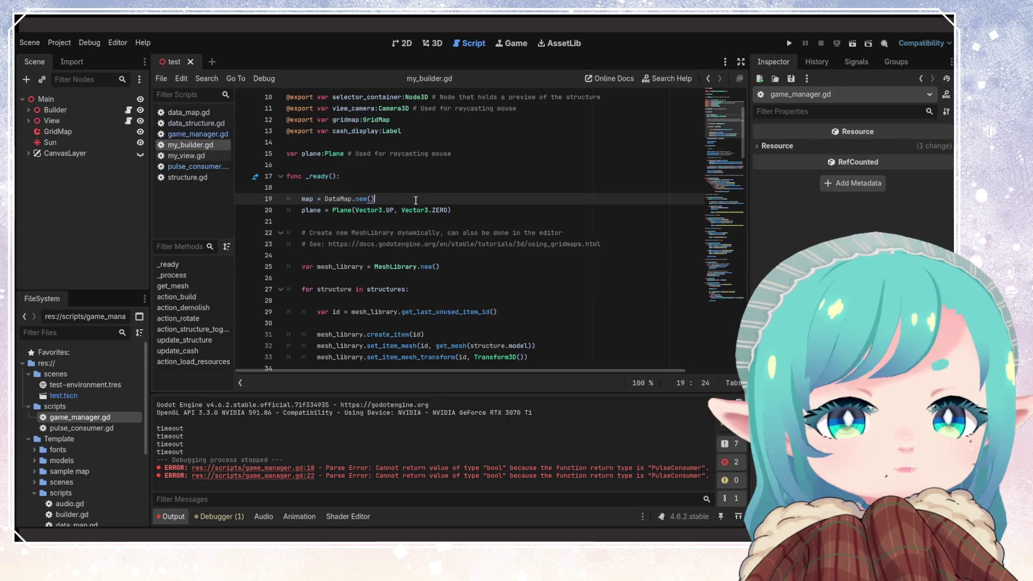
Look over the my_builder.gd code around the build input check and update_cash.
{"action": "left_click", "coordinate": [413, 277]}
{"action": "scroll", "coordinate": [413, 274], "scroll_direction": "up", "scroll_amount": 3}
{"action": "scroll", "coordinate": [427, 268], "scroll_direction": "down", "scroll_amount": 19}
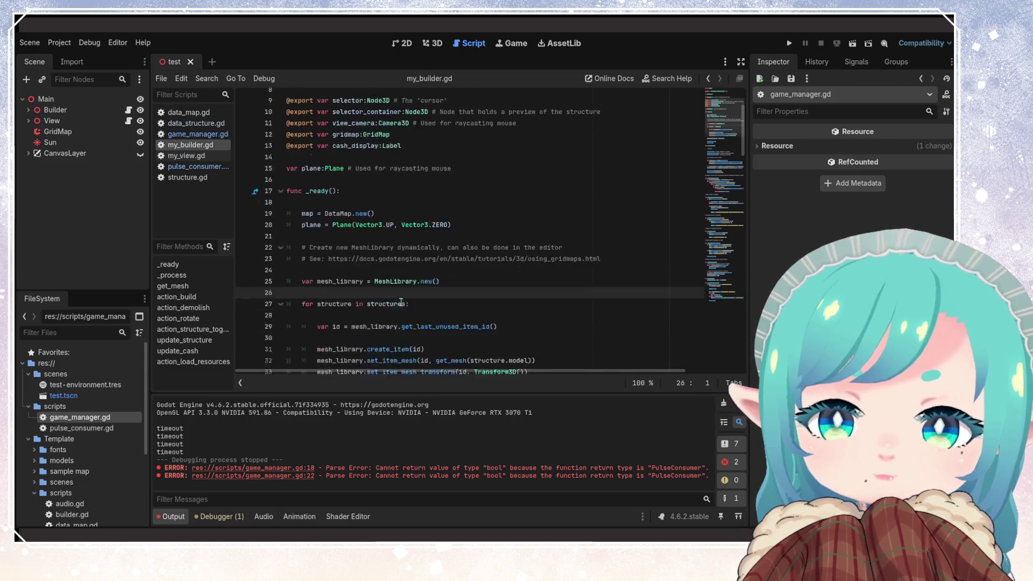
{"action": "left_click", "coordinate": [387, 300]}
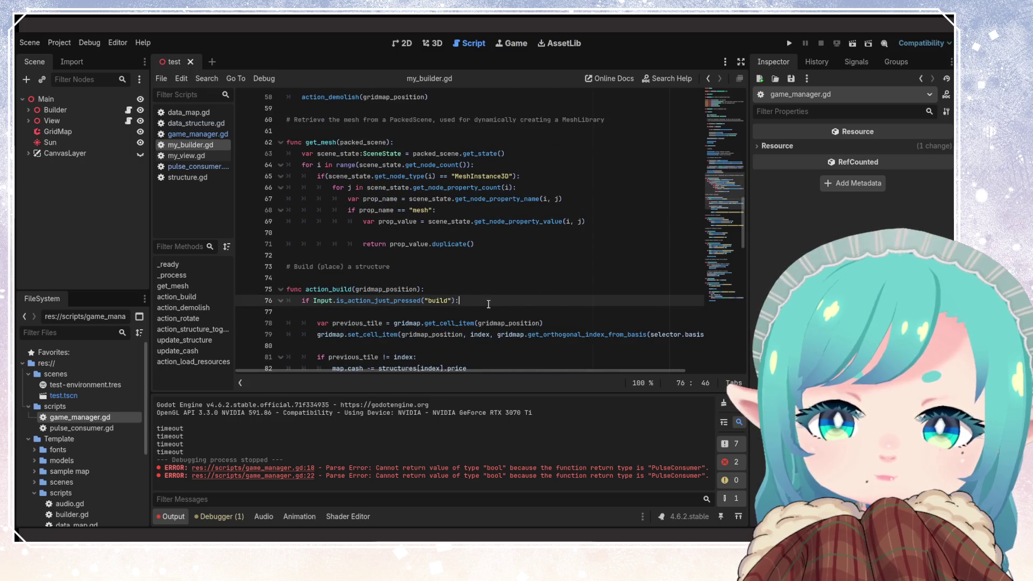
{"action": "scroll", "coordinate": [488, 304], "scroll_direction": "down", "scroll_amount": 10}
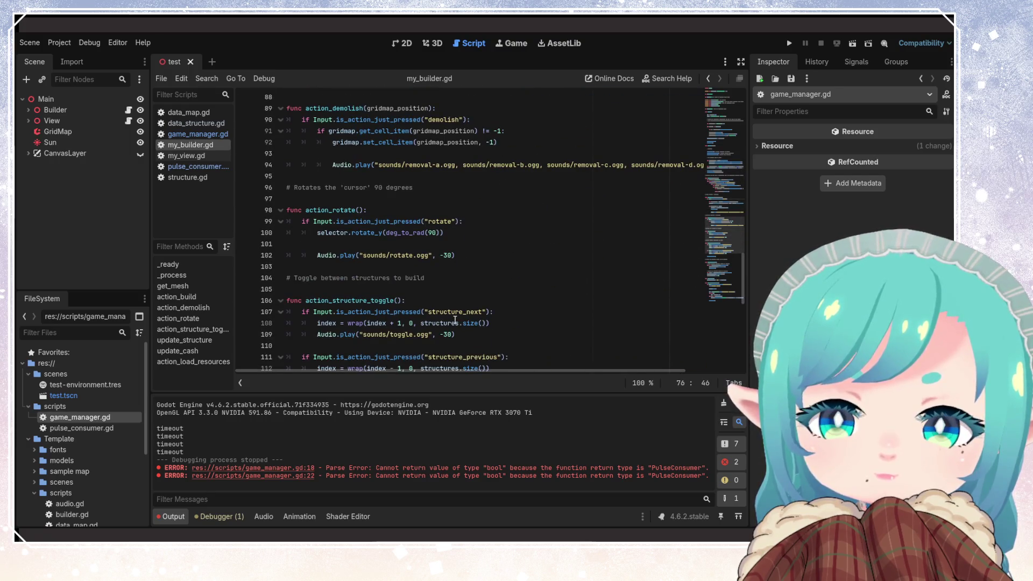
{"action": "scroll", "coordinate": [455, 319], "scroll_direction": "down", "scroll_amount": 11}
{"action": "scroll", "coordinate": [452, 320], "scroll_direction": "up", "scroll_amount": 7}
{"action": "scroll", "coordinate": [419, 302], "scroll_direction": "down", "scroll_amount": 5}
{"action": "left_click", "coordinate": [410, 290]}
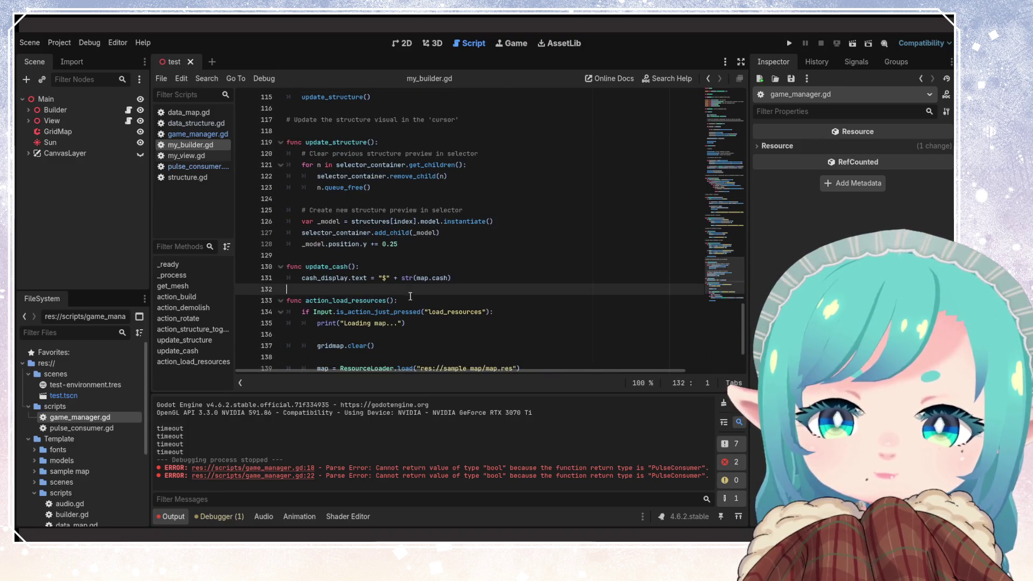
{"action": "scroll", "coordinate": [410, 296], "scroll_direction": "down", "scroll_amount": 3}
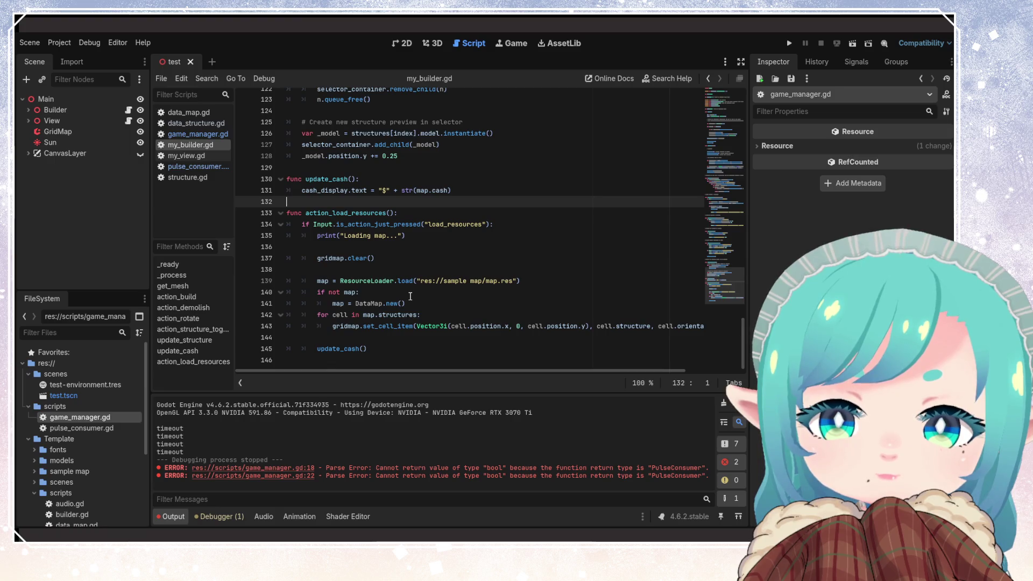
{"action": "scroll", "coordinate": [410, 295], "scroll_direction": "up", "scroll_amount": 6}
{"action": "scroll", "coordinate": [353, 222], "scroll_direction": "down", "scroll_amount": 6}
Search my_builder.gd for where action_load_resources is called.
{"action": "double_click", "coordinate": [355, 214]}
{"action": "key", "text": "ctrl+f"}
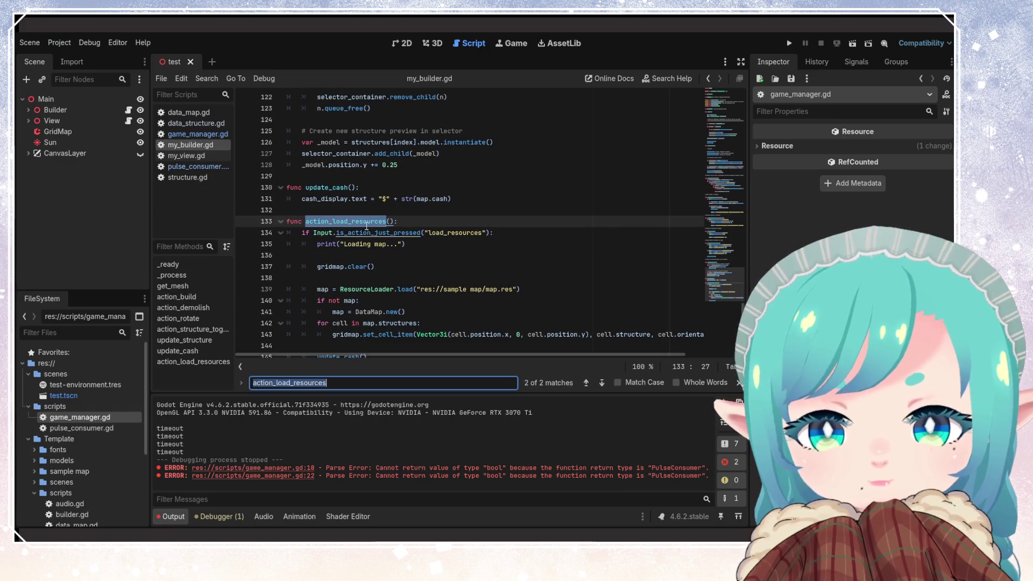
{"action": "key", "text": "Return"}
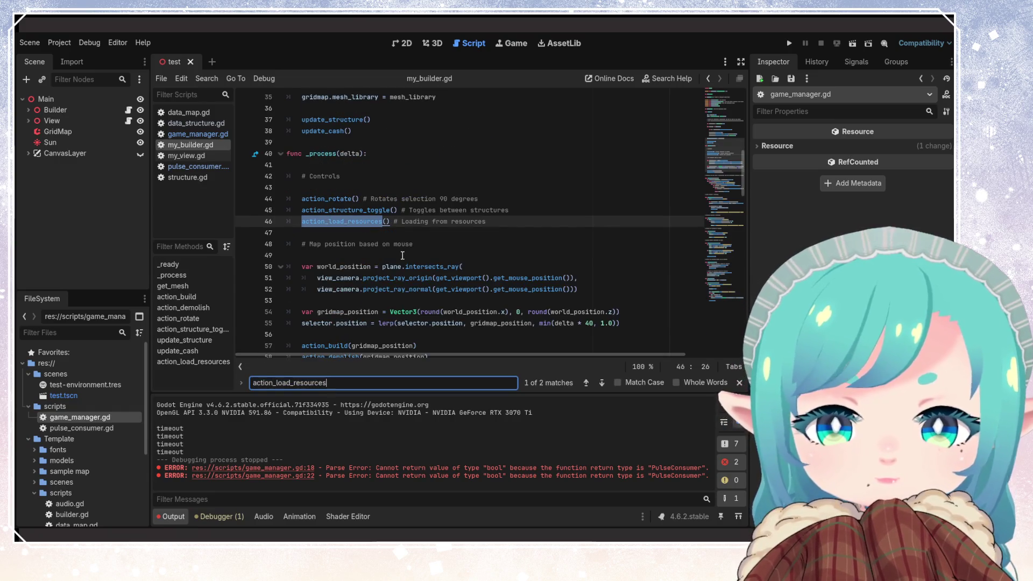
{"action": "left_click", "coordinate": [399, 266]}
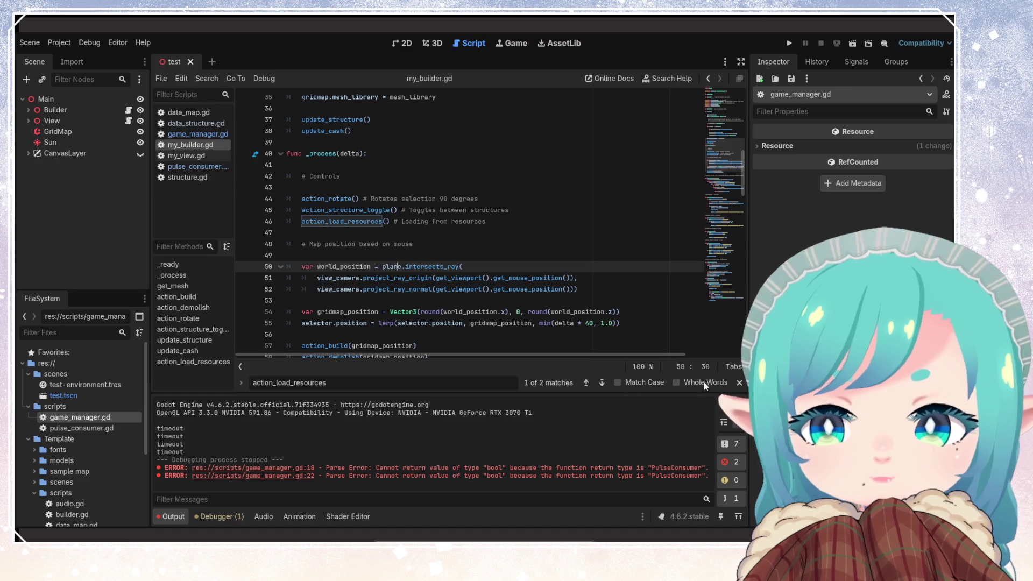
{"action": "left_click", "coordinate": [739, 383]}
{"action": "left_click", "coordinate": [486, 289]}
Go from the action_build call to the action_build function definition.
{"action": "scroll", "coordinate": [363, 265], "scroll_direction": "up", "scroll_amount": 3}
{"action": "scroll", "coordinate": [363, 265], "scroll_direction": "down", "scroll_amount": 2}
{"action": "left_click", "coordinate": [361, 244]}
{"action": "left_click", "coordinate": [352, 255]}
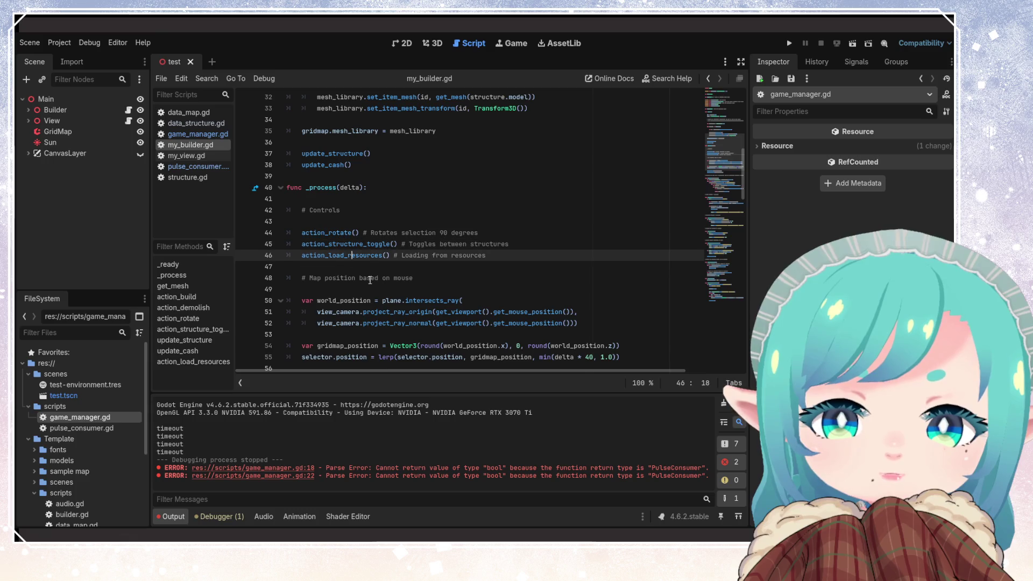
{"action": "scroll", "coordinate": [366, 277], "scroll_direction": "down", "scroll_amount": 5}
{"action": "left_click", "coordinate": [324, 214]}
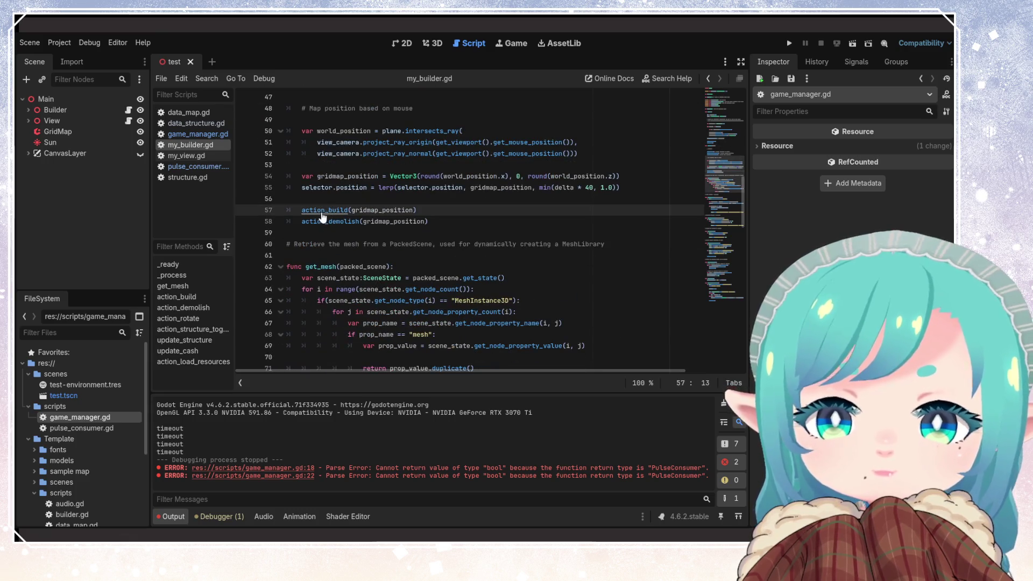
{"action": "left_click", "coordinate": [323, 214], "text": "ctrl"}
{"action": "left_click", "coordinate": [392, 258]}
{"action": "scroll", "coordinate": [365, 245], "scroll_direction": "down", "scroll_amount": 4}
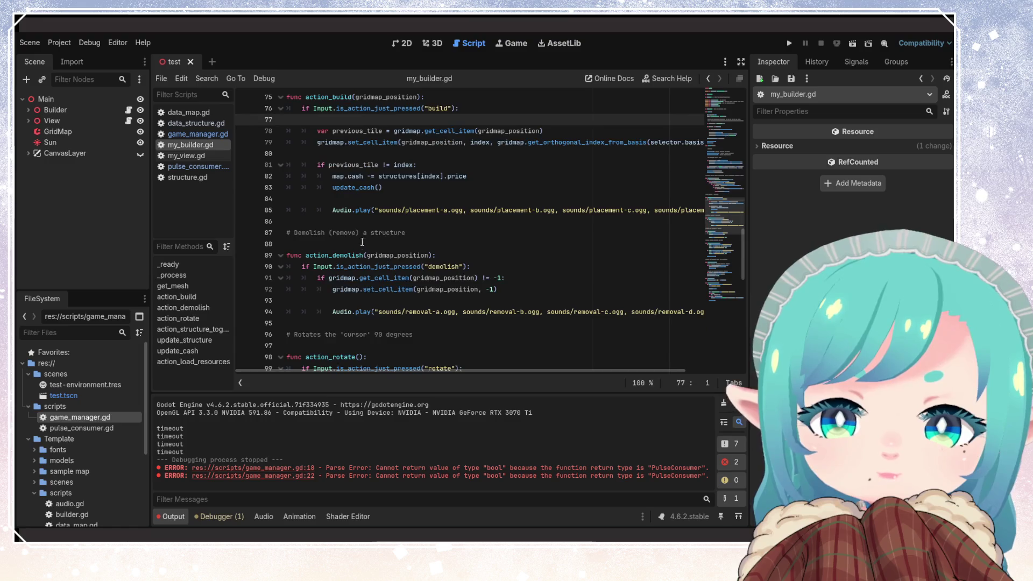
{"action": "scroll", "coordinate": [366, 245], "scroll_direction": "up", "scroll_amount": 2}
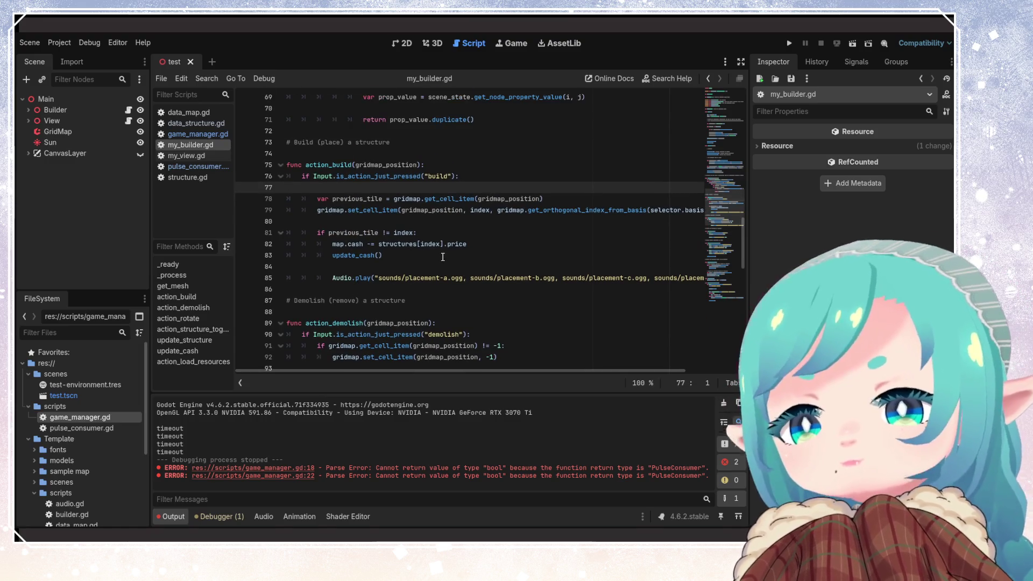
Select the is_action_just_pressed check and move to the line above Audio.play.
{"action": "double_click", "coordinate": [377, 176]}
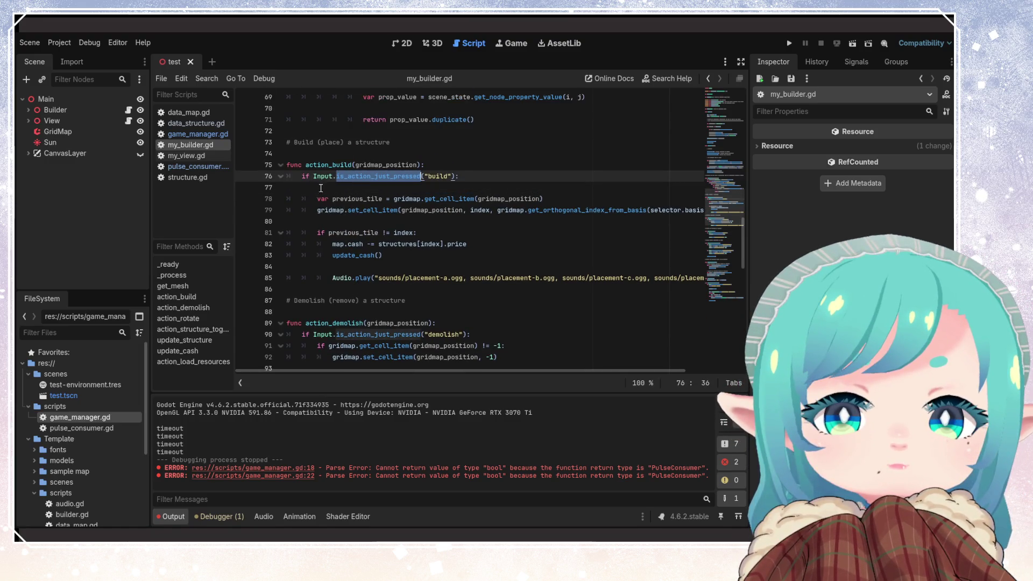
{"action": "scroll", "coordinate": [331, 301], "scroll_direction": "down", "scroll_amount": 2}
{"action": "scroll", "coordinate": [331, 300], "scroll_direction": "up", "scroll_amount": 2}
{"action": "left_click", "coordinate": [331, 300]}
{"action": "key", "text": "Up"}
{"action": "key", "text": "Up"}
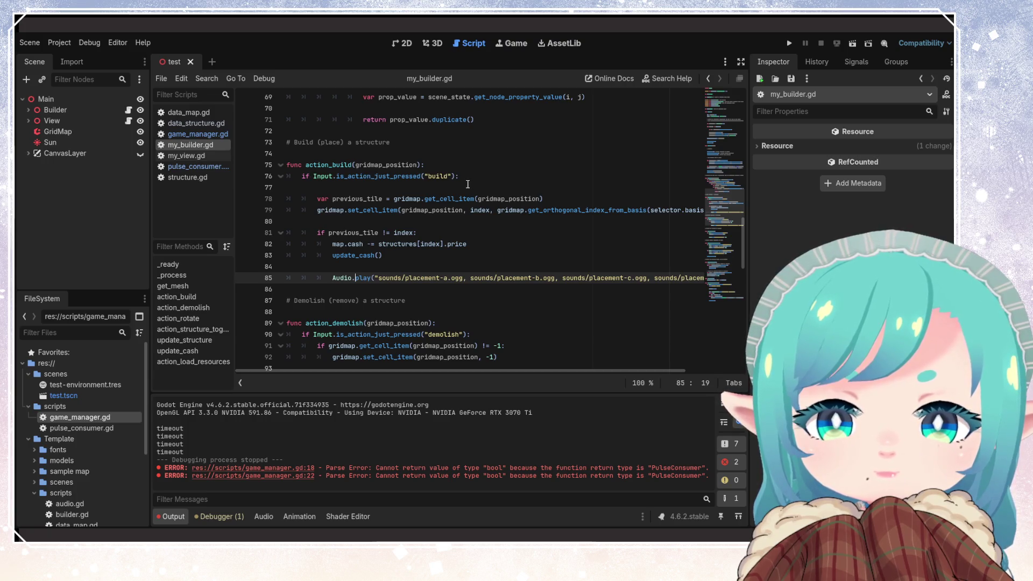
Add ! before Input on line 76, open a line for the return, and dedent lines 78–86.
{"action": "left_click", "coordinate": [315, 176]}
{"action": "type", "text": "!"}
{"action": "key", "text": "Return"}
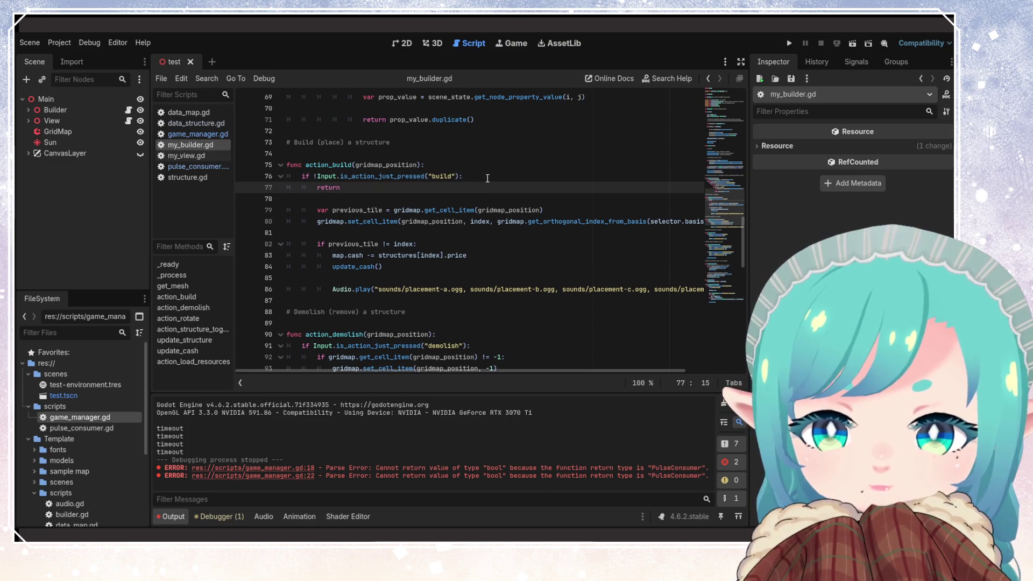
{"action": "left_click_drag", "start_coordinate": [694, 289], "coordinate": [253, 202]}
{"action": "key", "text": "shift+Tab"}
{"action": "left_click", "coordinate": [317, 203]}
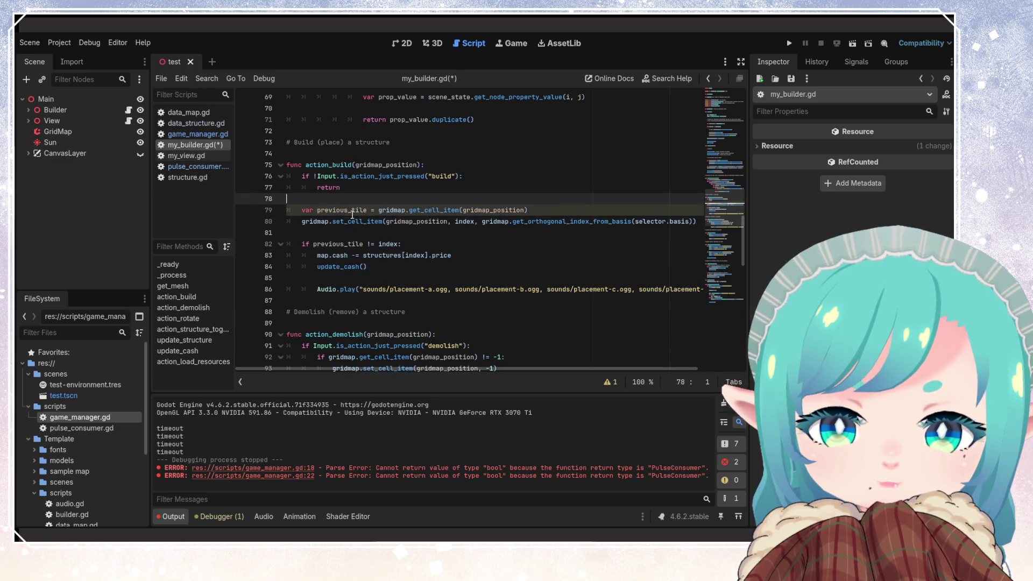